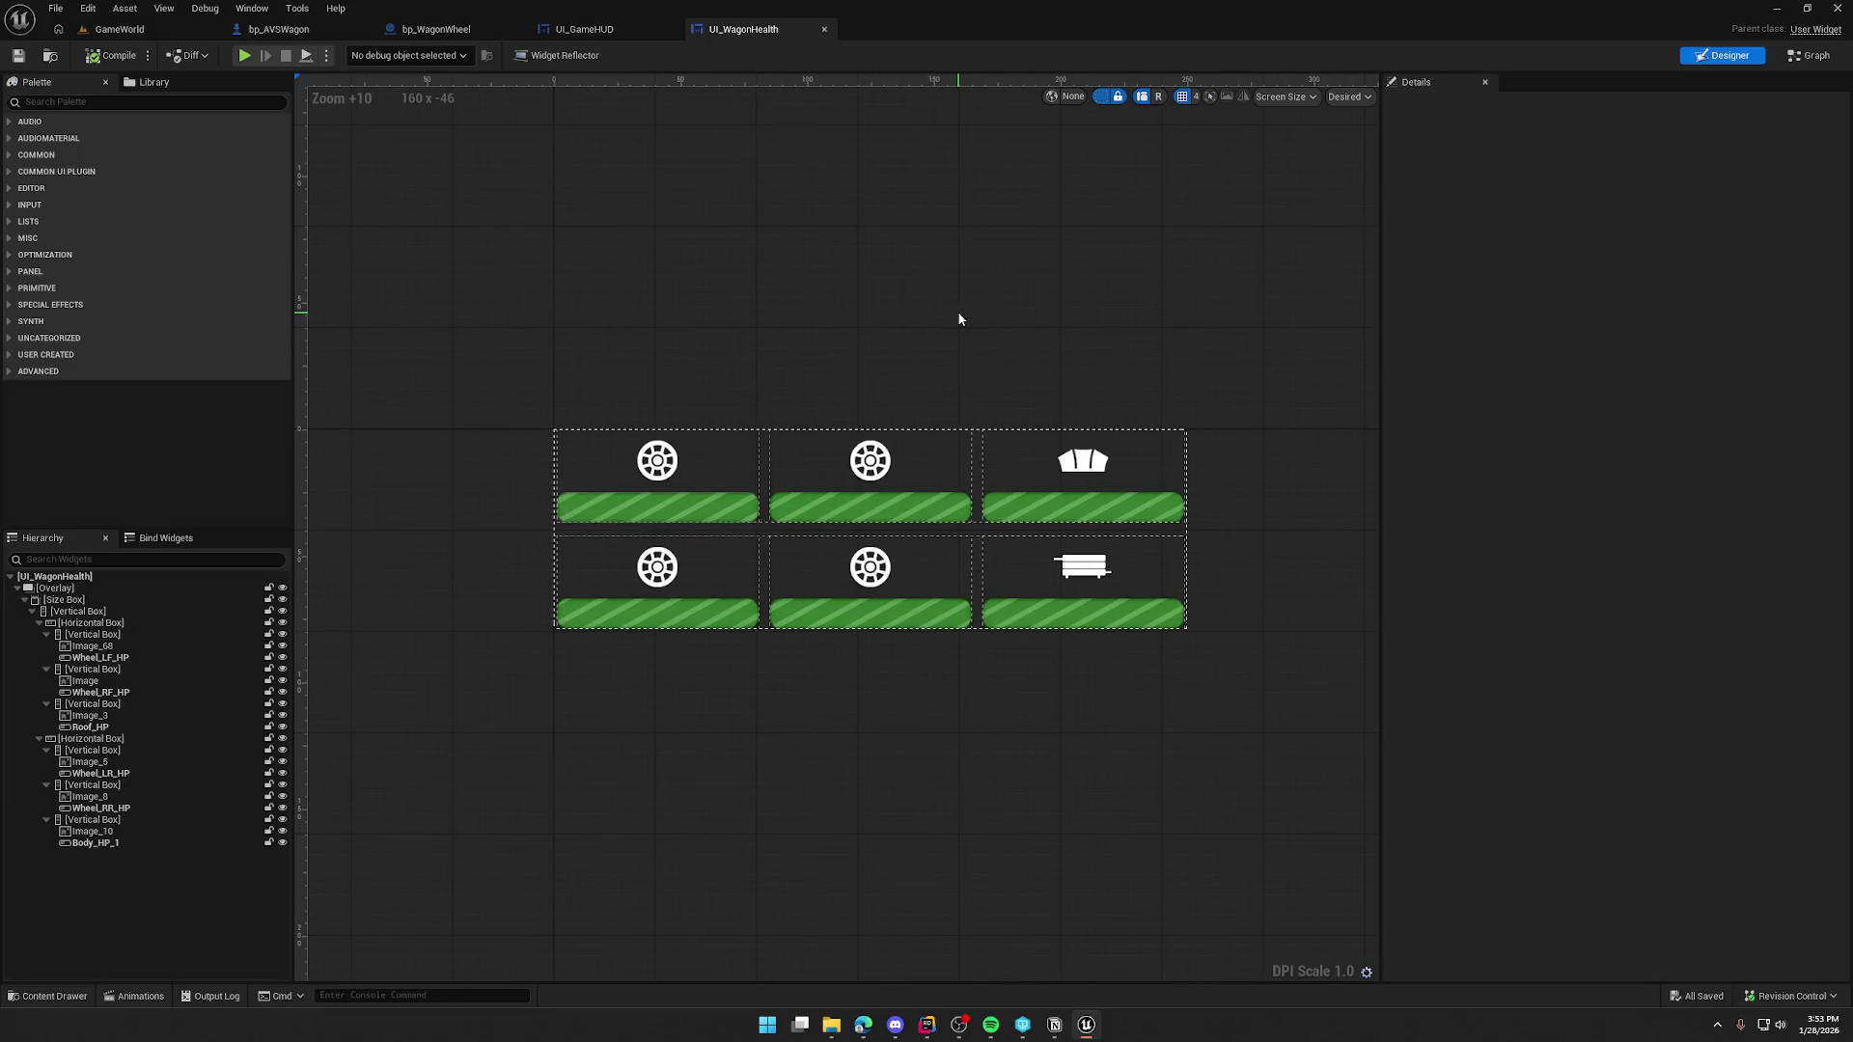
- Select the Wheel_LF_HP bar and scroll its Details to the Progress and Appearance settings
{"action": "left_click", "coordinate": [685, 520]}
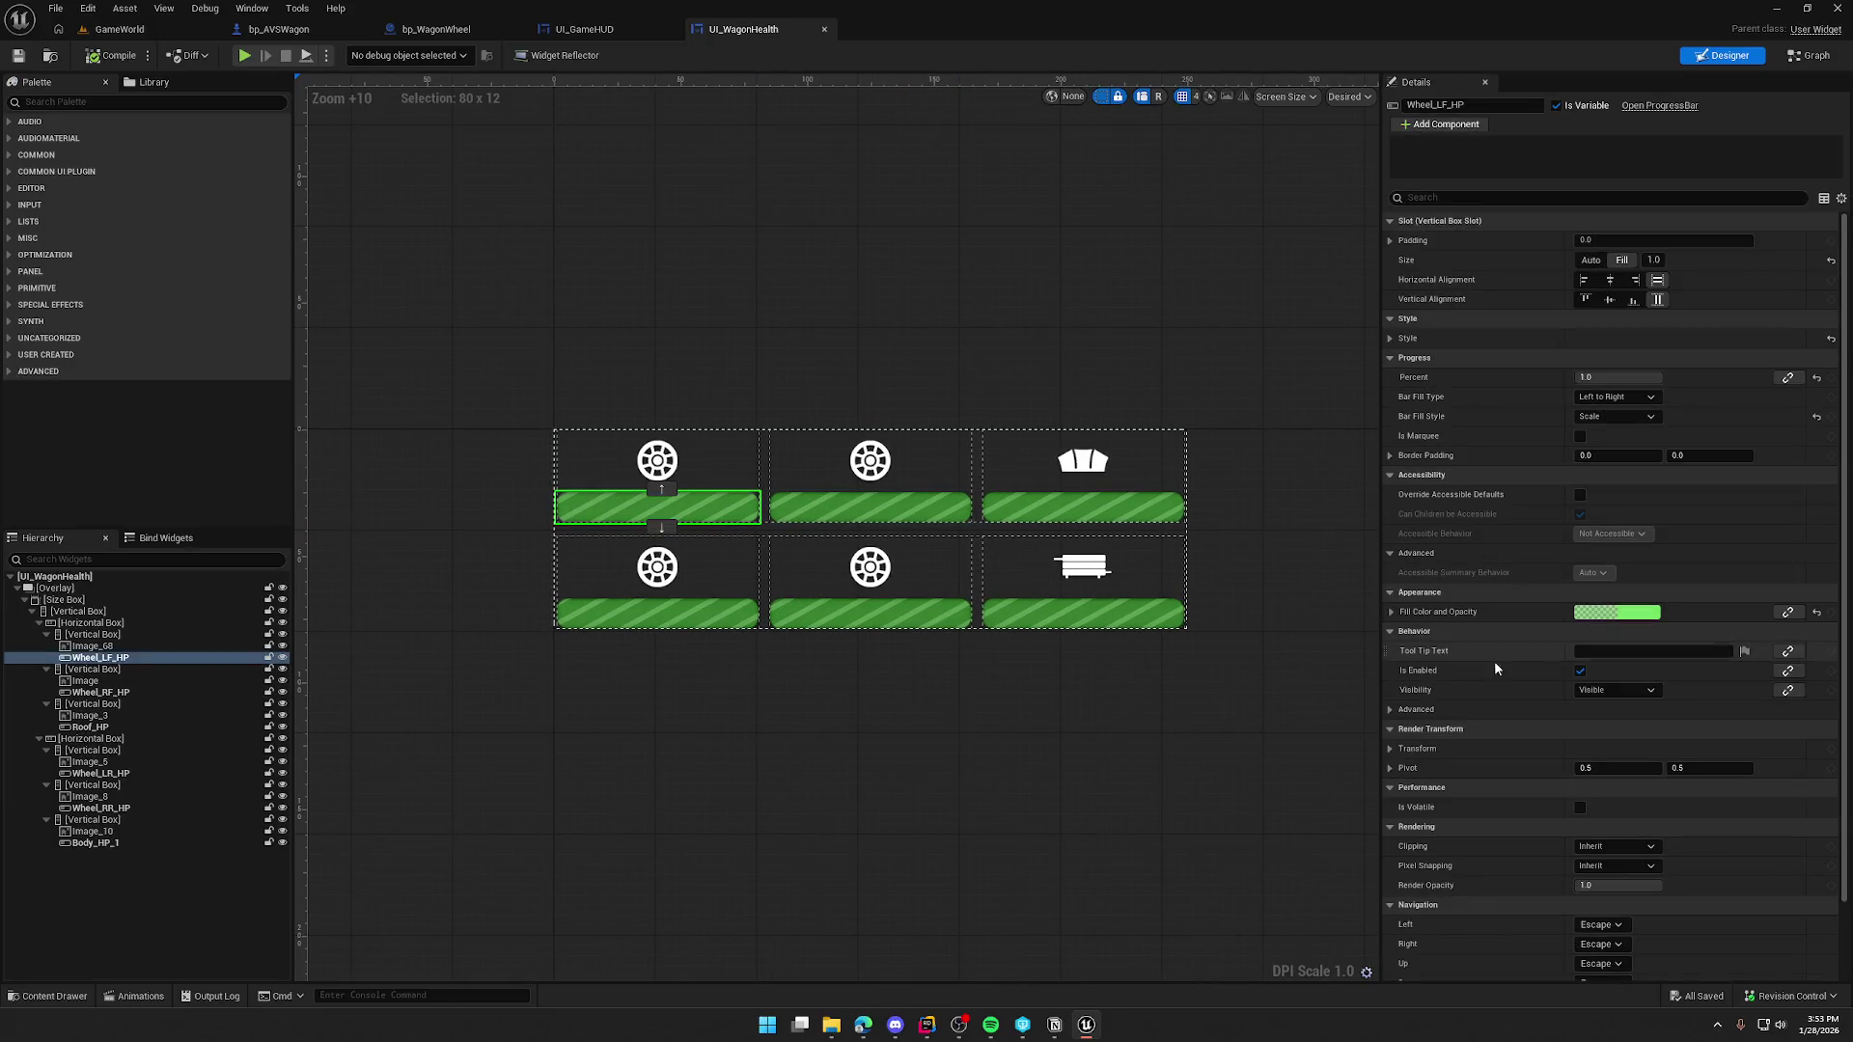
{"action": "scroll", "coordinate": [1493, 660], "scroll_direction": "down", "scroll_amount": 5}
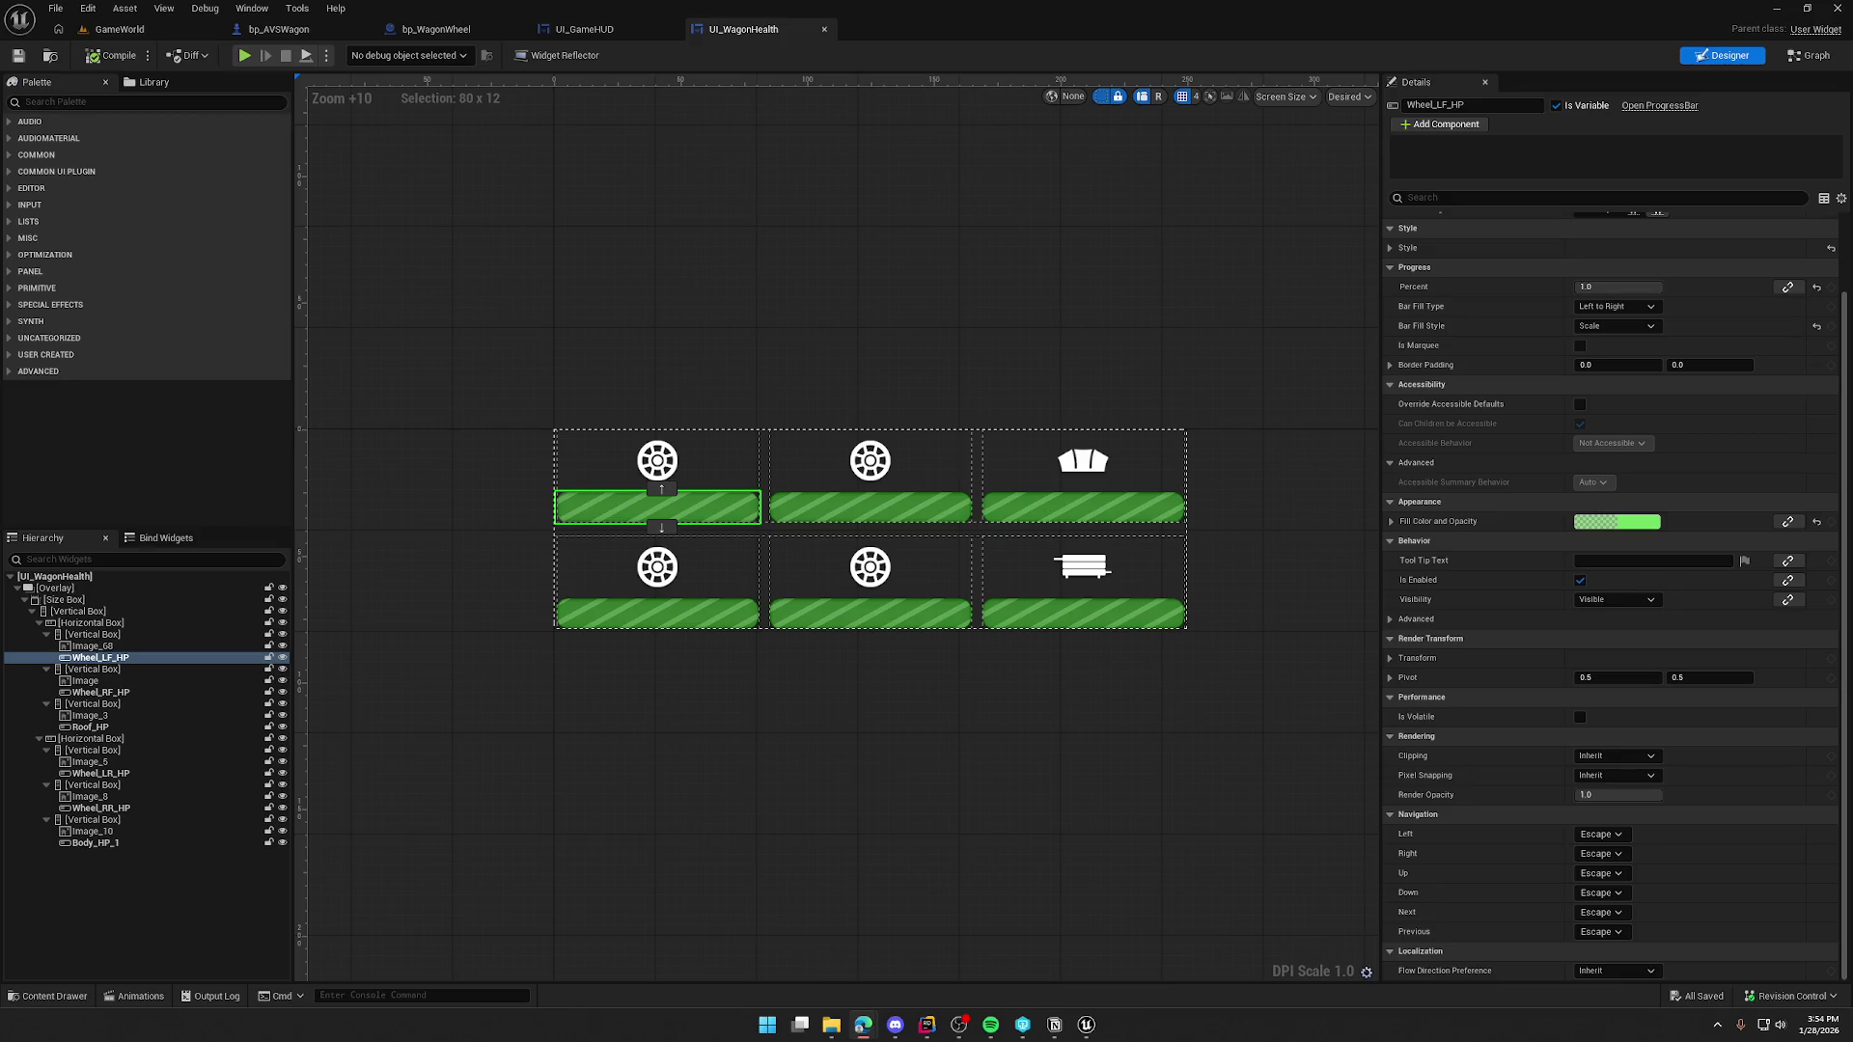
- Open ProgressBar.h in Rider without the log panel, read Percent and FillColorAndOpacity, then return to Unreal
{"action": "left_click", "coordinate": [1660, 106]}
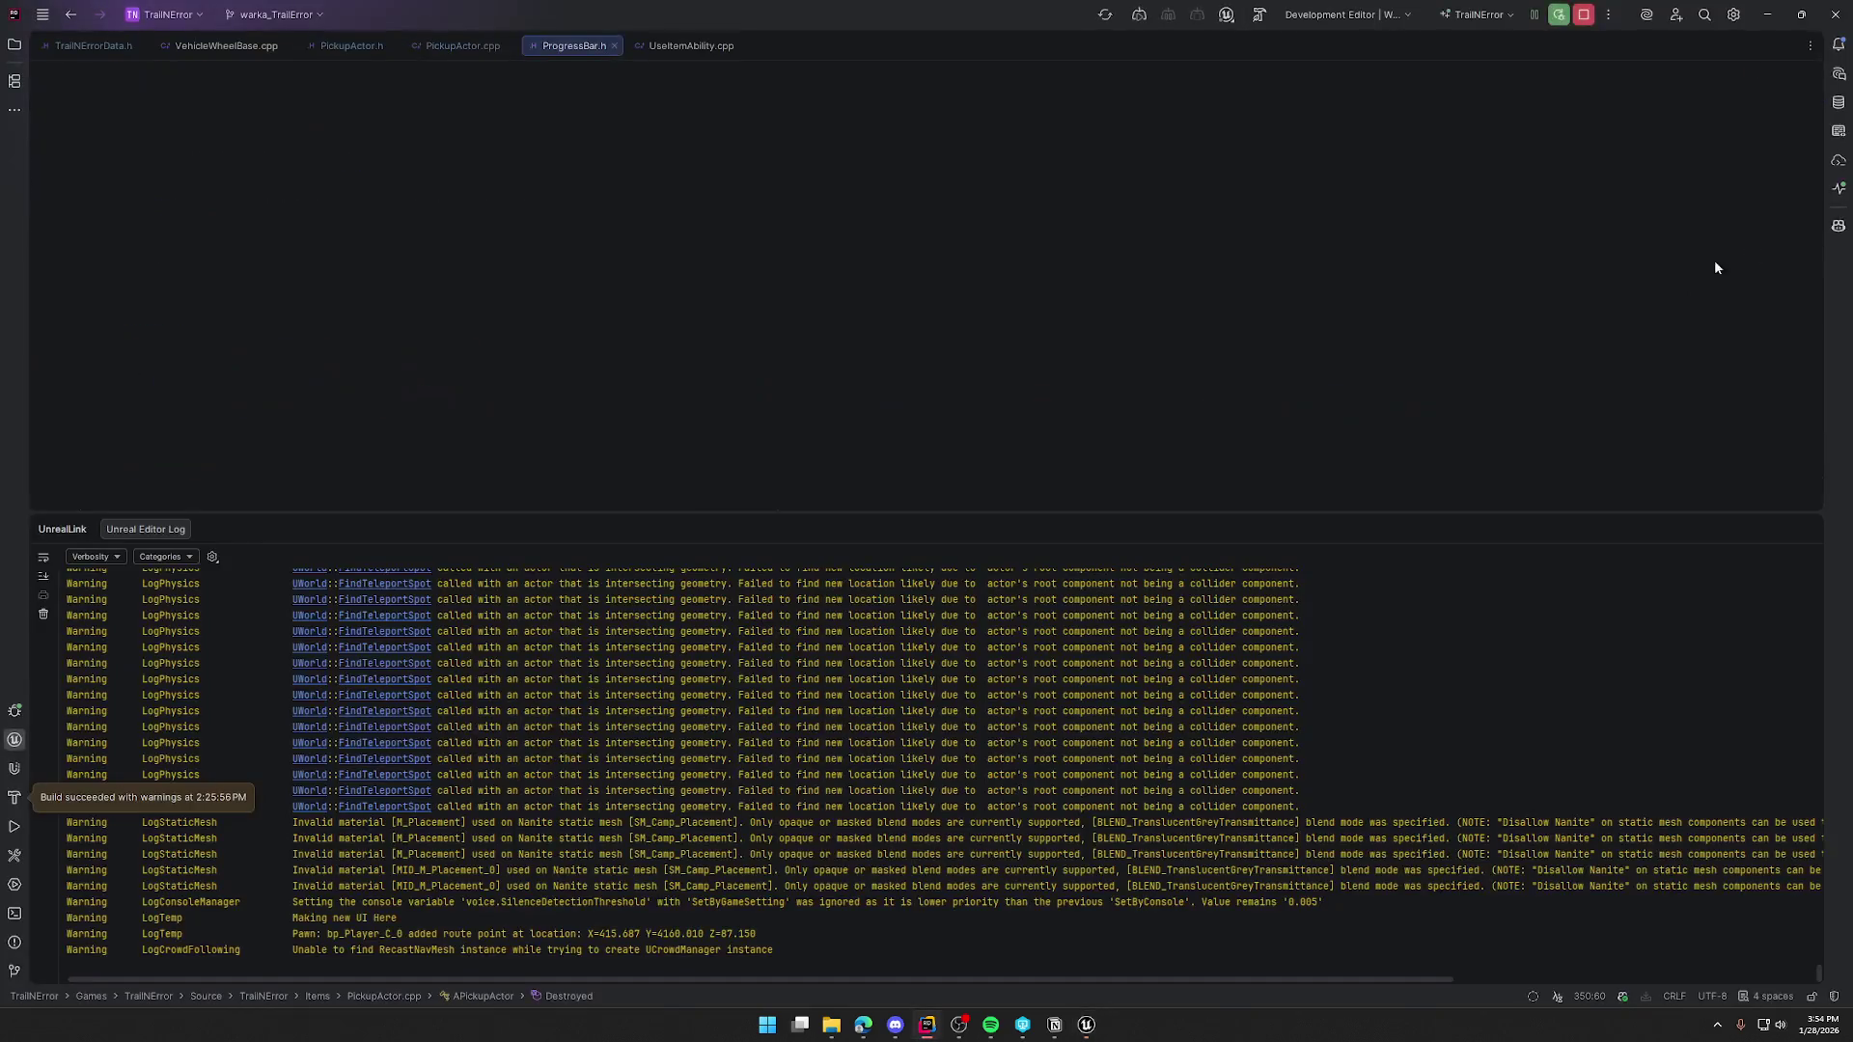
{"action": "left_click", "coordinate": [1808, 529]}
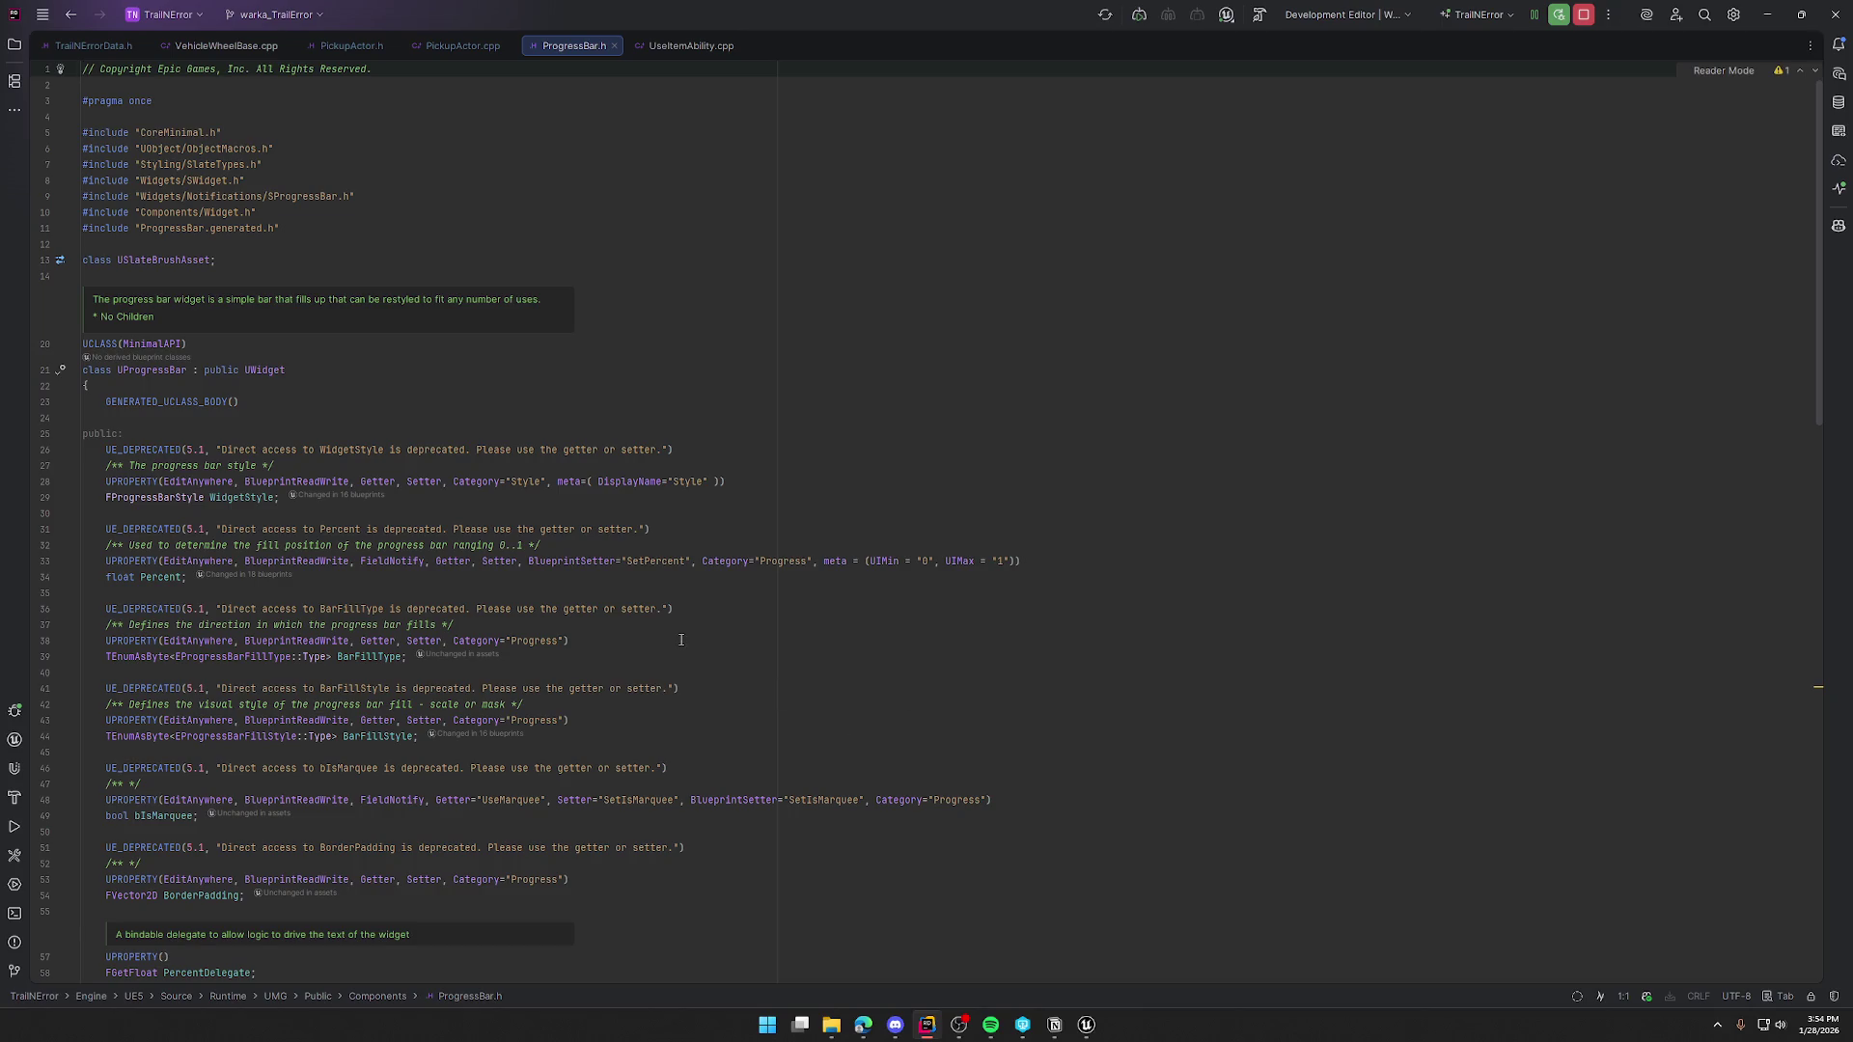
{"action": "scroll", "coordinate": [342, 497], "scroll_direction": "down", "scroll_amount": 2}
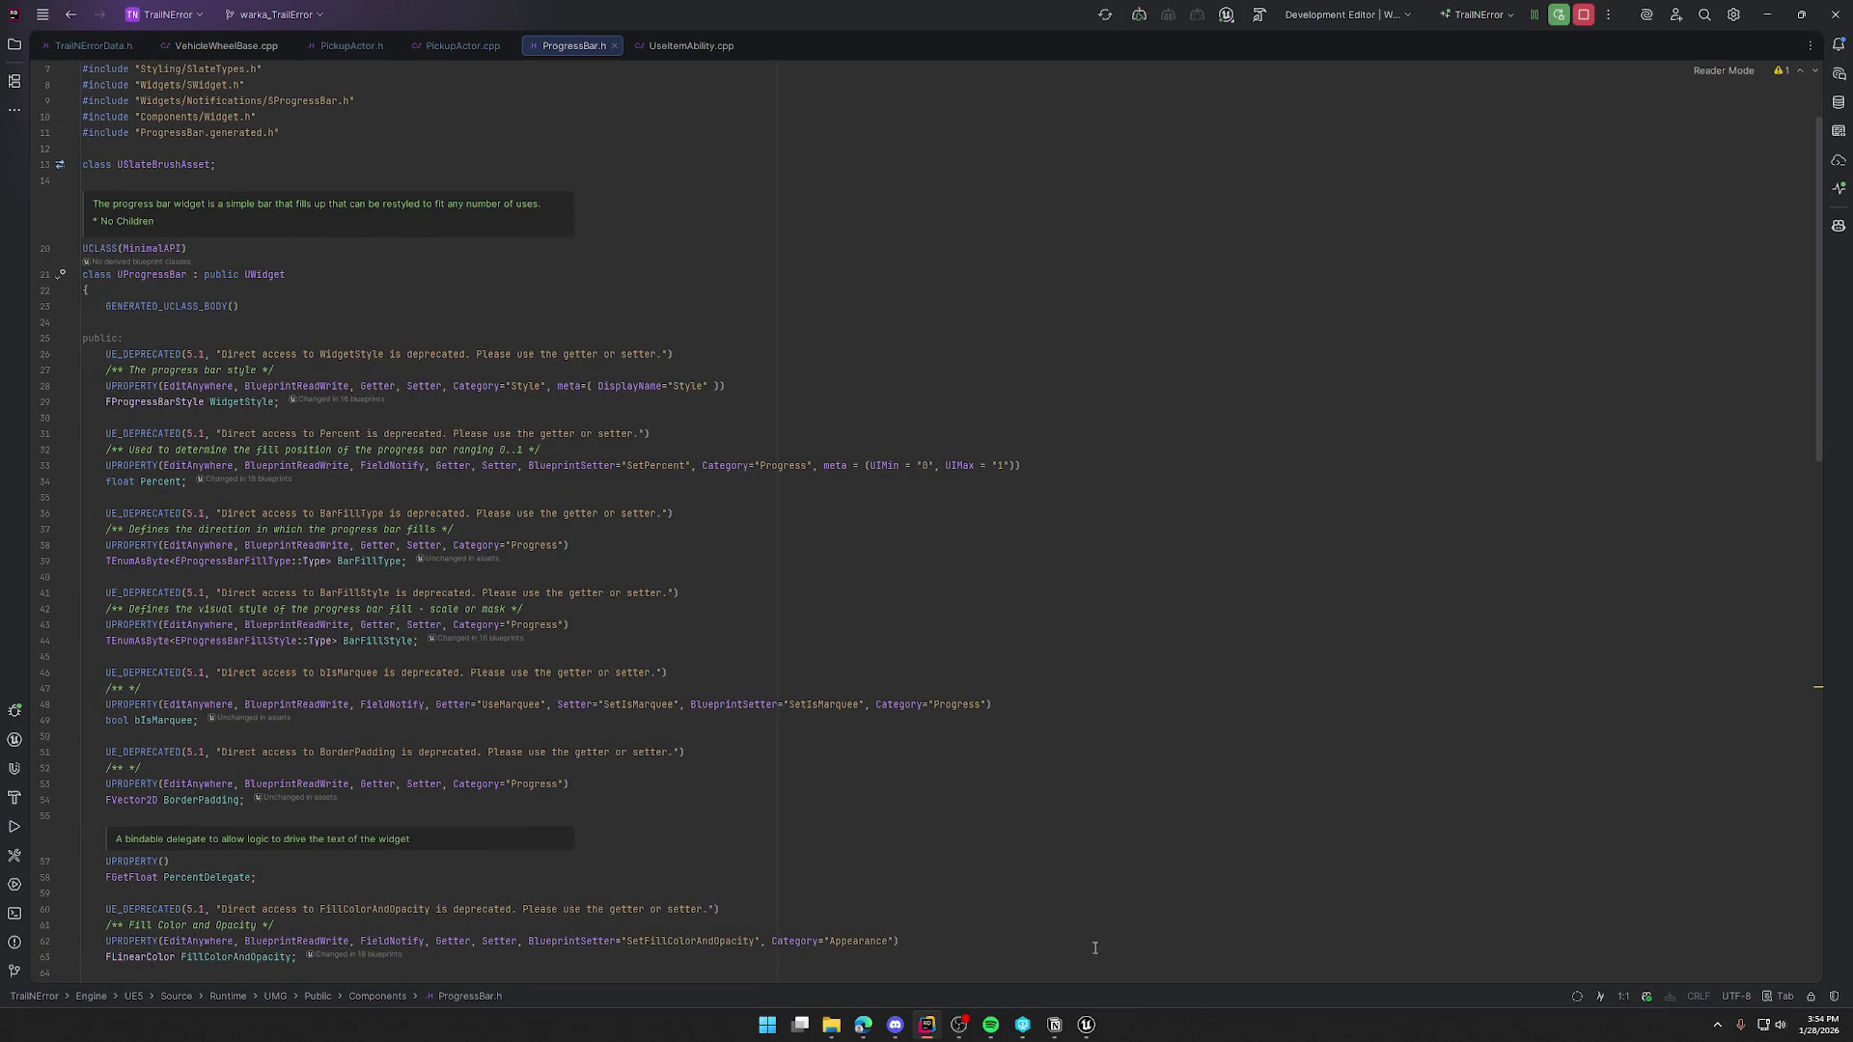
{"action": "scroll", "coordinate": [1071, 972], "scroll_direction": "down", "scroll_amount": 3}
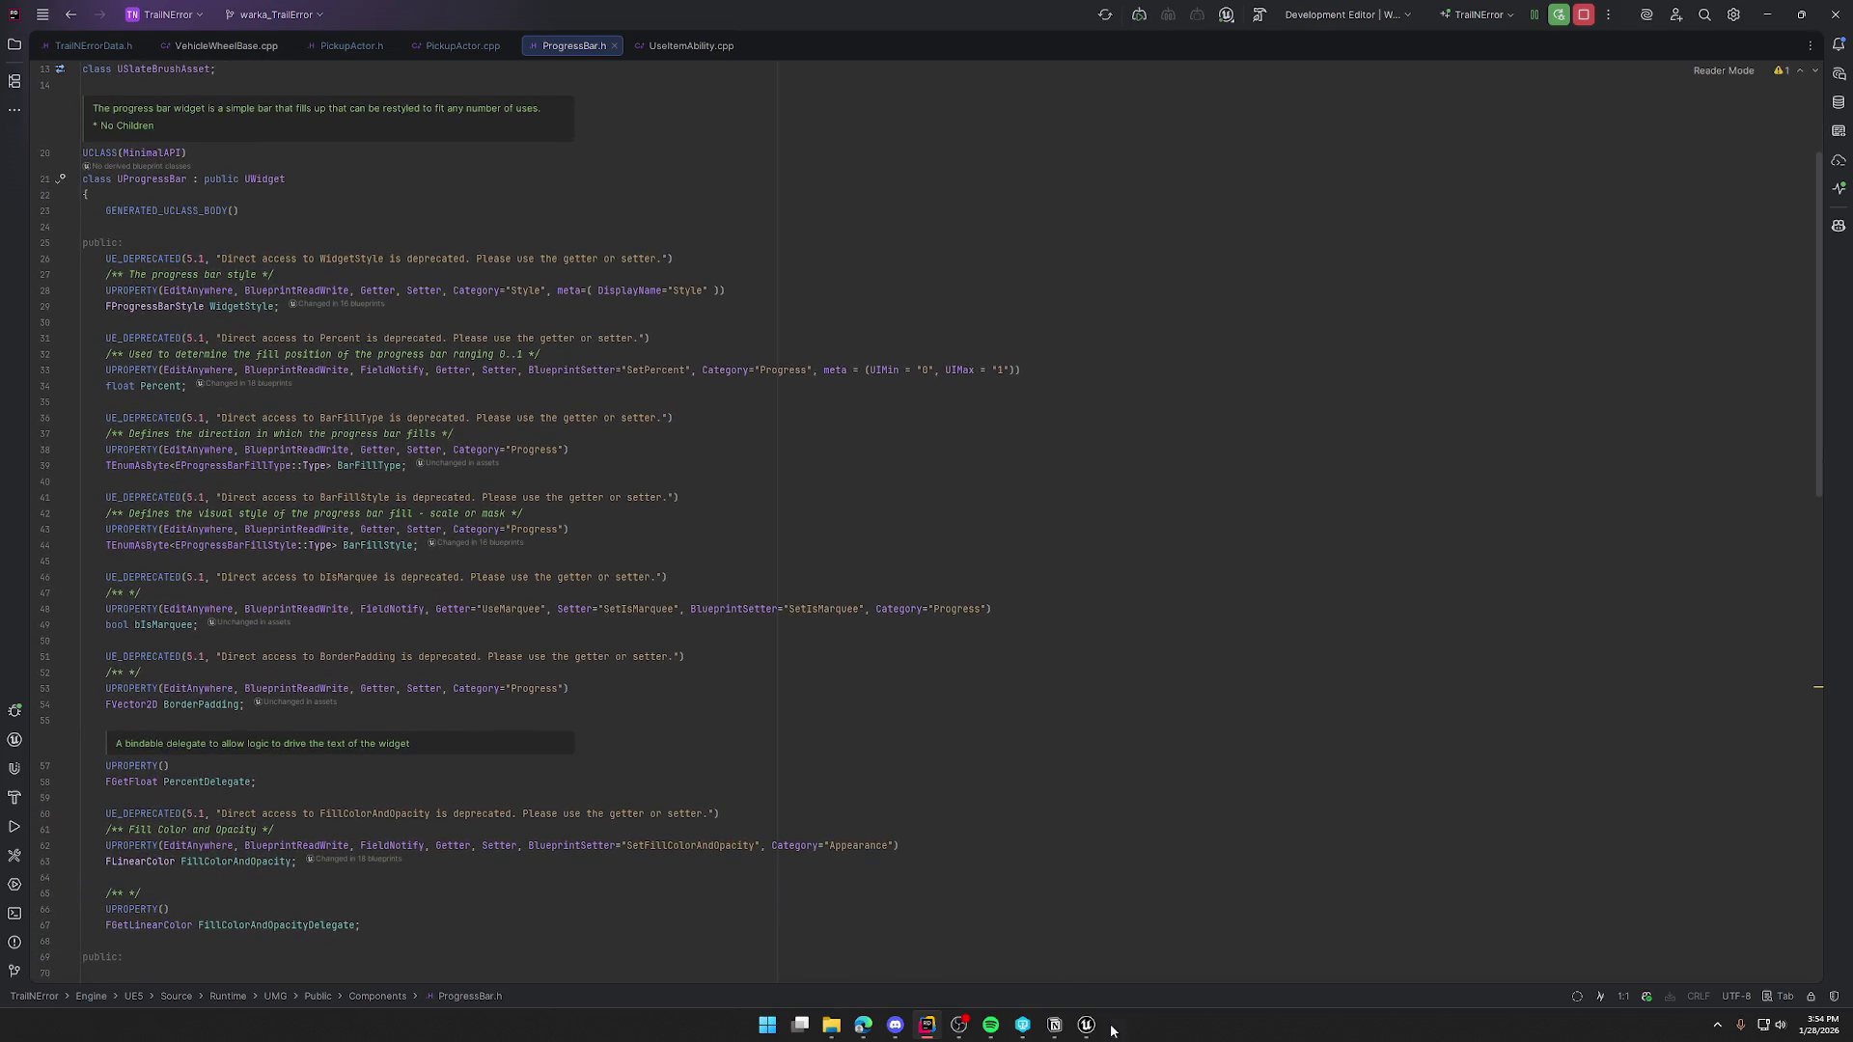
{"action": "left_click", "coordinate": [1086, 1025]}
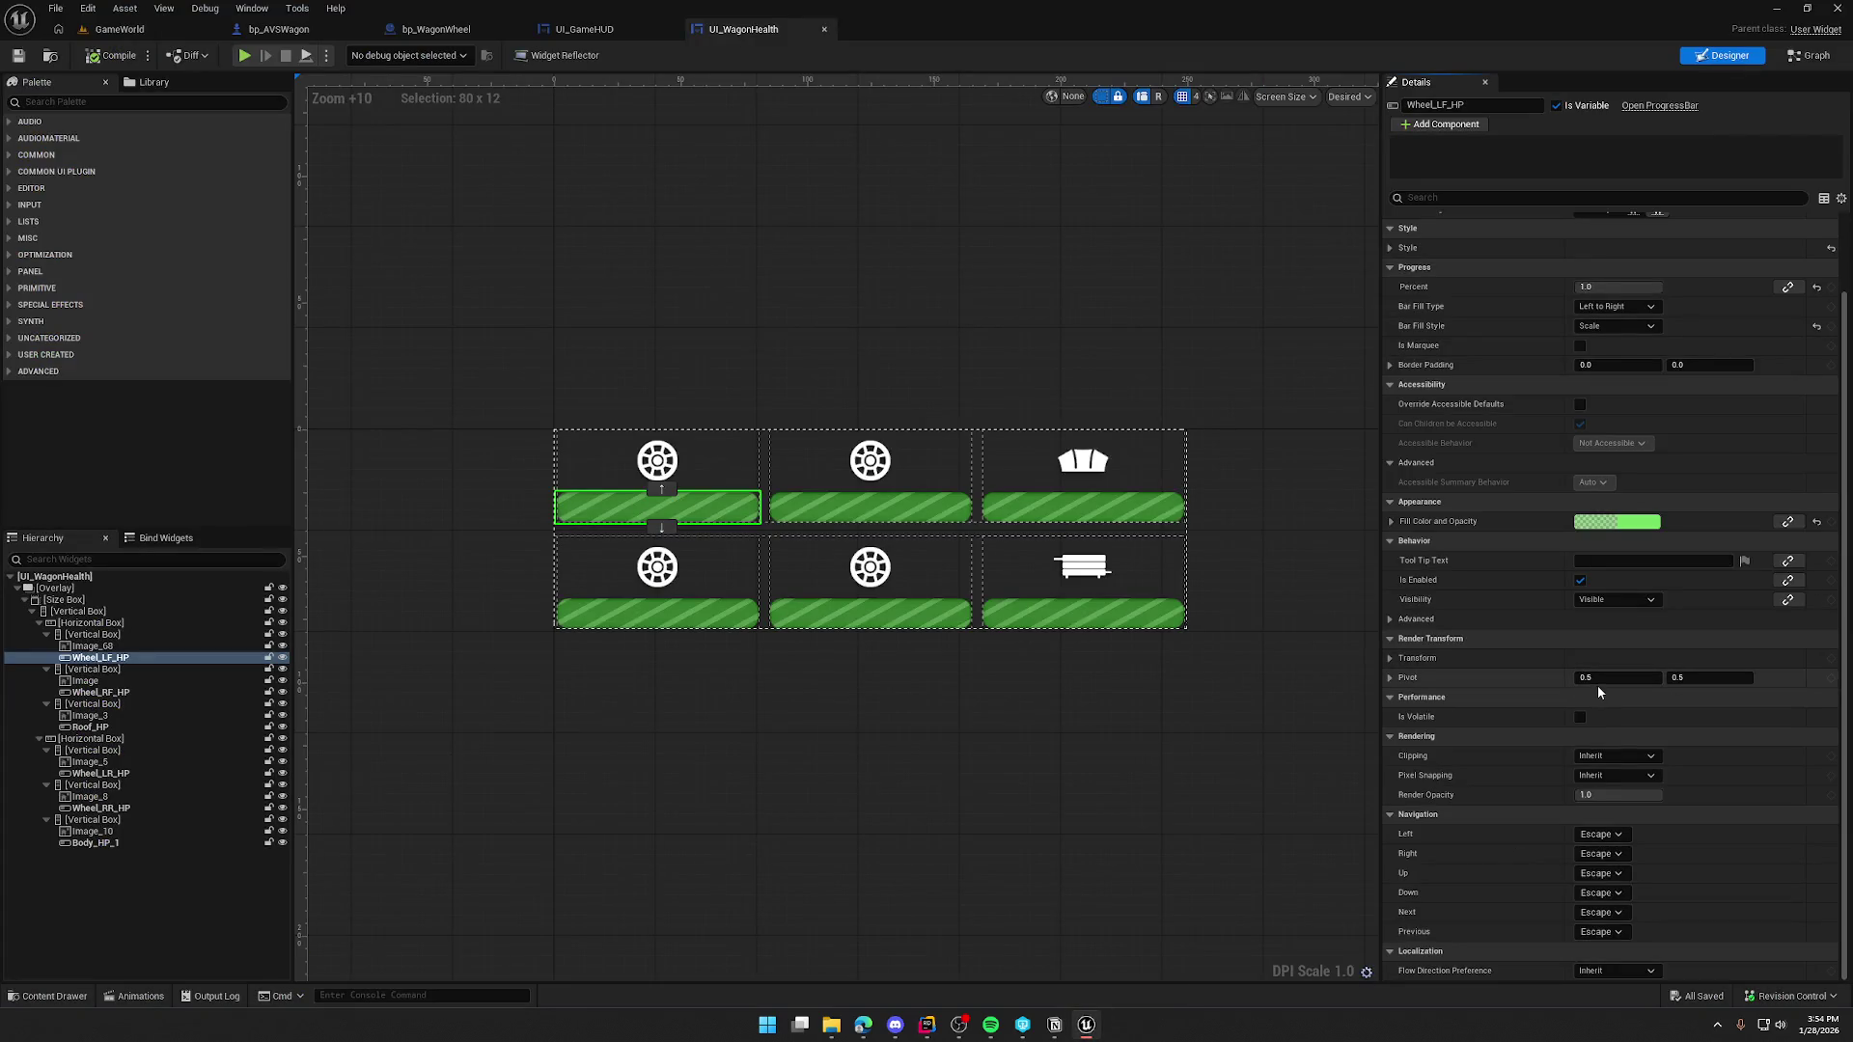
- Switch between the Hierarchy and Bind Widgets tabs to review the widget's bindings
{"action": "scroll", "coordinate": [1598, 691], "scroll_direction": "up", "scroll_amount": 3}
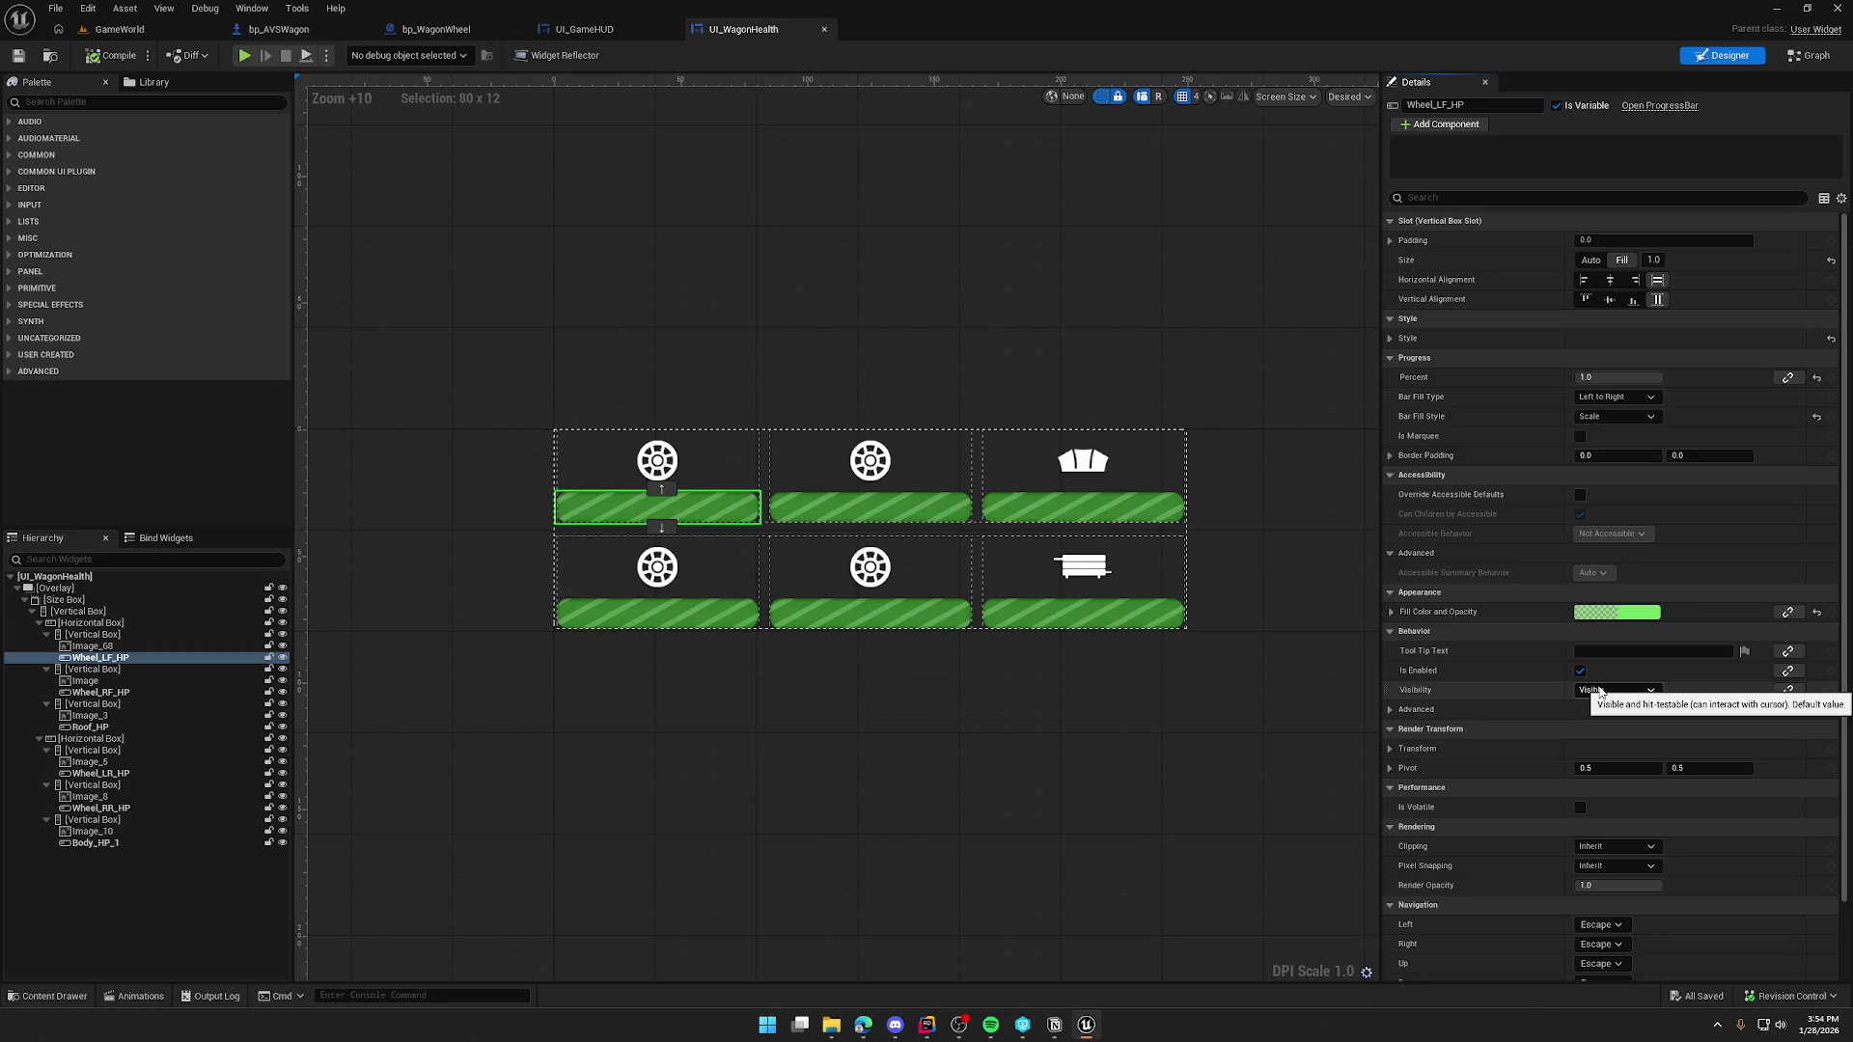
{"action": "scroll", "coordinate": [1599, 691], "scroll_direction": "down", "scroll_amount": 3}
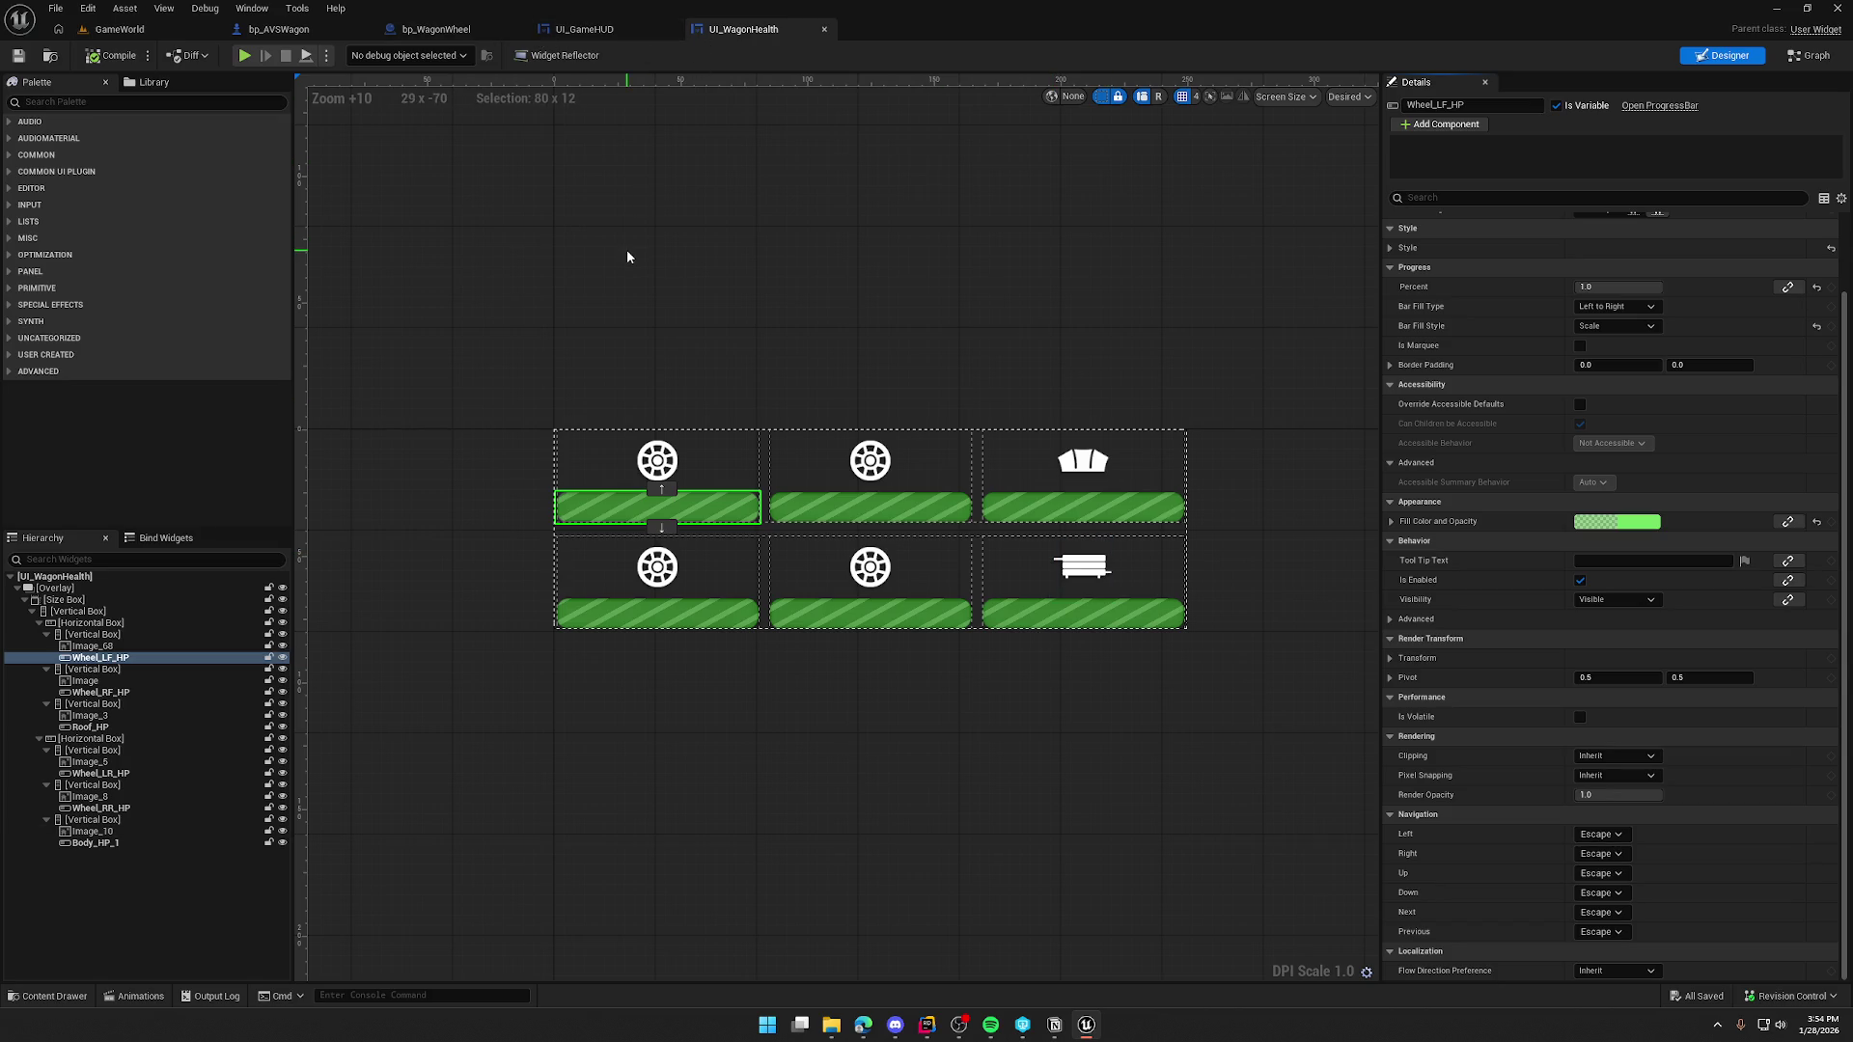
{"action": "key", "text": "alt+Tab"}
{"action": "key", "text": "alt+Tab"}
{"action": "left_click", "coordinate": [145, 537]}
{"action": "left_click", "coordinate": [42, 538]}
{"action": "left_click", "coordinate": [158, 536]}
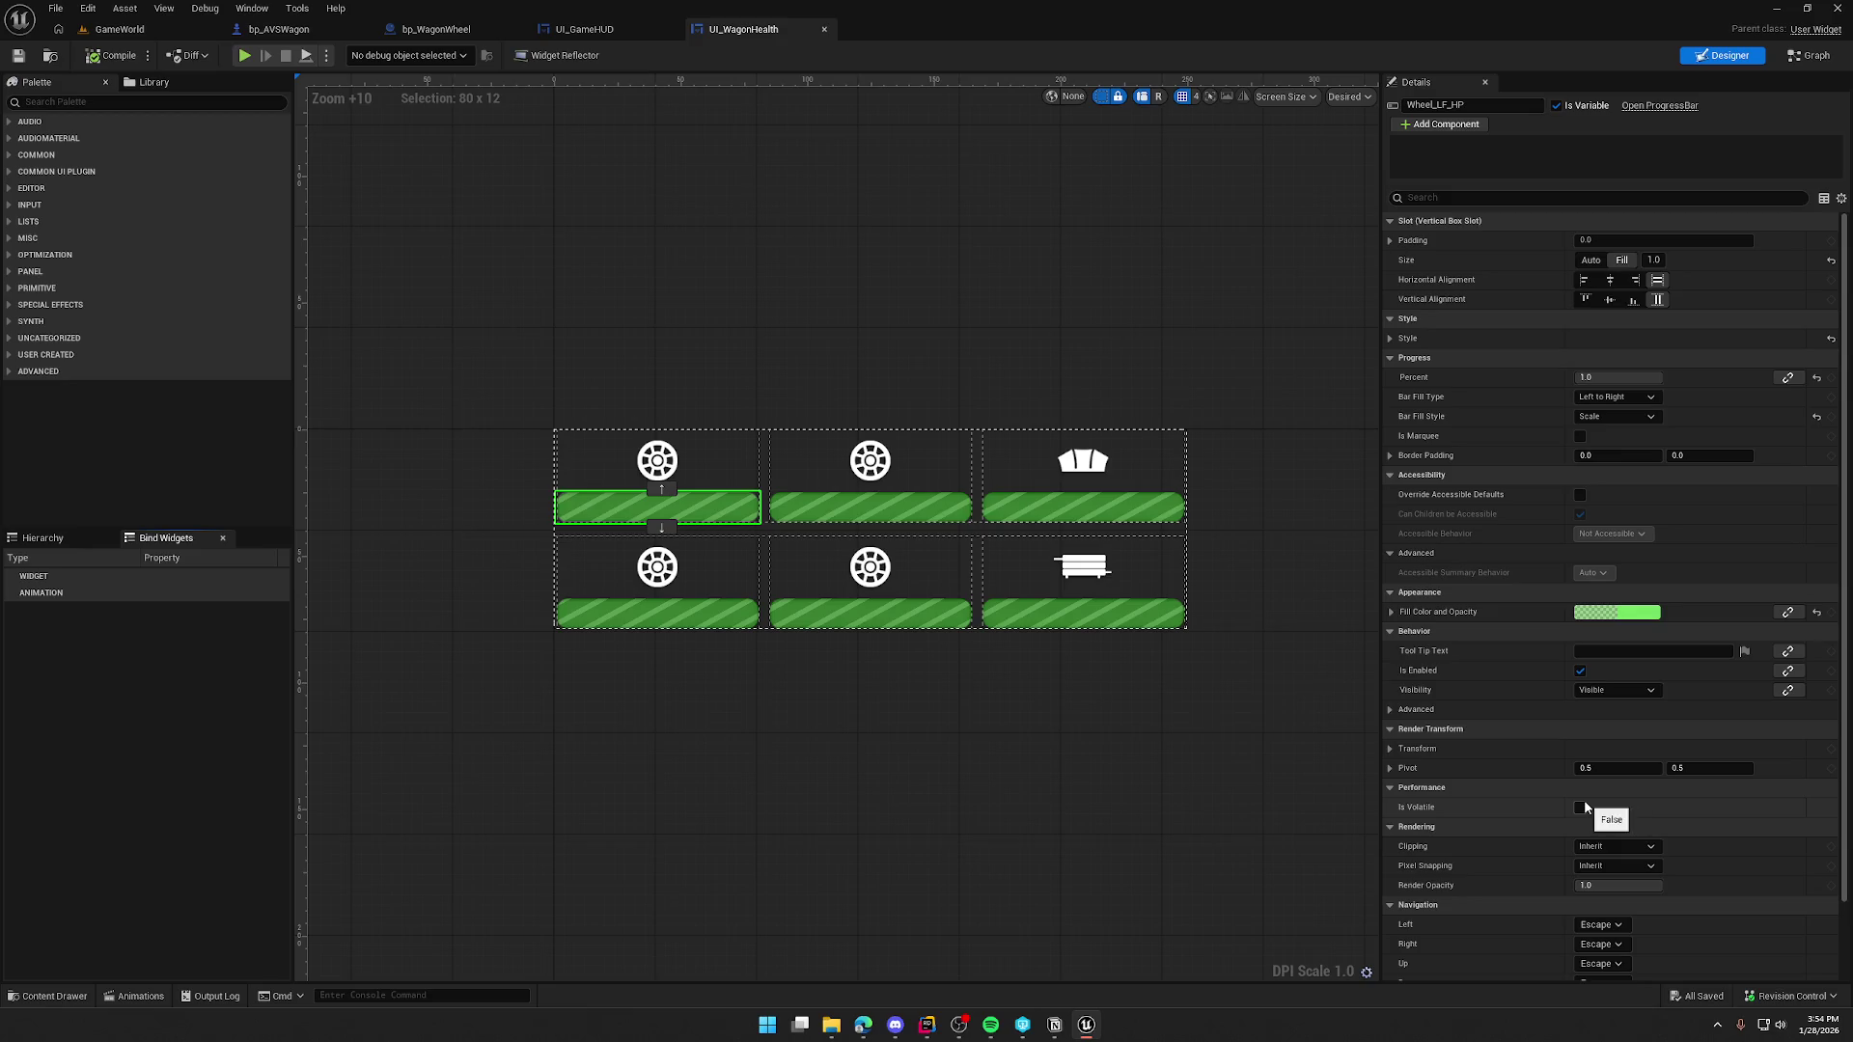
- Check Bind Widgets and the Window menu for a code jump, then return to ProgressBar.h in Rider
{"action": "right_click", "coordinate": [45, 582]}
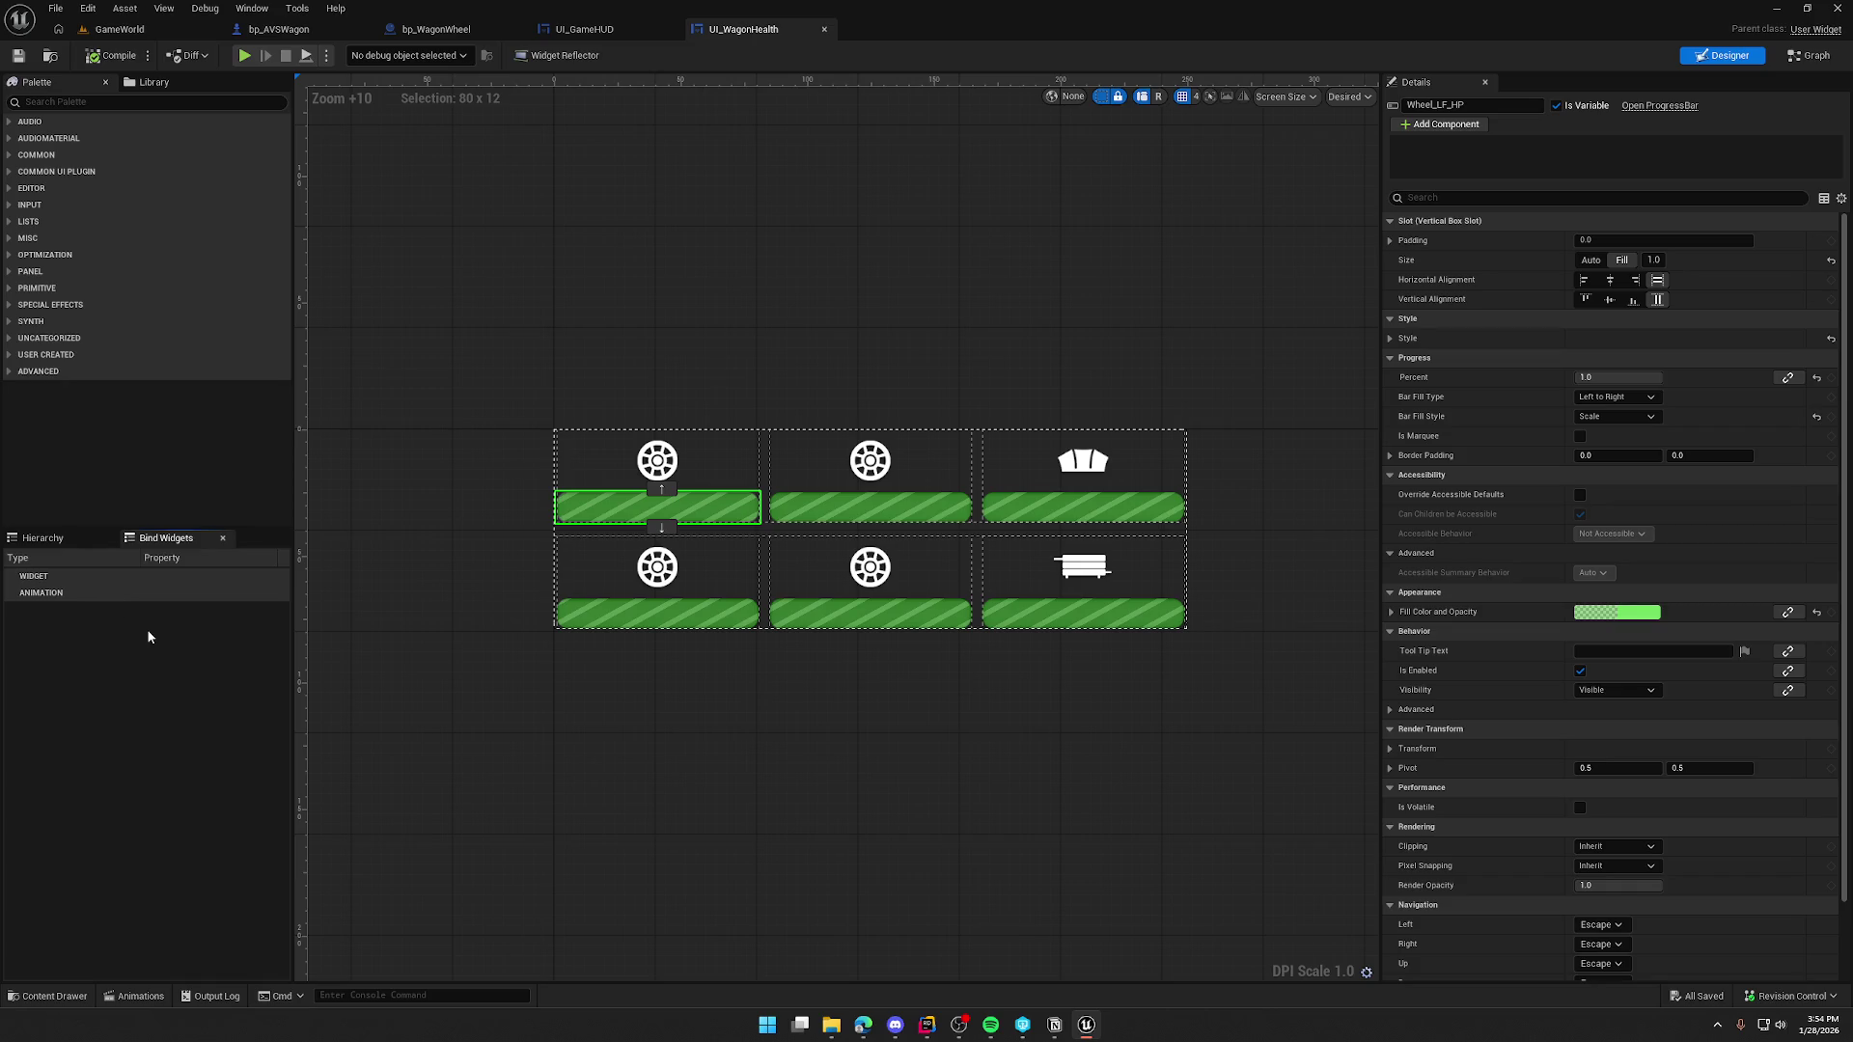
{"action": "scroll", "coordinate": [1544, 579], "scroll_direction": "down", "scroll_amount": 3}
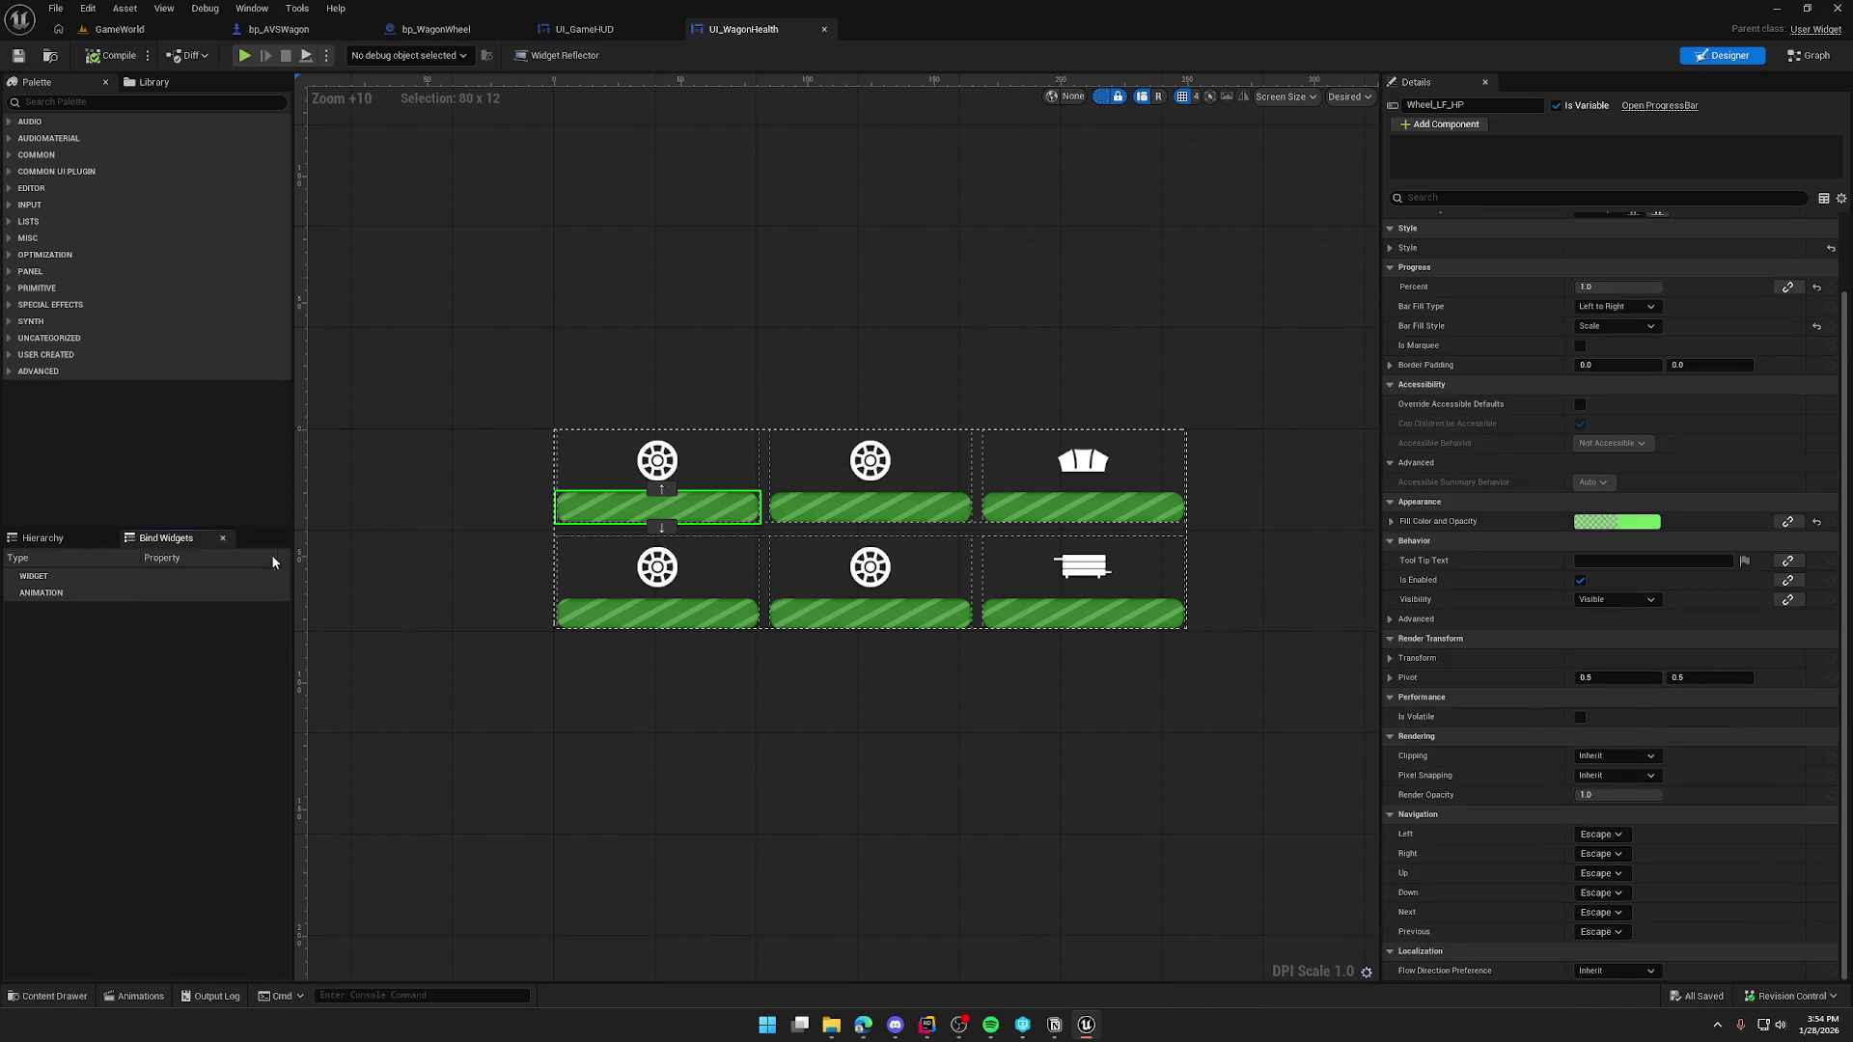
{"action": "left_click", "coordinate": [43, 537]}
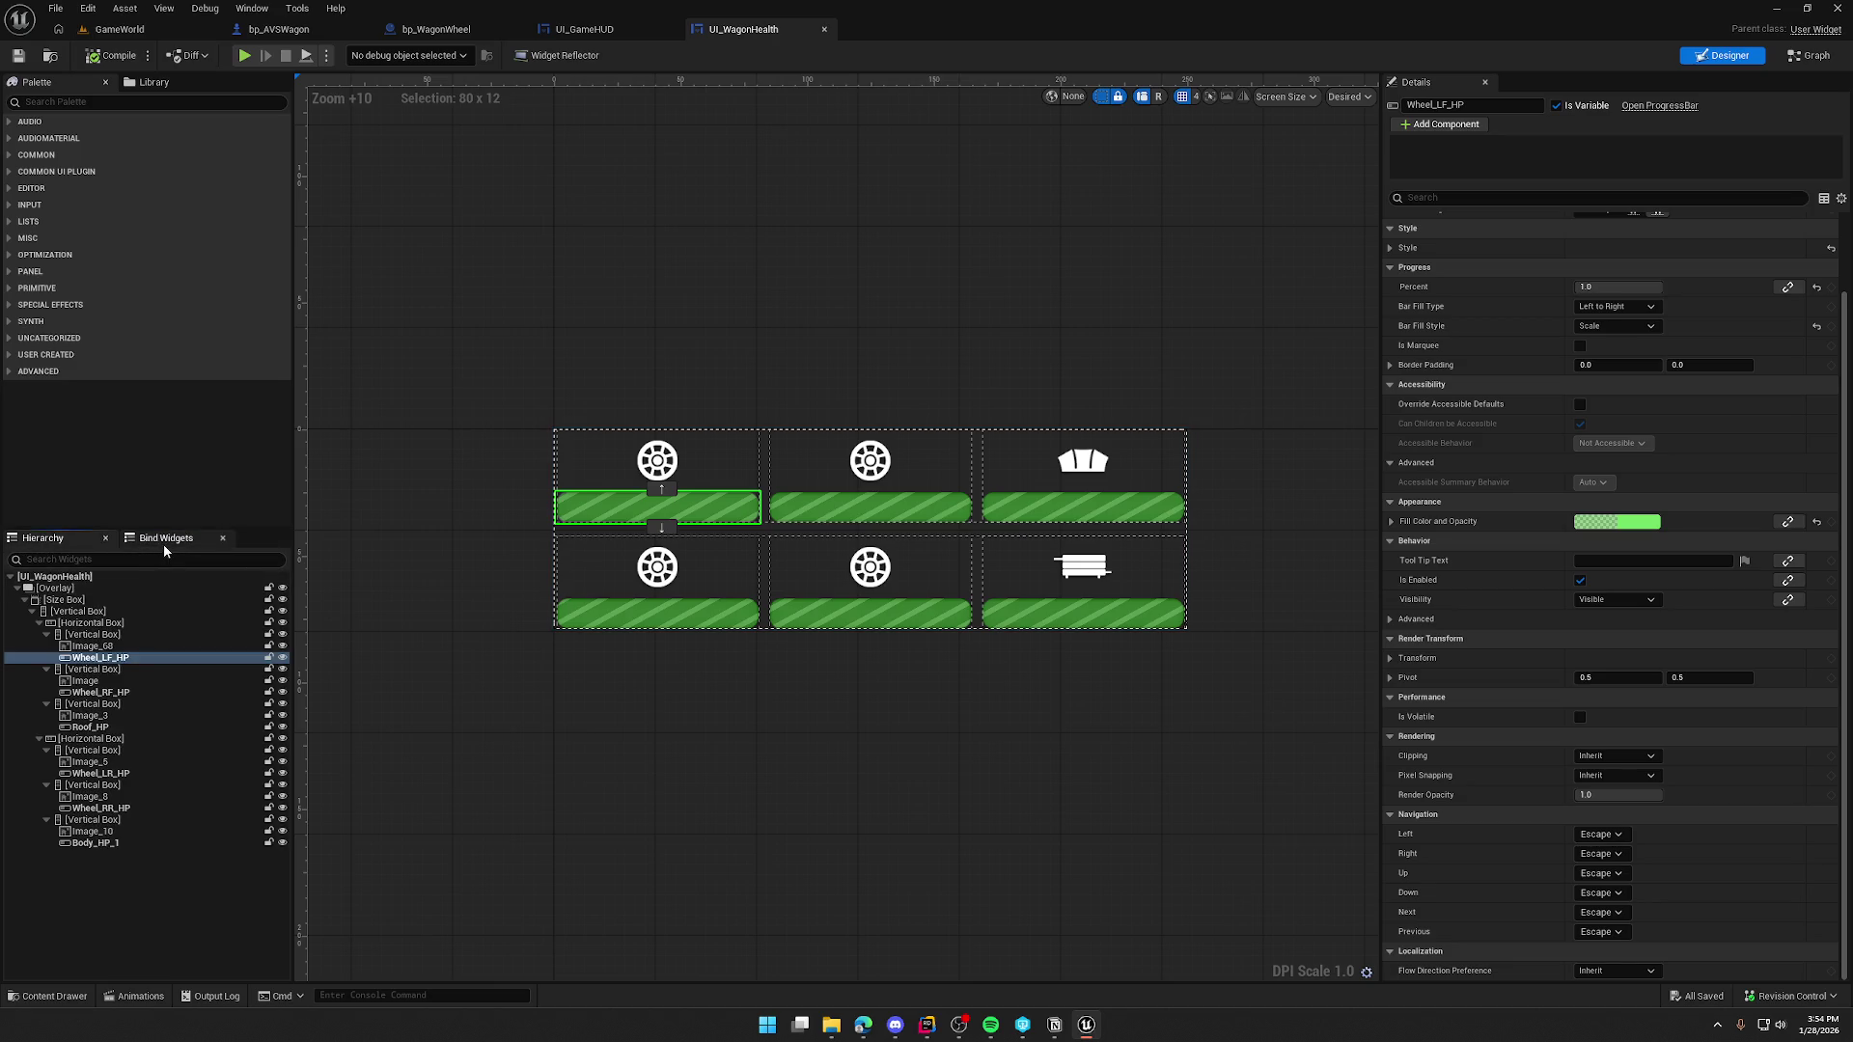
{"action": "left_click", "coordinate": [251, 9]}
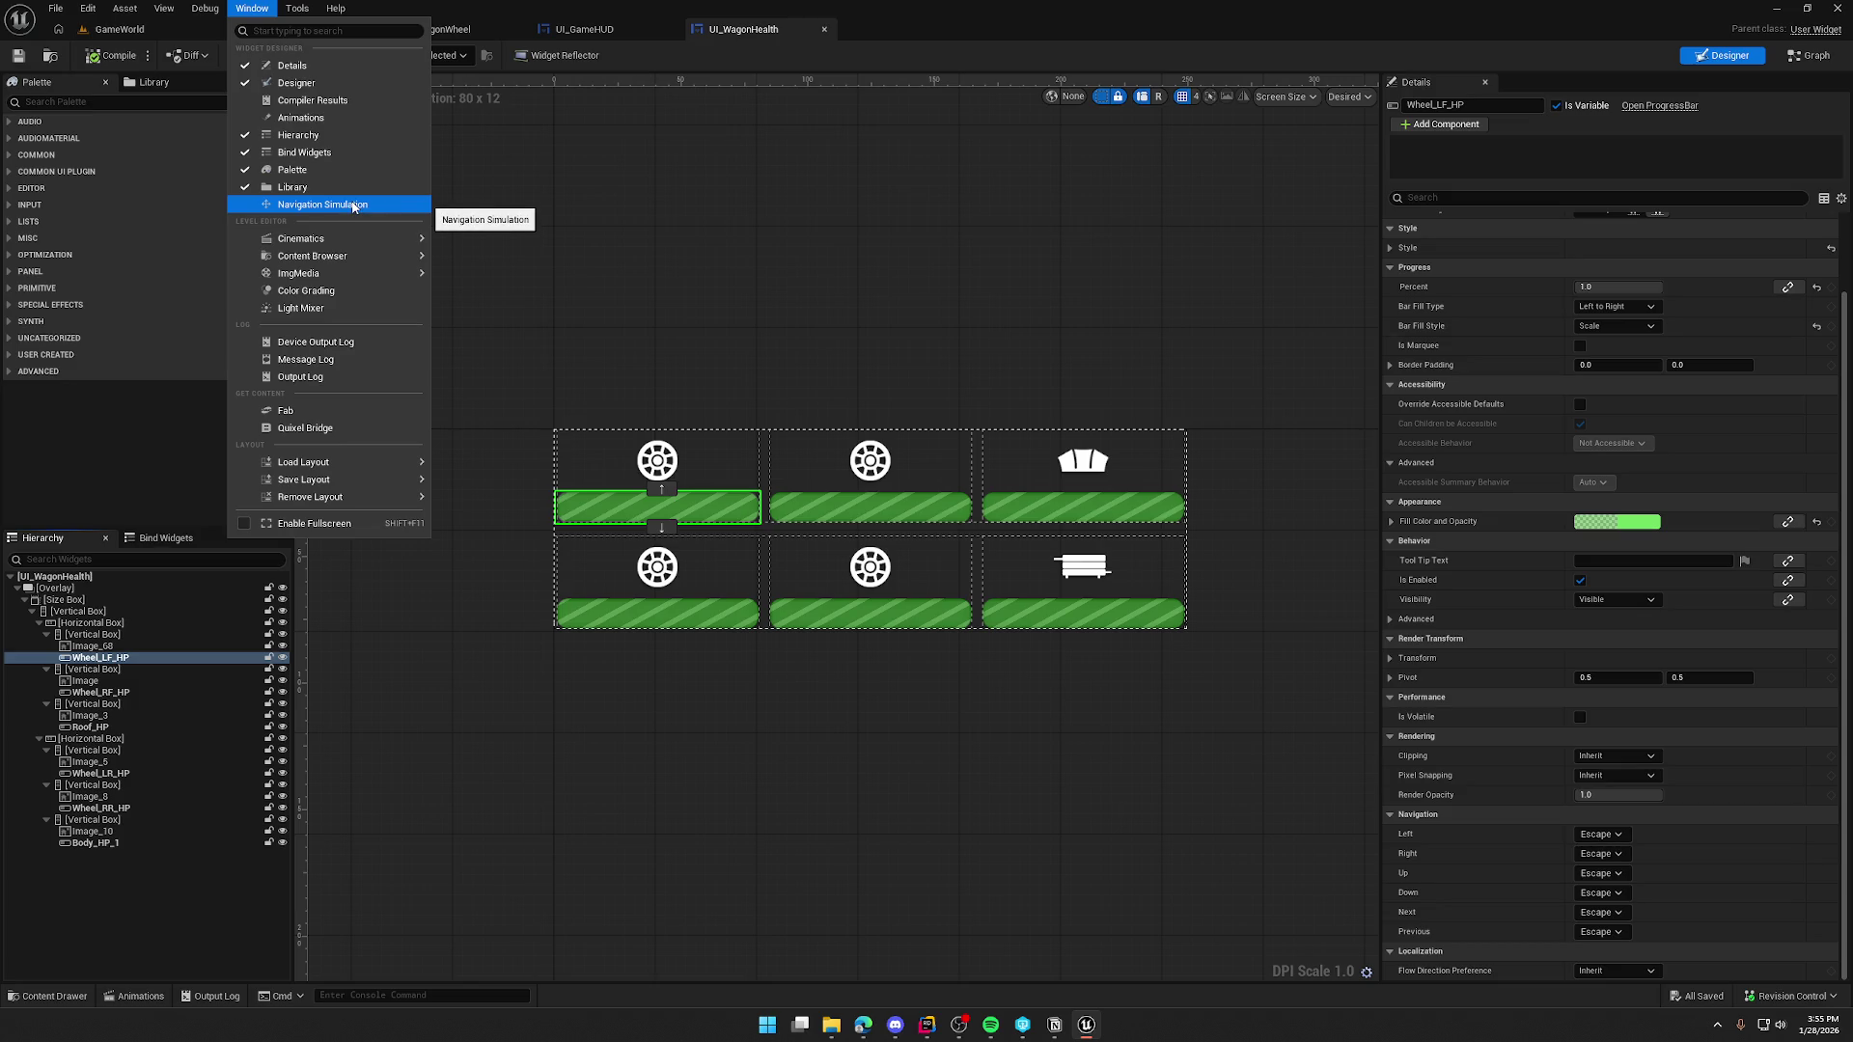
{"action": "left_click", "coordinate": [254, 12]}
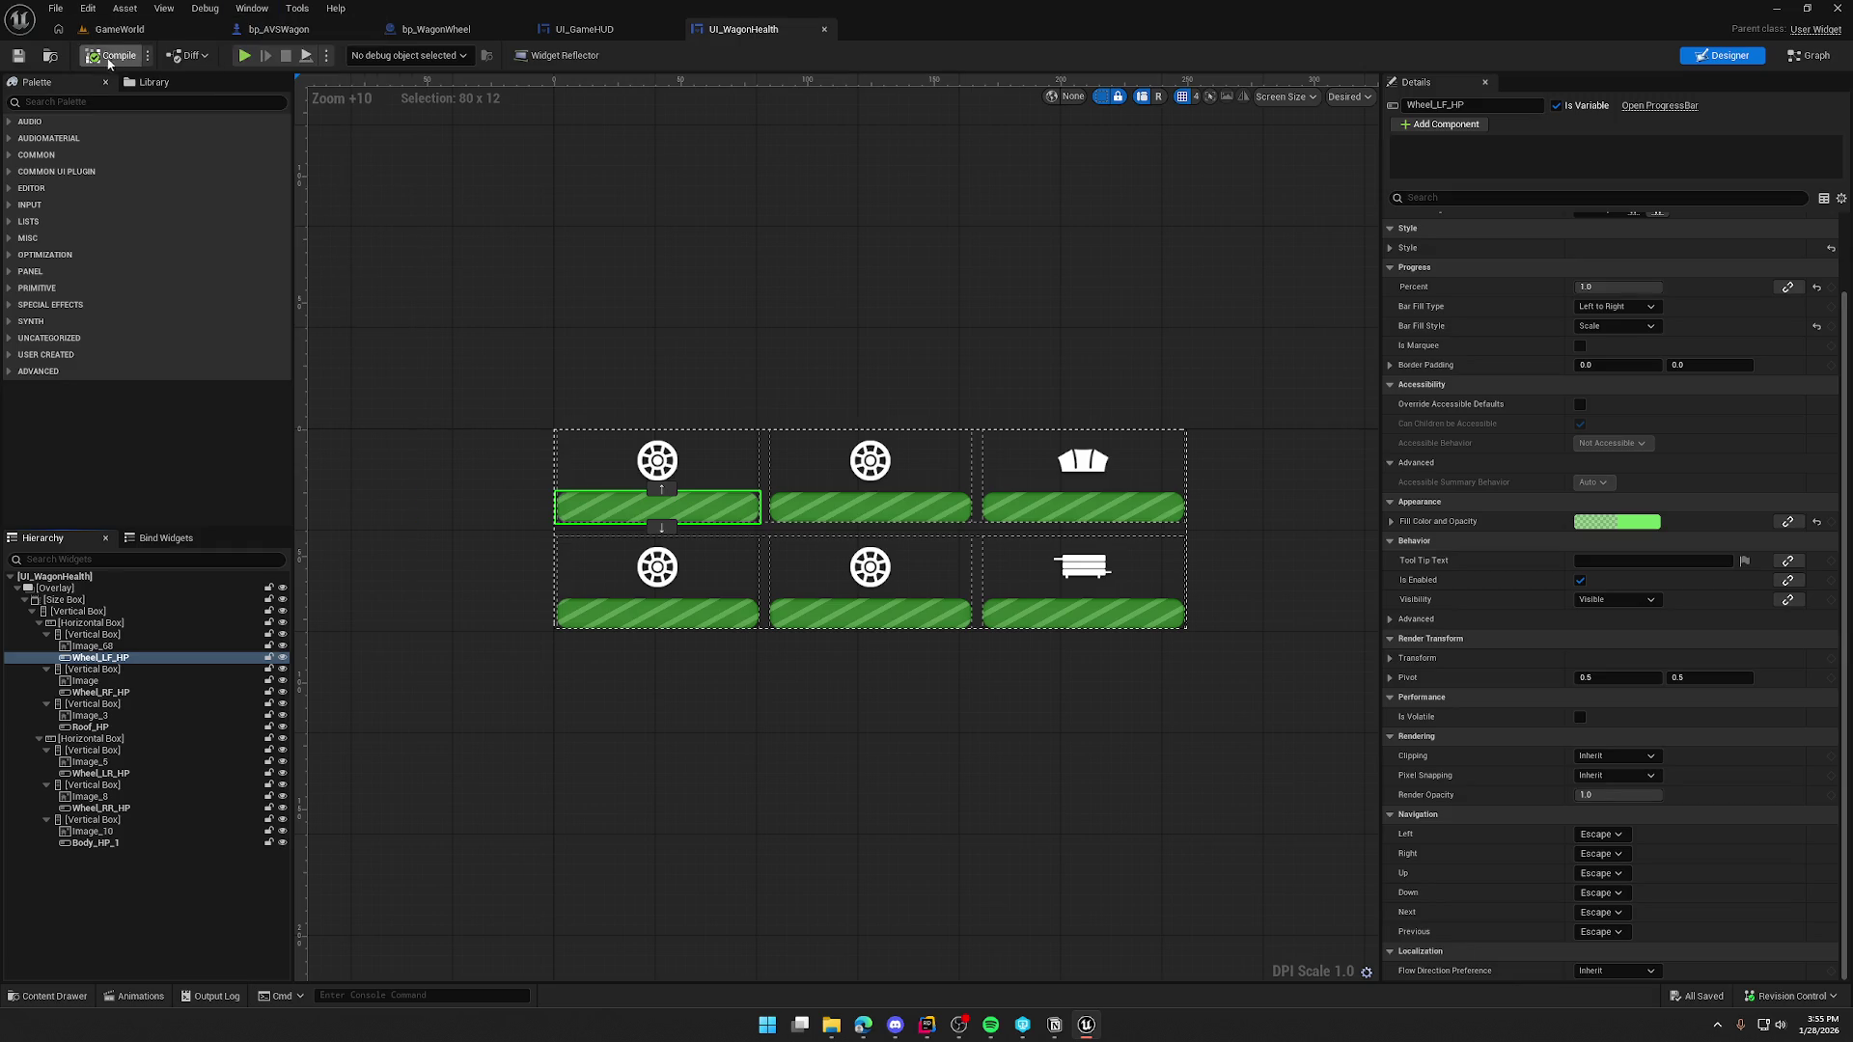
{"action": "key", "text": "alt+Tab"}
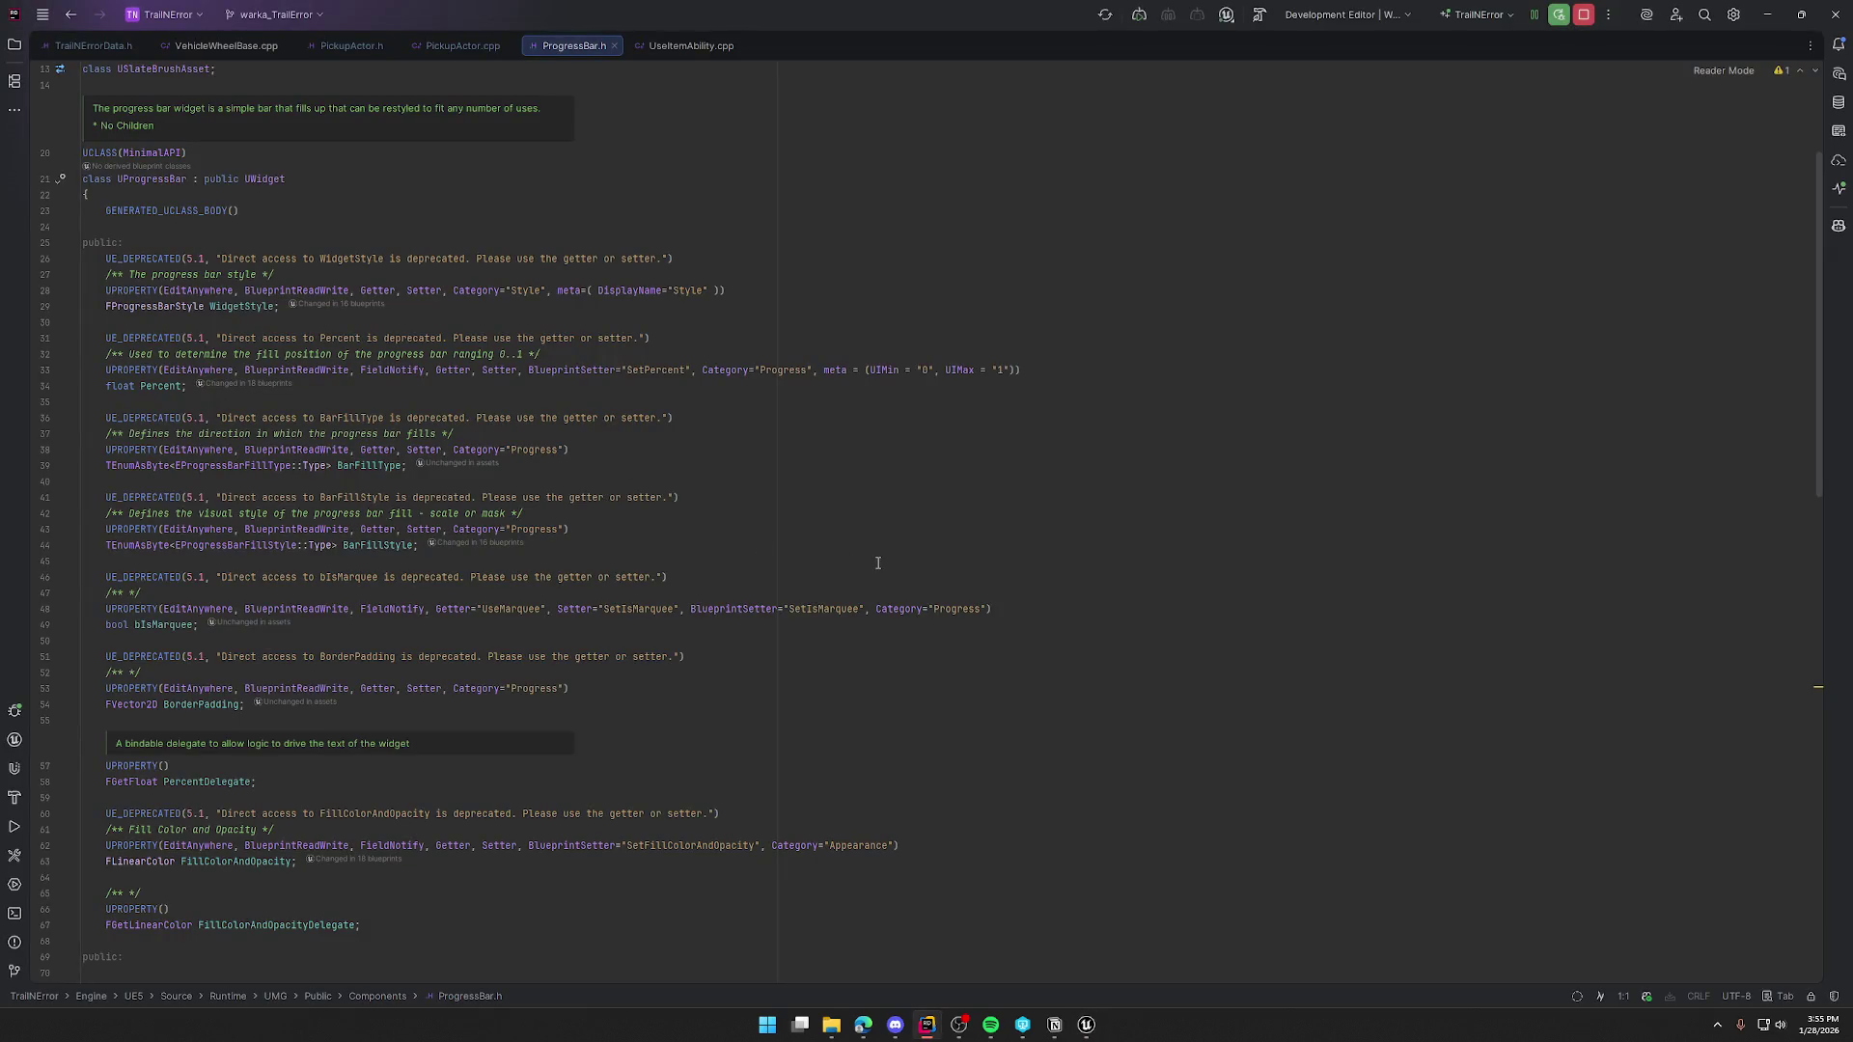
- Read SetPercent, FillColorAndOpacity and PercentDelegate in ProgressBar.h, then go back to the UI_WagonHealth widget
{"action": "scroll", "coordinate": [820, 463], "scroll_direction": "down", "scroll_amount": 3}
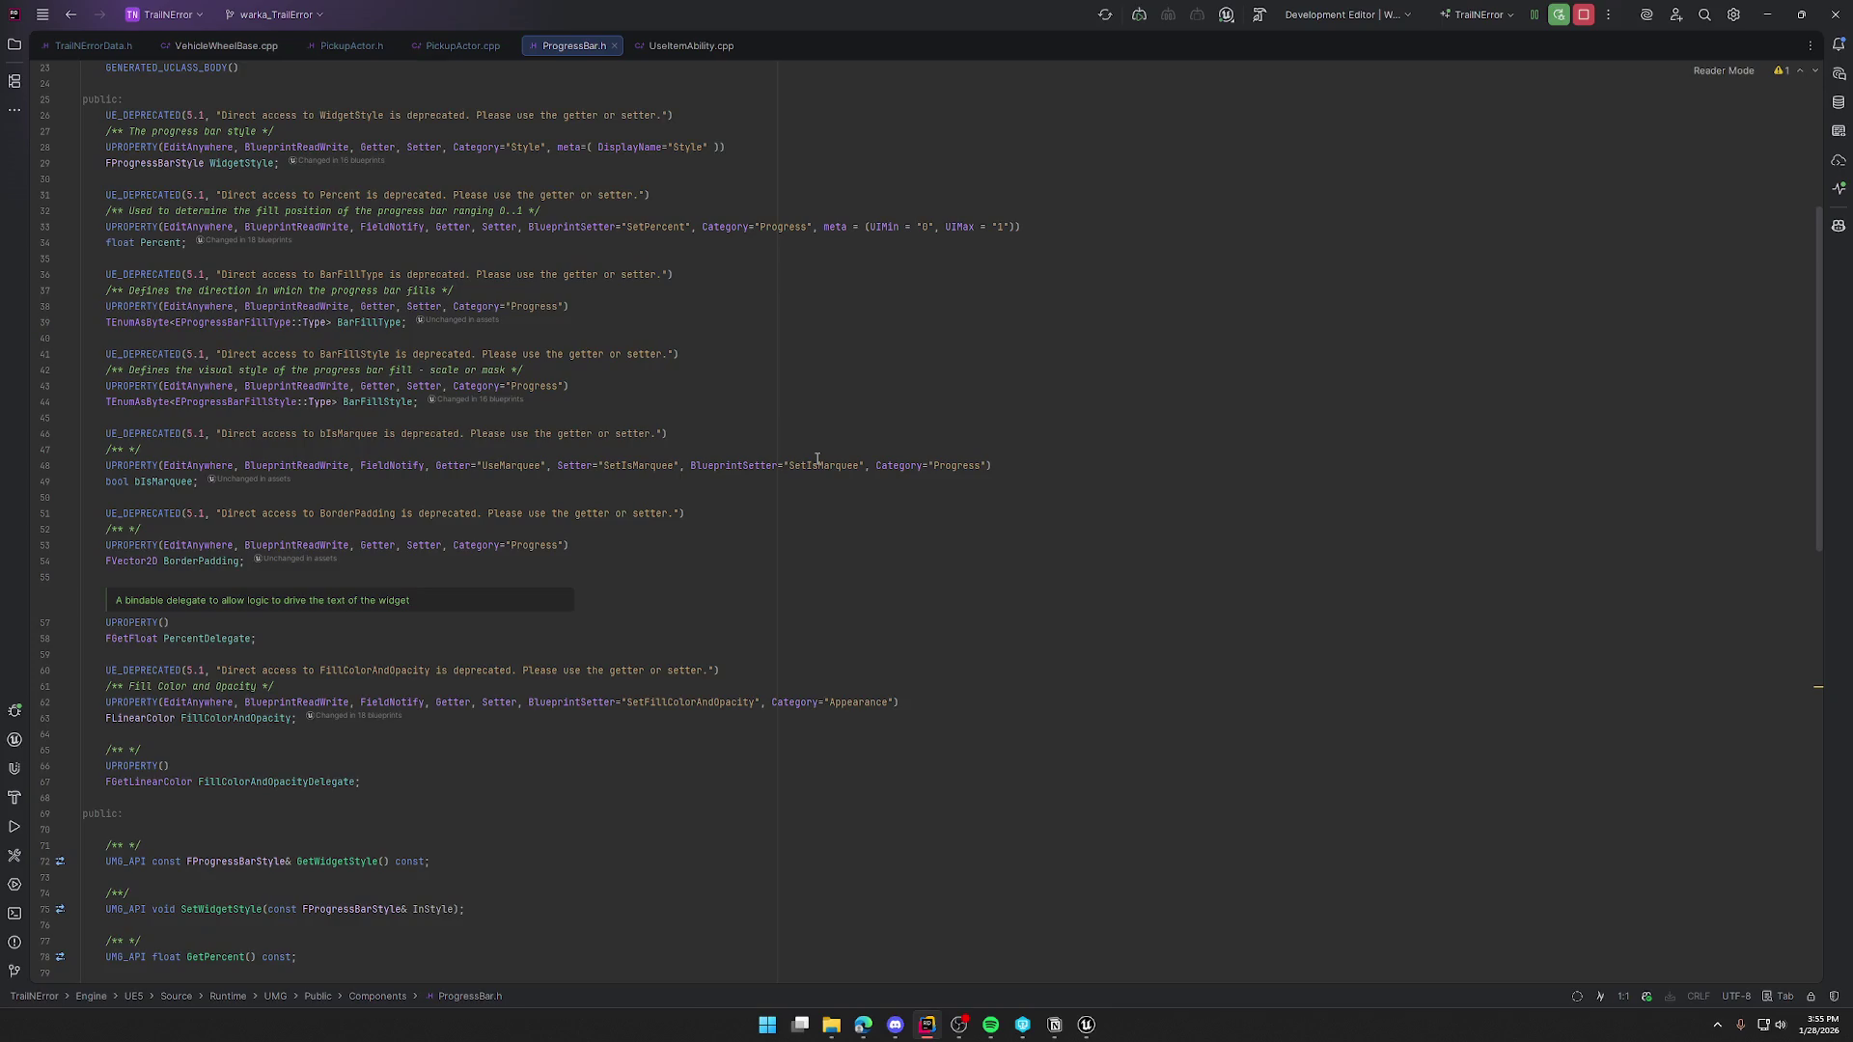
{"action": "scroll", "coordinate": [817, 459], "scroll_direction": "down", "scroll_amount": 4}
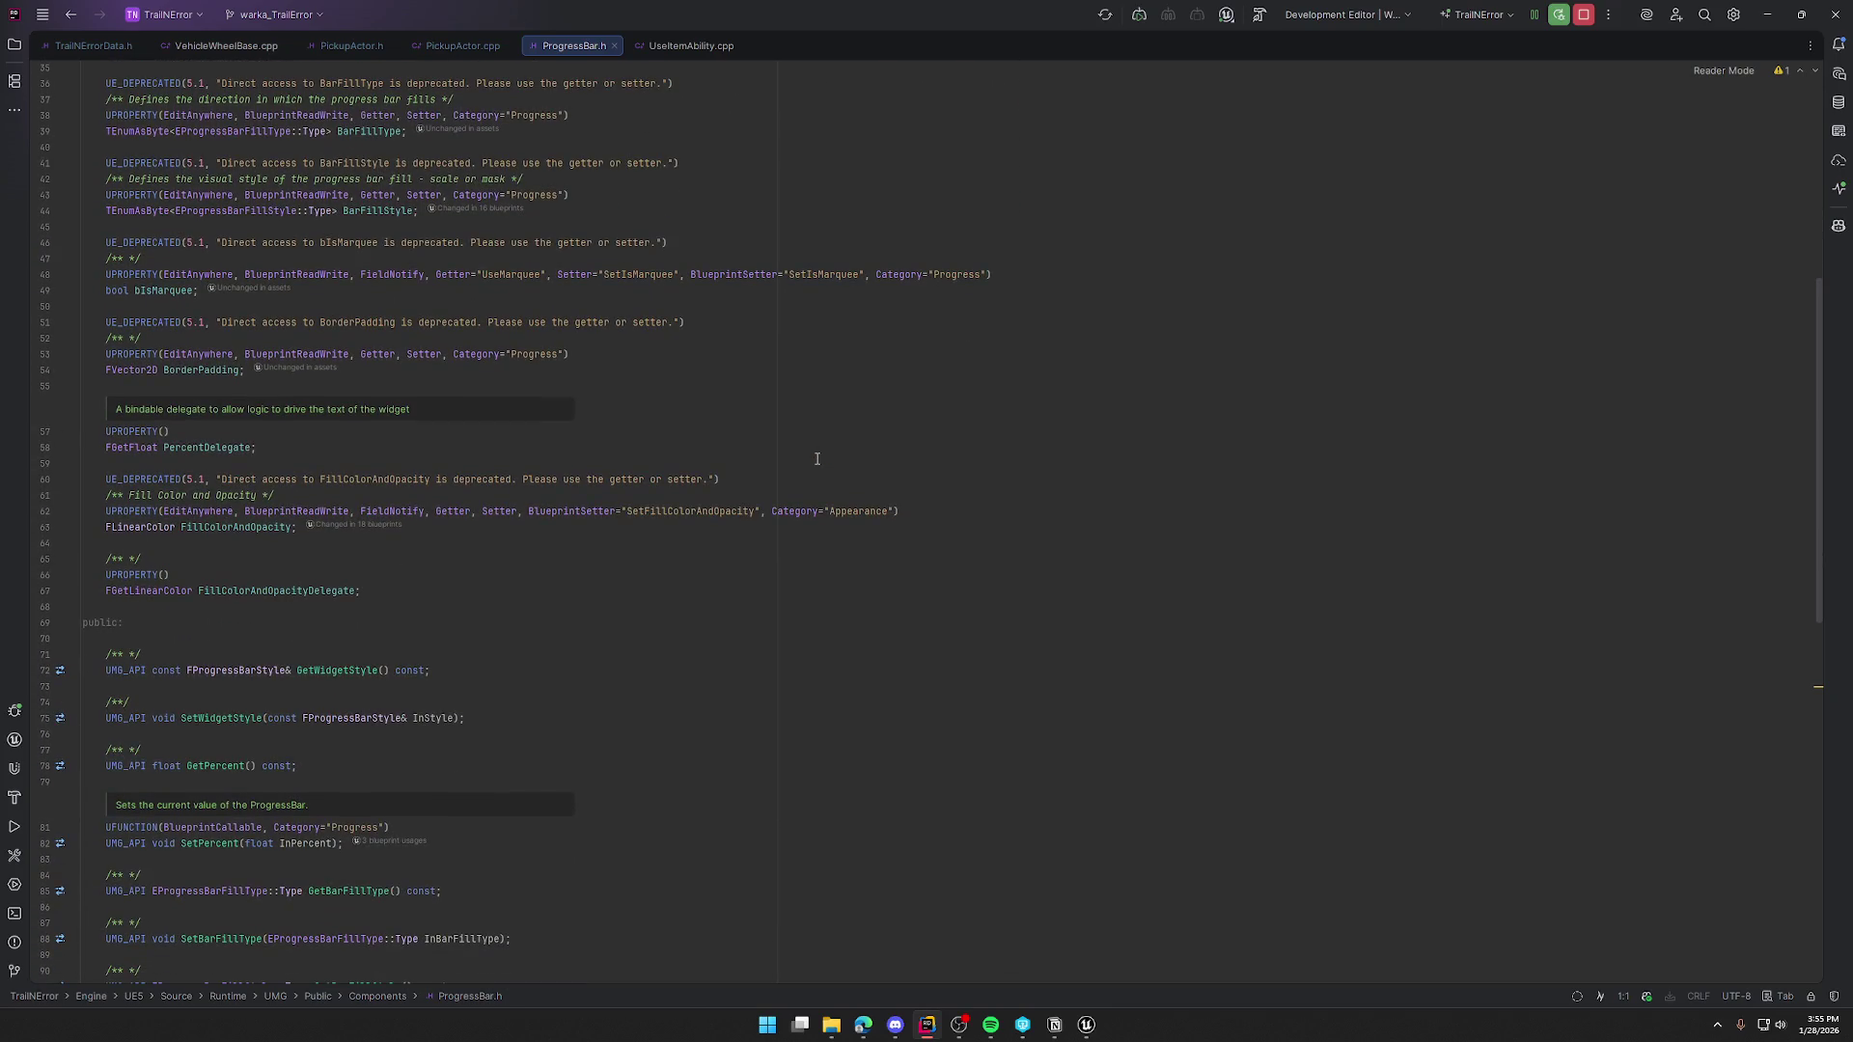
{"action": "scroll", "coordinate": [832, 458], "scroll_direction": "up", "scroll_amount": 10}
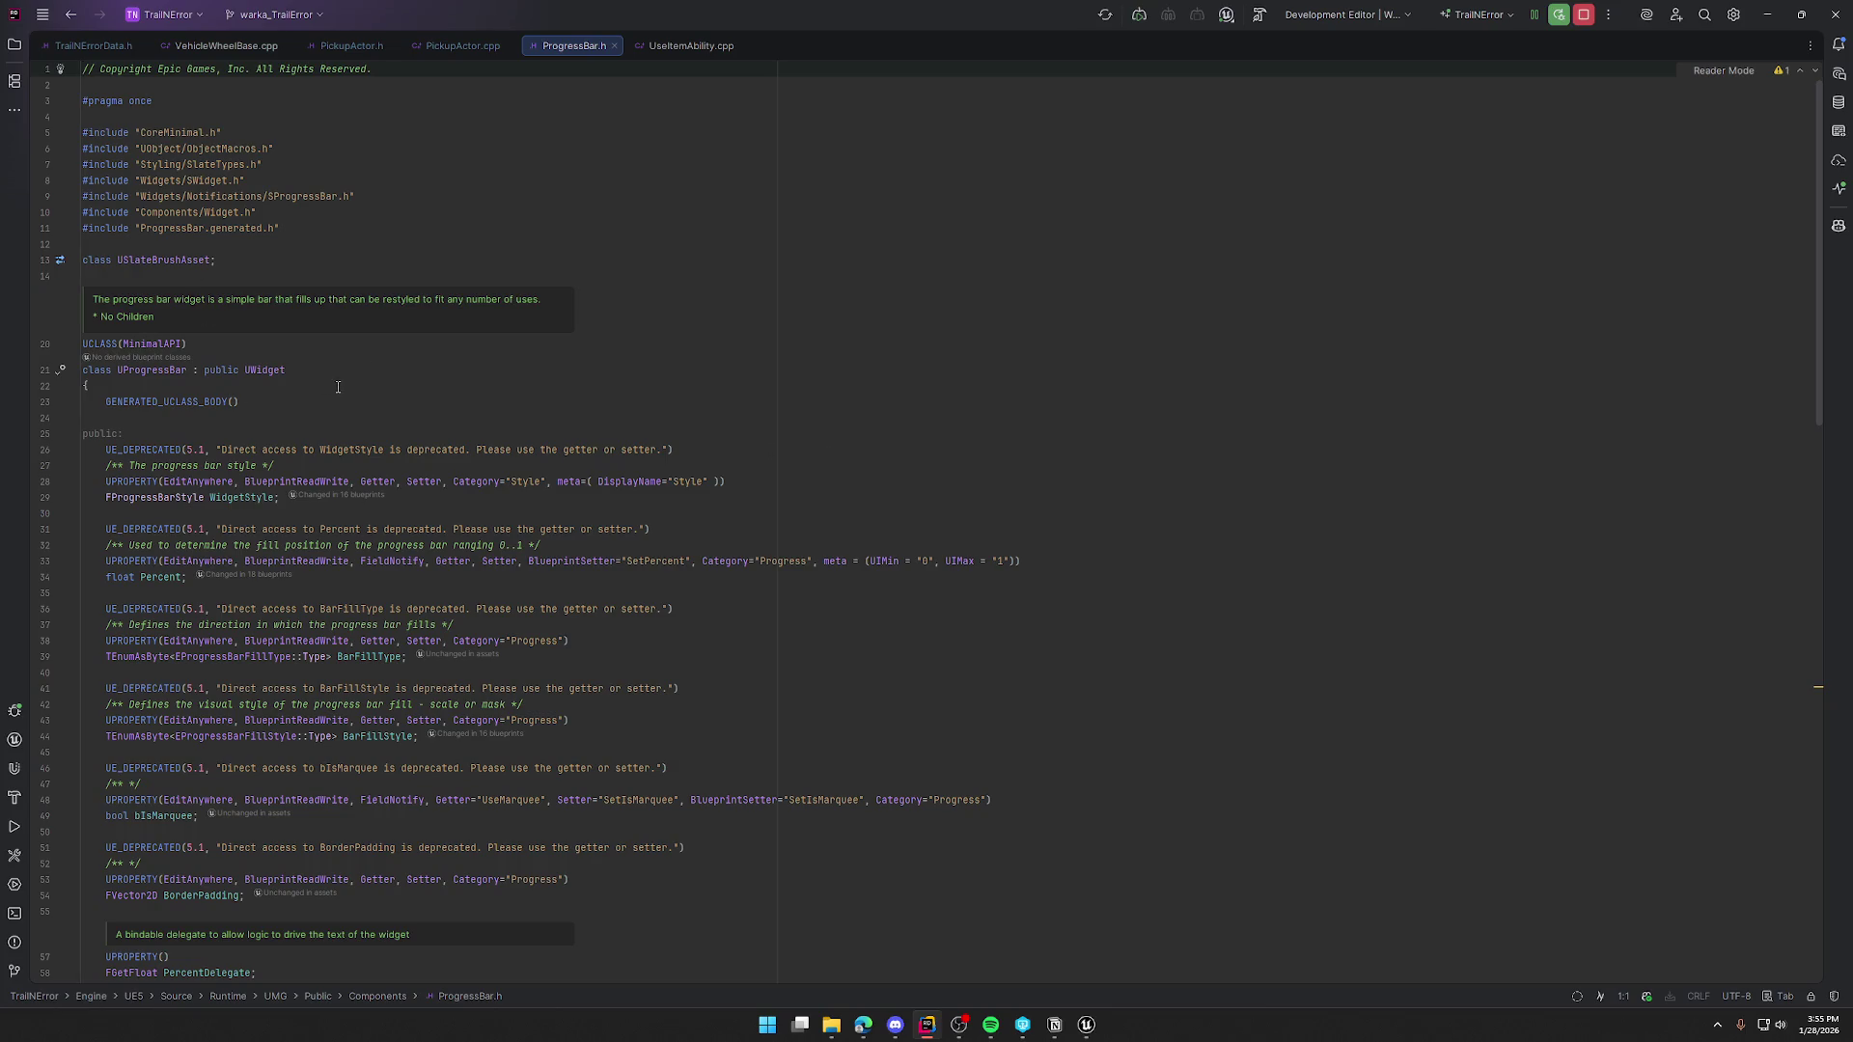
{"action": "scroll", "coordinate": [386, 418], "scroll_direction": "down", "scroll_amount": 3}
{"action": "scroll", "coordinate": [425, 435], "scroll_direction": "down", "scroll_amount": 2}
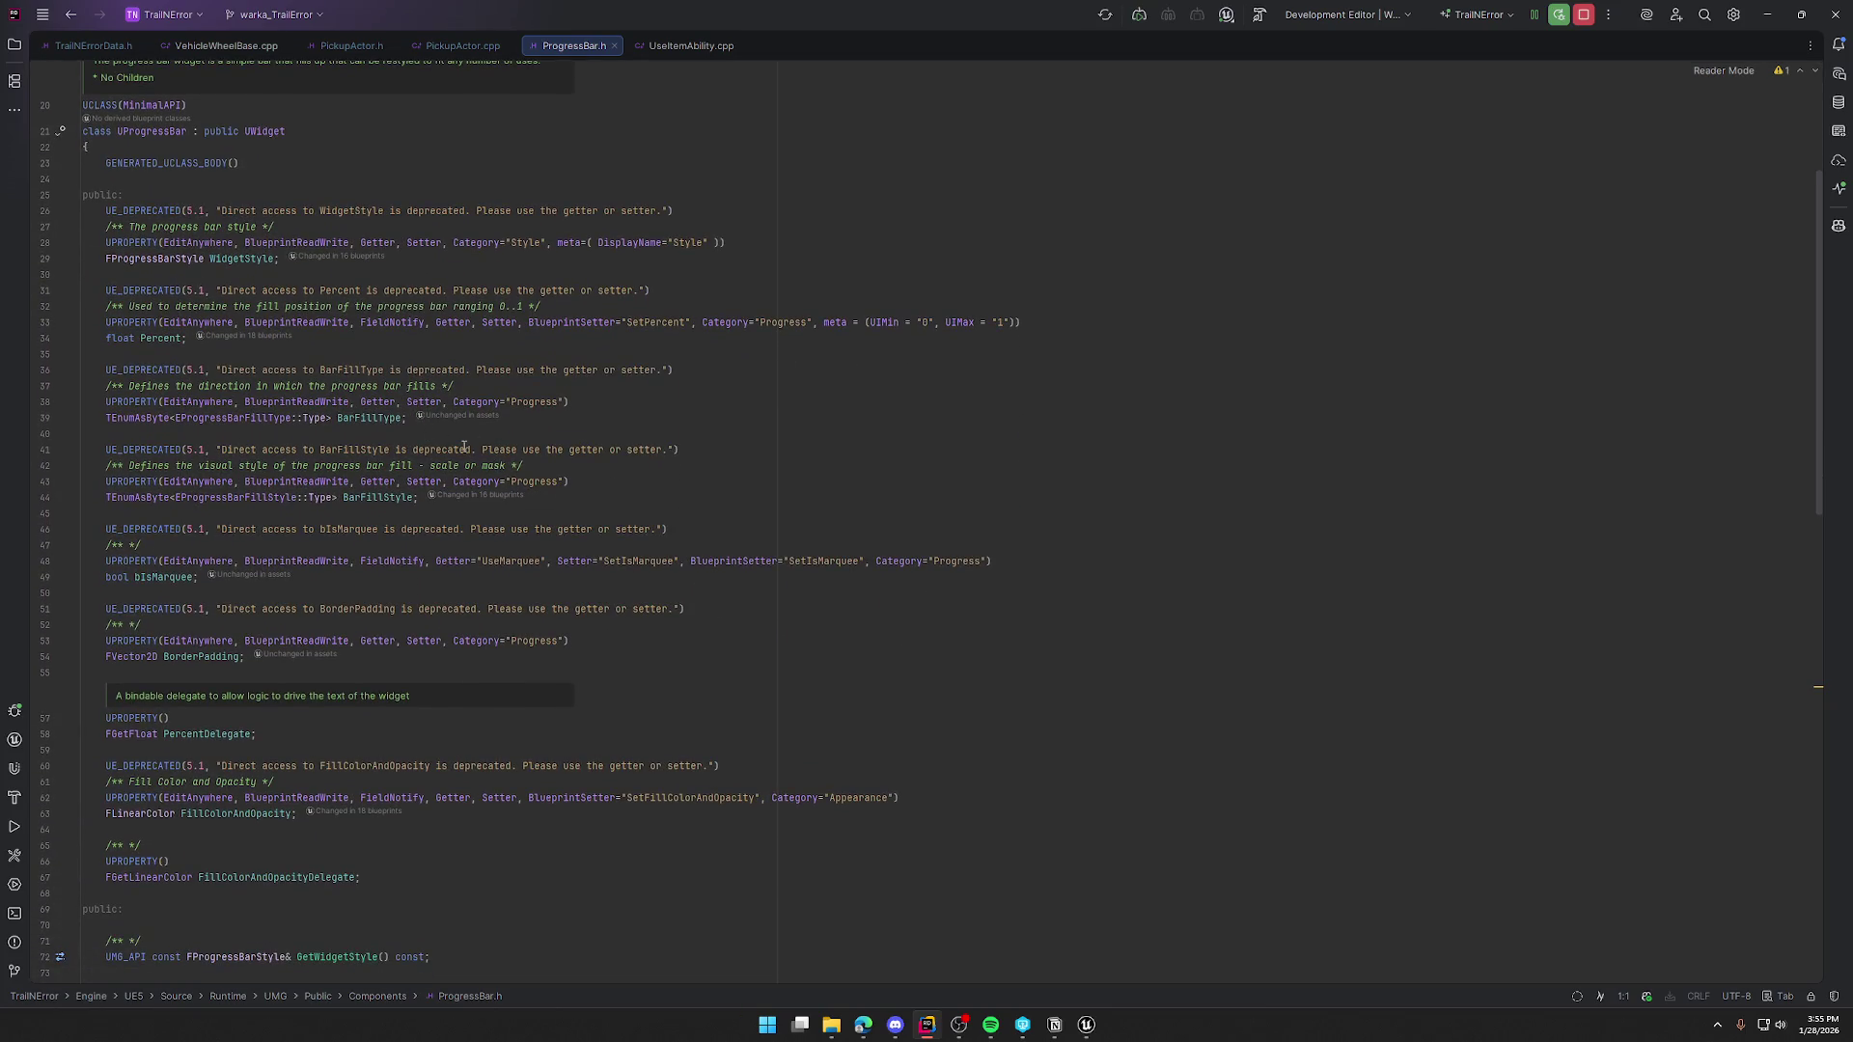
{"action": "scroll", "coordinate": [805, 530], "scroll_direction": "down", "scroll_amount": 2}
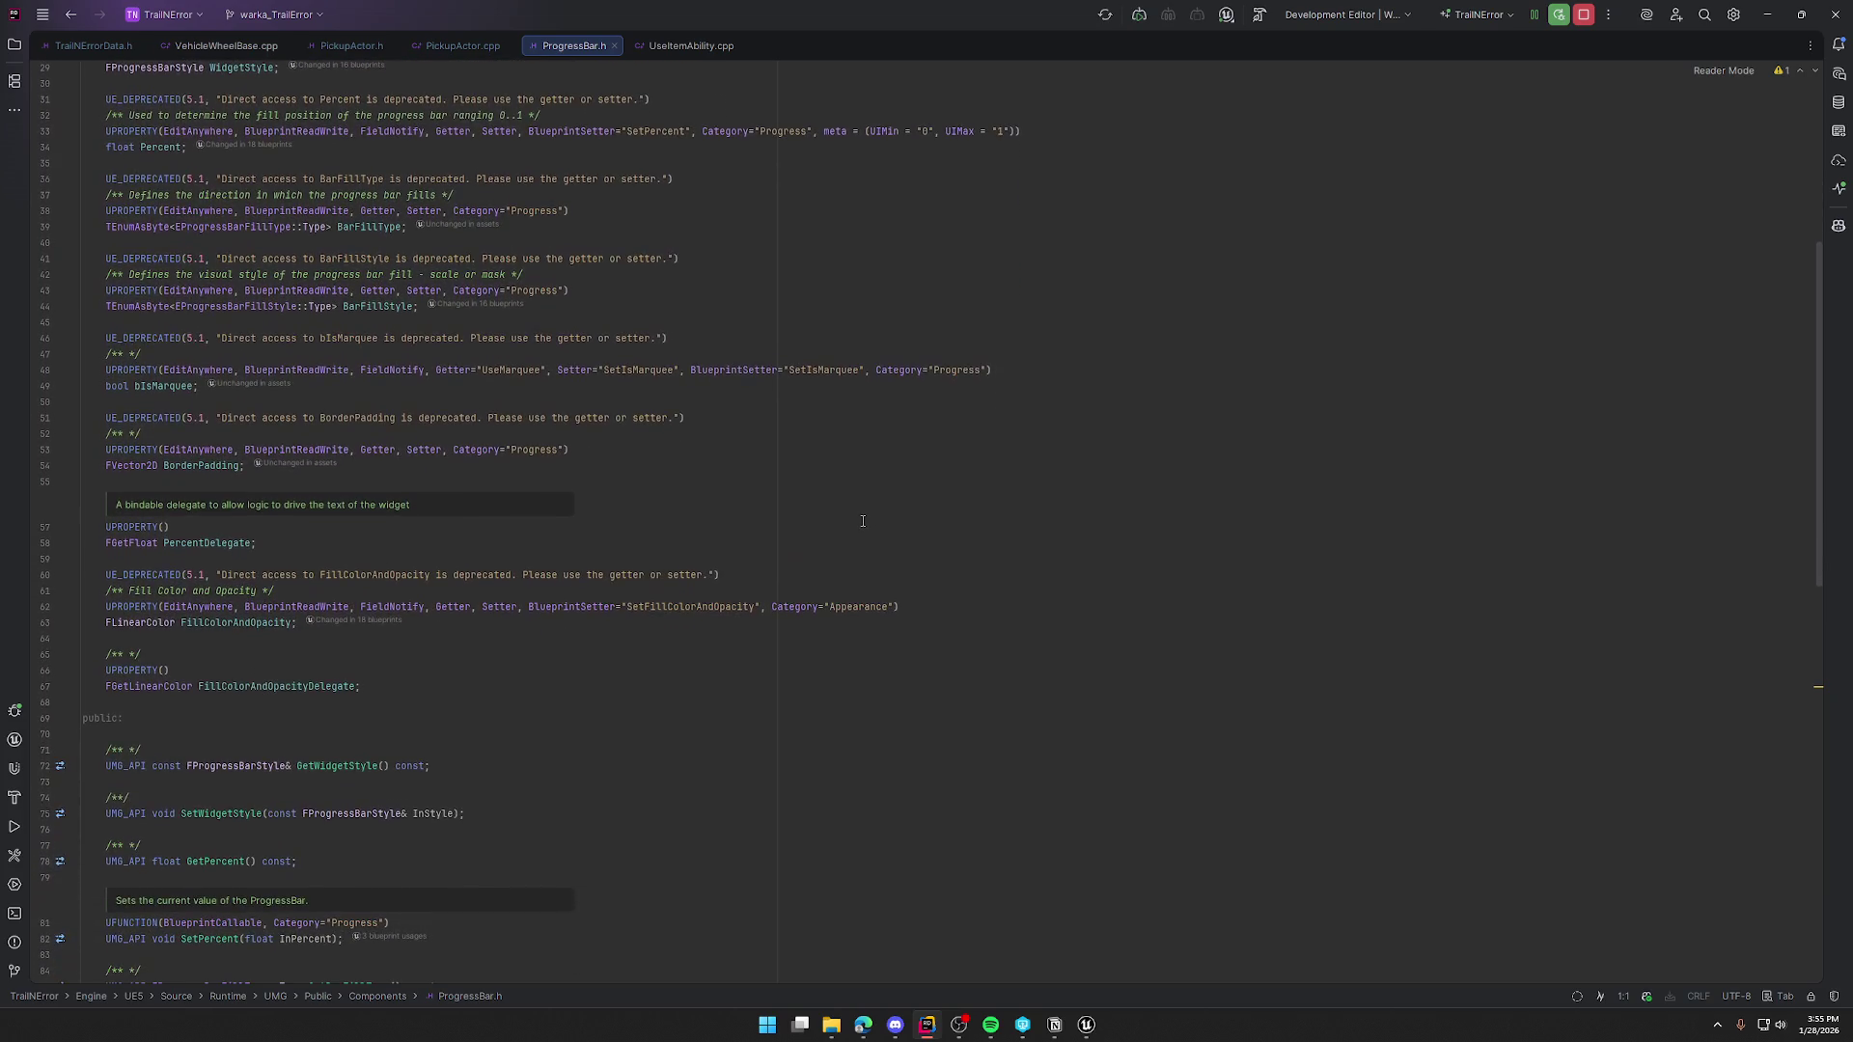
{"action": "scroll", "coordinate": [853, 509], "scroll_direction": "down", "scroll_amount": 5}
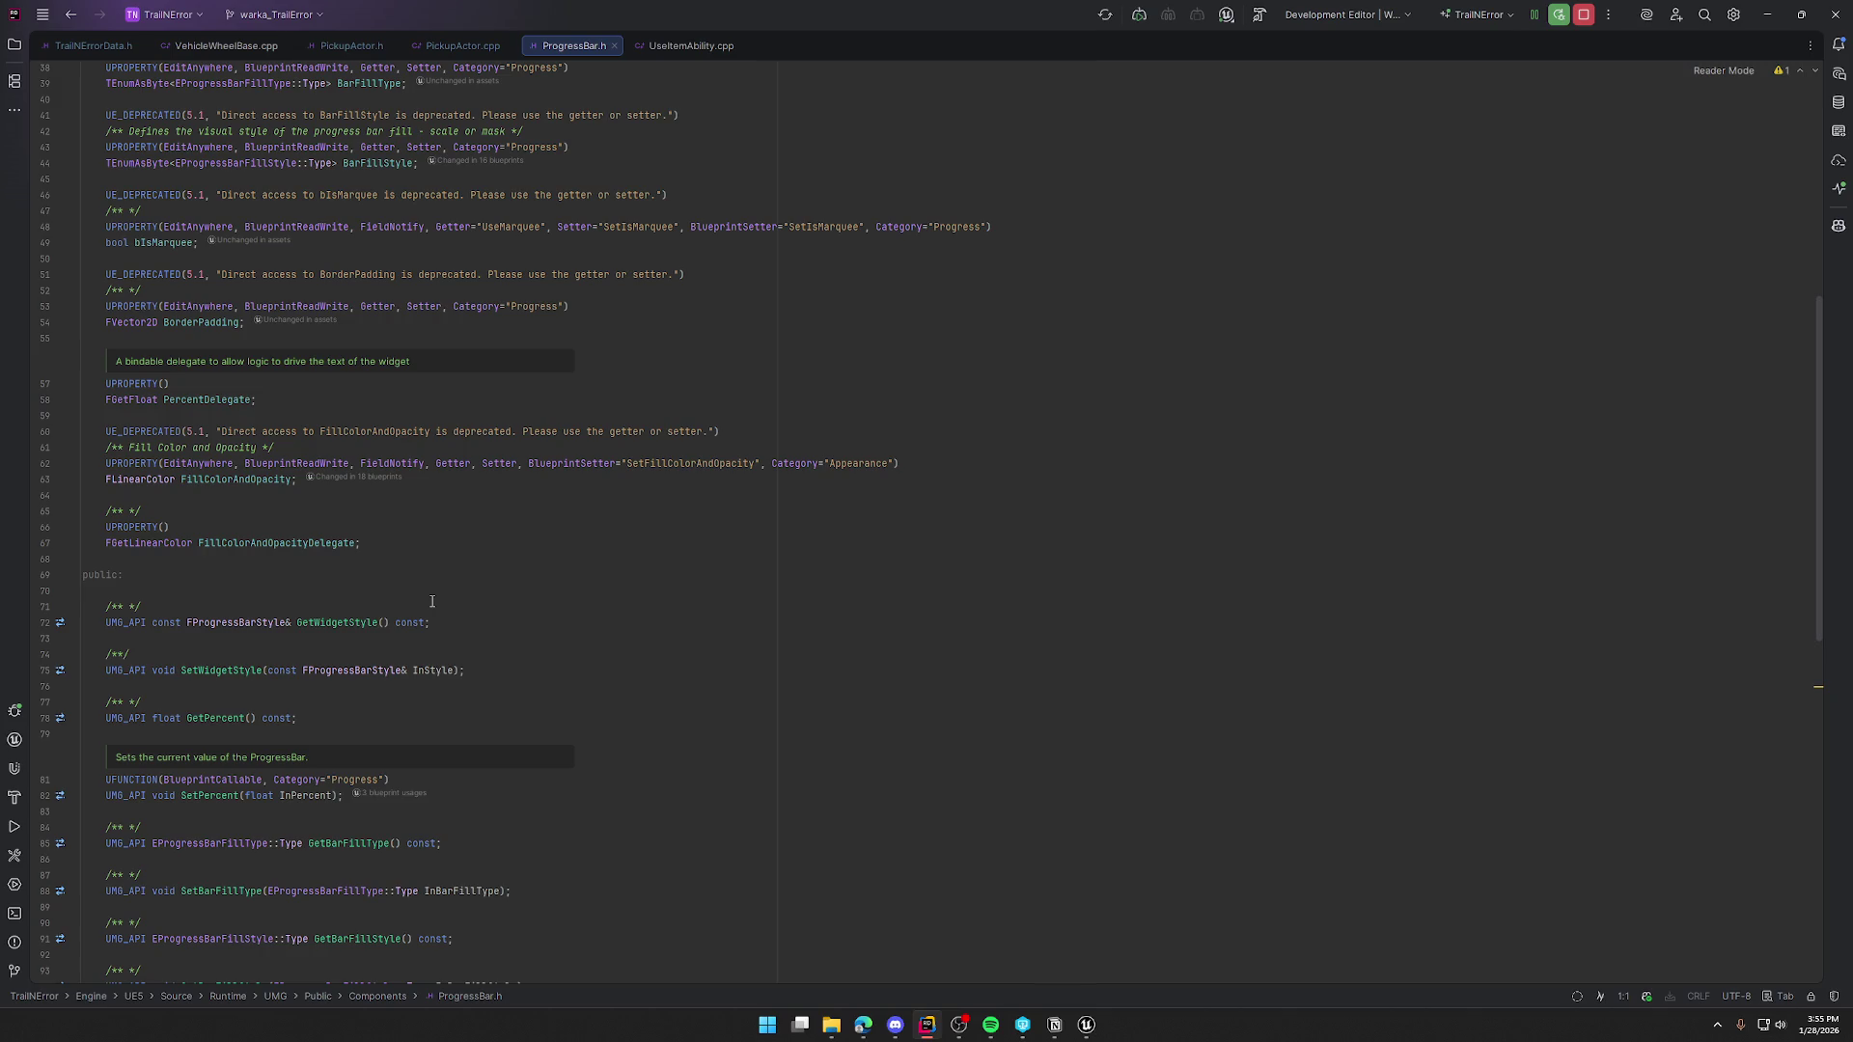
{"action": "left_click", "coordinate": [1087, 1027]}
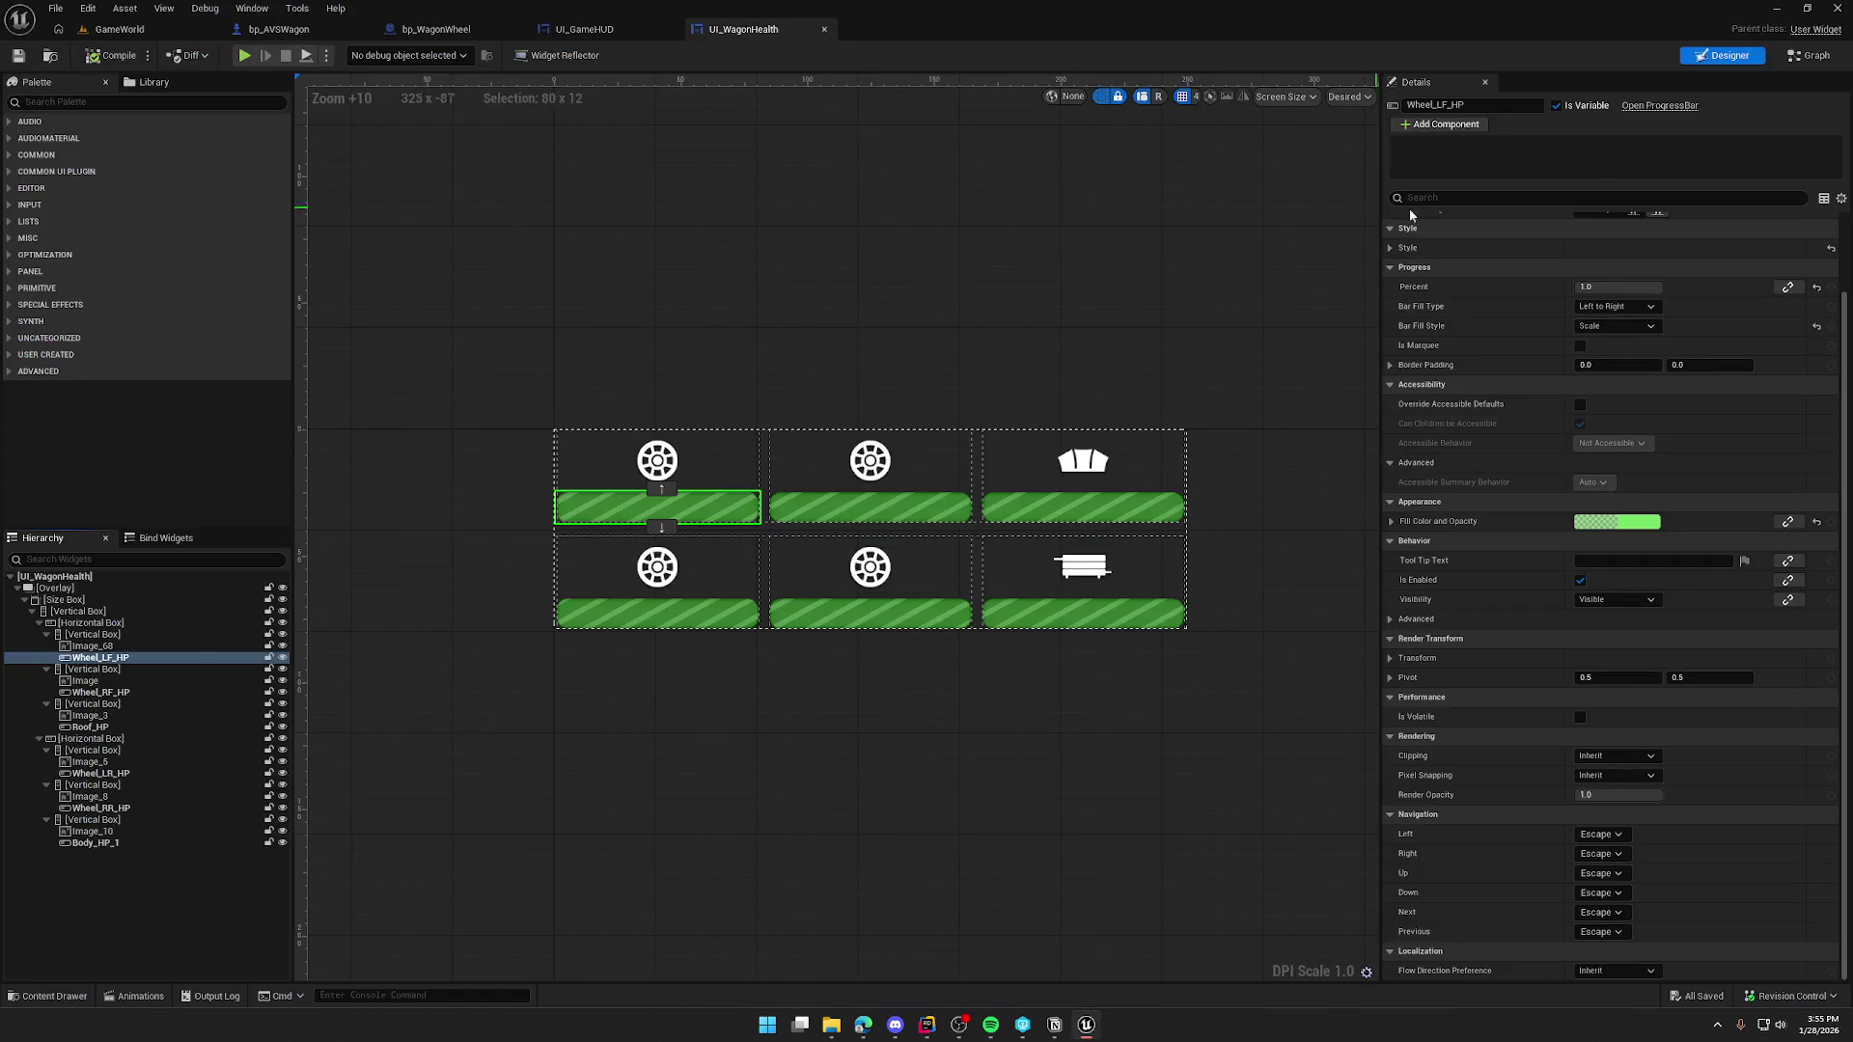
{"action": "left_click", "coordinate": [1809, 55]}
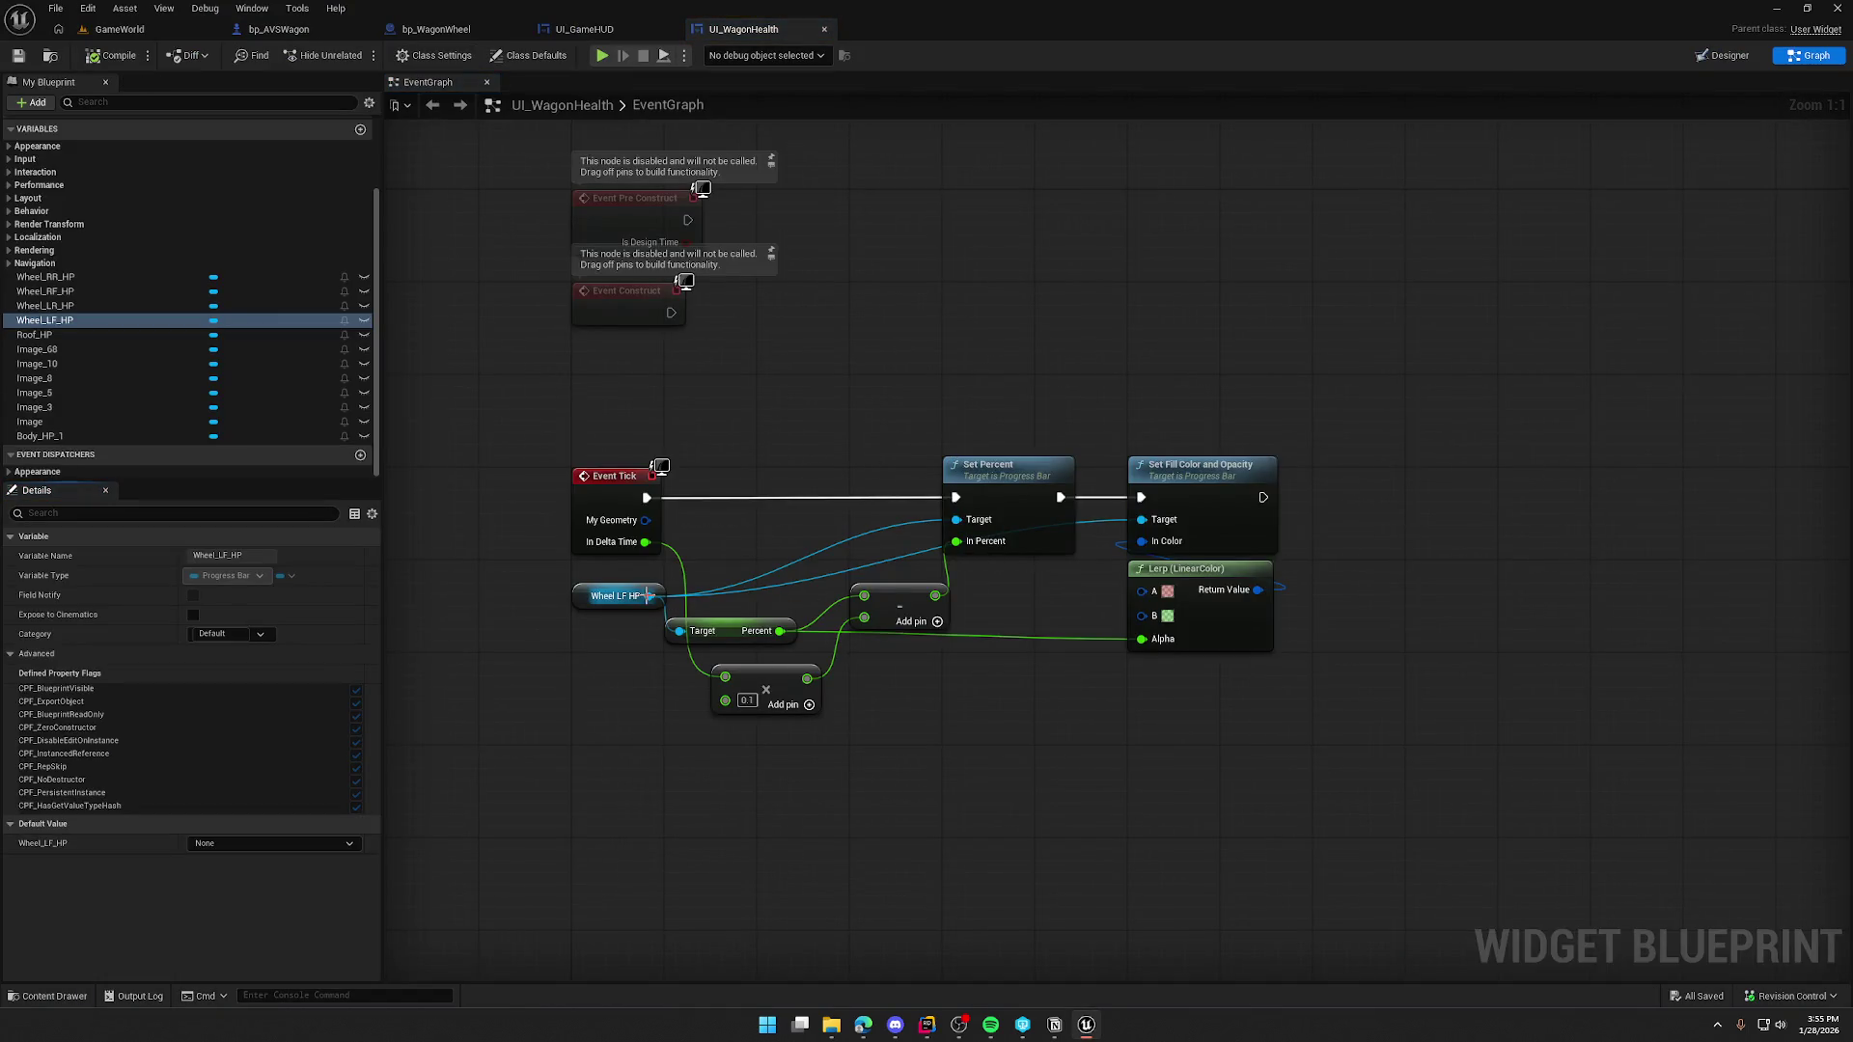
{"action": "left_click_drag", "start_coordinate": [648, 595], "coordinate": [726, 822]}
{"action": "type", "text": "perce"}
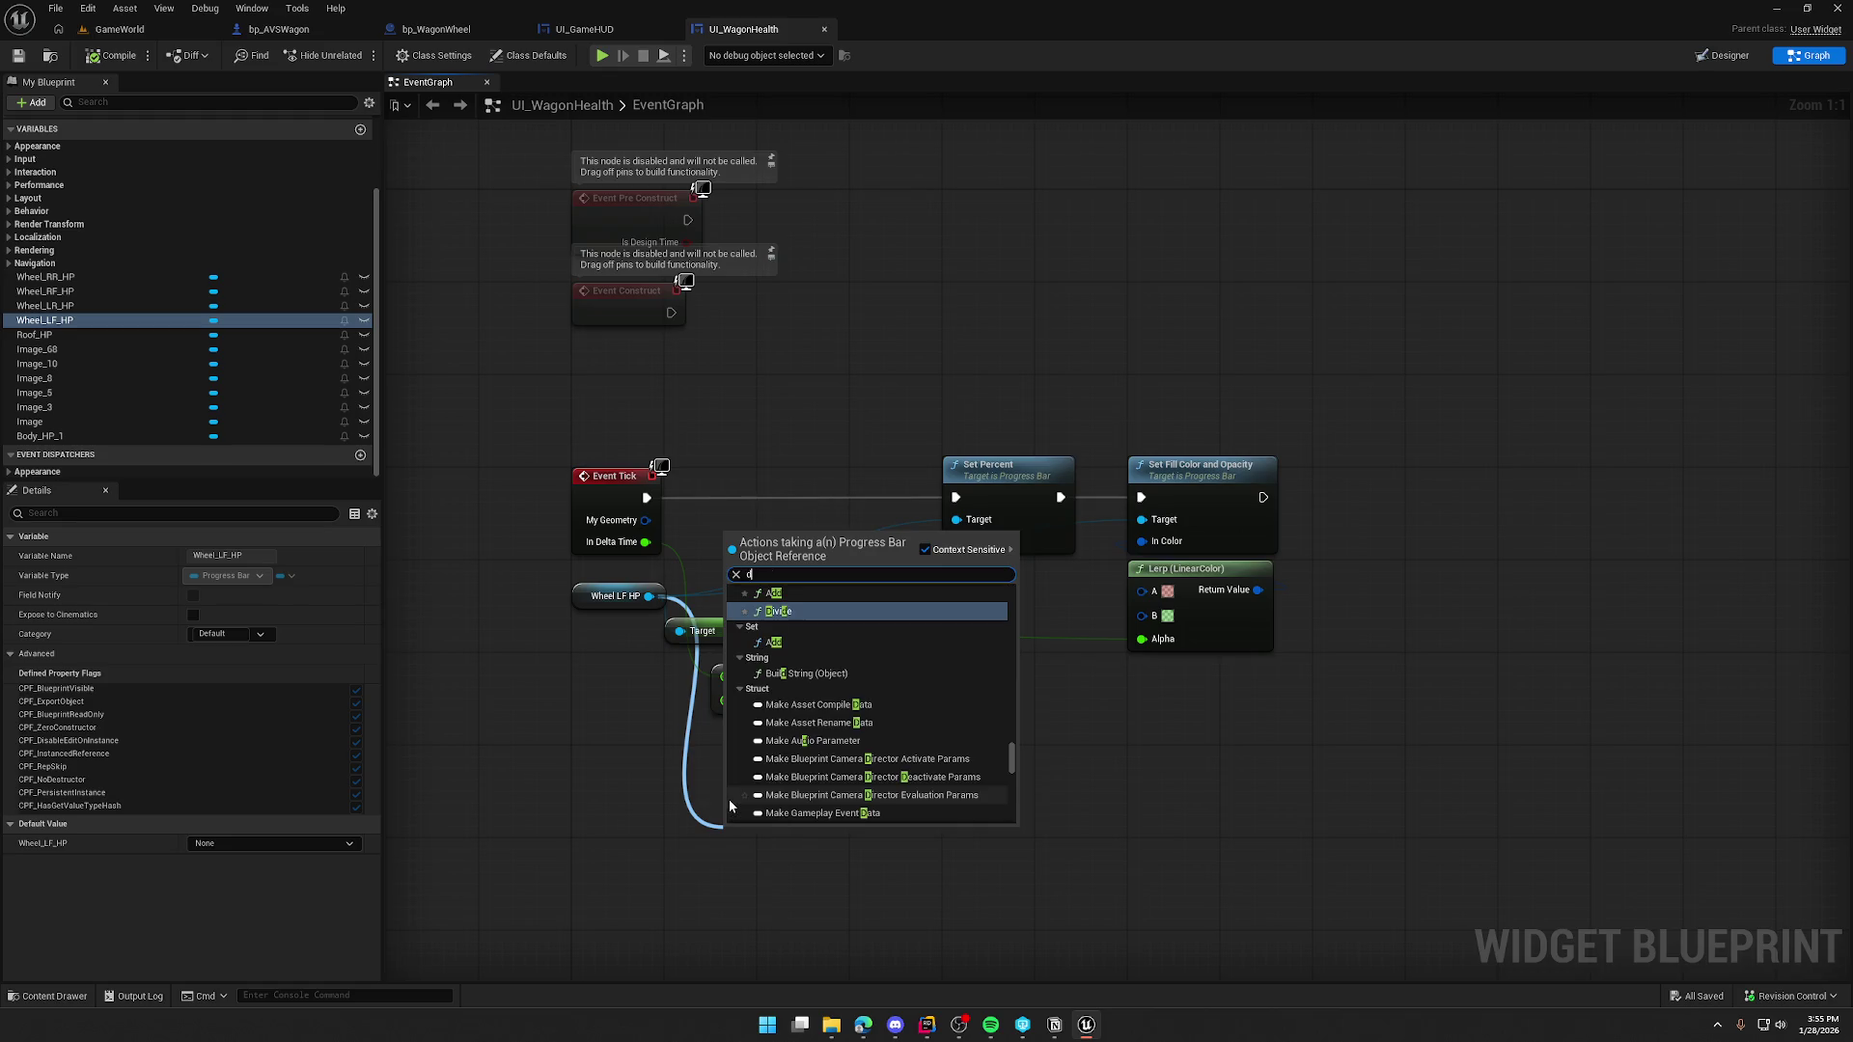
{"action": "type", "text": "n"}
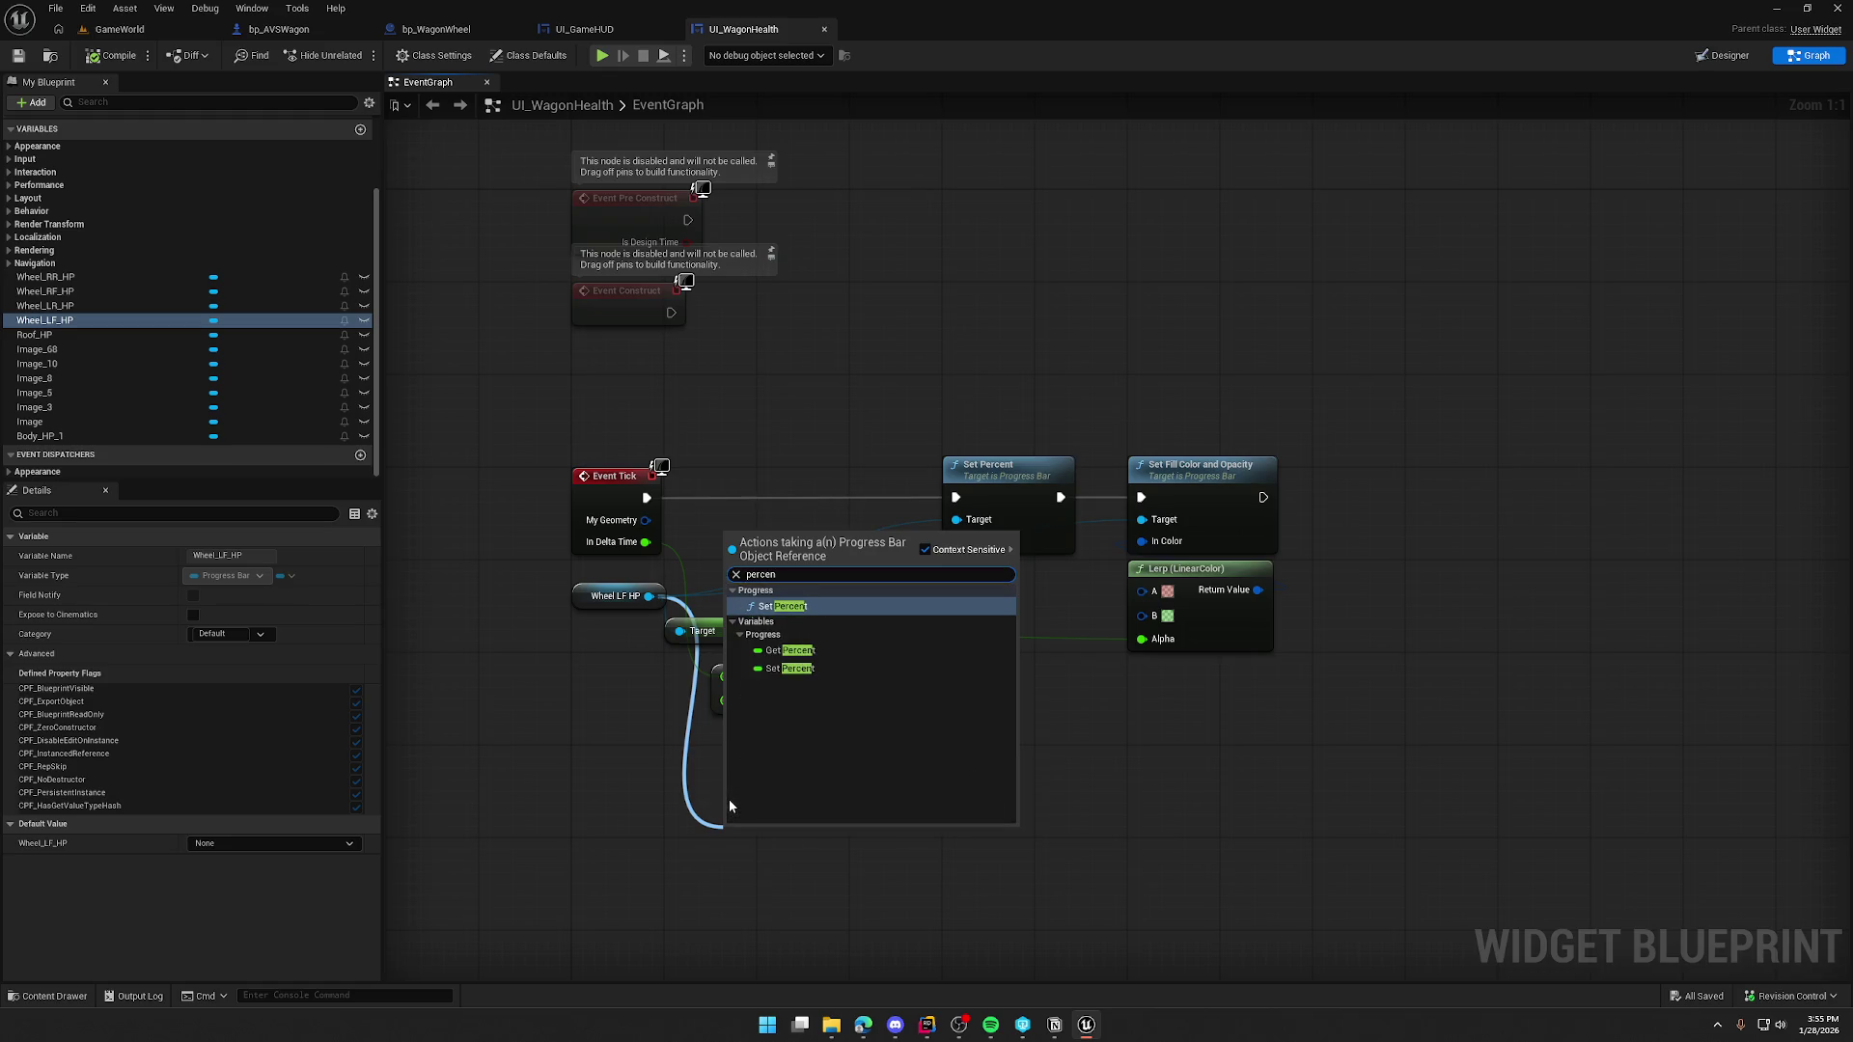
{"action": "left_click", "coordinate": [573, 768]}
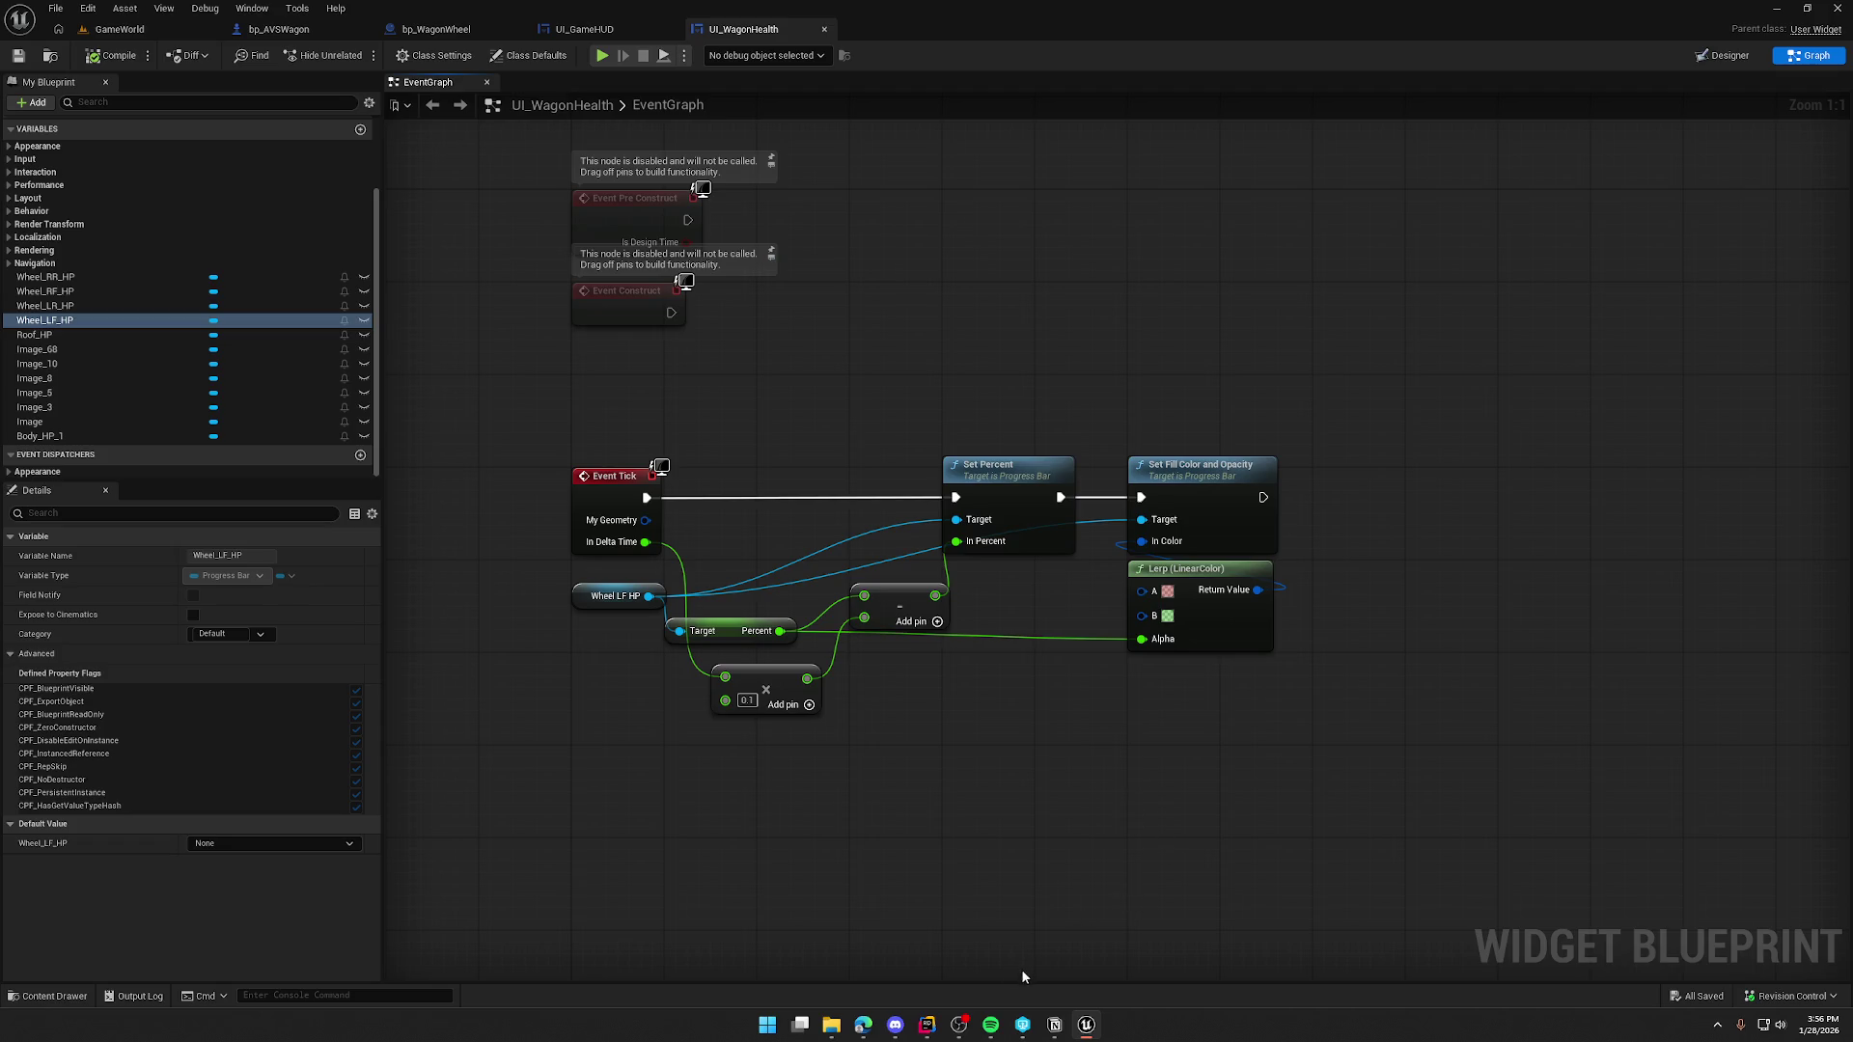
{"action": "left_click", "coordinate": [926, 1024]}
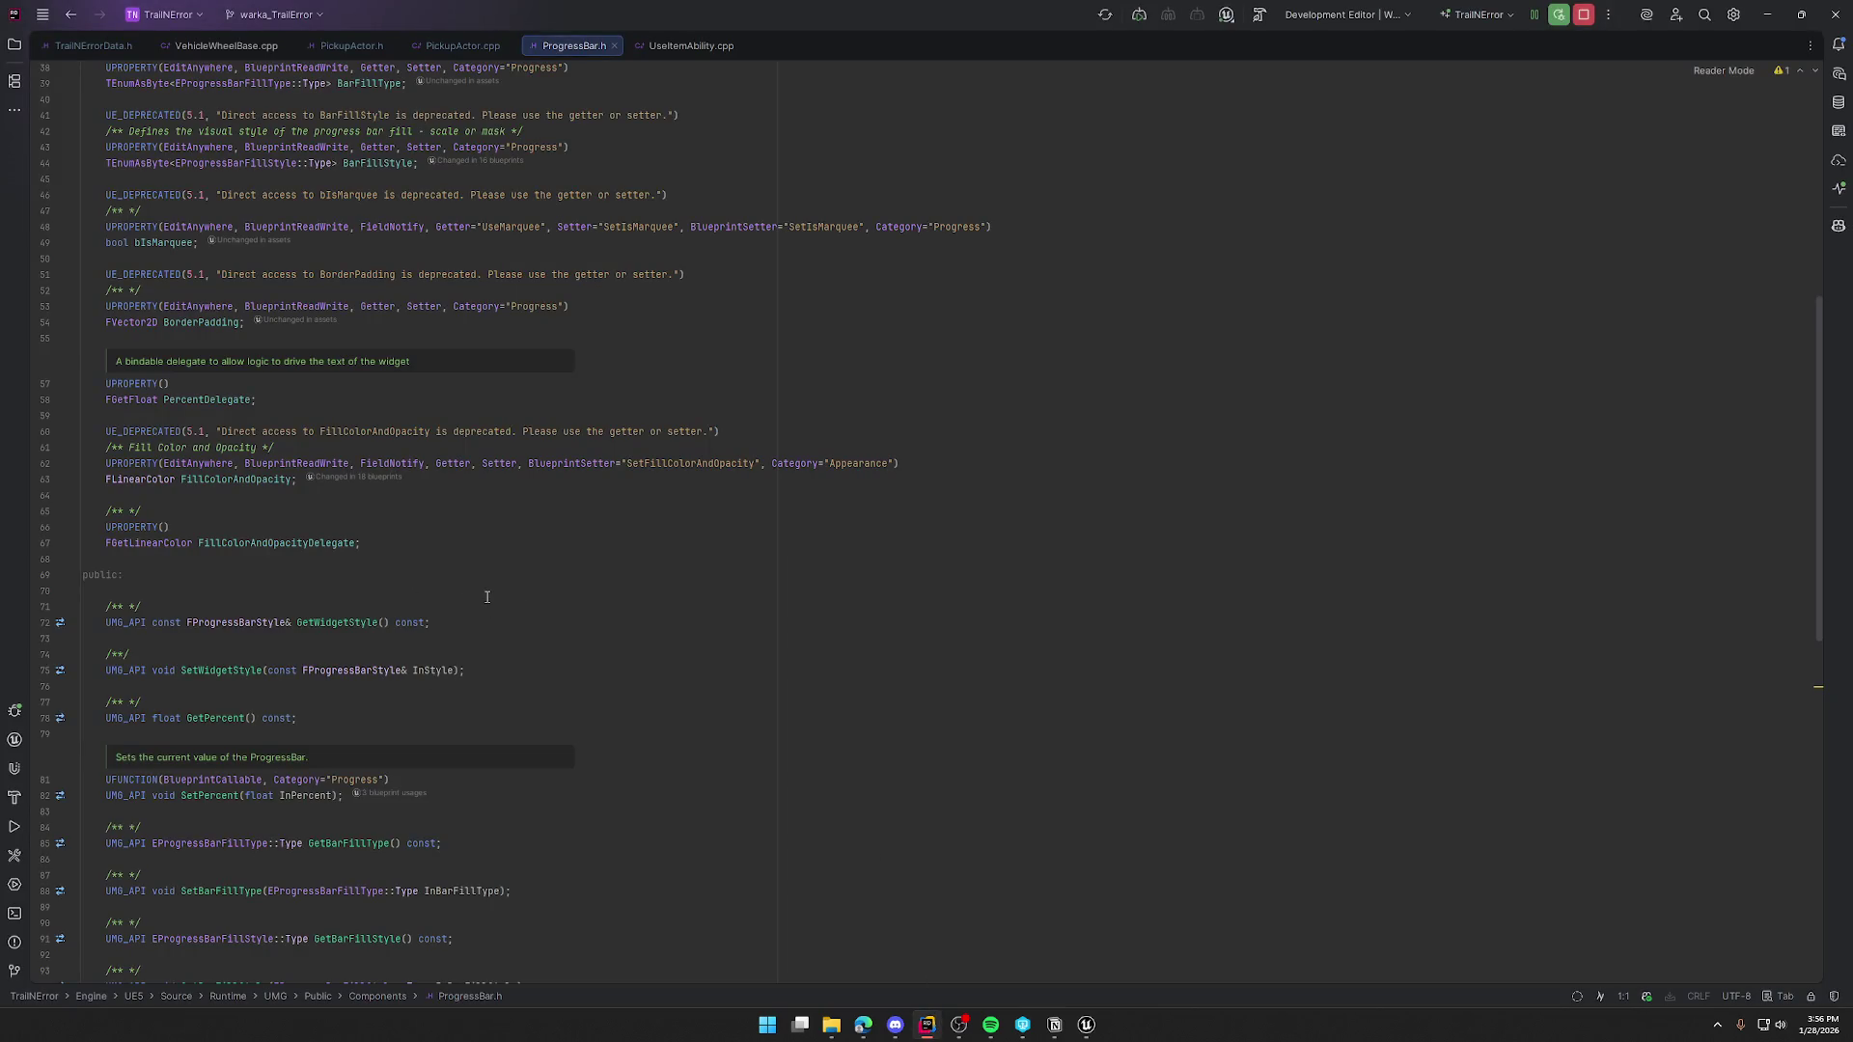
- Scroll through ProgressBar.h reading the SetPercent and SetFillColorAndOpacity declarations
{"action": "scroll", "coordinate": [523, 527], "scroll_direction": "down", "scroll_amount": 7}
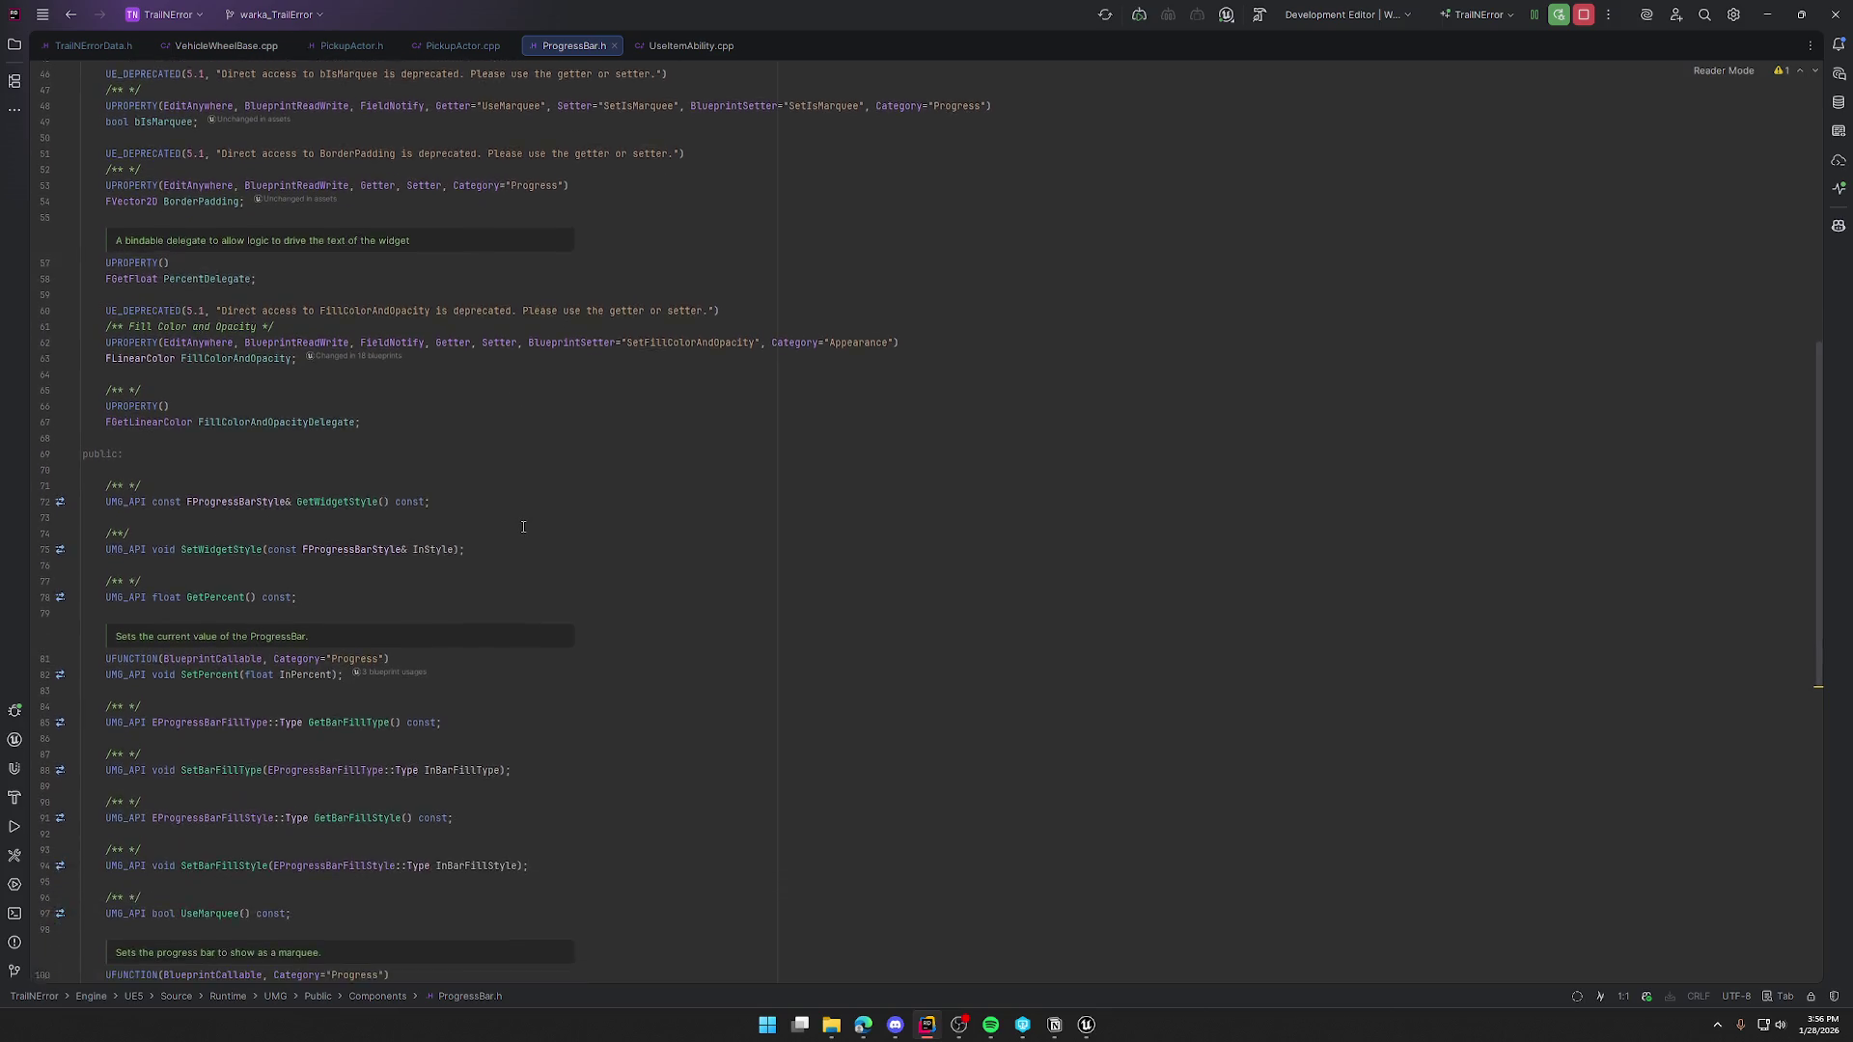
{"action": "scroll", "coordinate": [536, 524], "scroll_direction": "down", "scroll_amount": 3}
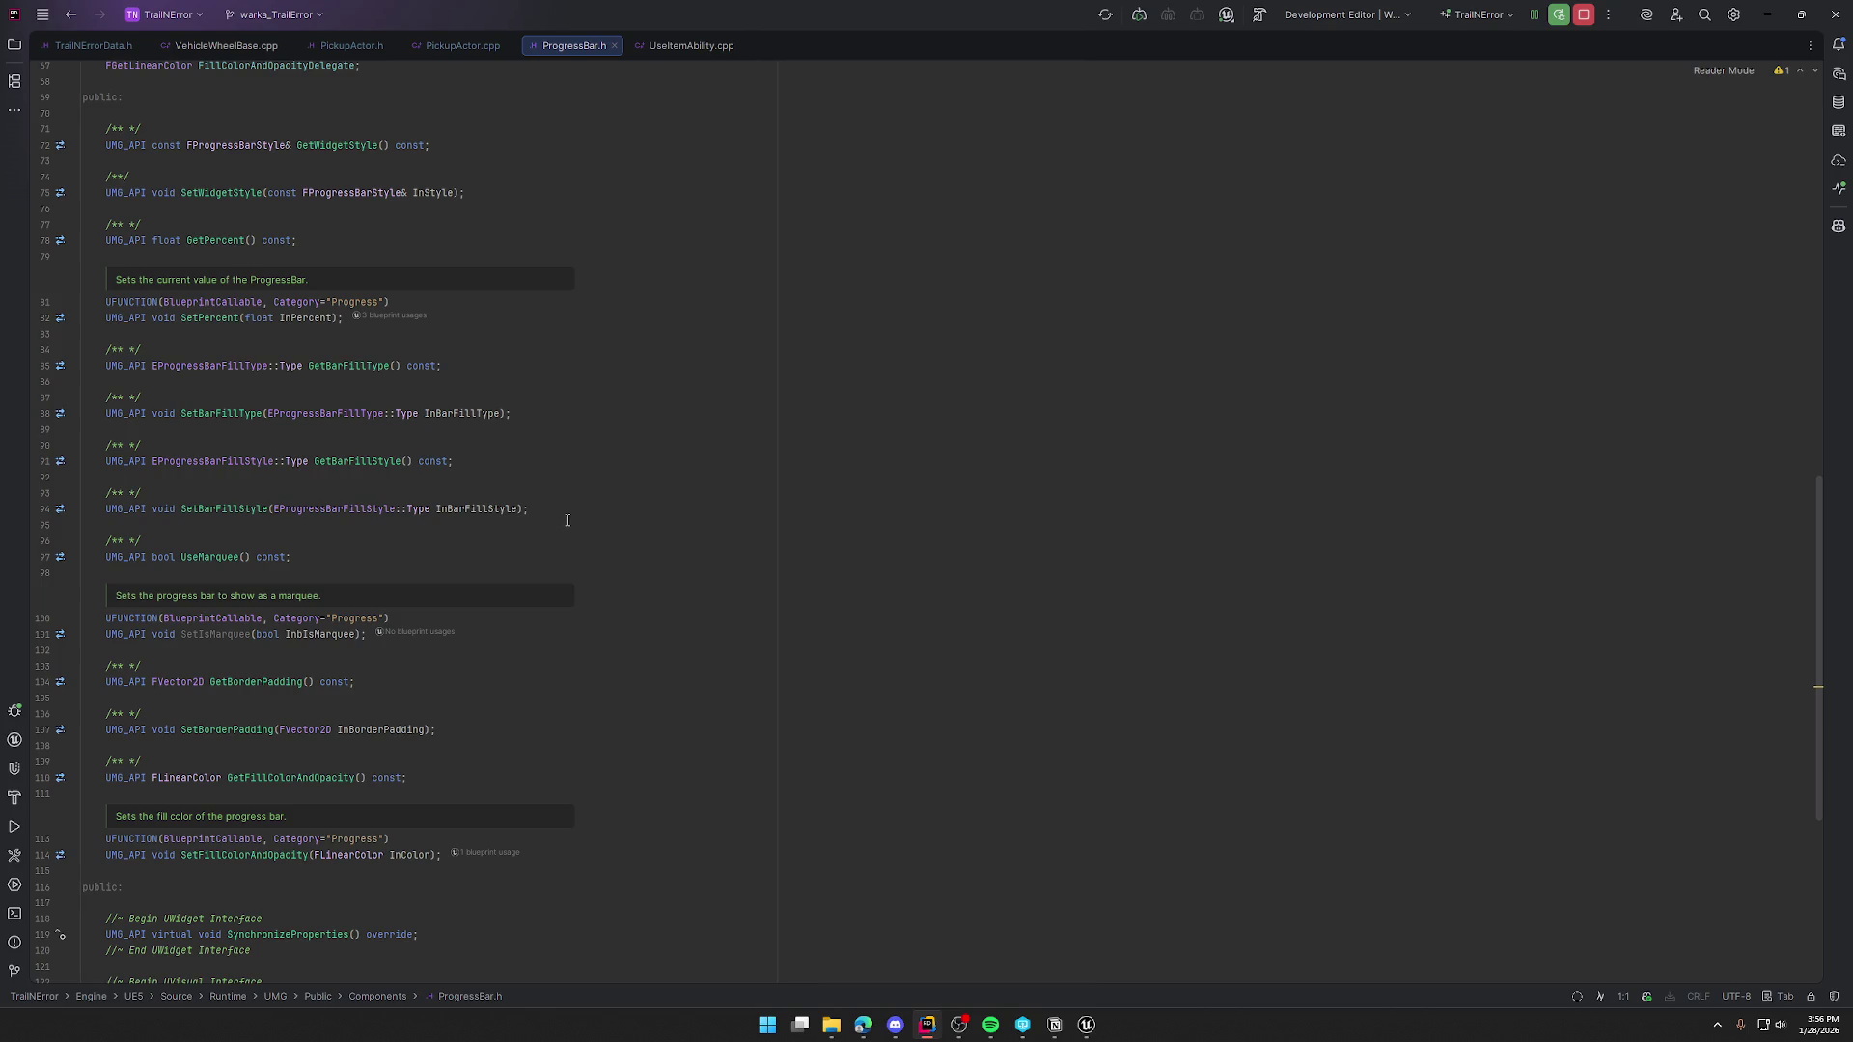
{"action": "scroll", "coordinate": [571, 519], "scroll_direction": "down", "scroll_amount": 3}
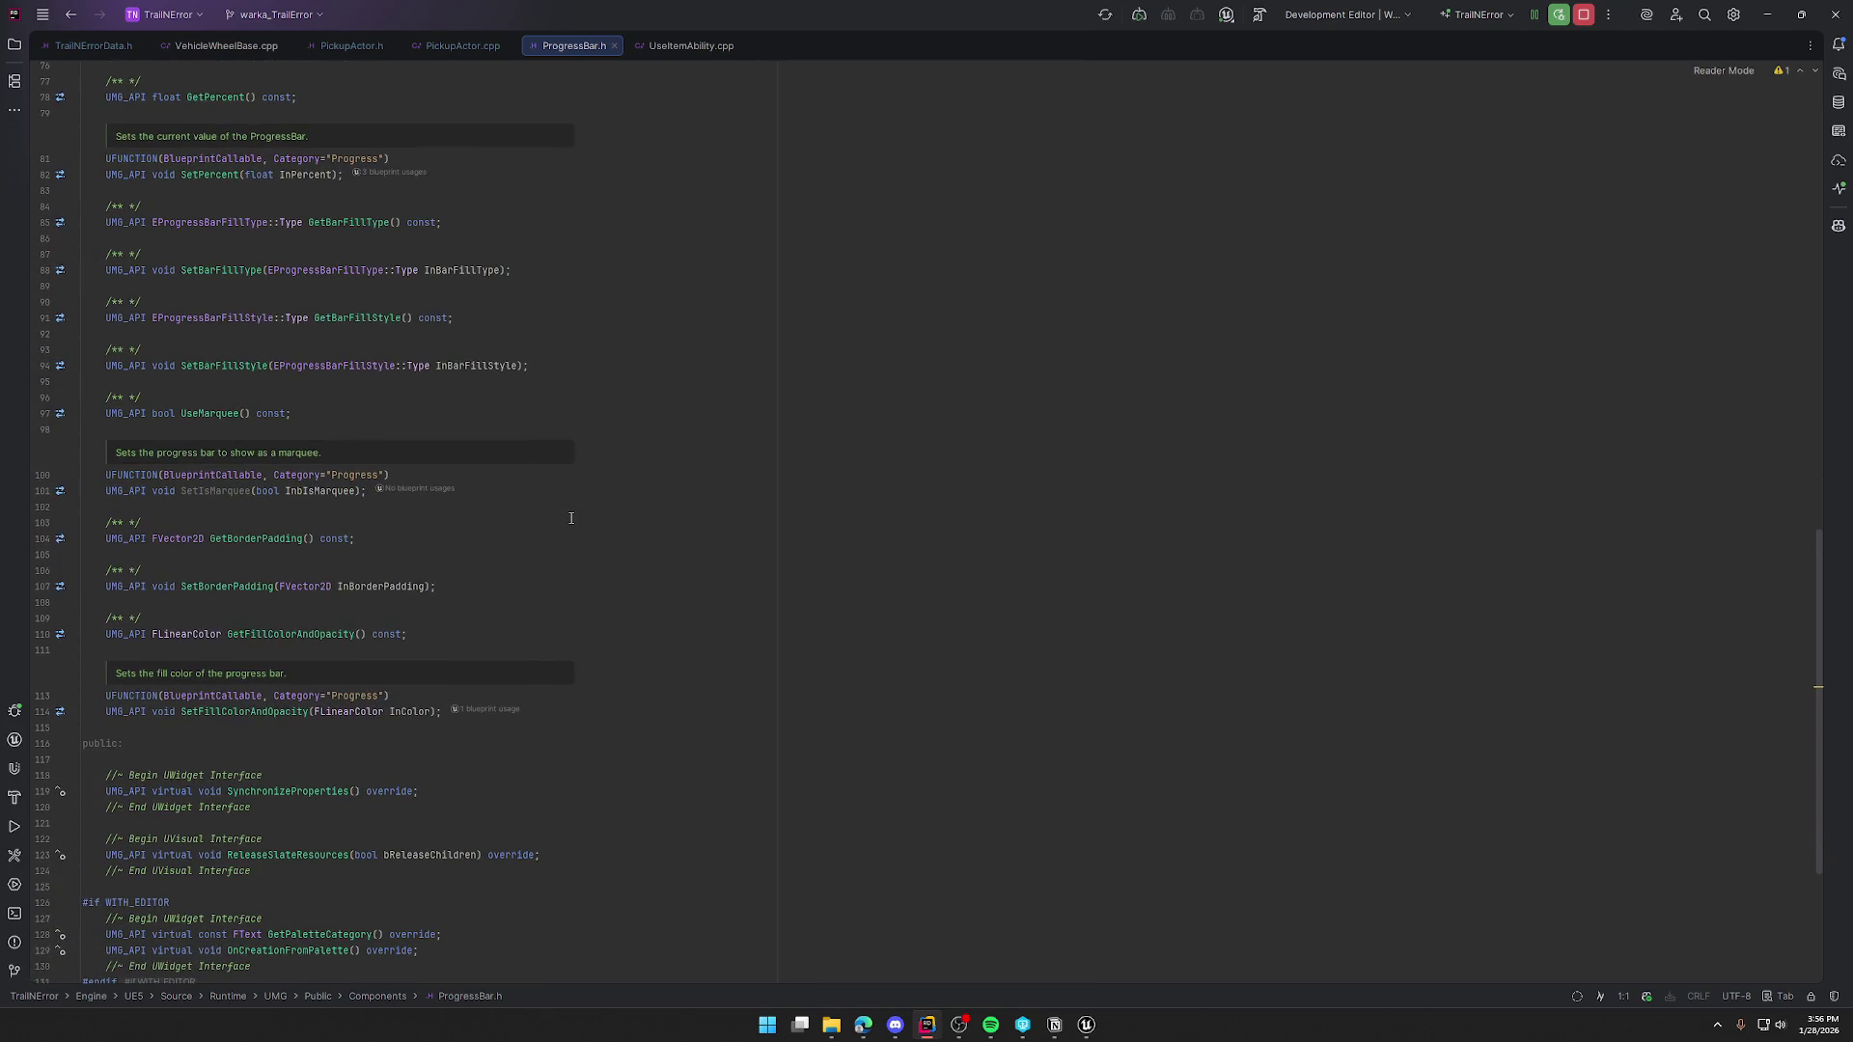
{"action": "scroll", "coordinate": [570, 519], "scroll_direction": "down", "scroll_amount": 6}
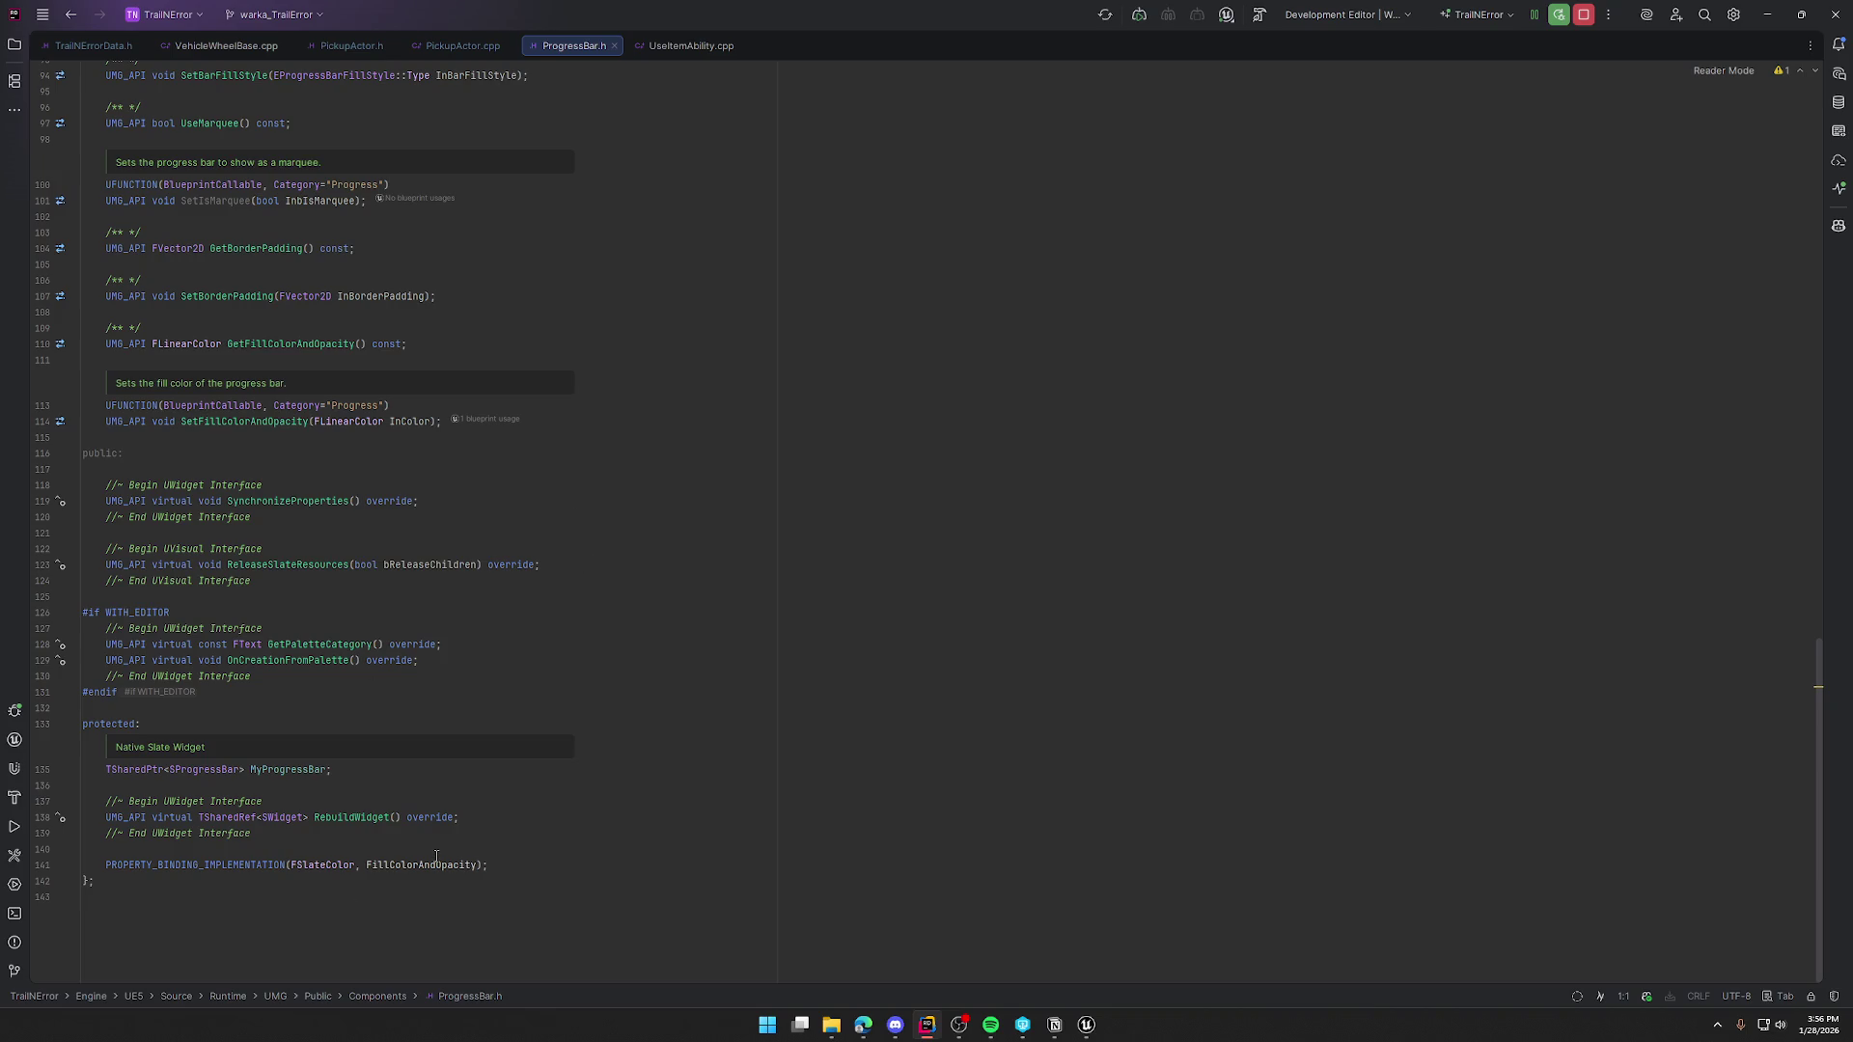
{"action": "scroll", "coordinate": [436, 857], "scroll_direction": "up", "scroll_amount": 20}
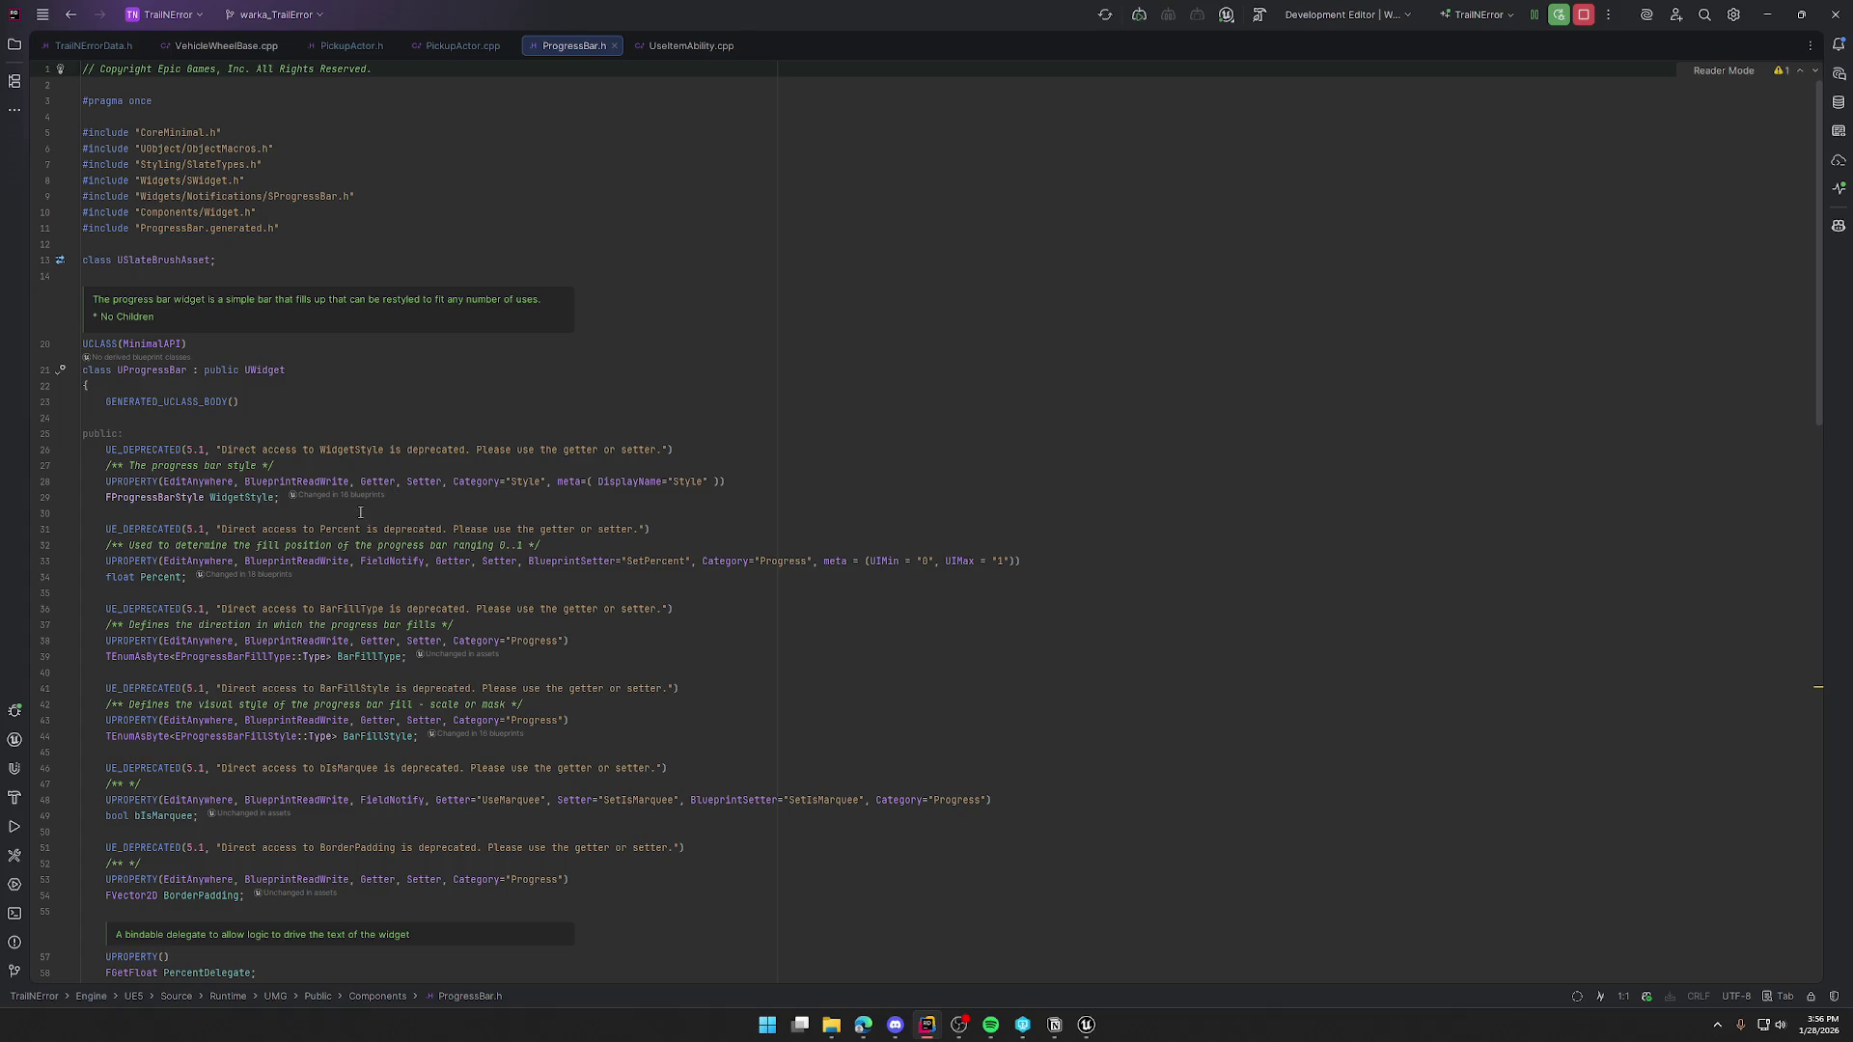
{"action": "scroll", "coordinate": [438, 519], "scroll_direction": "down", "scroll_amount": 5}
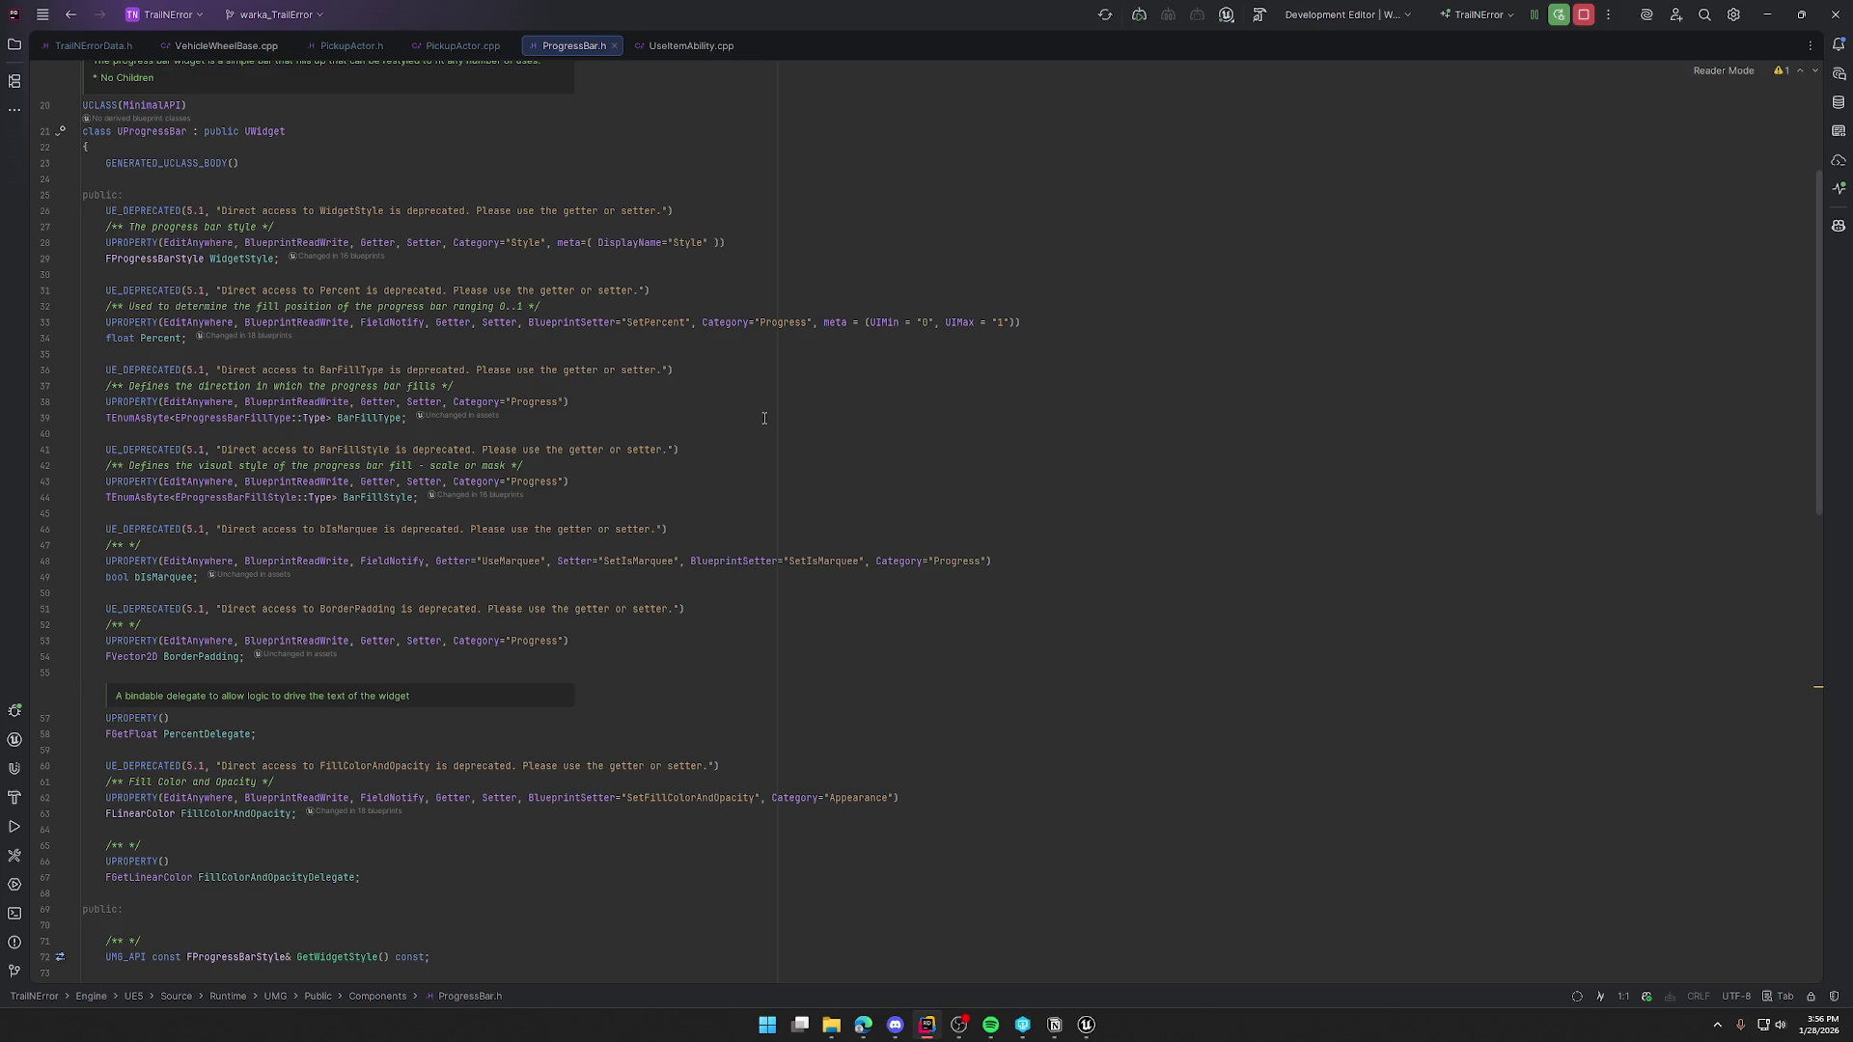
{"action": "scroll", "coordinate": [843, 447], "scroll_direction": "down", "scroll_amount": 7}
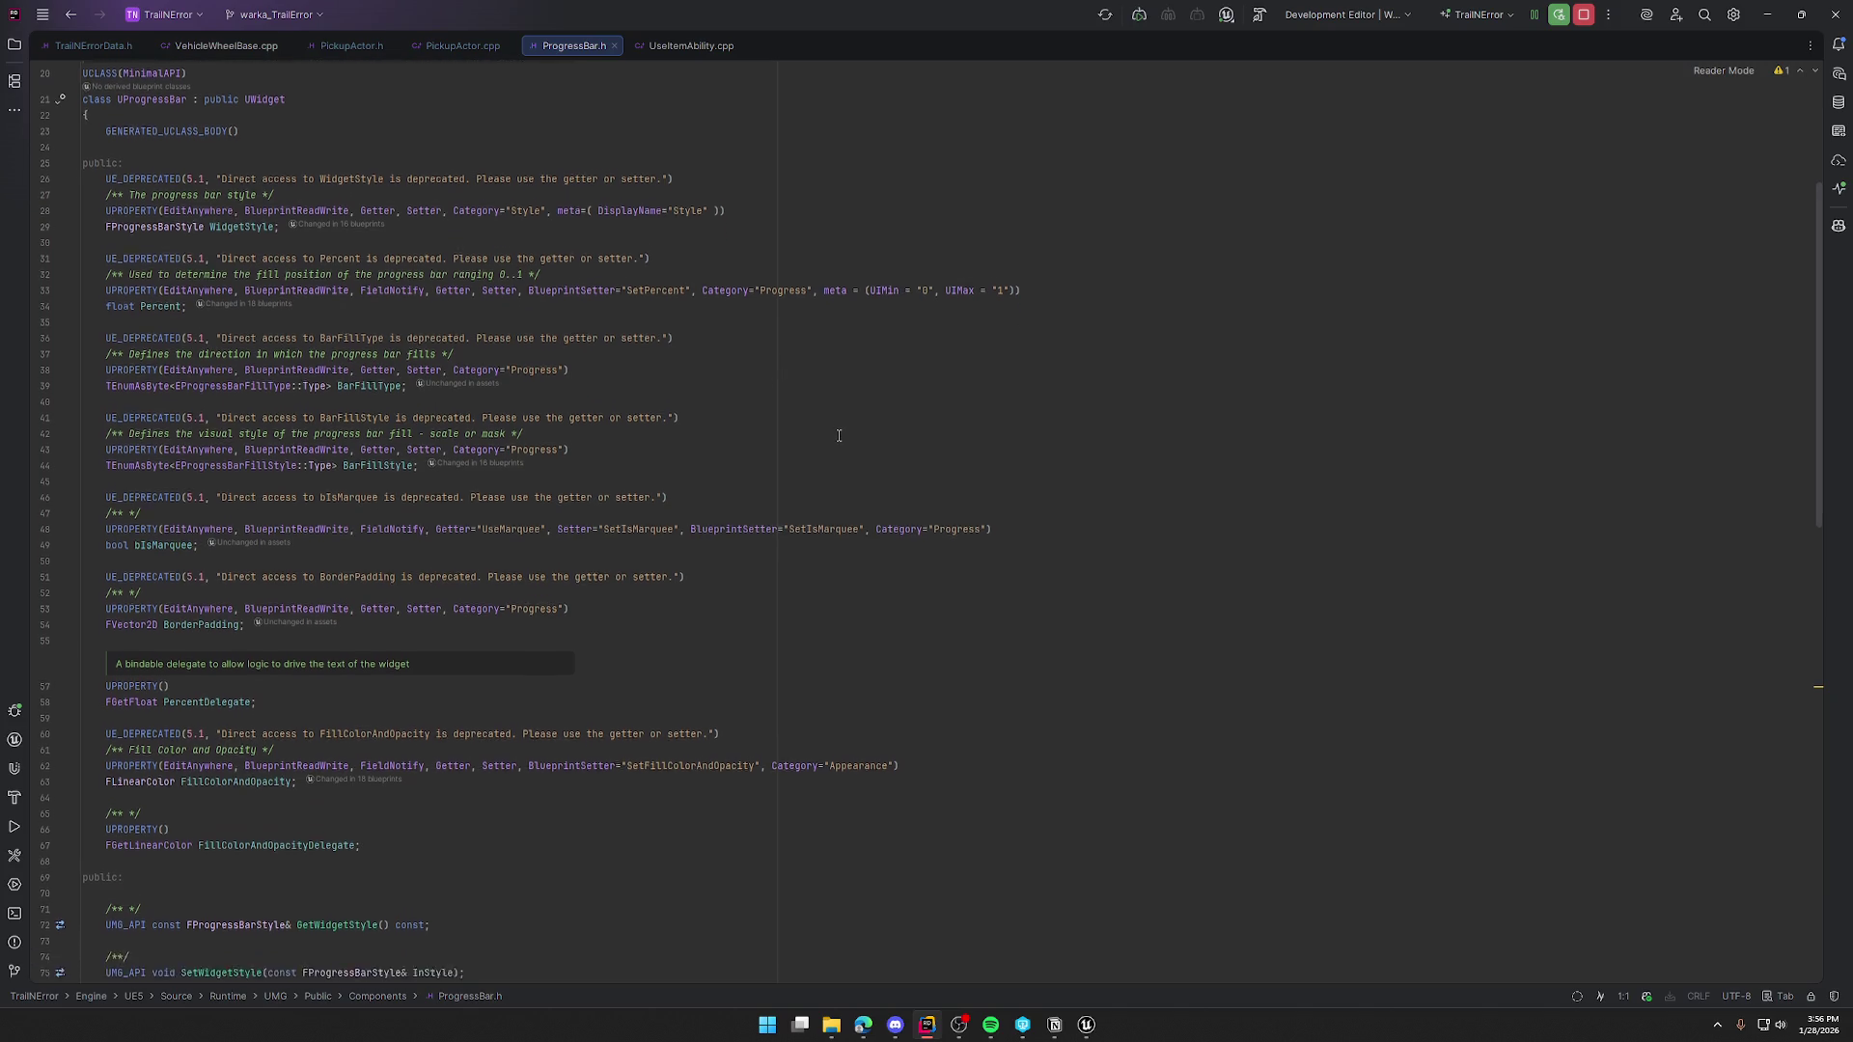
{"action": "scroll", "coordinate": [837, 431], "scroll_direction": "down", "scroll_amount": 5}
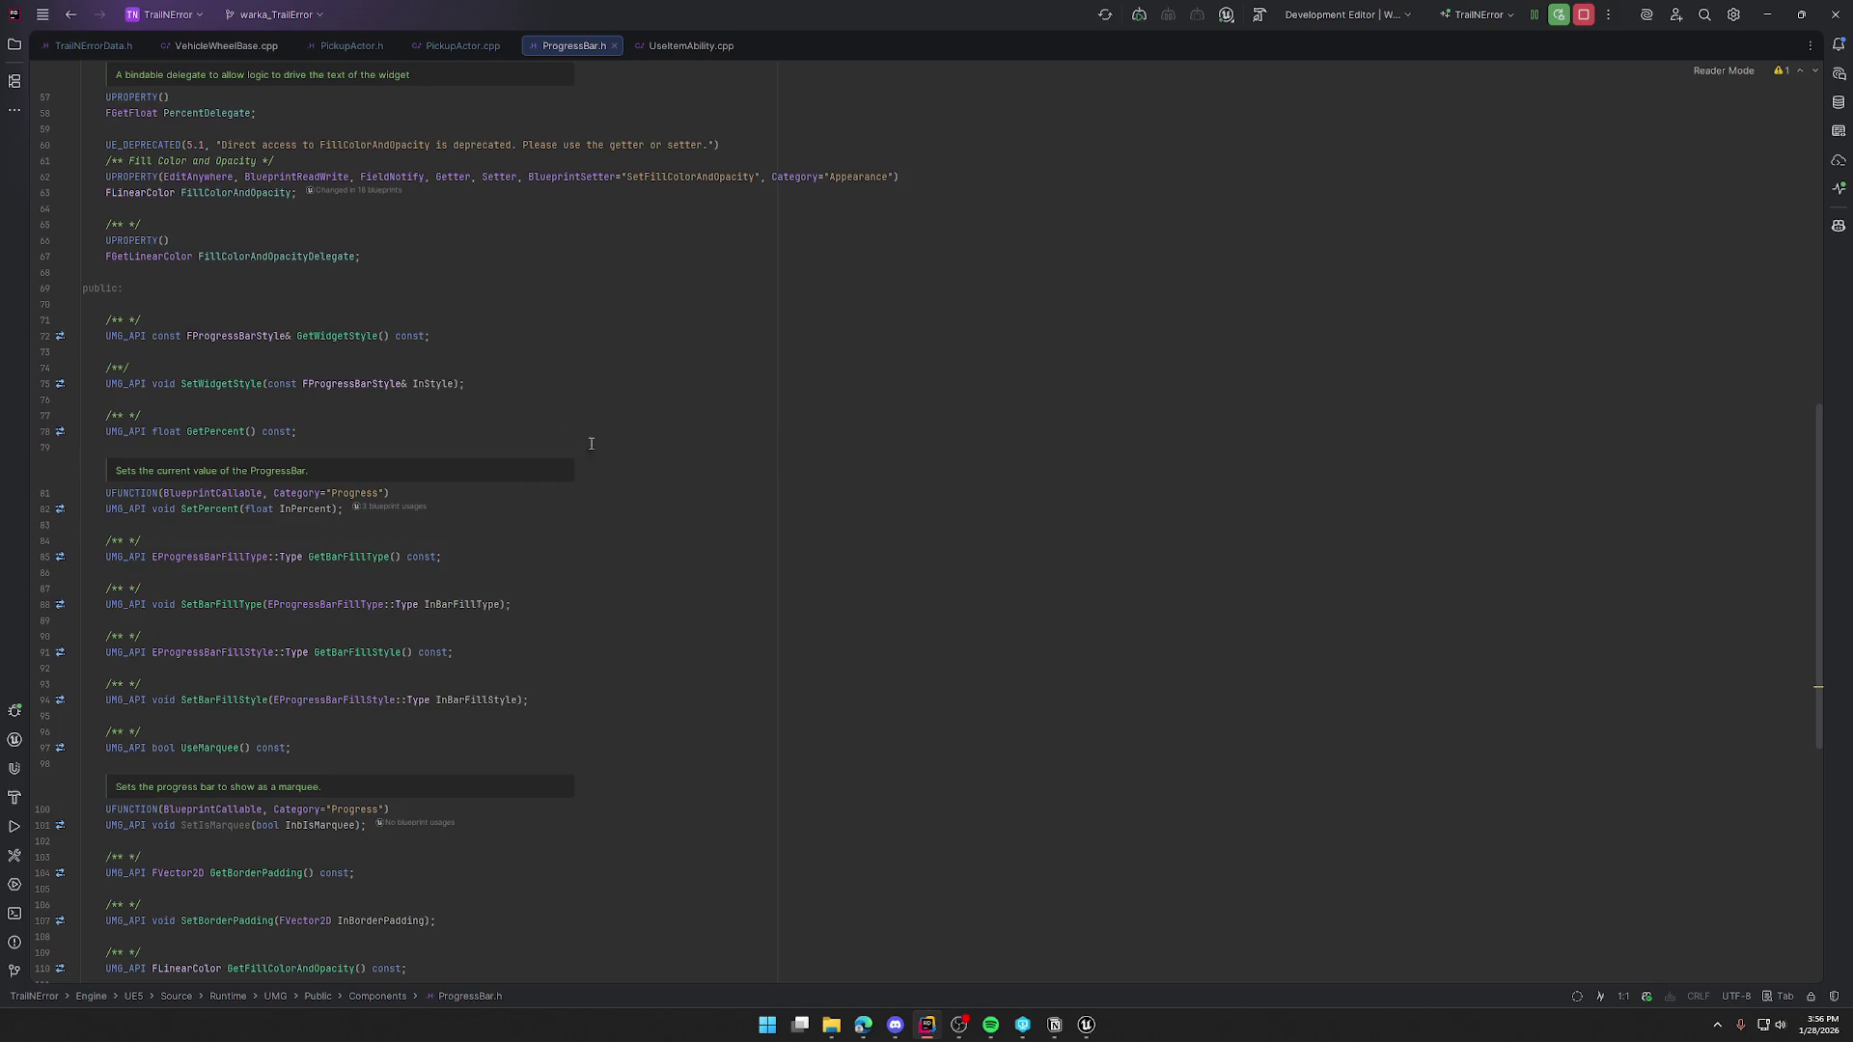
{"action": "scroll", "coordinate": [714, 476], "scroll_direction": "down", "scroll_amount": 4}
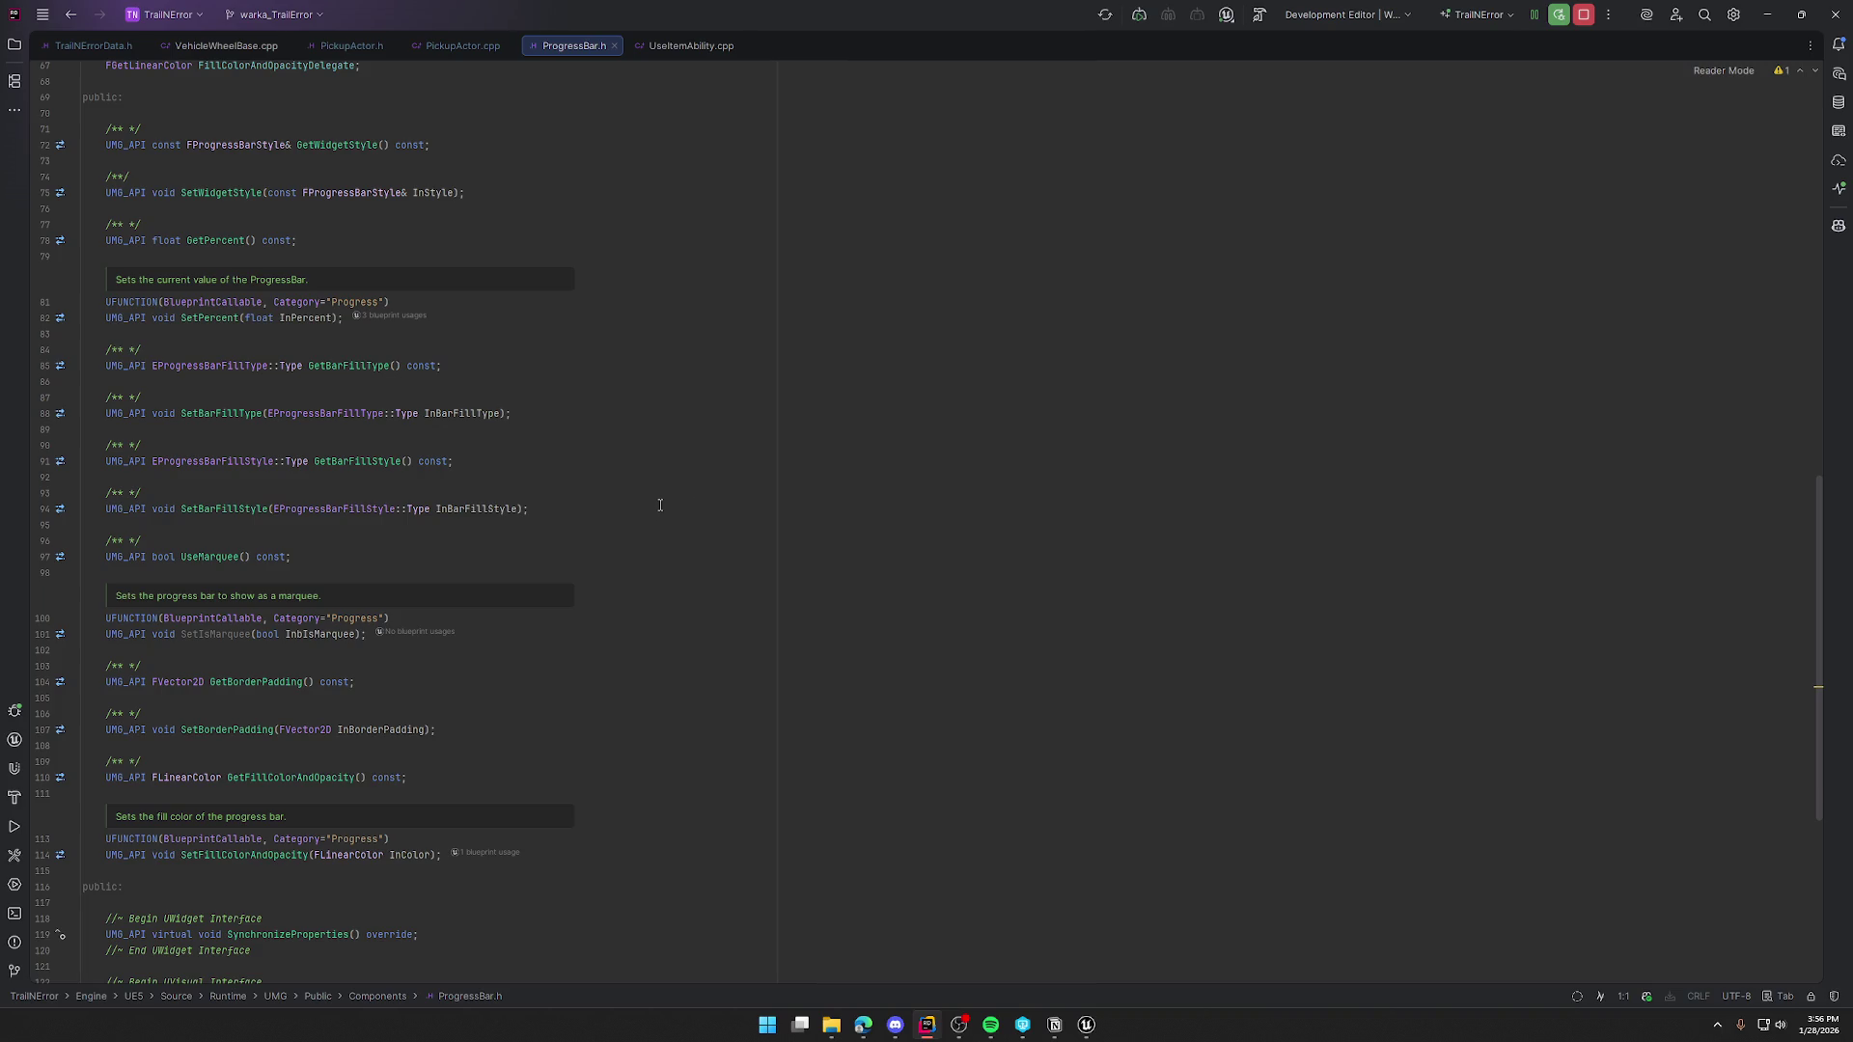
{"action": "scroll", "coordinate": [702, 501], "scroll_direction": "down", "scroll_amount": 2}
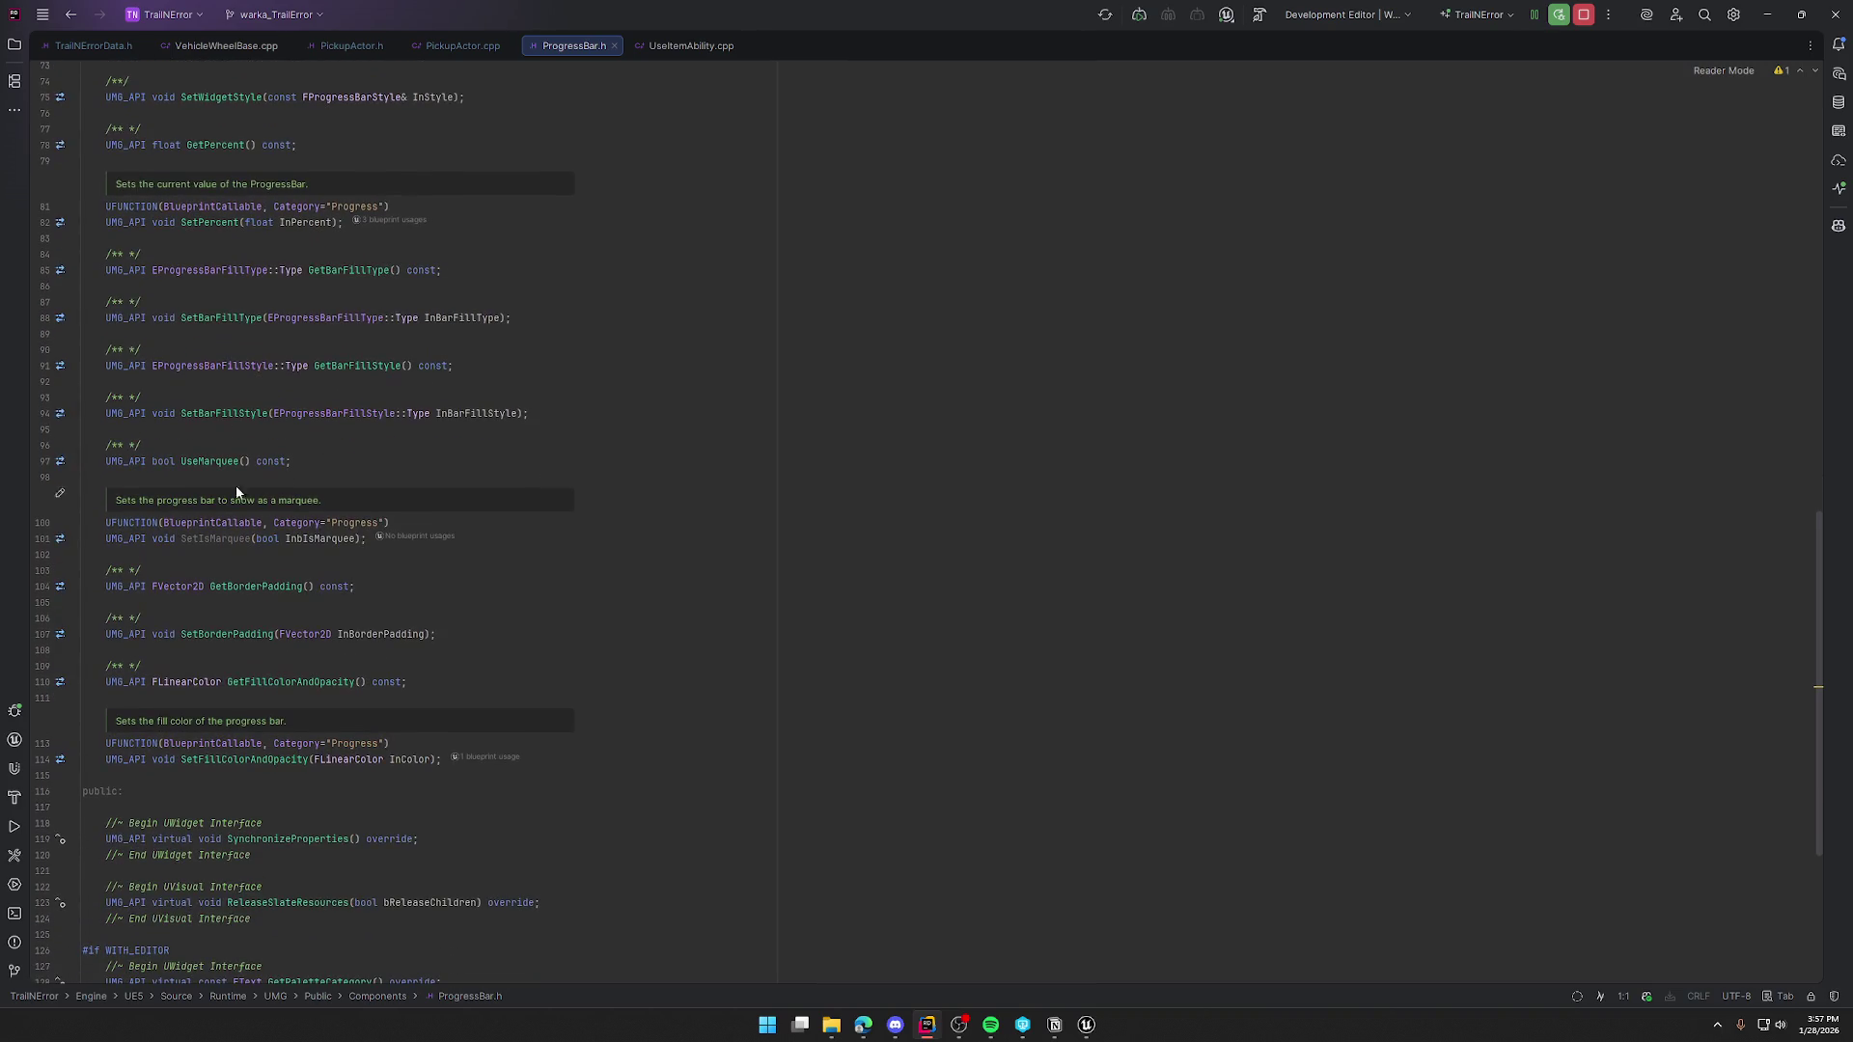
{"action": "scroll", "coordinate": [815, 582], "scroll_direction": "down", "scroll_amount": 7}
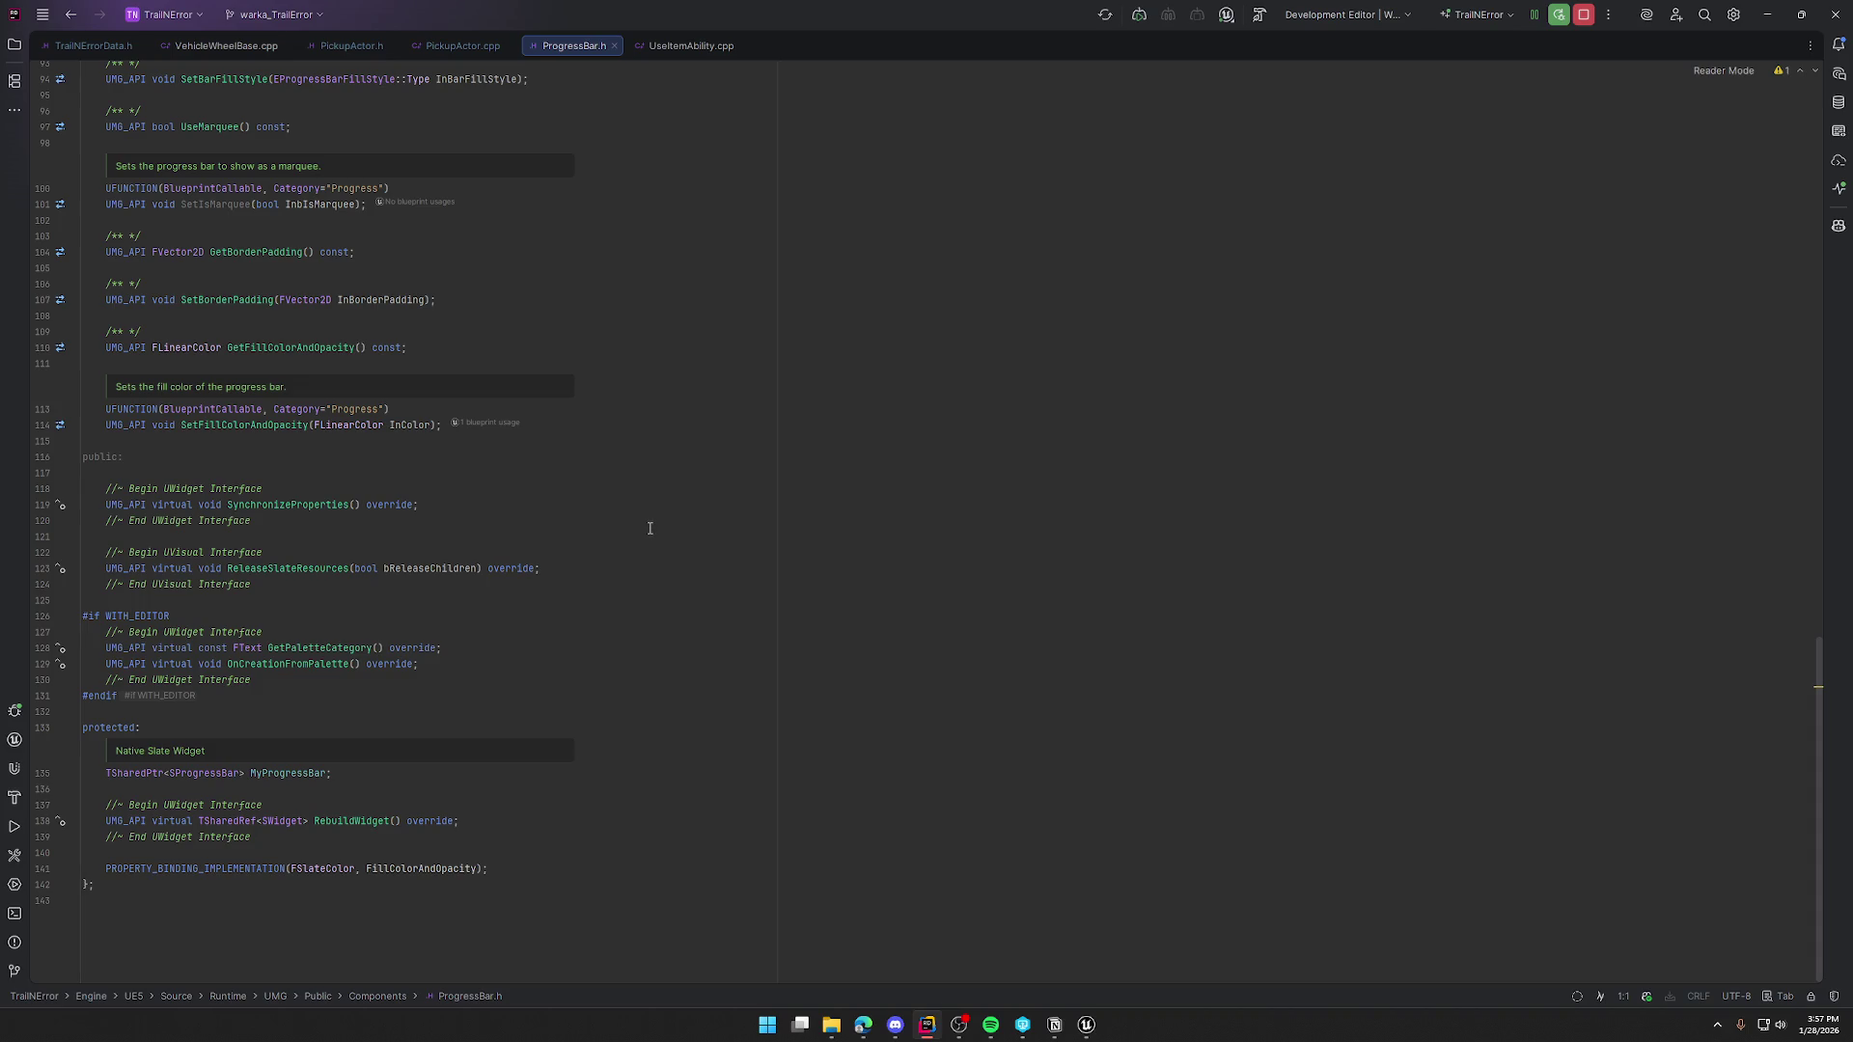
{"action": "scroll", "coordinate": [649, 528], "scroll_direction": "down", "scroll_amount": 1}
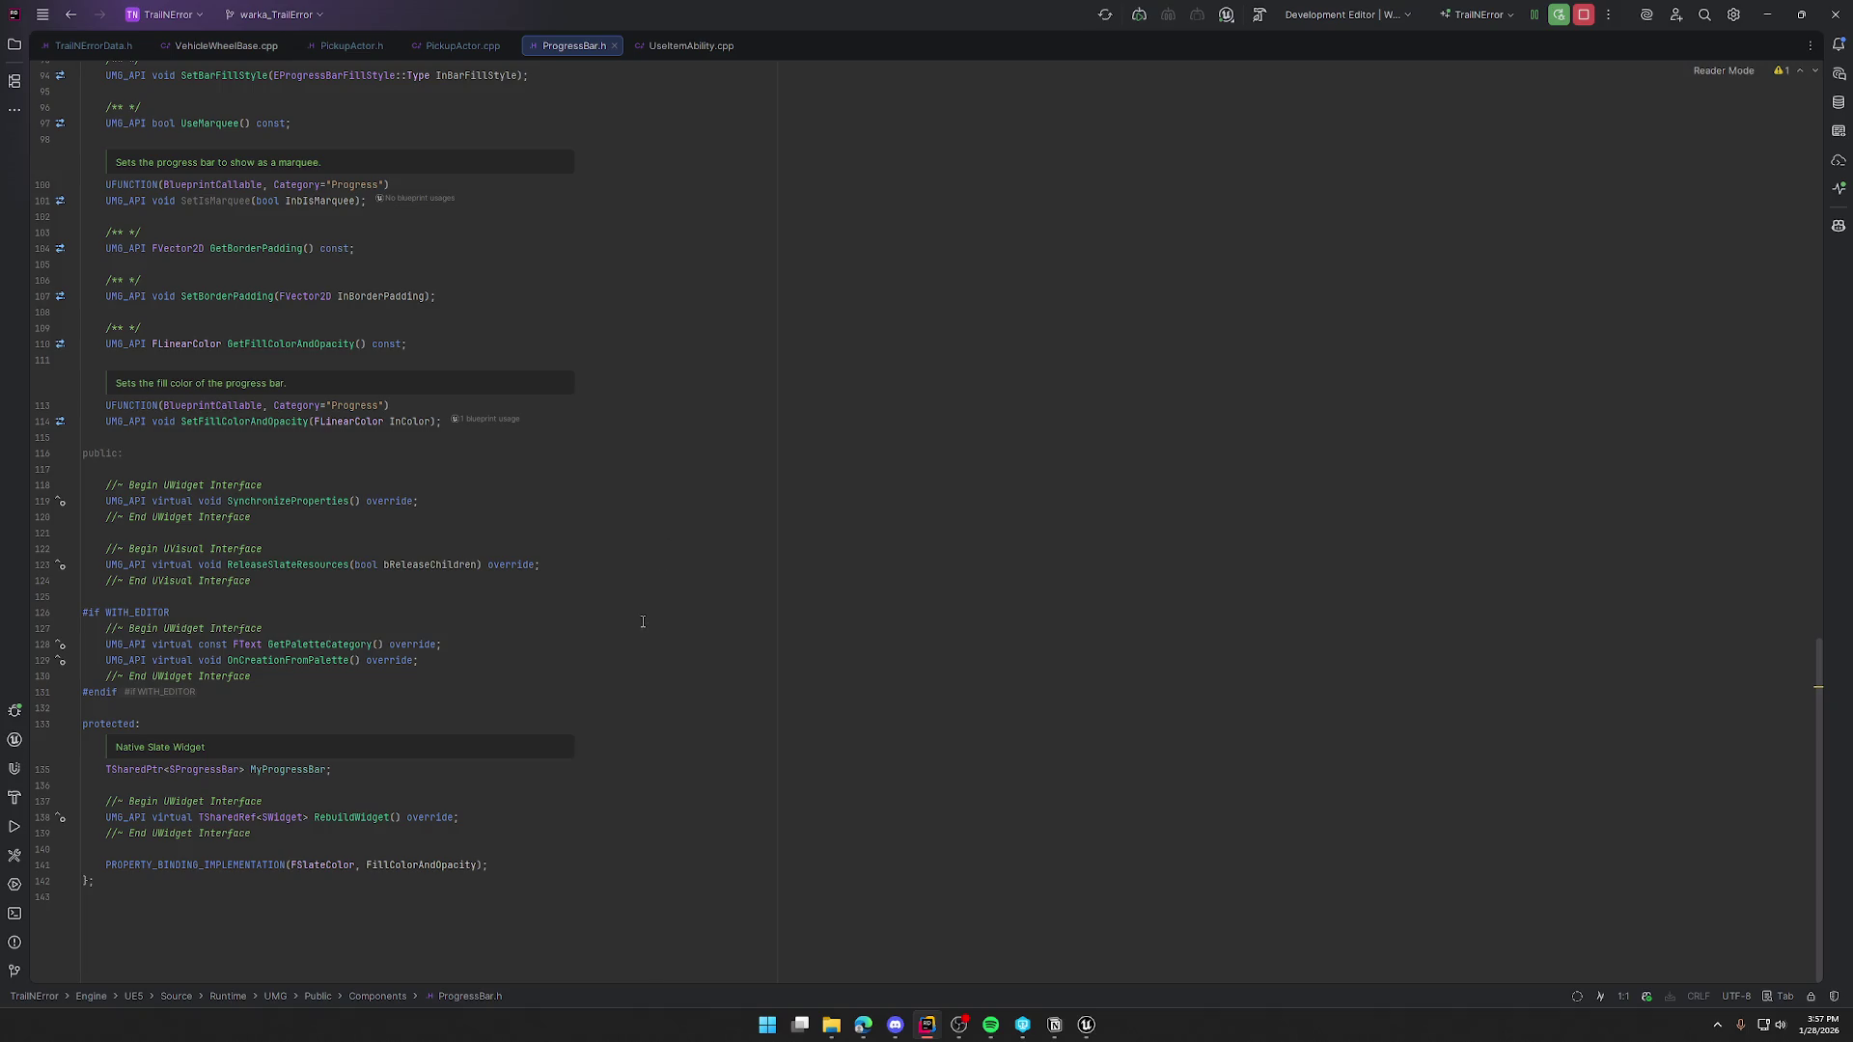
- Finish reviewing ProgressBar.h and close the other open source tabs
{"action": "scroll", "coordinate": [643, 622], "scroll_direction": "up", "scroll_amount": 15}
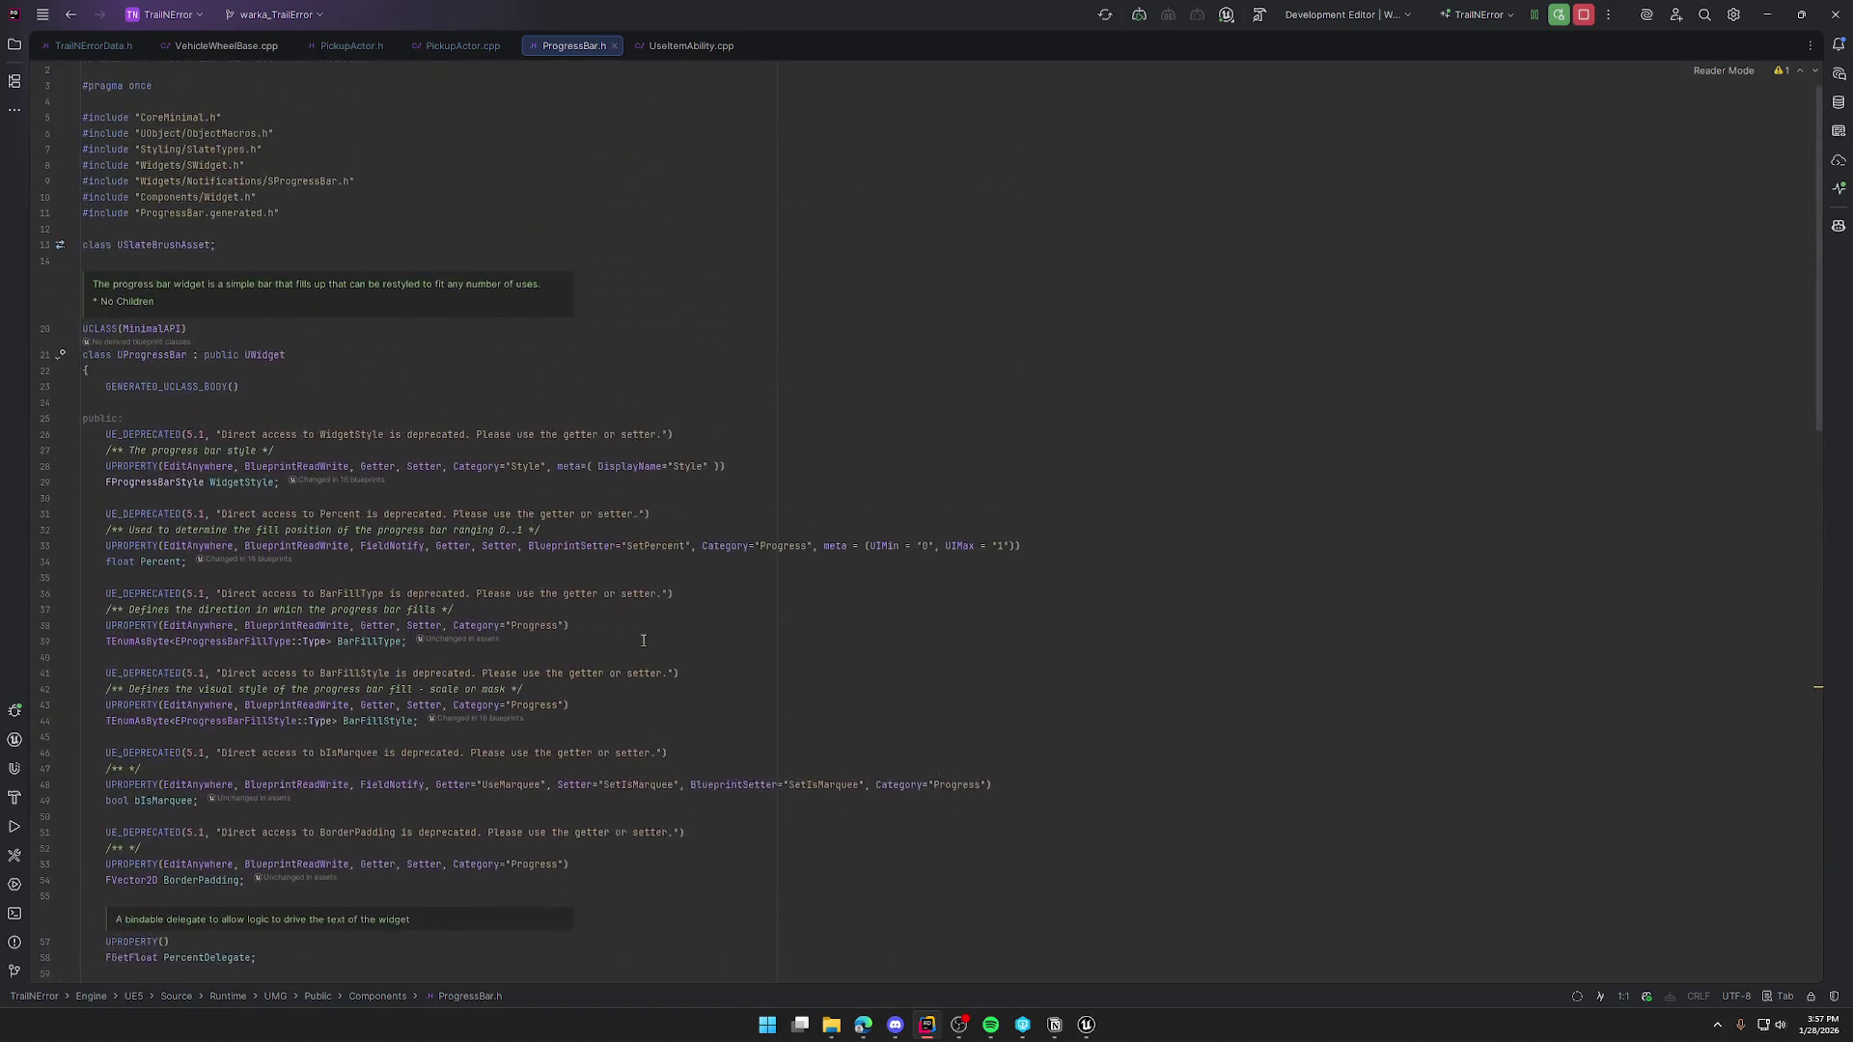
{"action": "scroll", "coordinate": [643, 641], "scroll_direction": "up", "scroll_amount": 1}
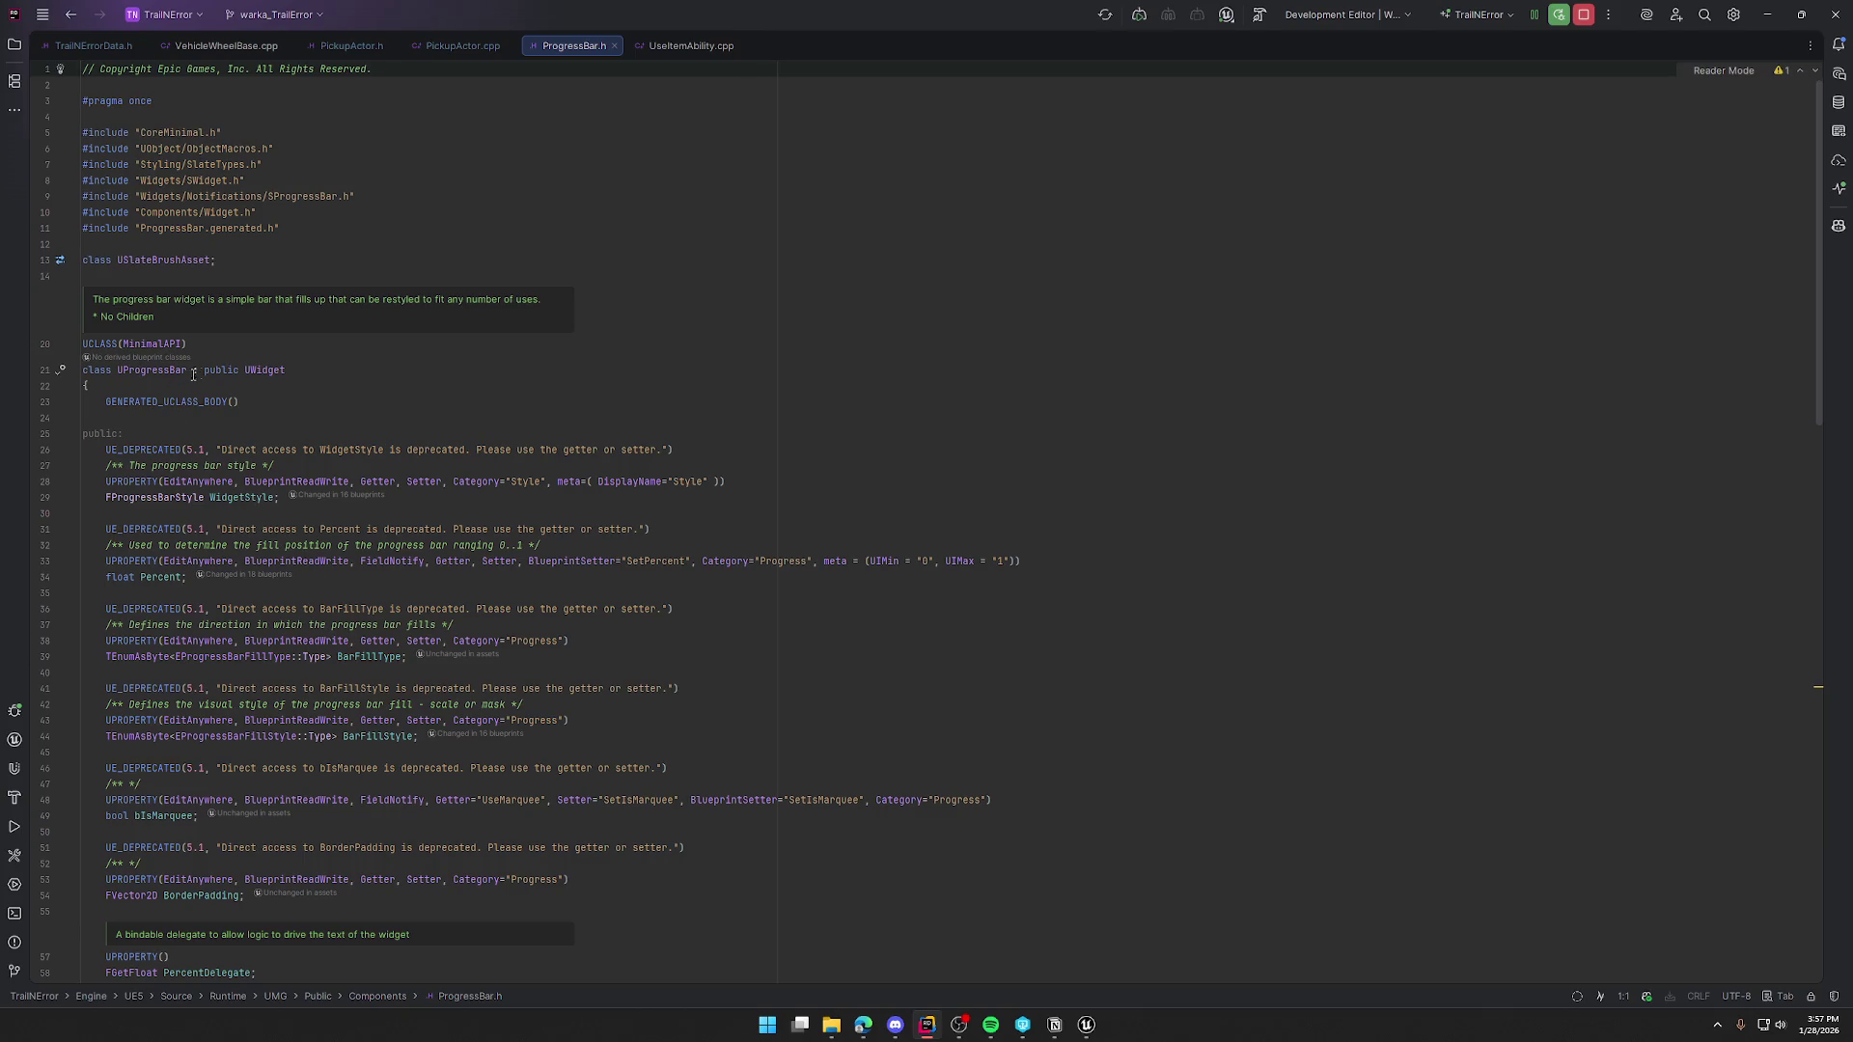
{"action": "scroll", "coordinate": [367, 580], "scroll_direction": "down", "scroll_amount": 2}
{"action": "scroll", "coordinate": [403, 558], "scroll_direction": "down", "scroll_amount": 1}
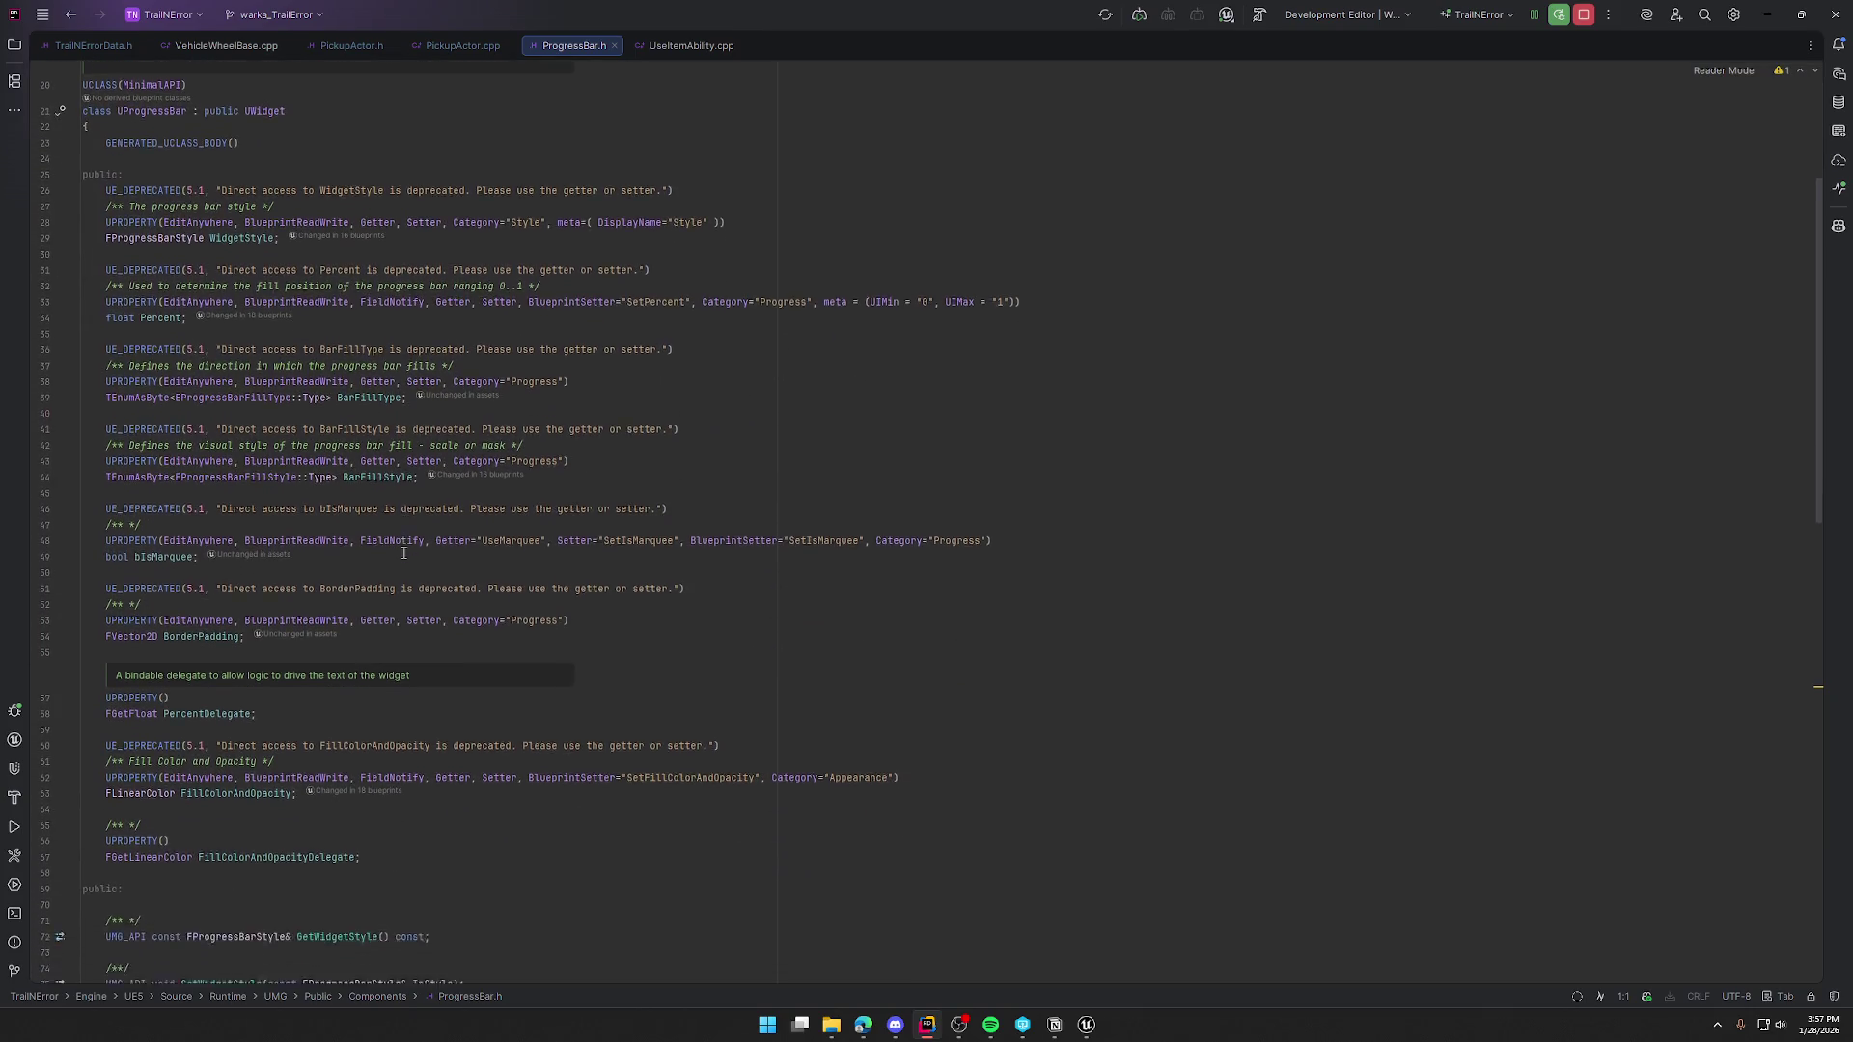
{"action": "mouse_move", "coordinate": [404, 558]}
{"action": "scroll", "coordinate": [1100, 629], "scroll_direction": "down", "scroll_amount": 7}
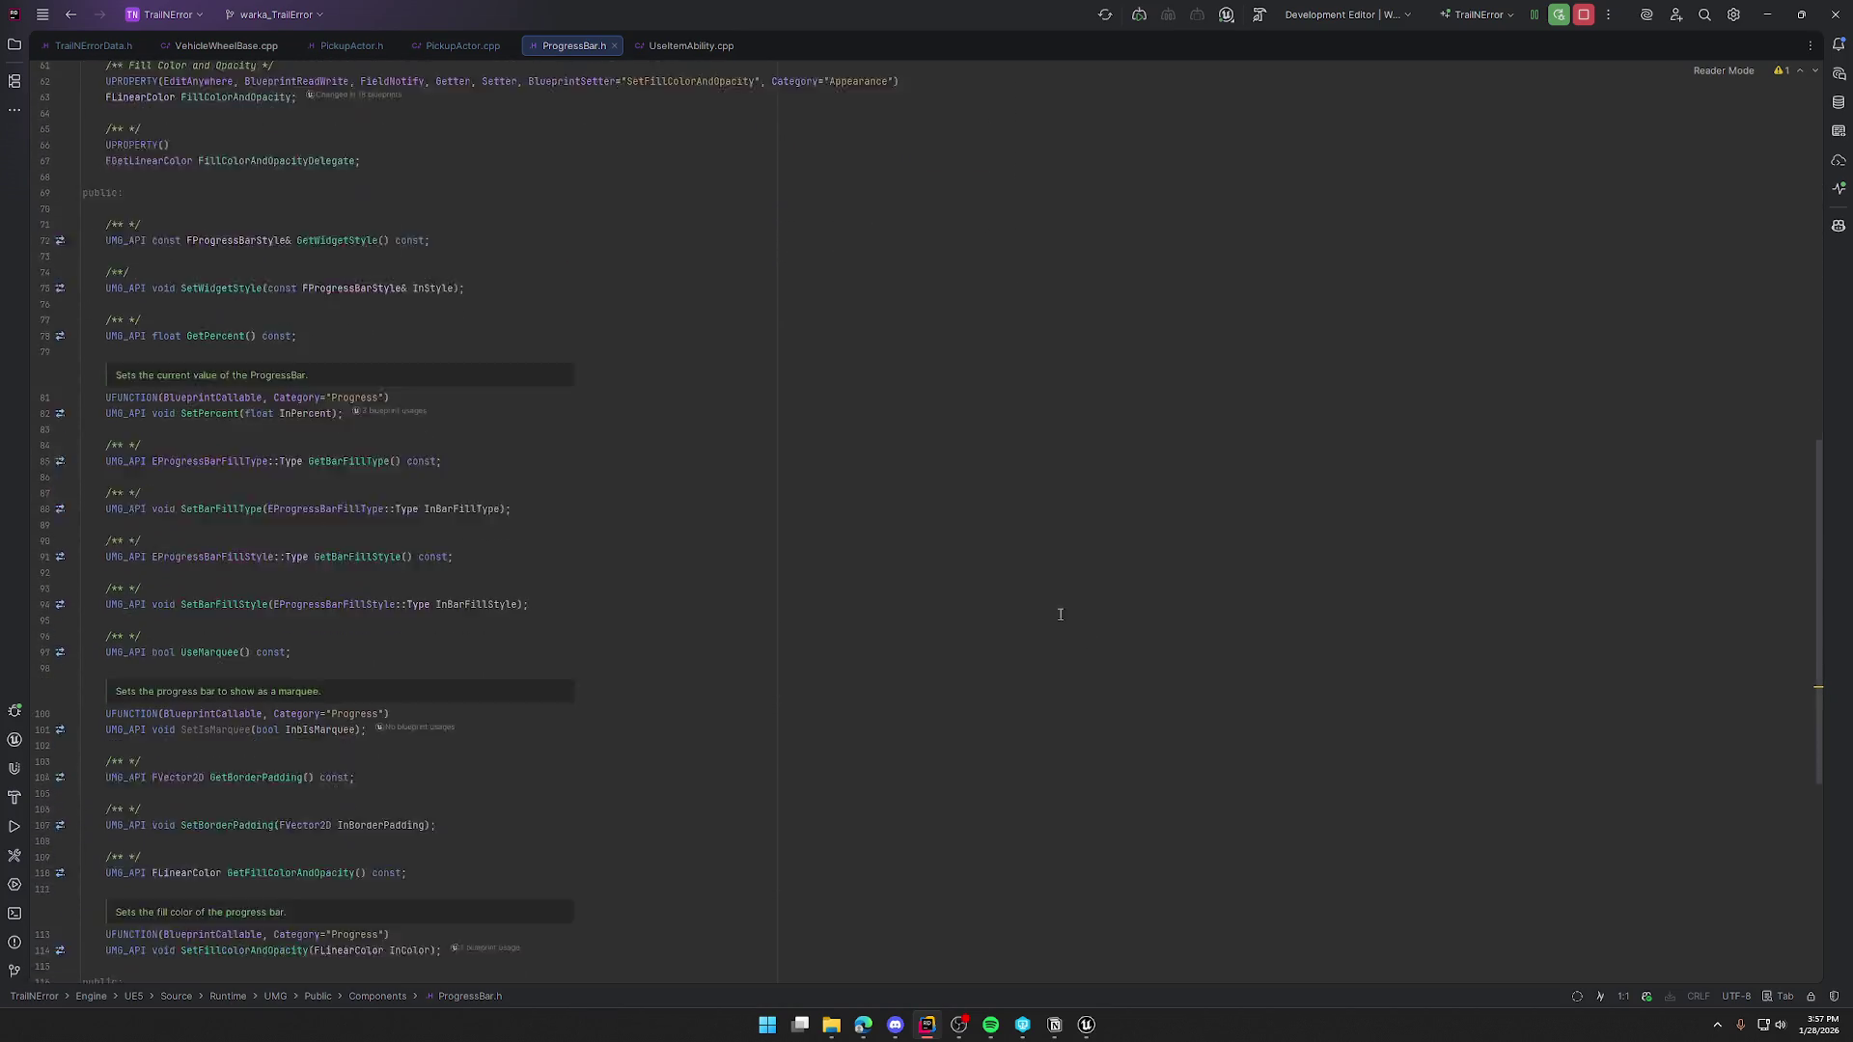
{"action": "key", "text": "ctrl+F4"}
{"action": "key", "text": "ctrl+F4"}
{"action": "key", "text": "ctrl+F4"}
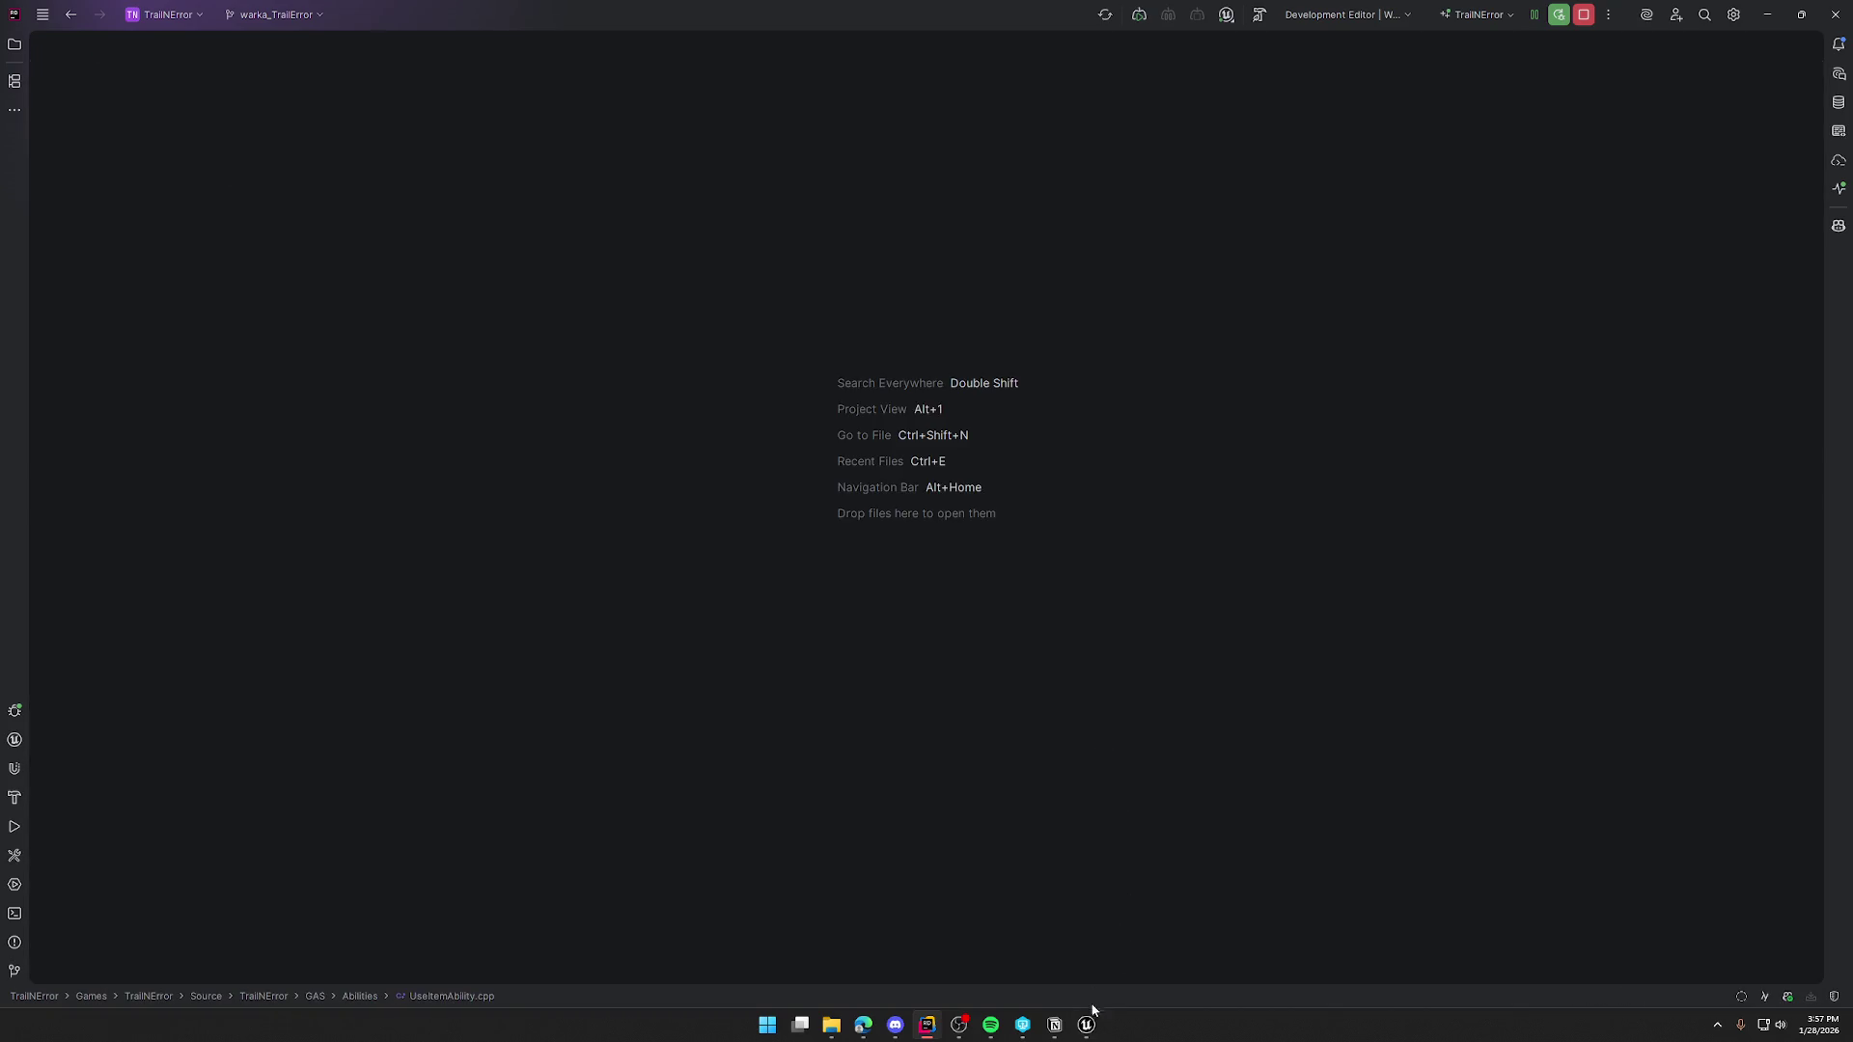
- Return to the UI_WagonHealth Designer and show the Events section of wheel icon Image_68
{"action": "left_click", "coordinate": [1087, 1023]}
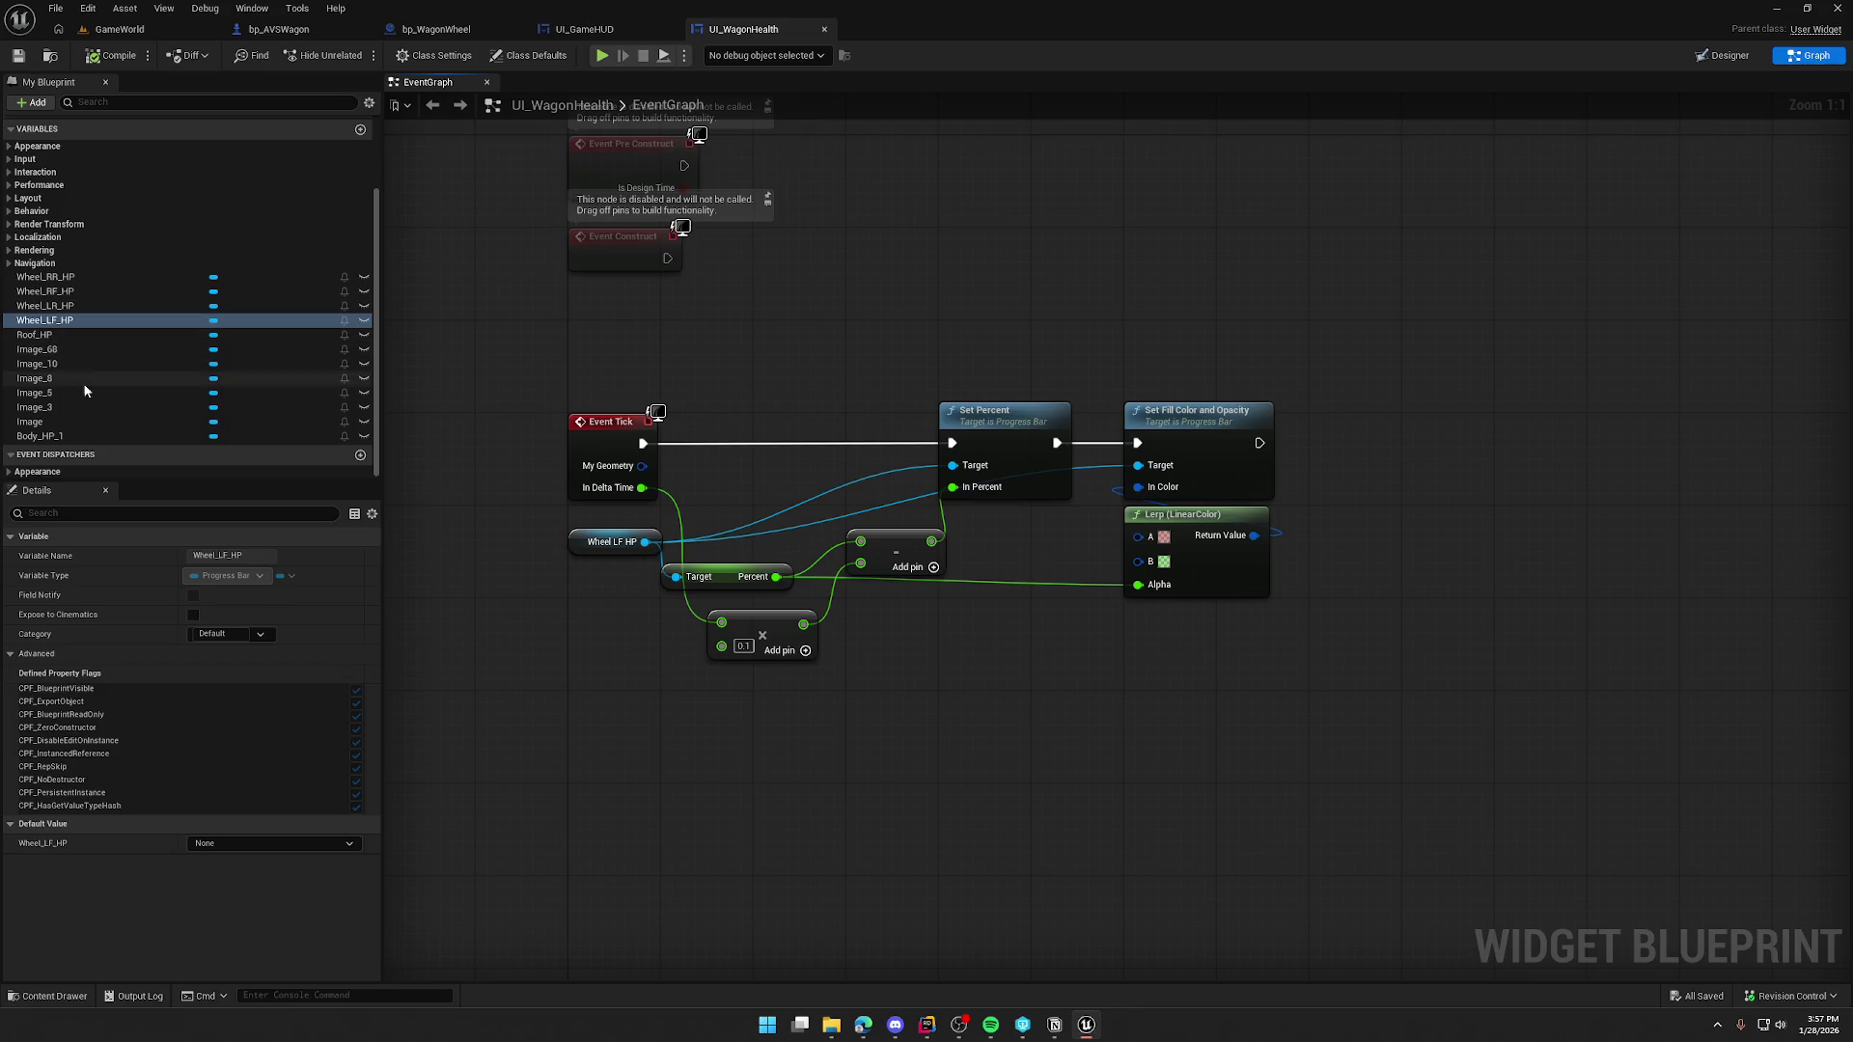
{"action": "left_click", "coordinate": [1726, 58]}
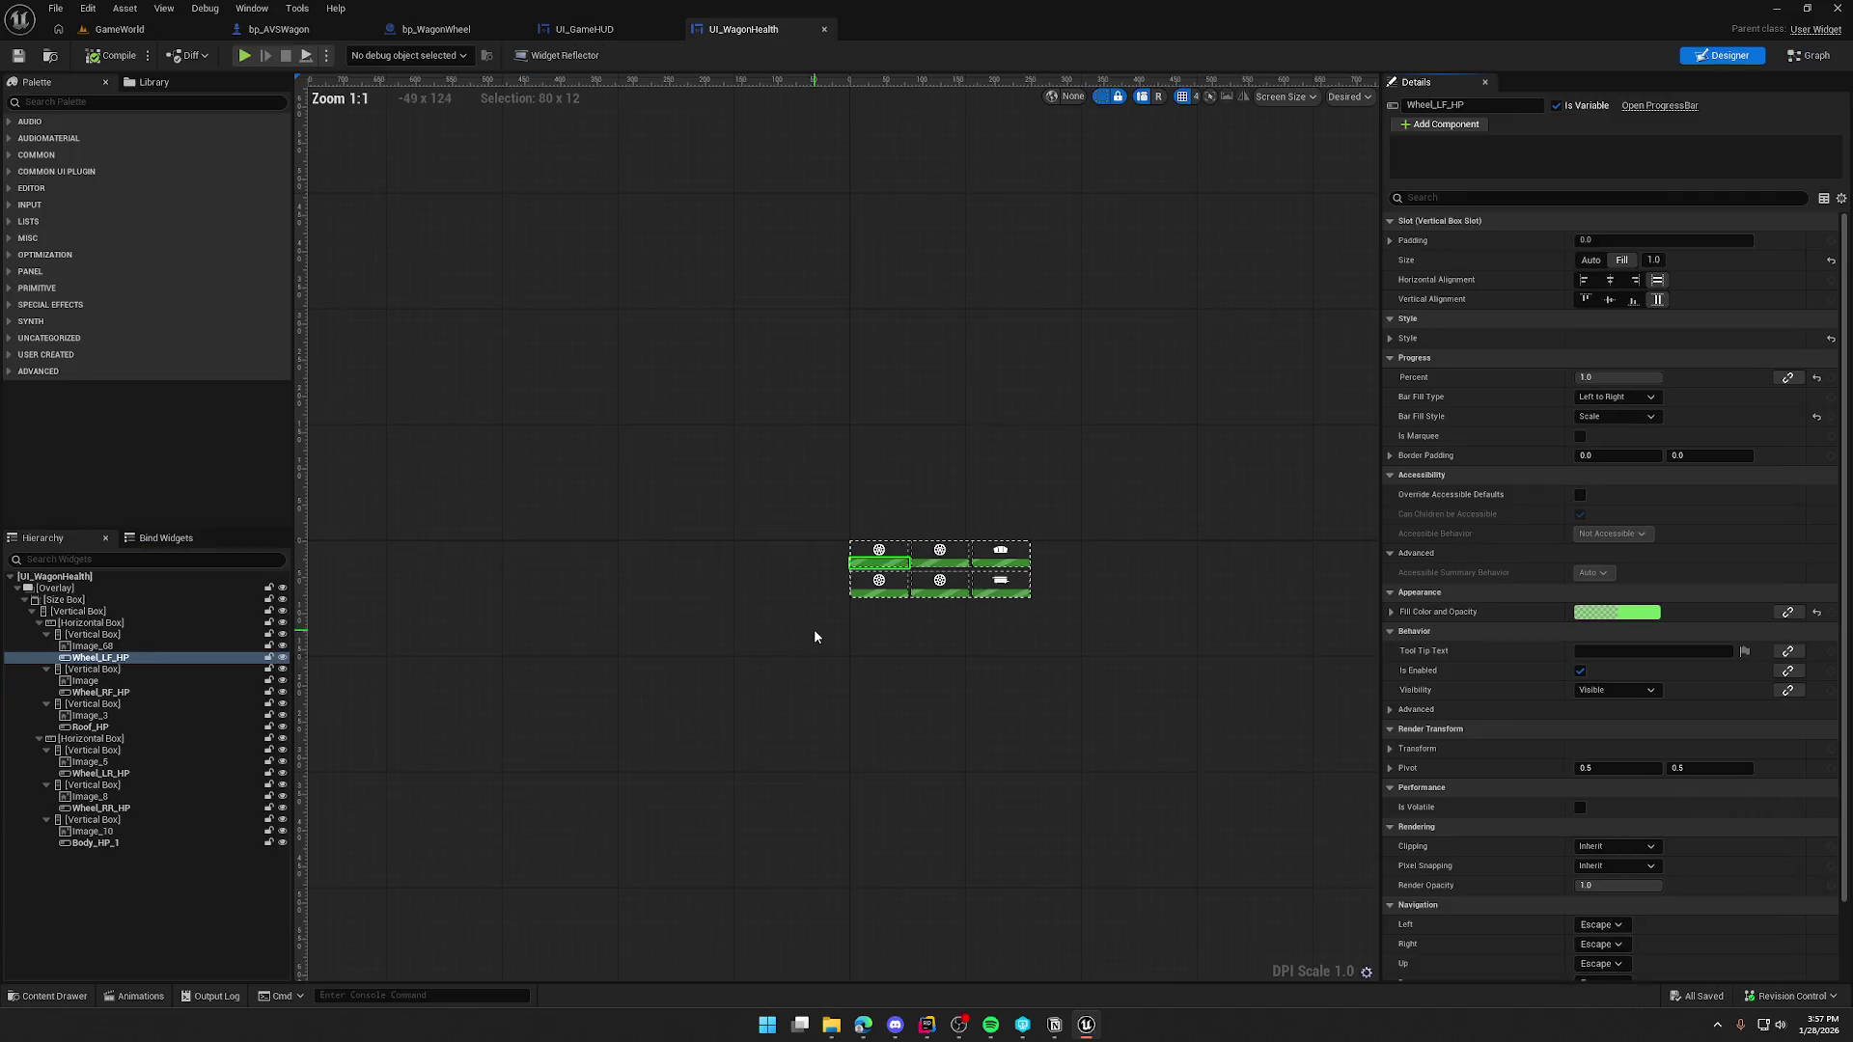
{"action": "scroll", "coordinate": [714, 710], "scroll_direction": "up", "scroll_amount": 5}
{"action": "left_click", "coordinate": [591, 402]}
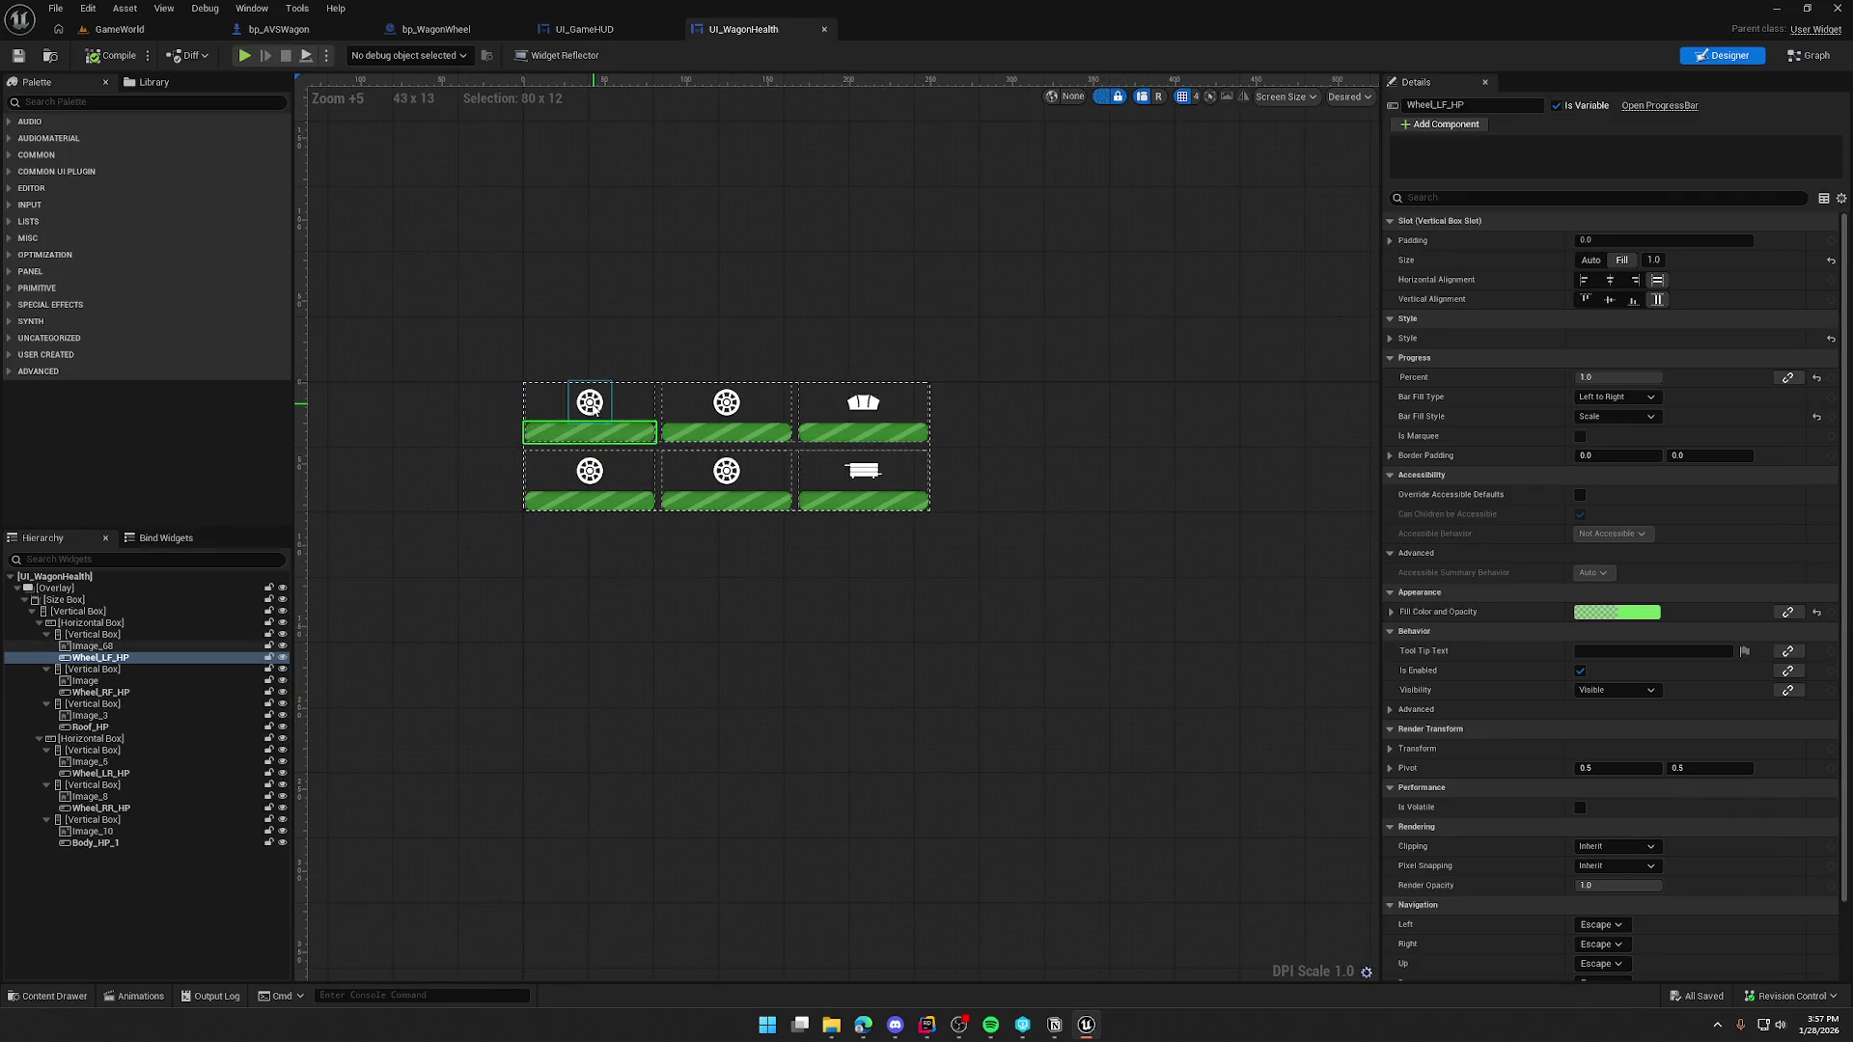
{"action": "scroll", "coordinate": [1536, 575], "scroll_direction": "down", "scroll_amount": 4}
{"action": "scroll", "coordinate": [1544, 579], "scroll_direction": "down", "scroll_amount": 3}
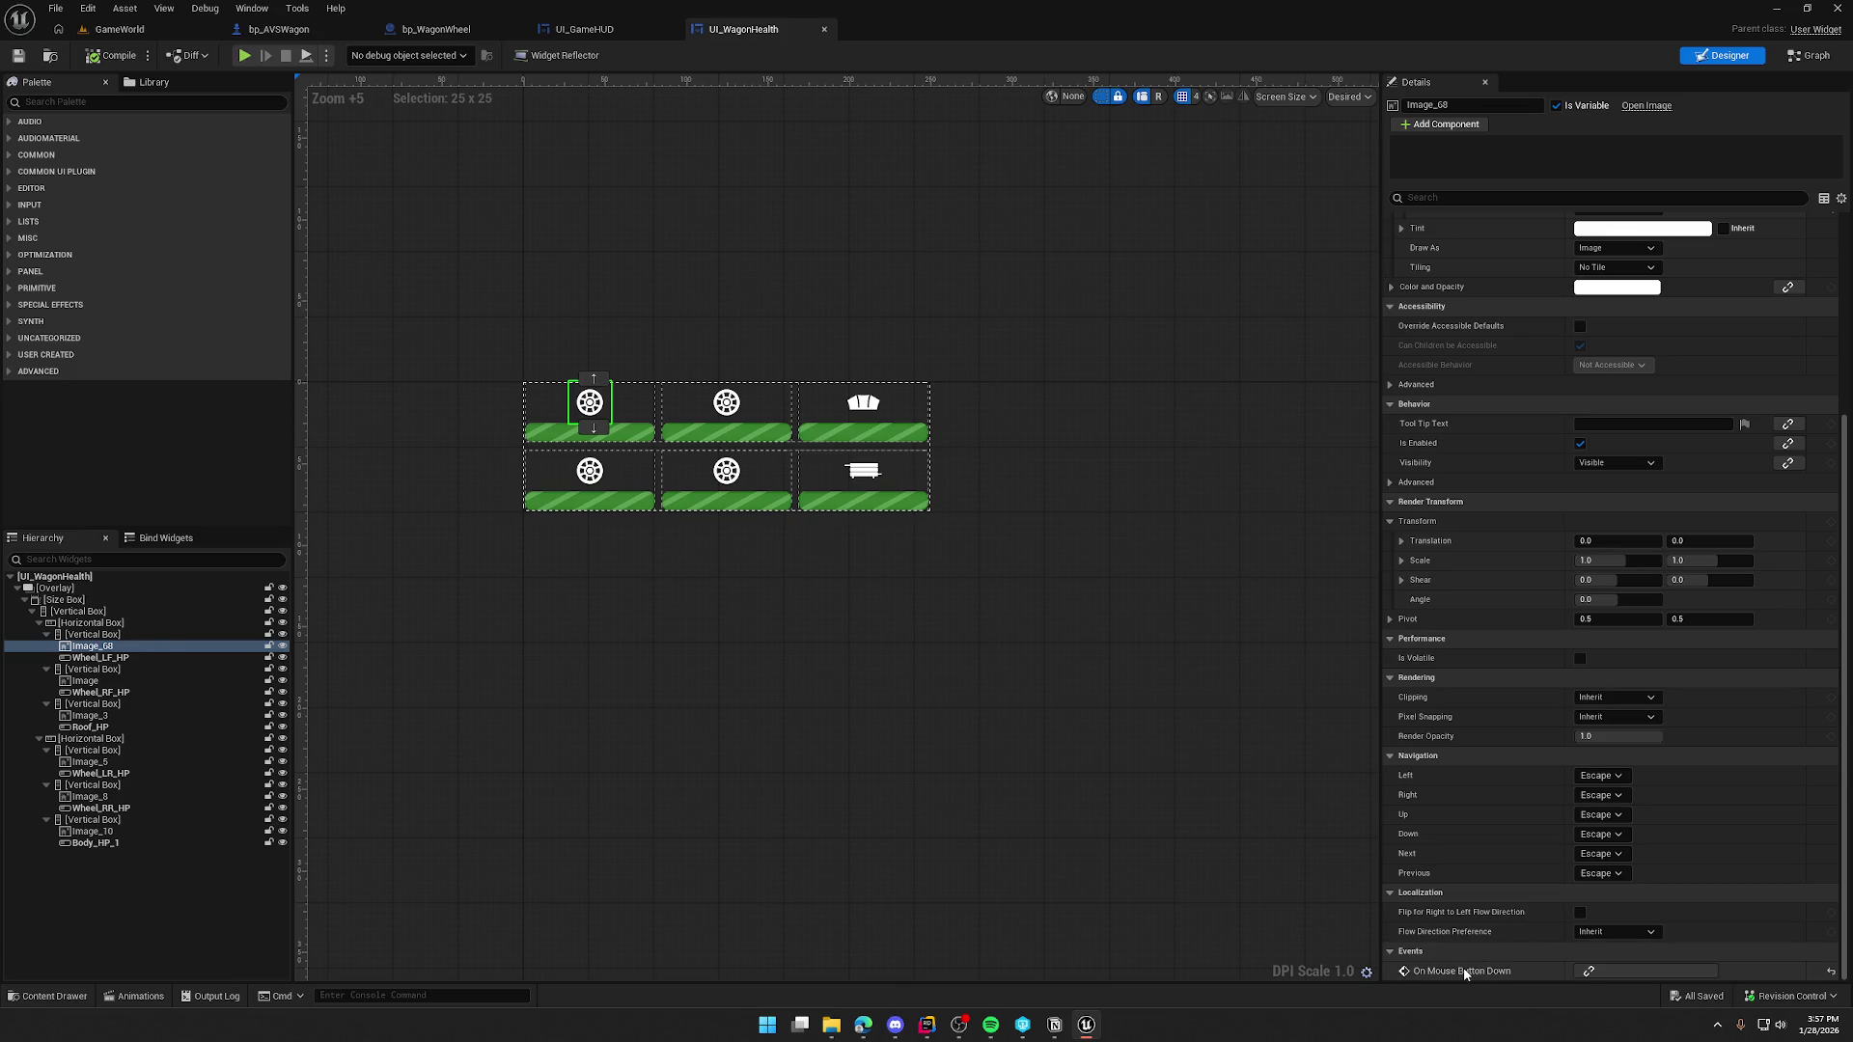
- Remove the wheel icon's On Mouse Button Down binding and delete the OnMouseButtonDown_0 function
{"action": "left_click", "coordinate": [1602, 971]}
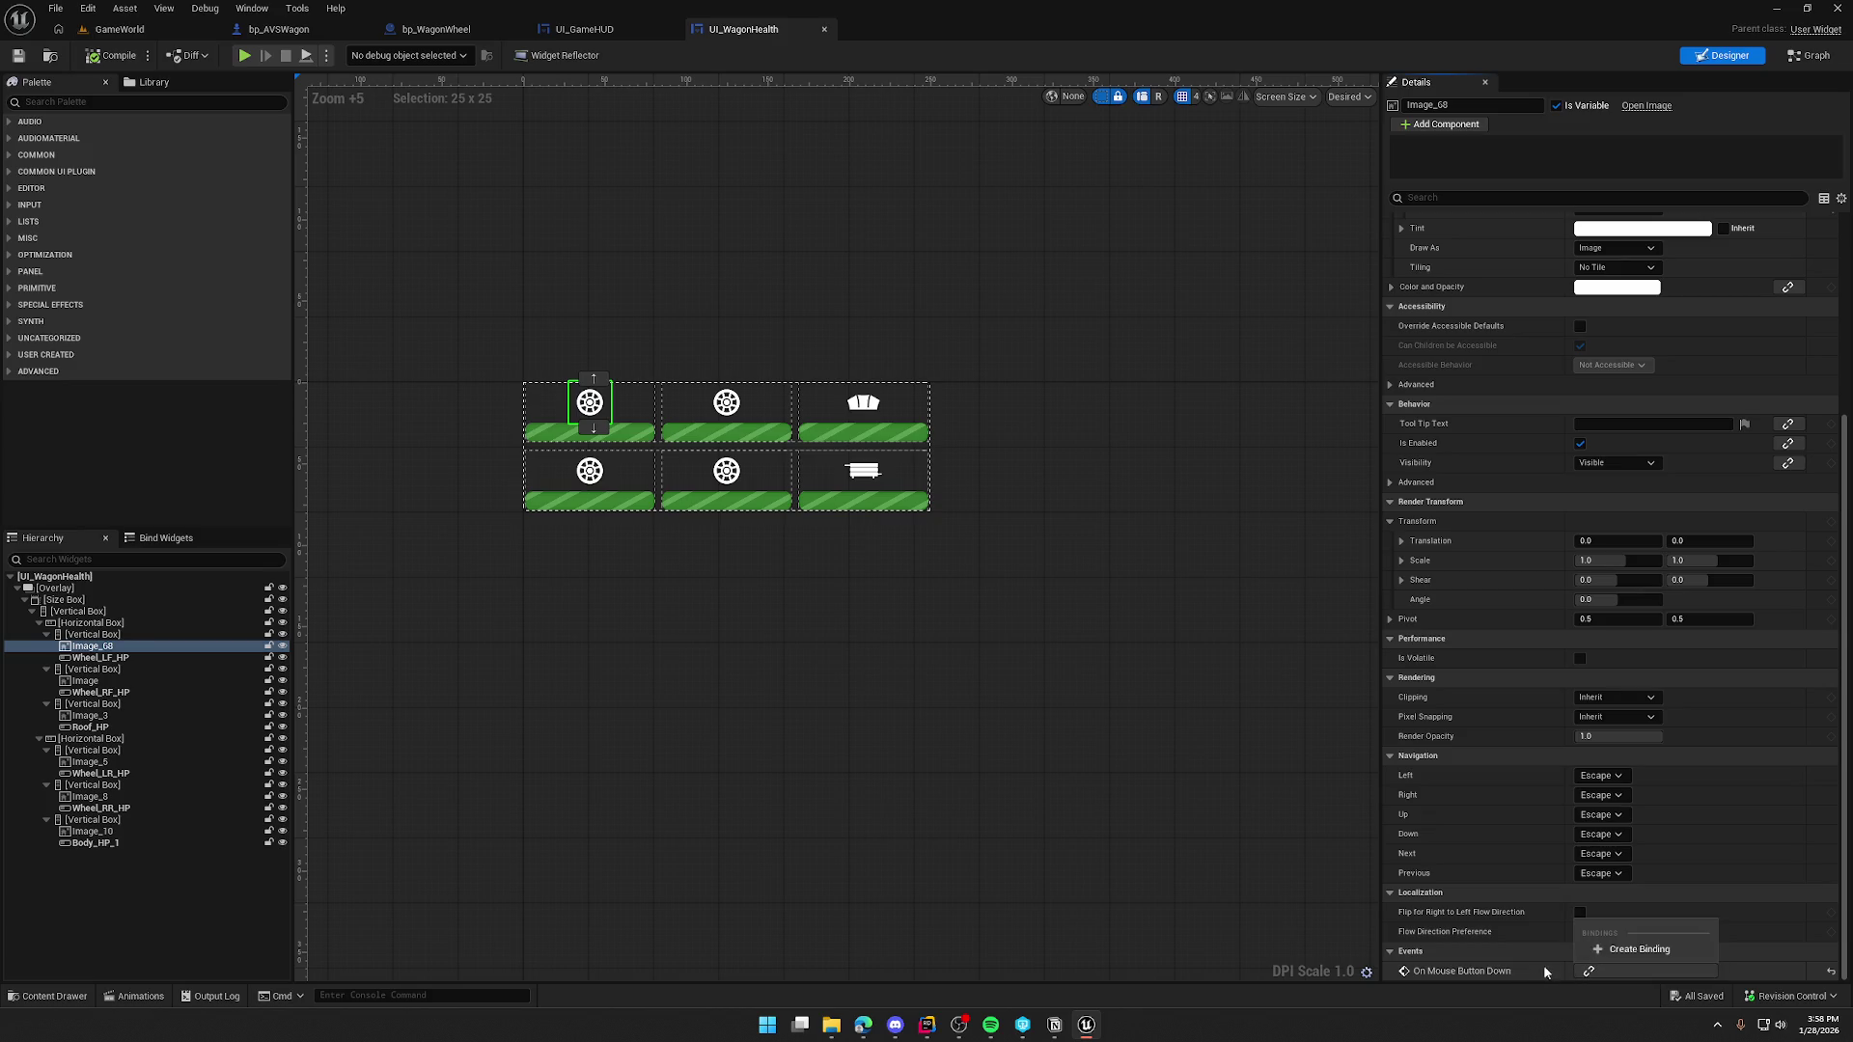
{"action": "left_click", "coordinate": [1640, 950]}
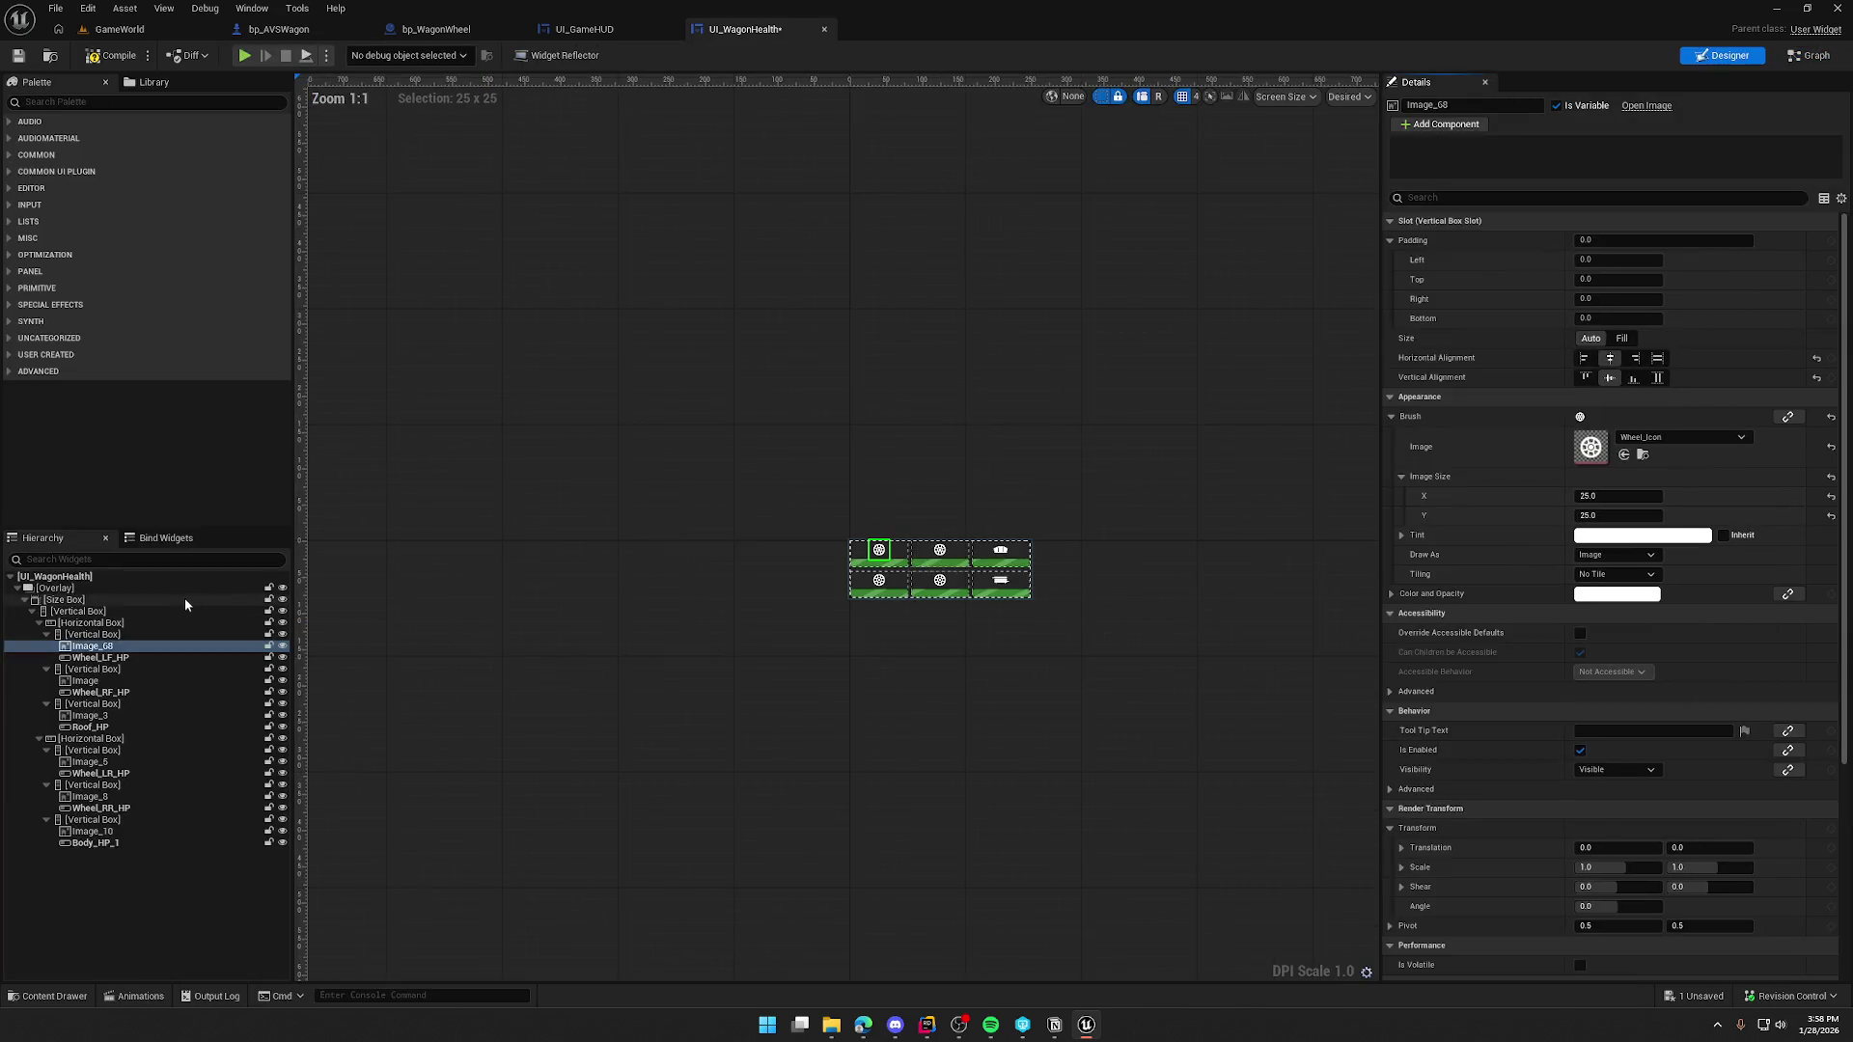
{"action": "left_click", "coordinate": [154, 539]}
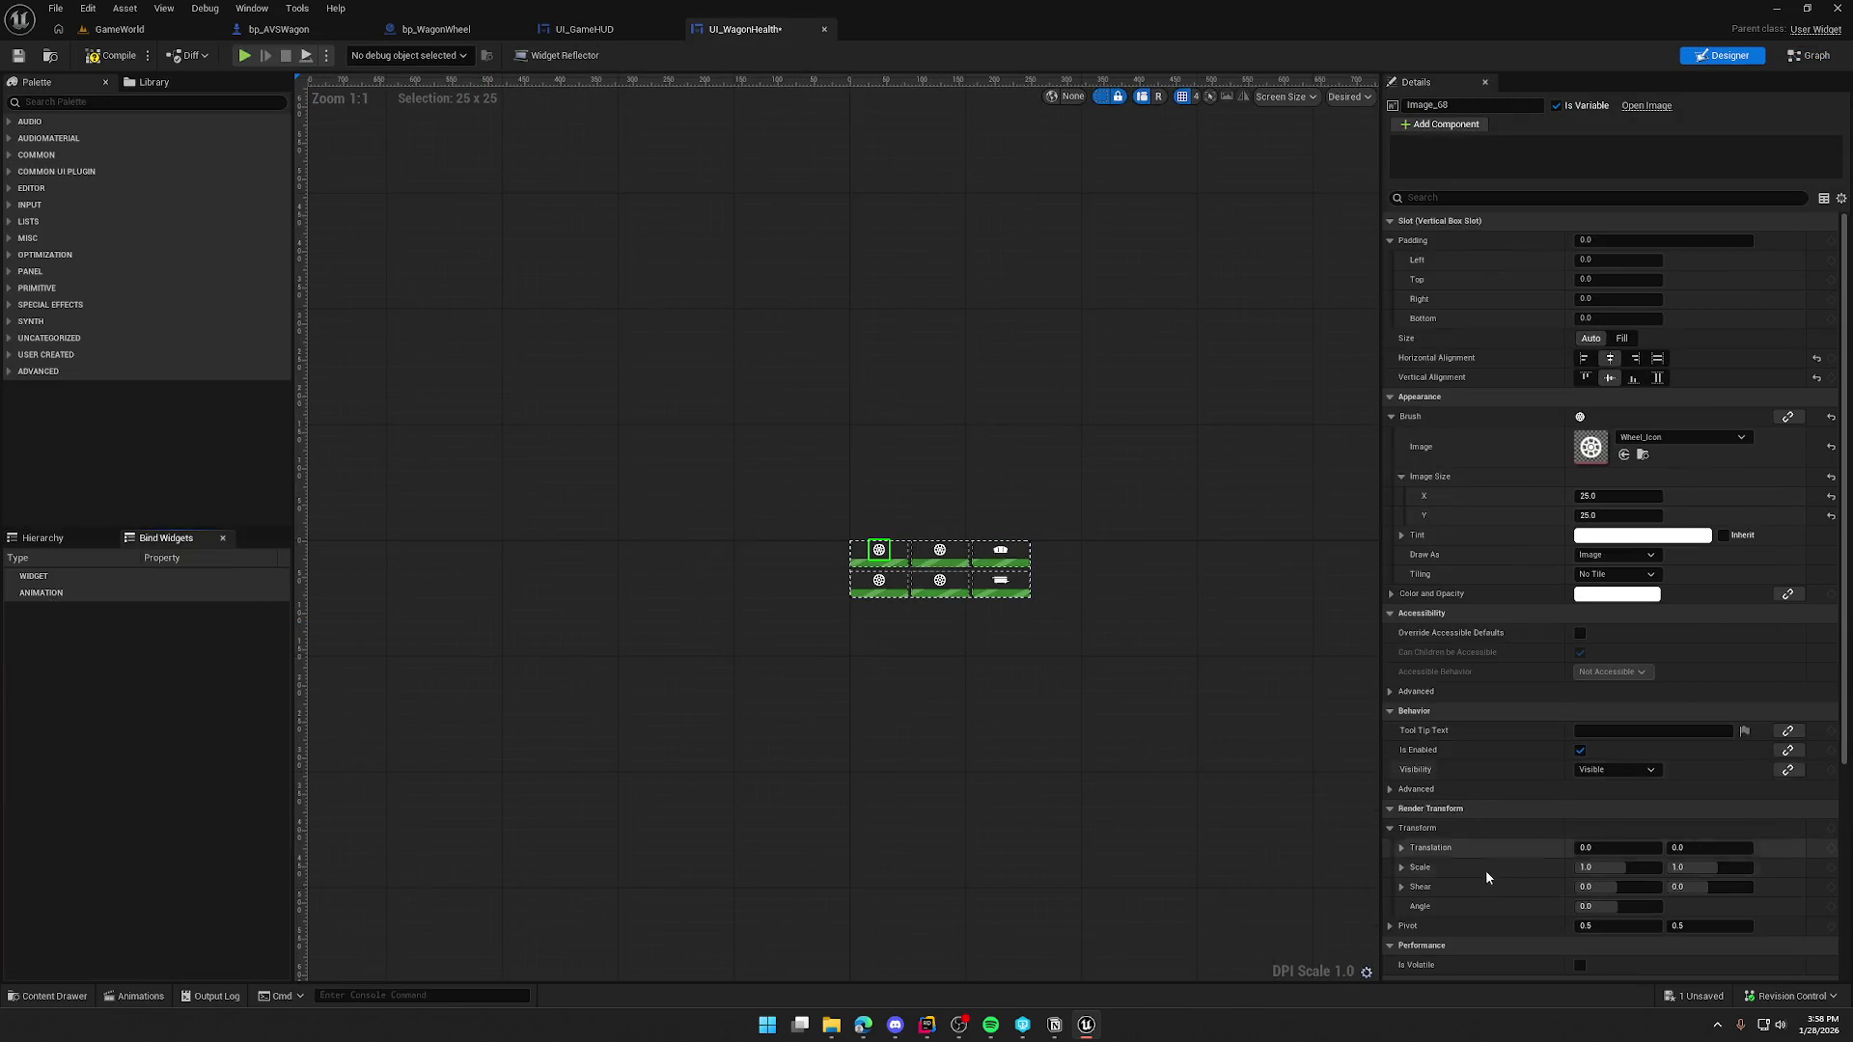
{"action": "scroll", "coordinate": [1505, 849], "scroll_direction": "down", "scroll_amount": 5}
{"action": "left_click", "coordinate": [1656, 973]}
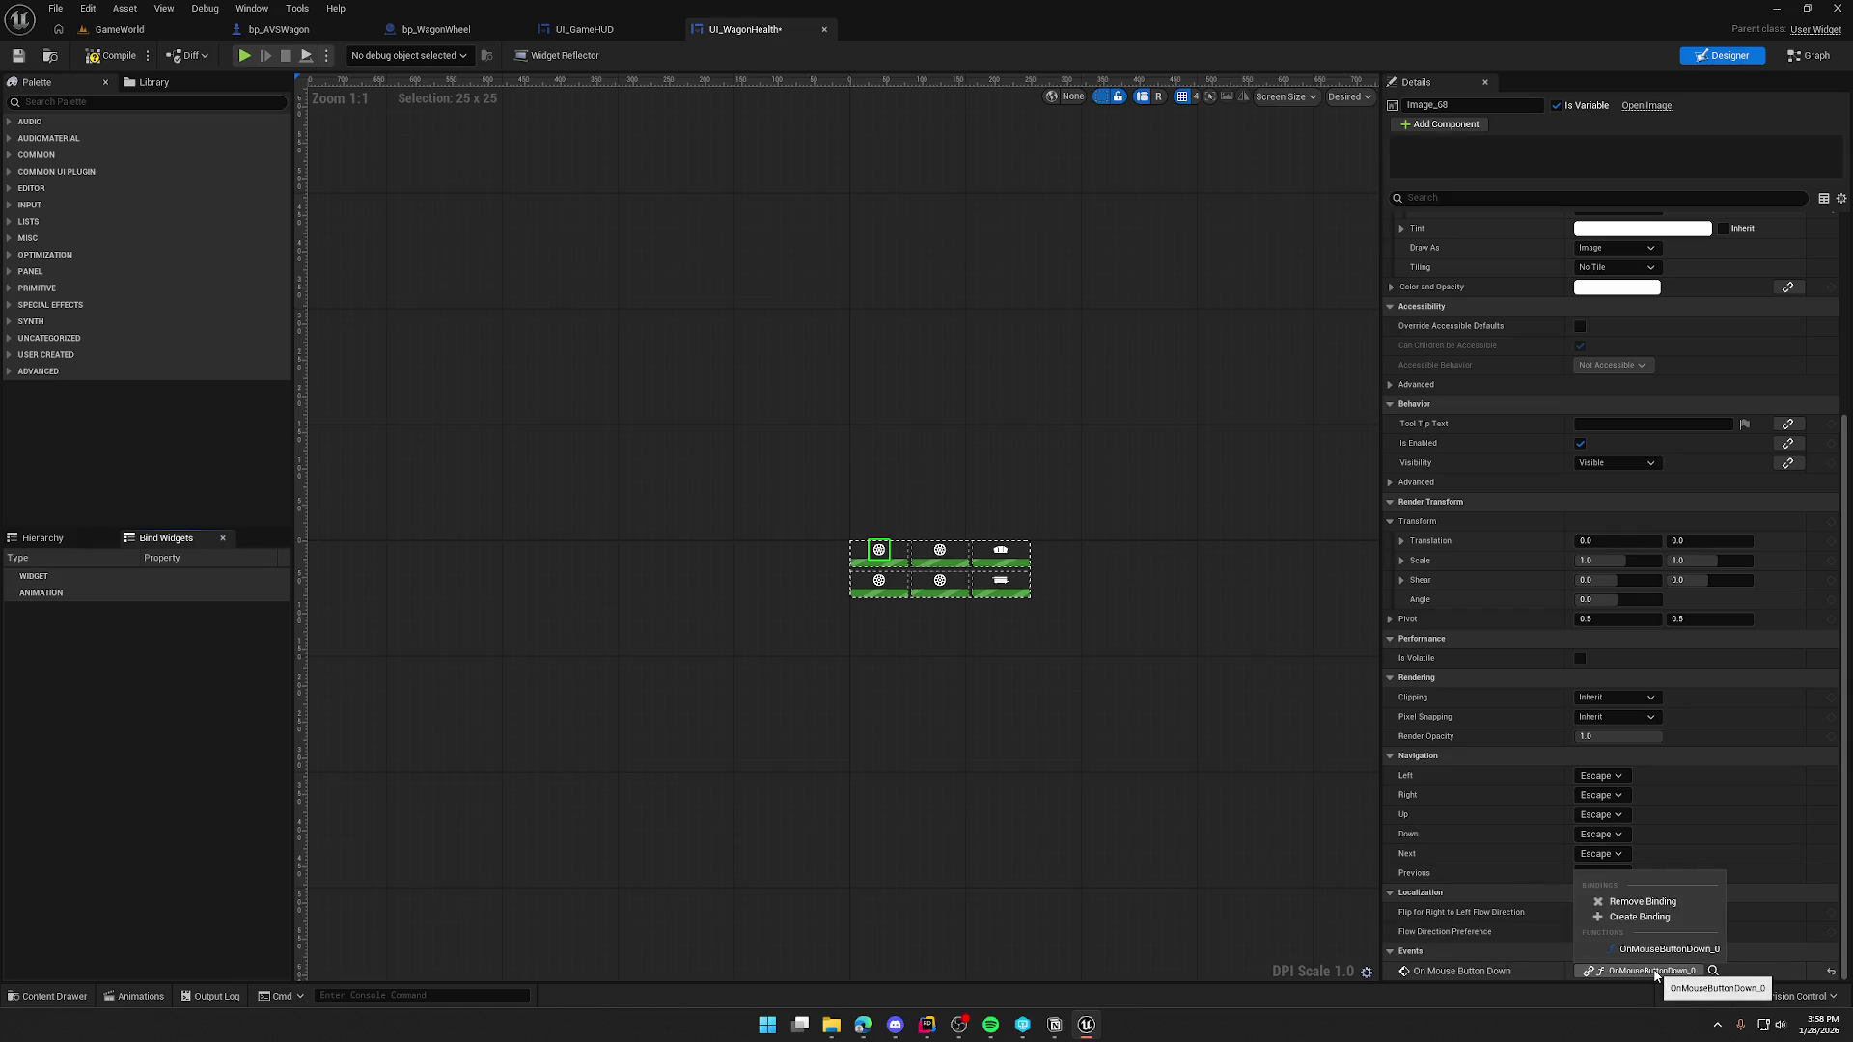
{"action": "left_click", "coordinate": [1631, 901]}
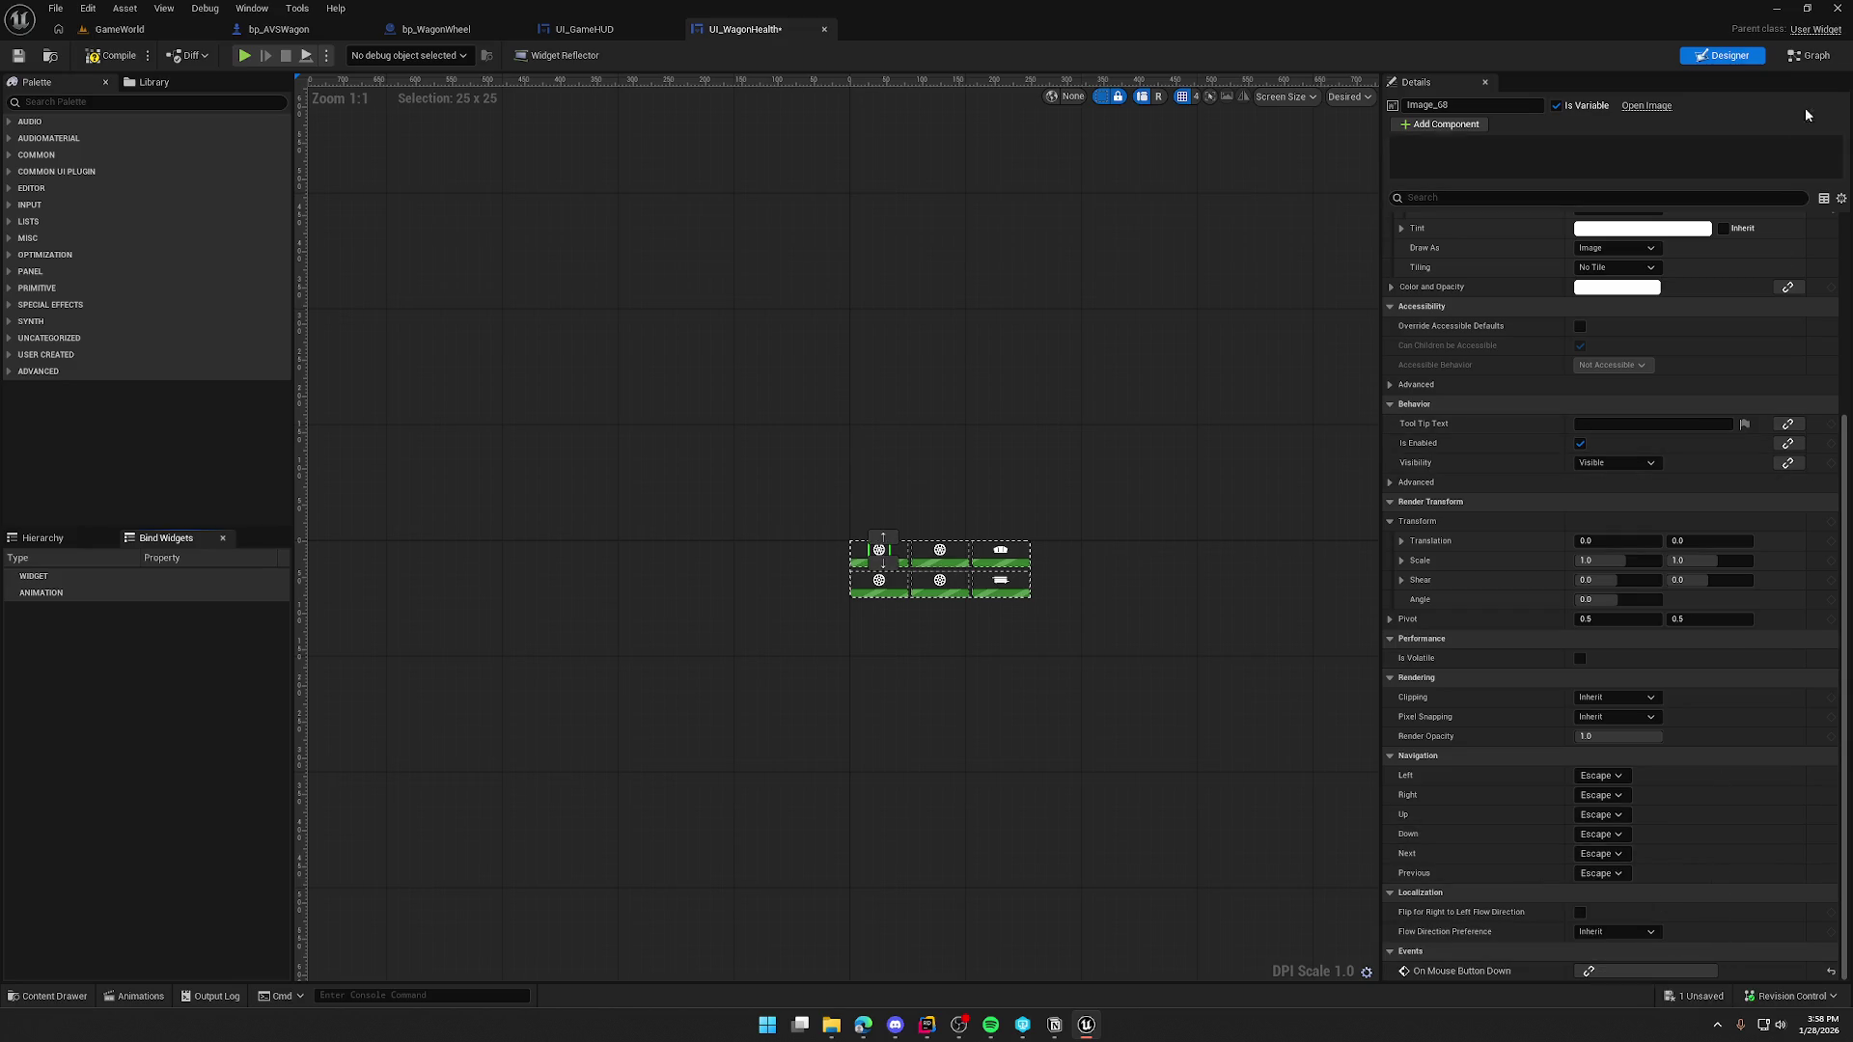
{"action": "left_click", "coordinate": [1812, 56]}
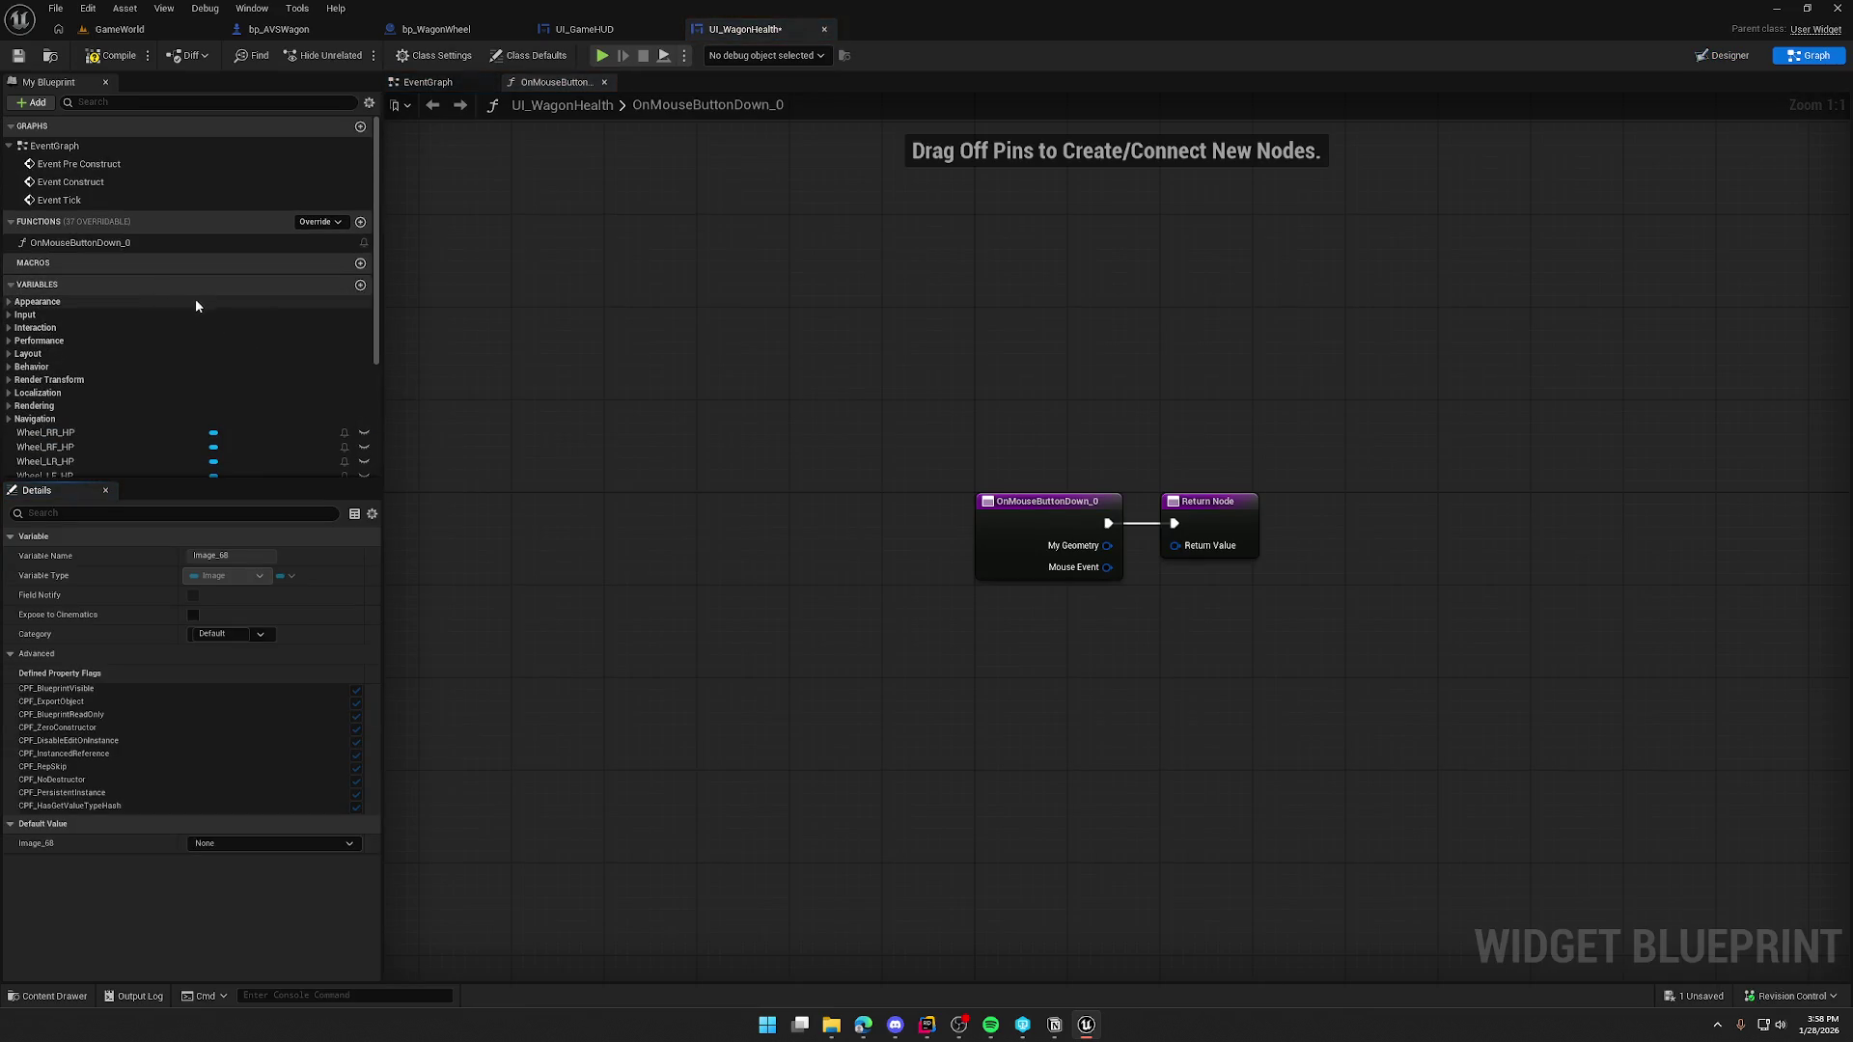
{"action": "key", "text": "Delete"}
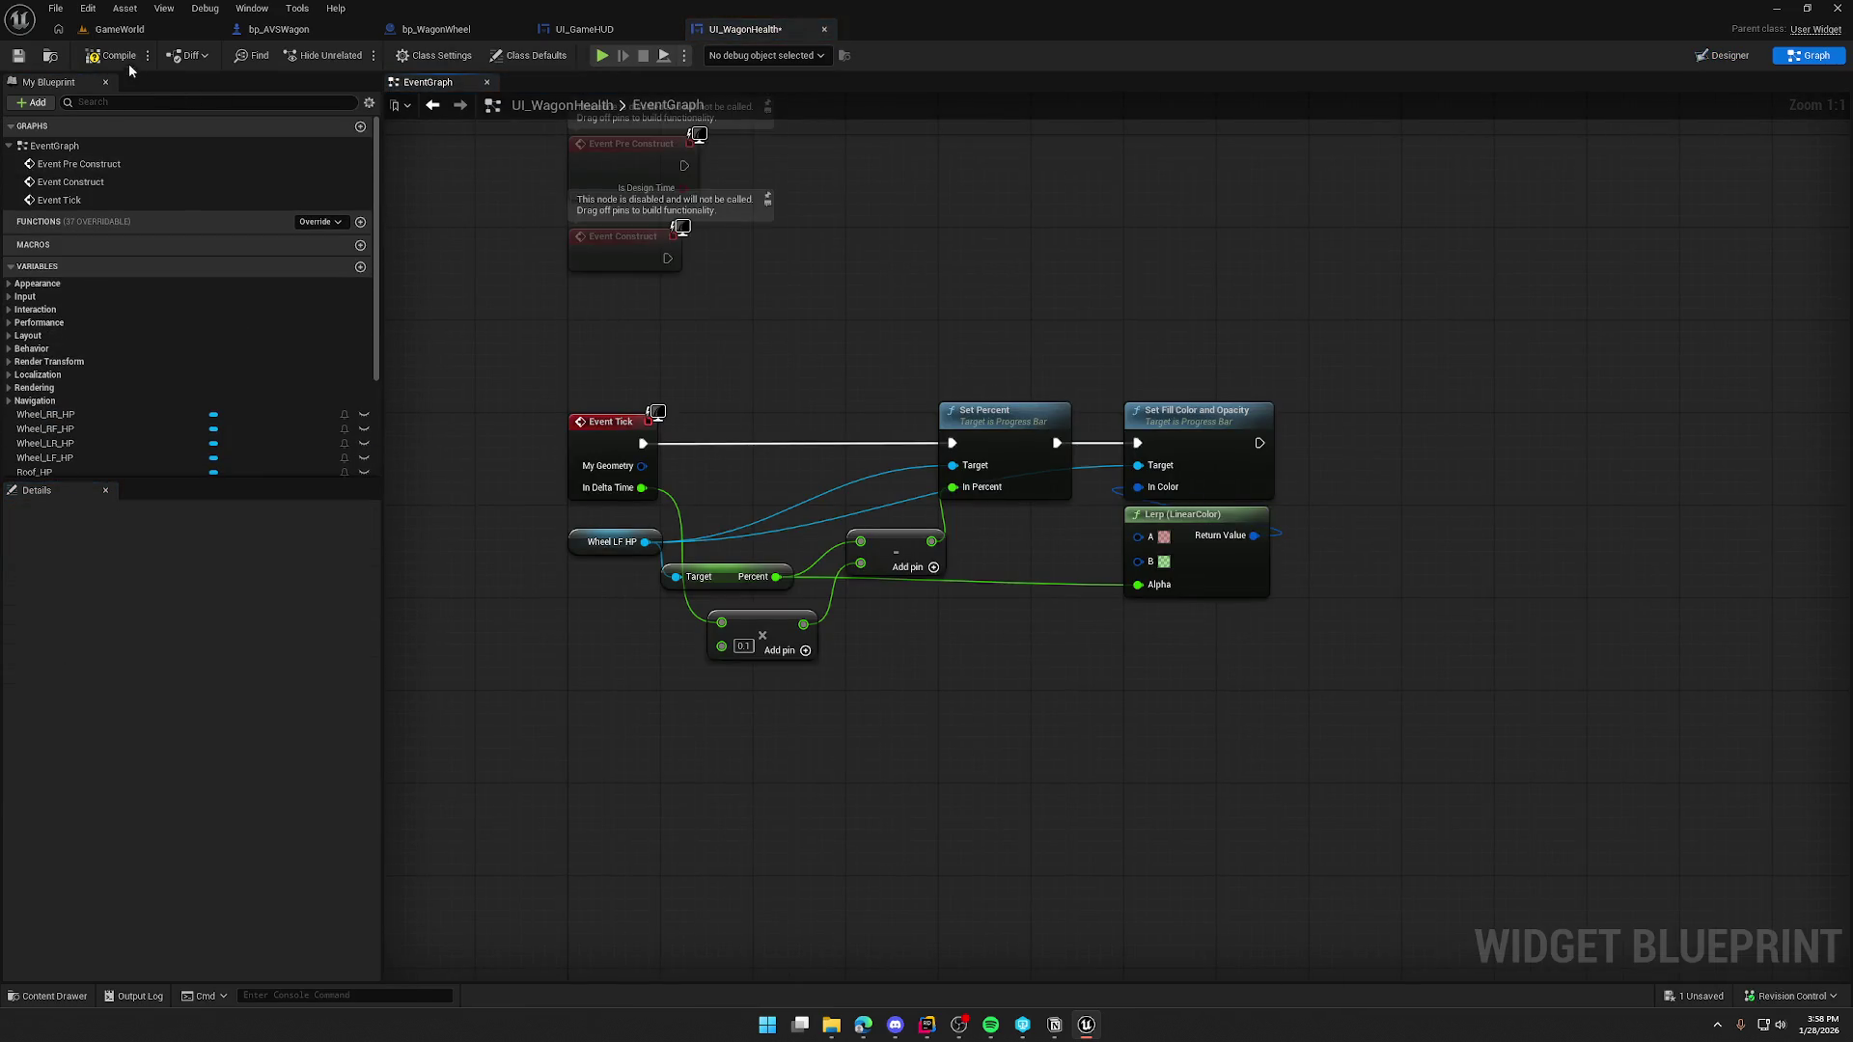
- Compile UI_WagonHealth, return to Designer with the Hierarchy shown, and start selecting the top-row wheel icons
{"action": "left_click", "coordinate": [120, 56]}
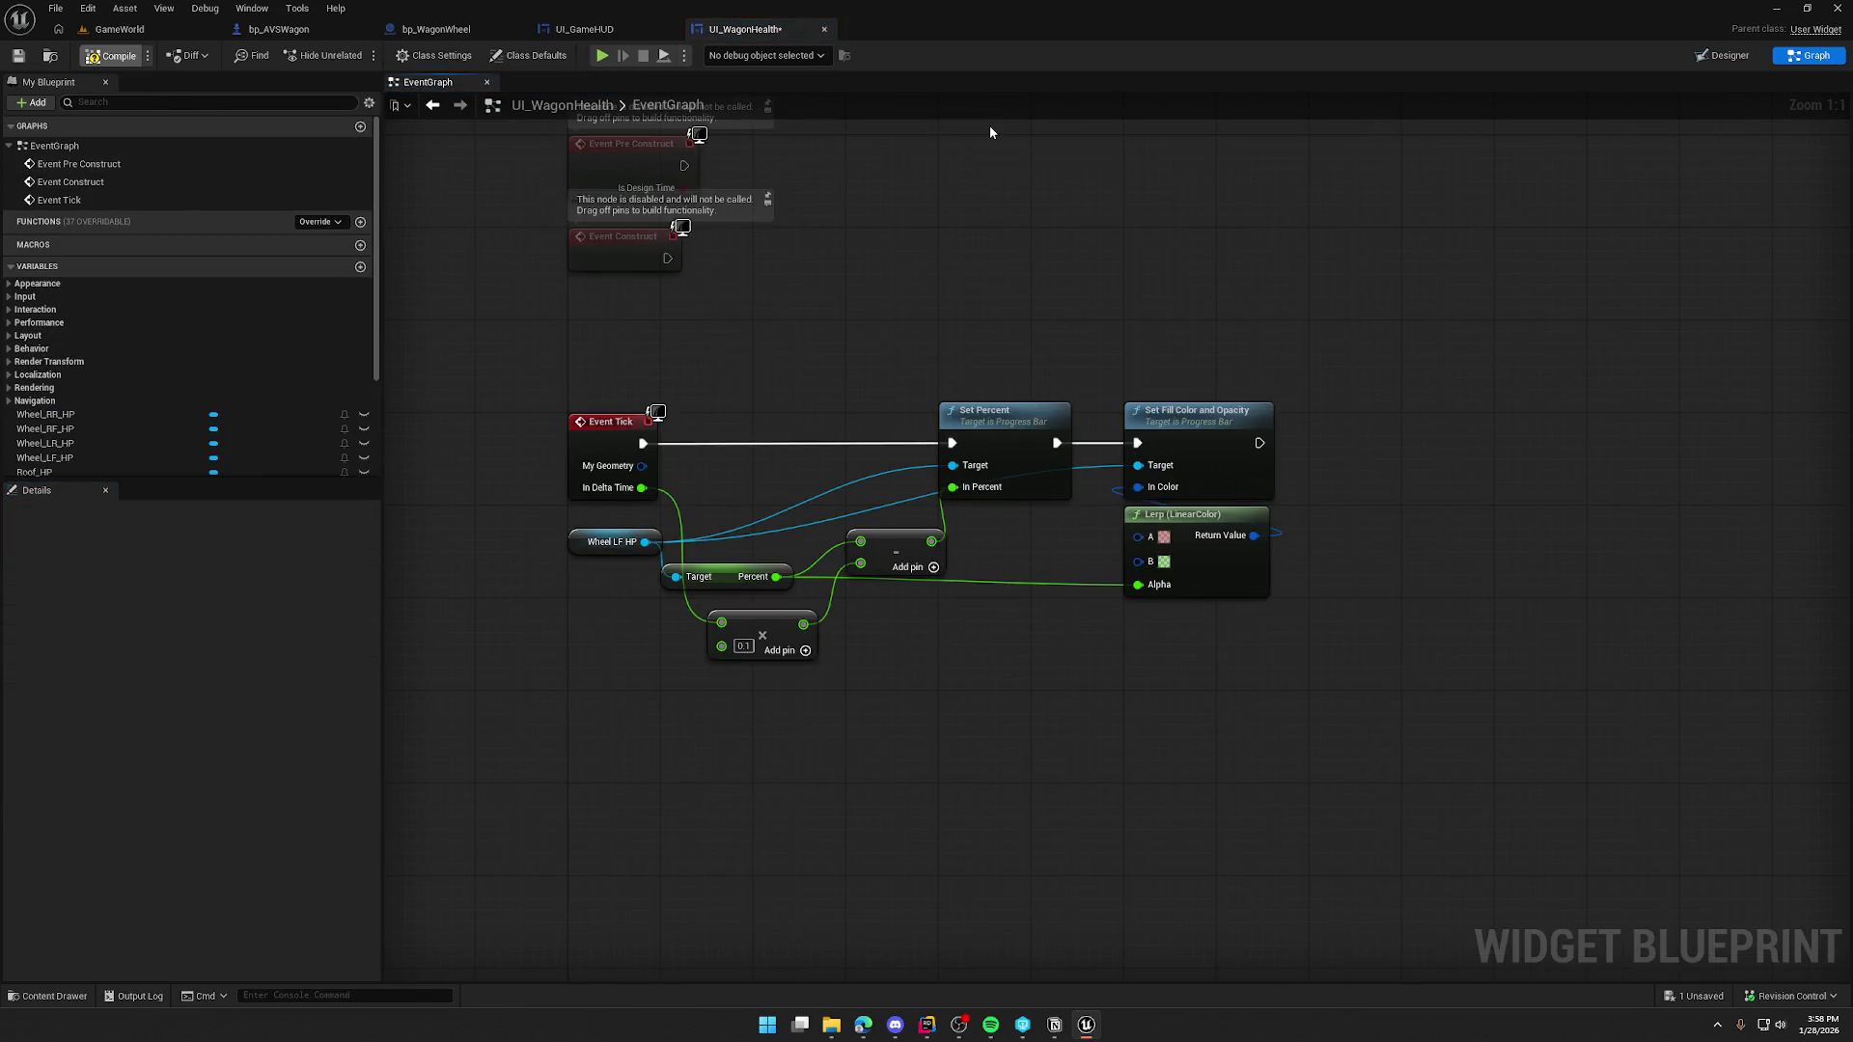
{"action": "left_click", "coordinate": [1717, 56]}
{"action": "scroll", "coordinate": [1085, 473], "scroll_direction": "up", "scroll_amount": 4}
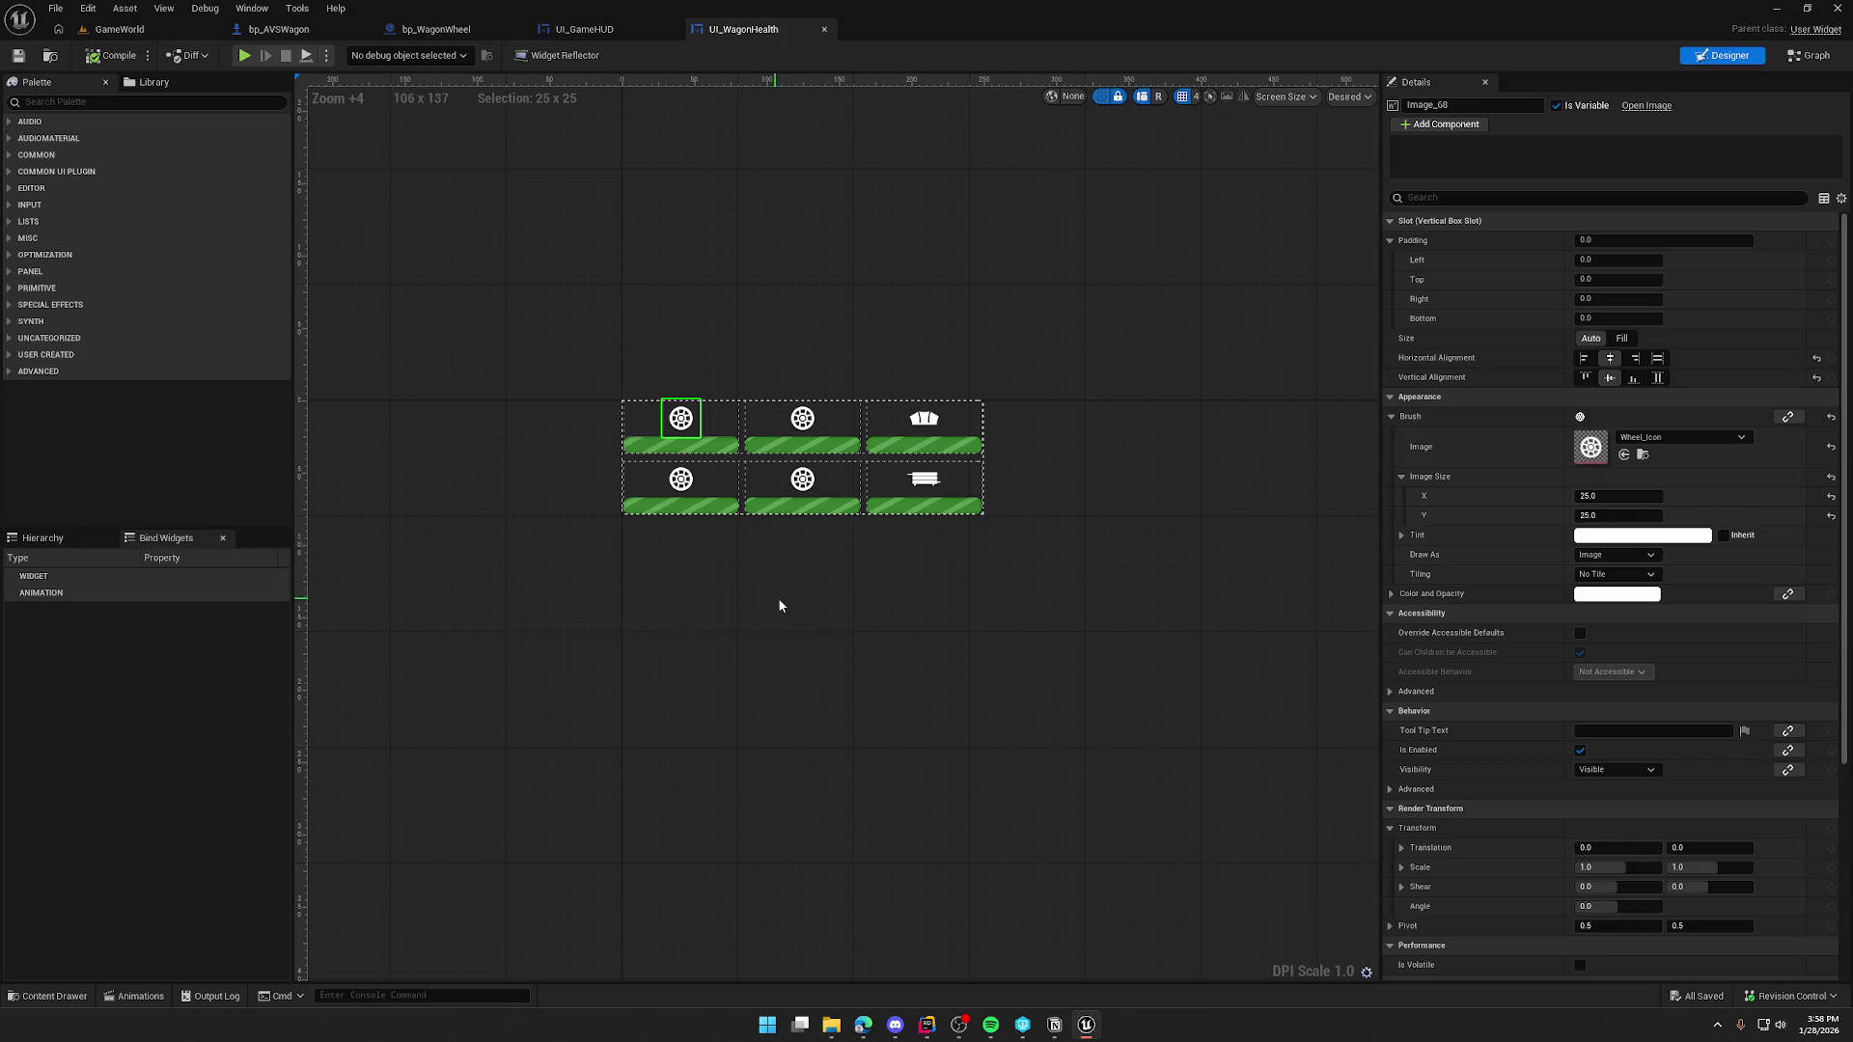
{"action": "left_click", "coordinate": [678, 445]}
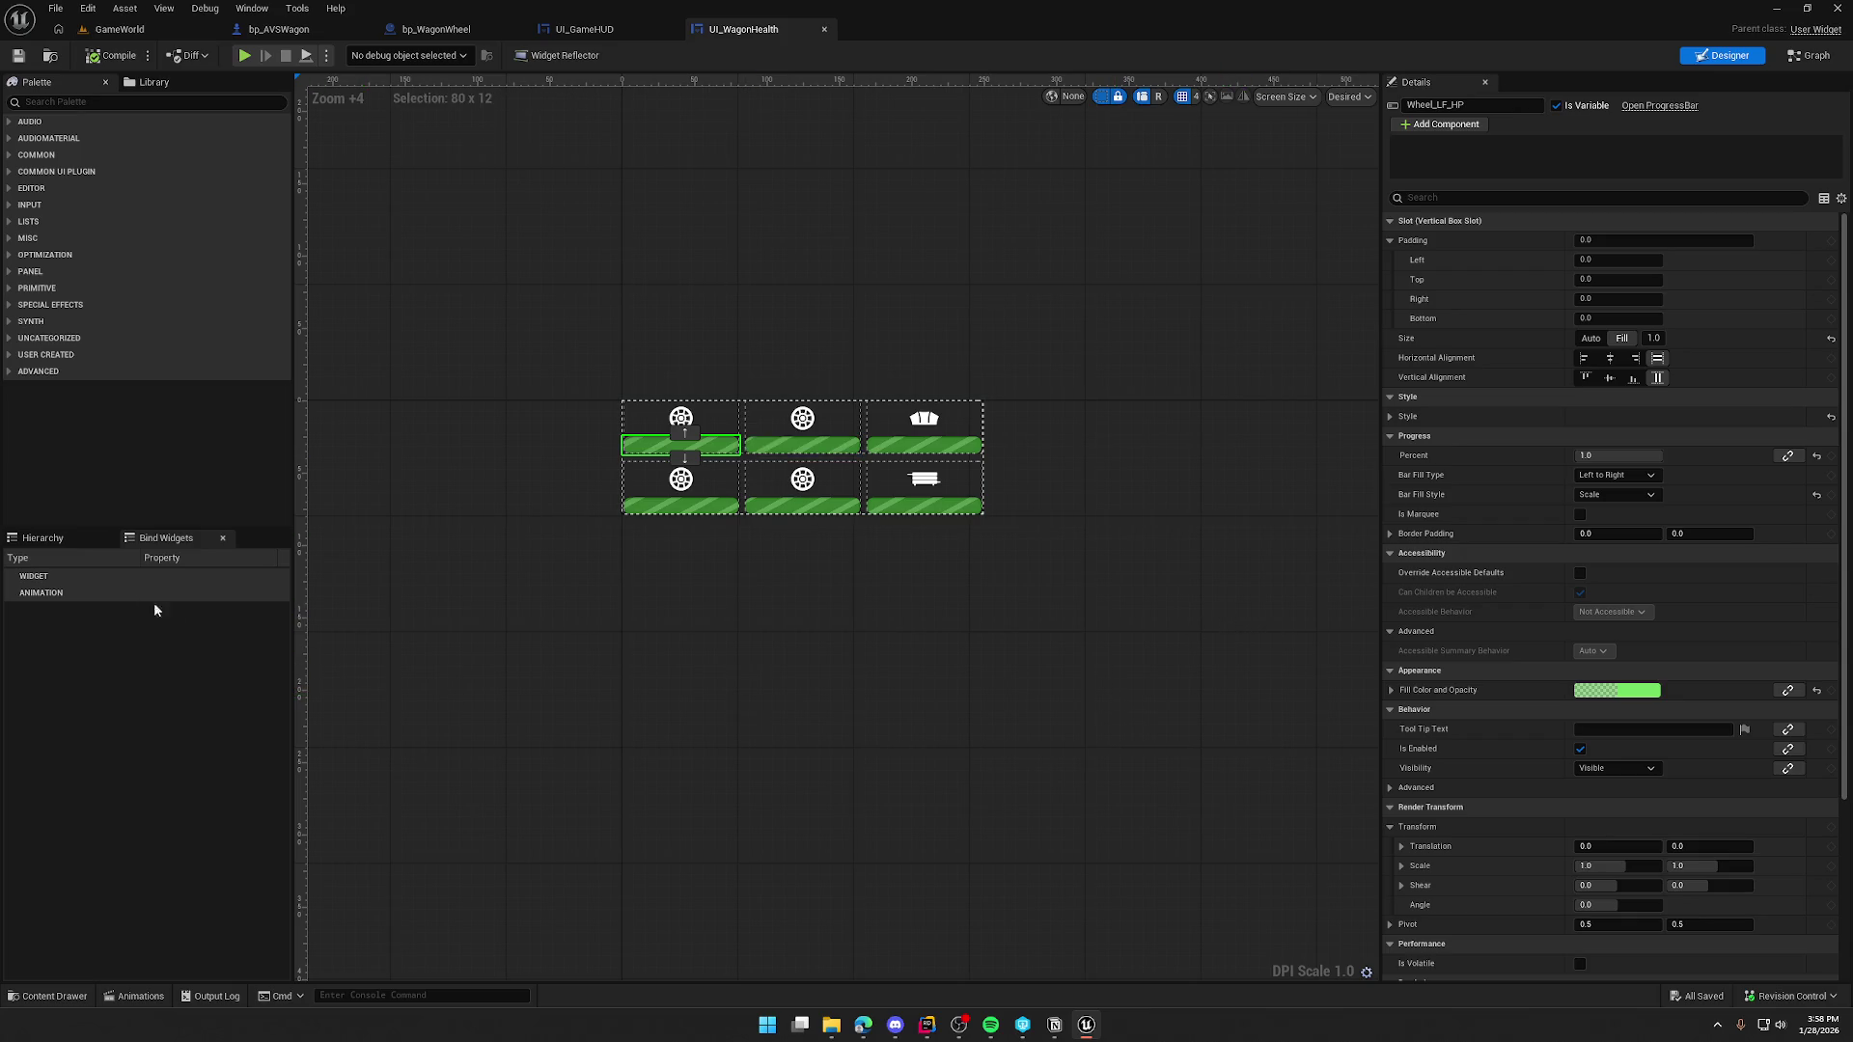
{"action": "left_click", "coordinate": [42, 537]}
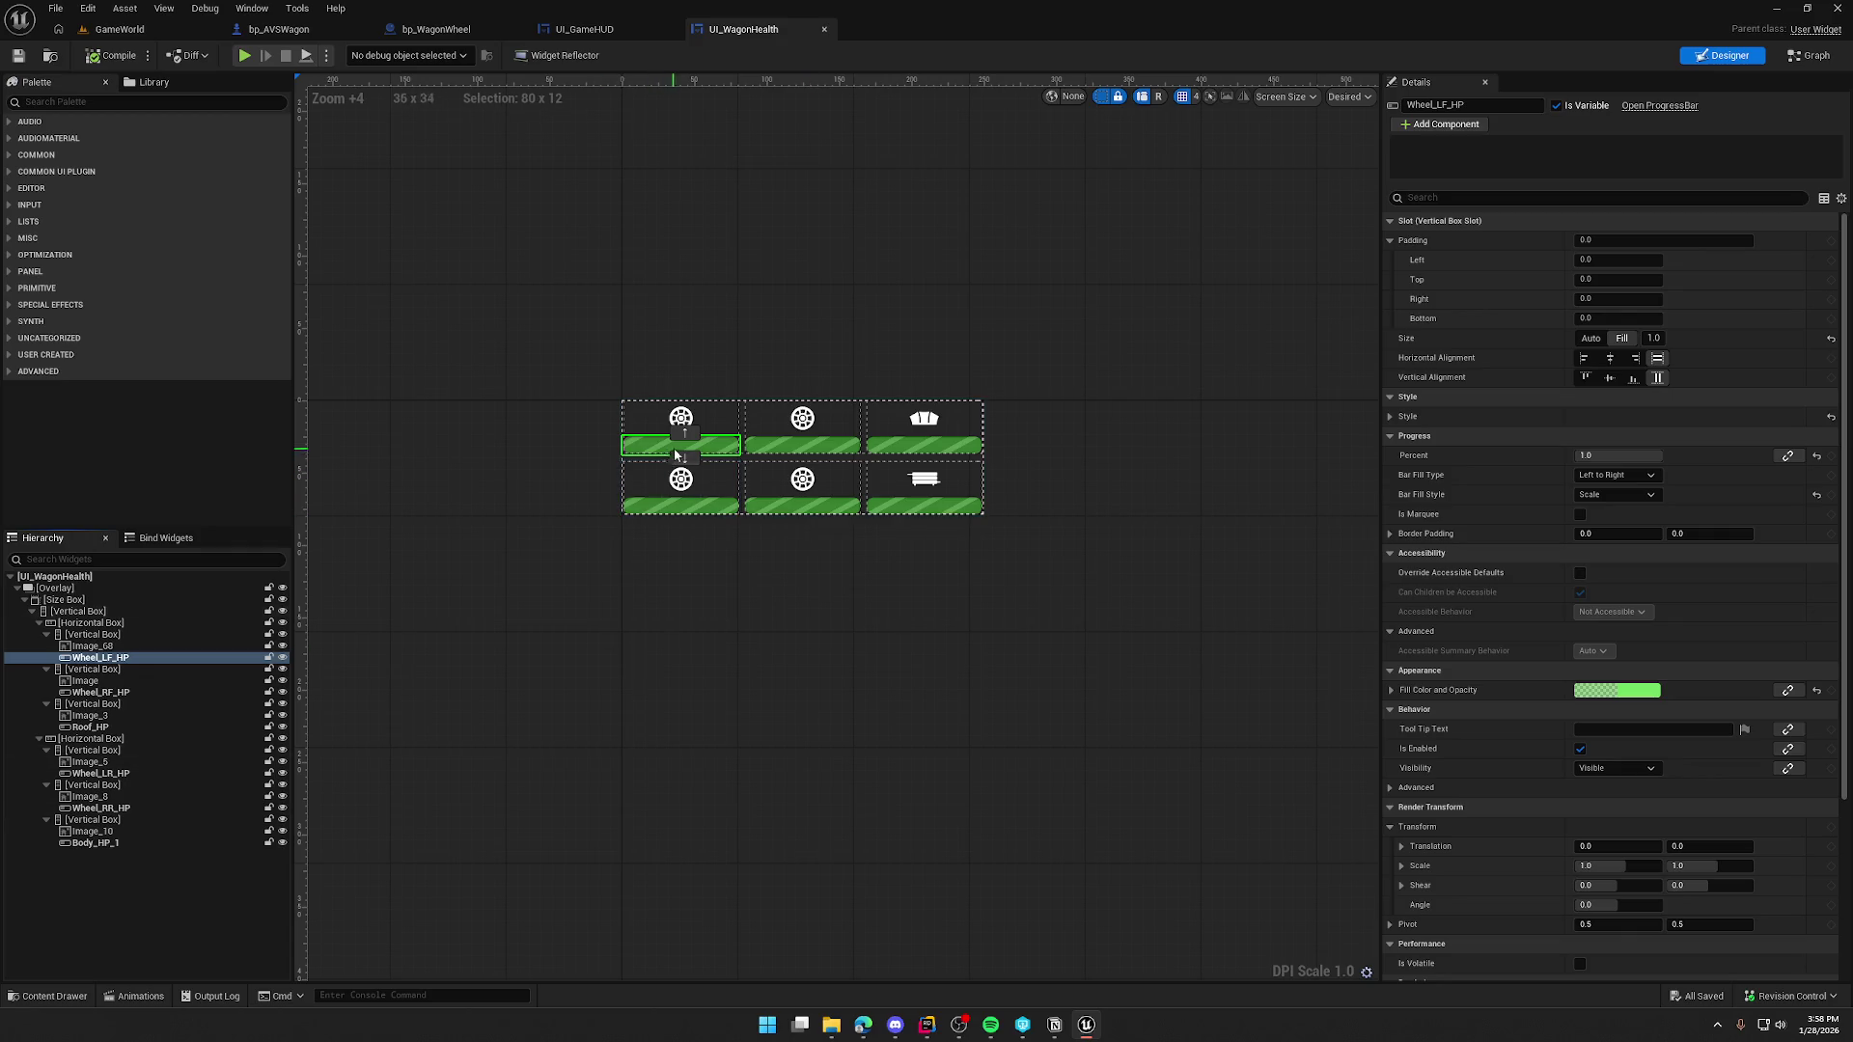
{"action": "left_click", "coordinate": [680, 418]}
{"action": "left_click", "coordinate": [805, 418], "text": "ctrl"}
- Add the roof, body and lower wheel icons, uncheck Is Variable, then select Wheel_LF_HP
{"action": "left_click", "coordinate": [923, 418], "text": "ctrl"}
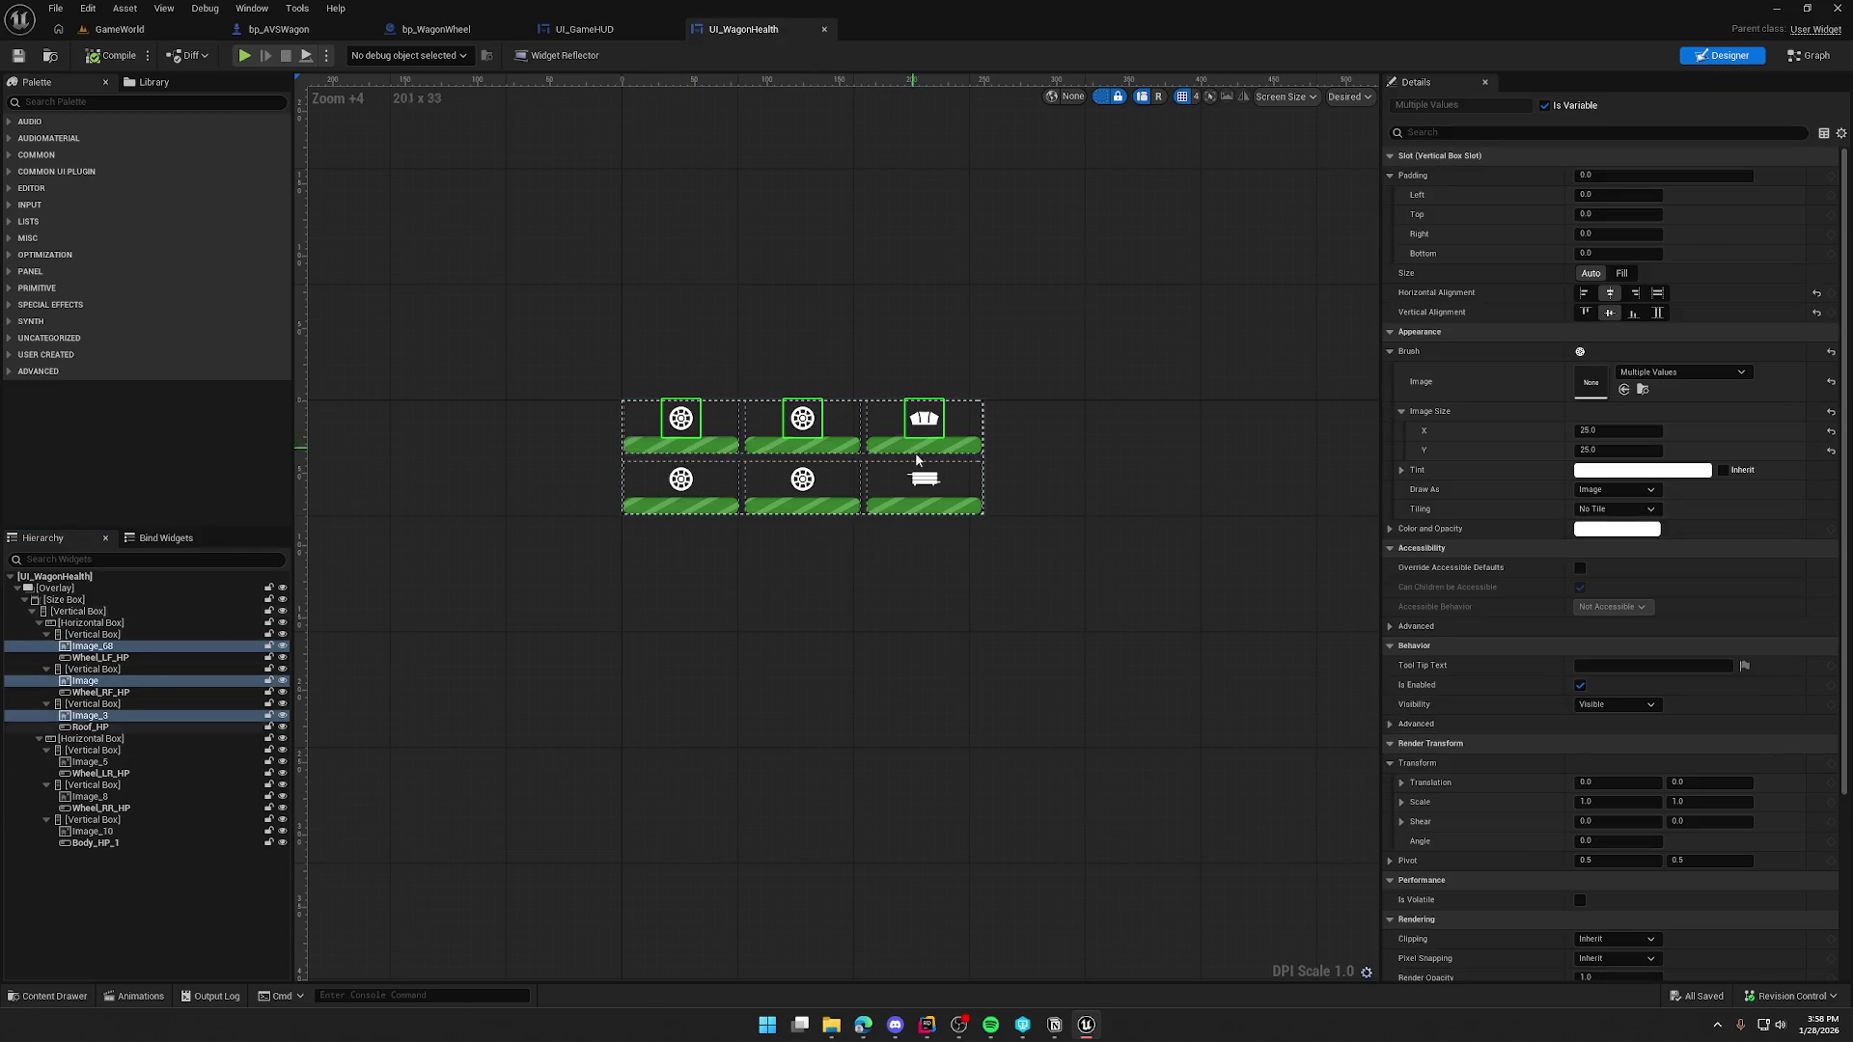
{"action": "left_click", "coordinate": [924, 479], "text": "ctrl"}
{"action": "left_click", "coordinate": [819, 488], "text": "ctrl"}
{"action": "left_click", "coordinate": [697, 488], "text": "ctrl"}
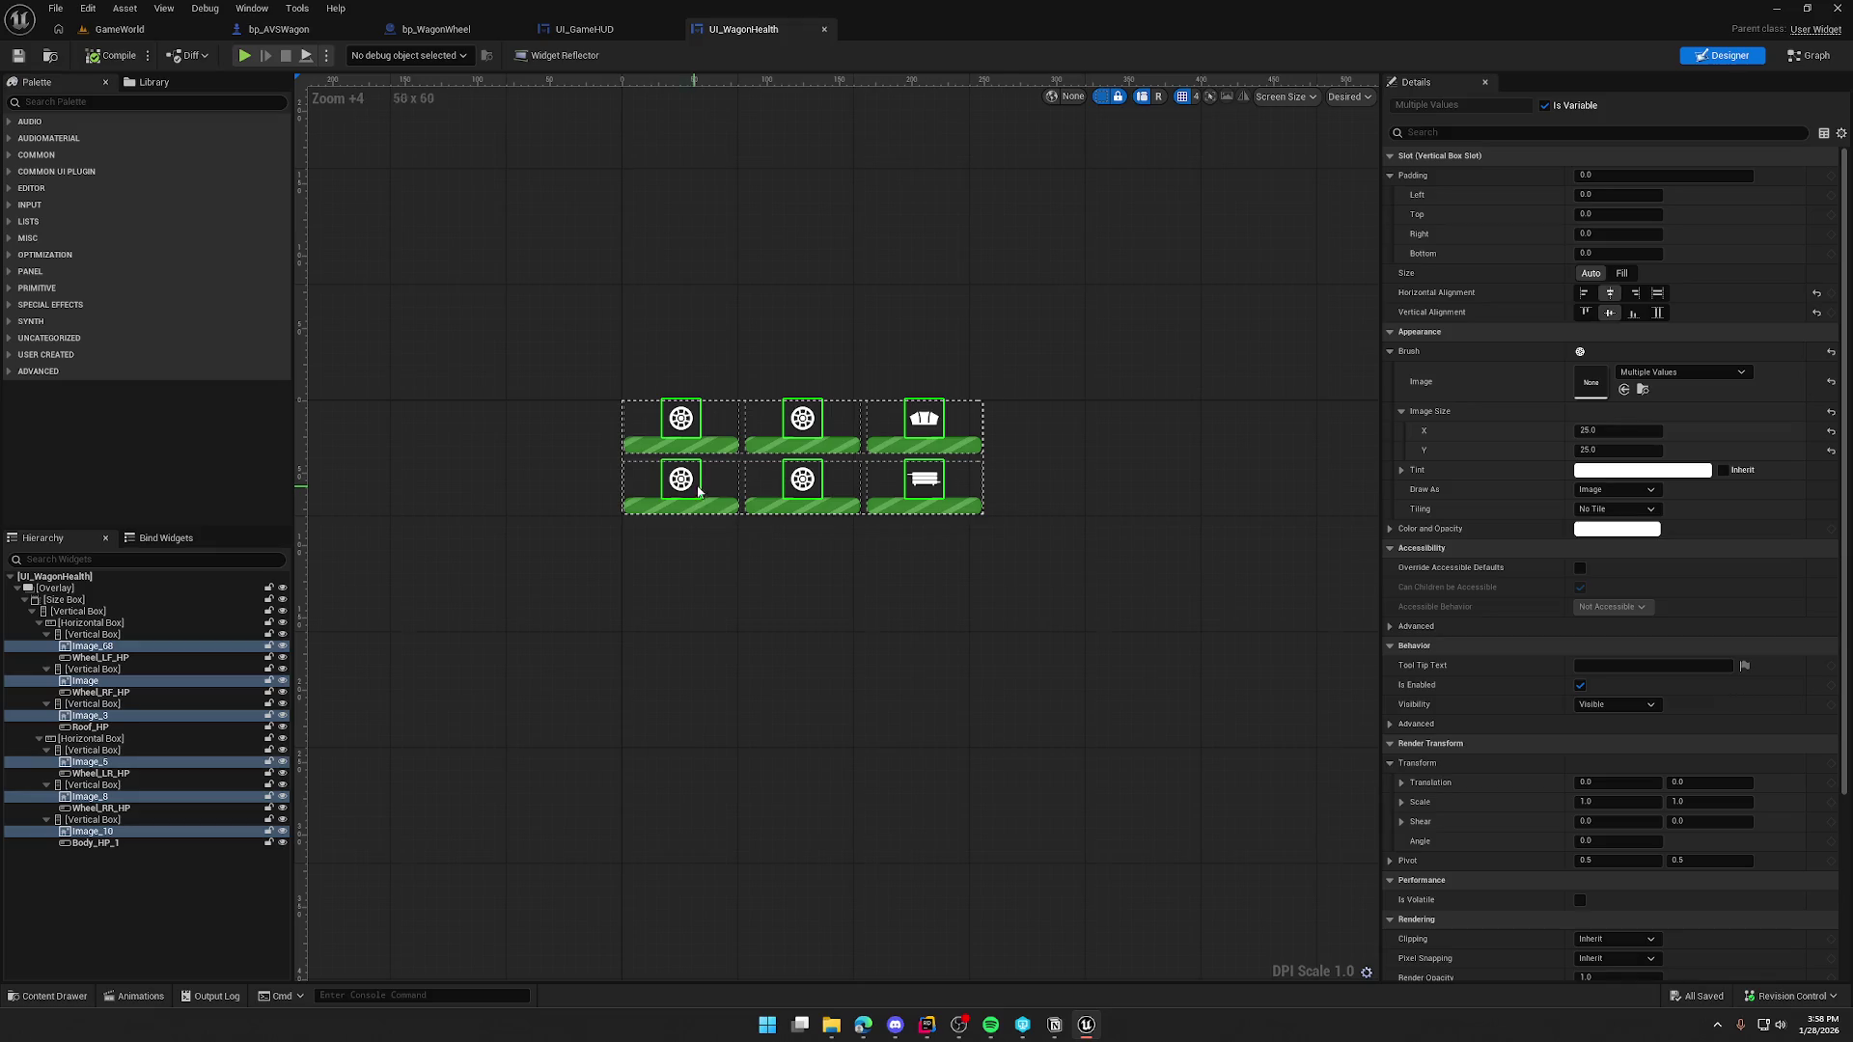
{"action": "left_click", "coordinate": [1548, 105]}
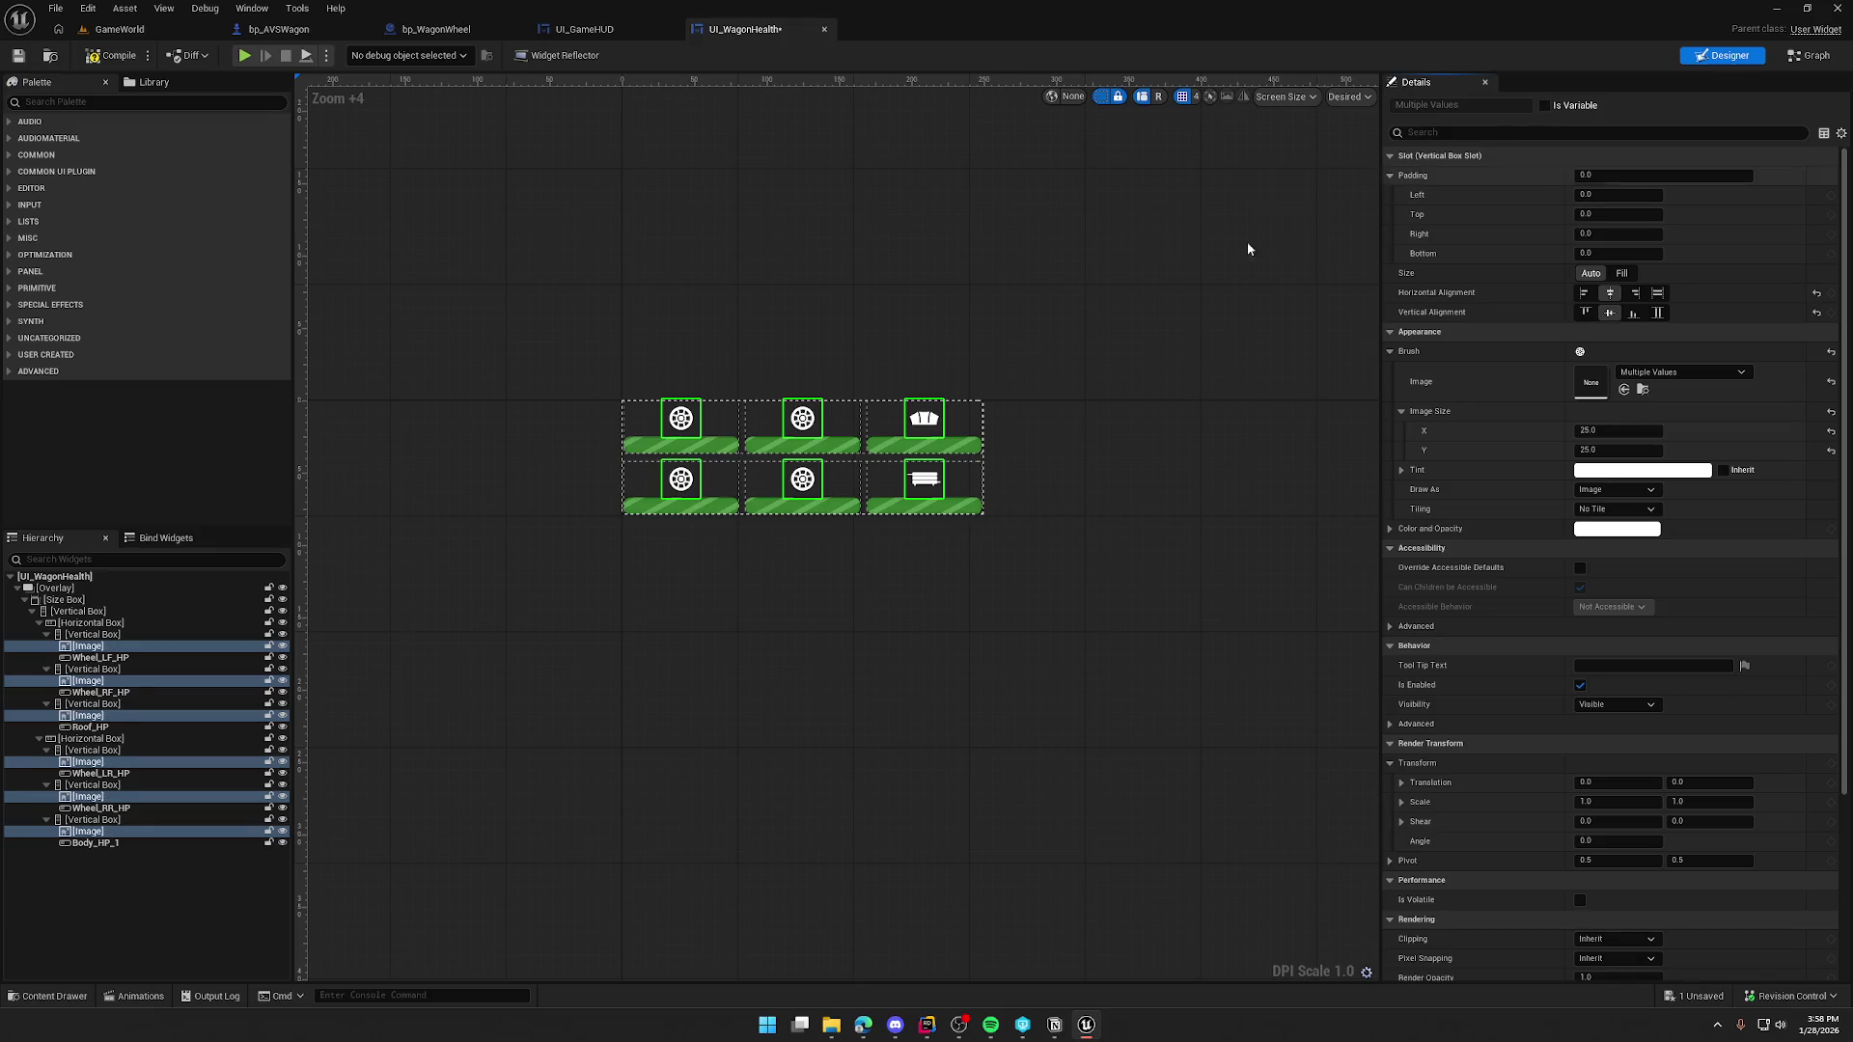
{"action": "left_click", "coordinate": [155, 936]}
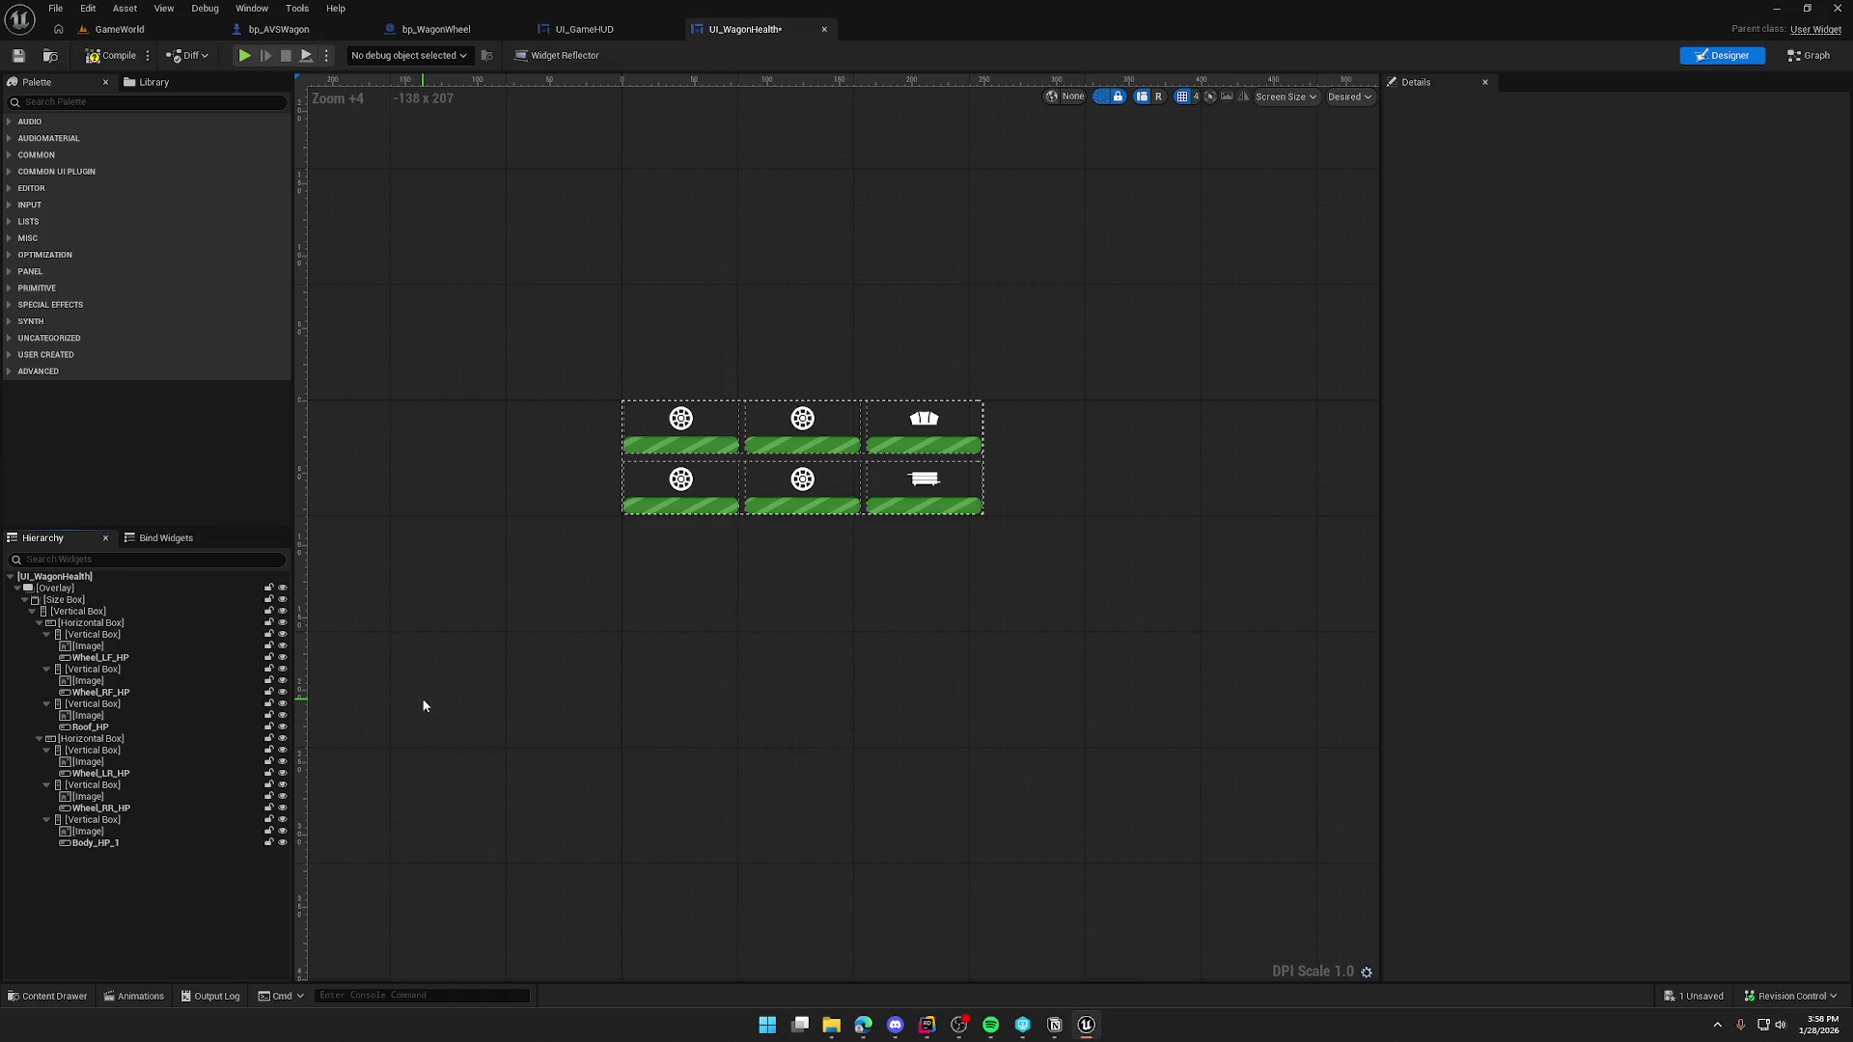
{"action": "left_click", "coordinate": [703, 447]}
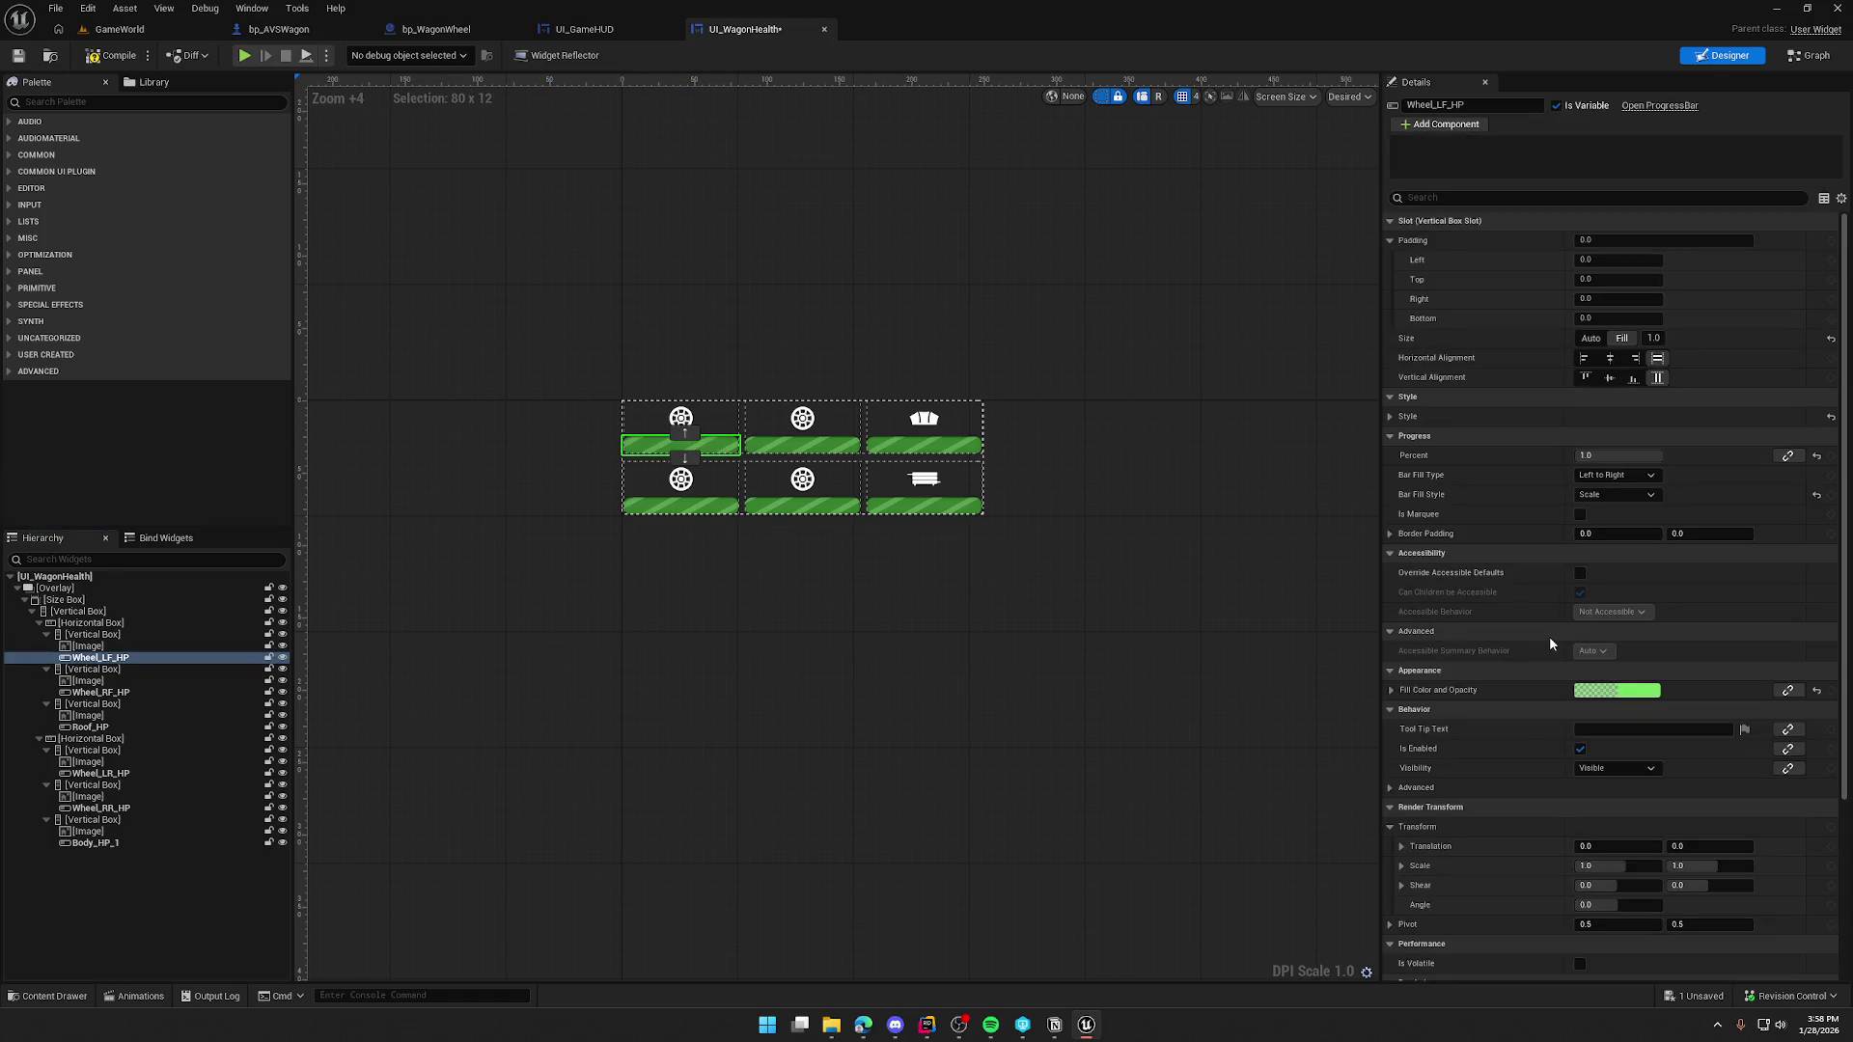
{"action": "left_click", "coordinate": [1785, 691]}
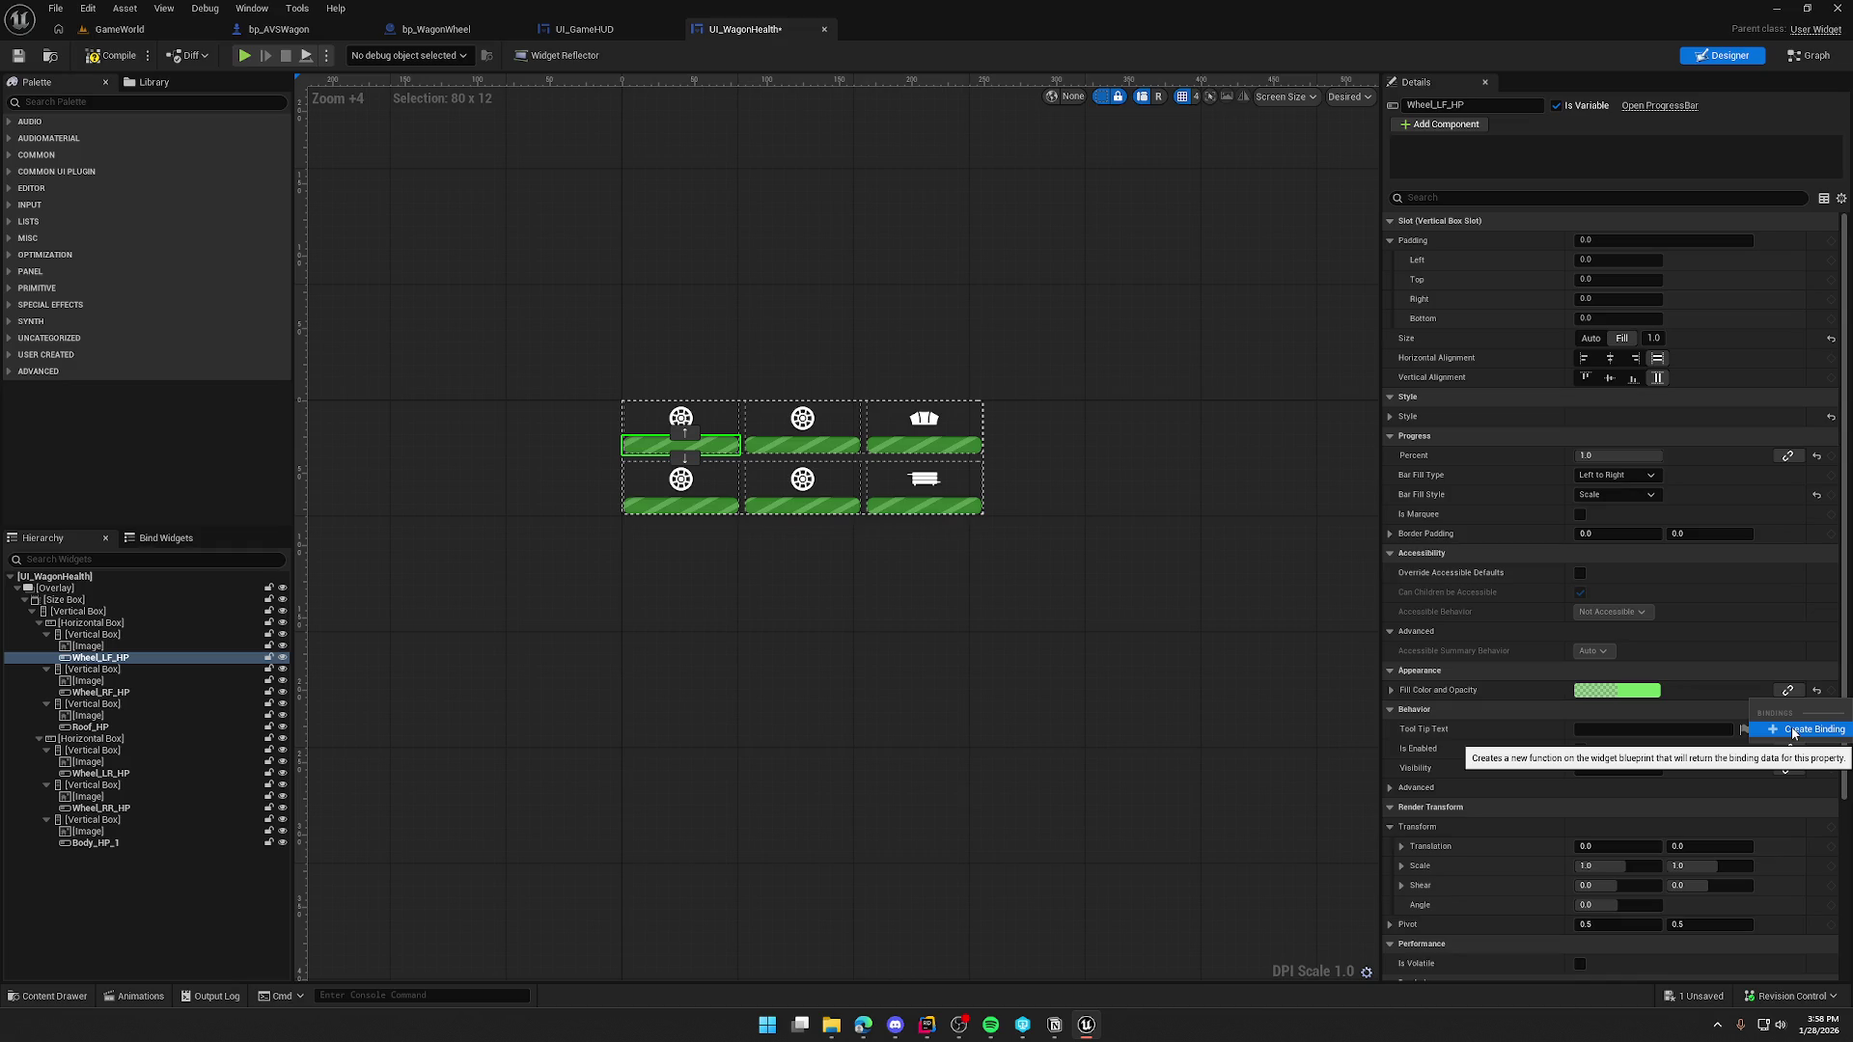
{"action": "left_click", "coordinate": [1792, 731]}
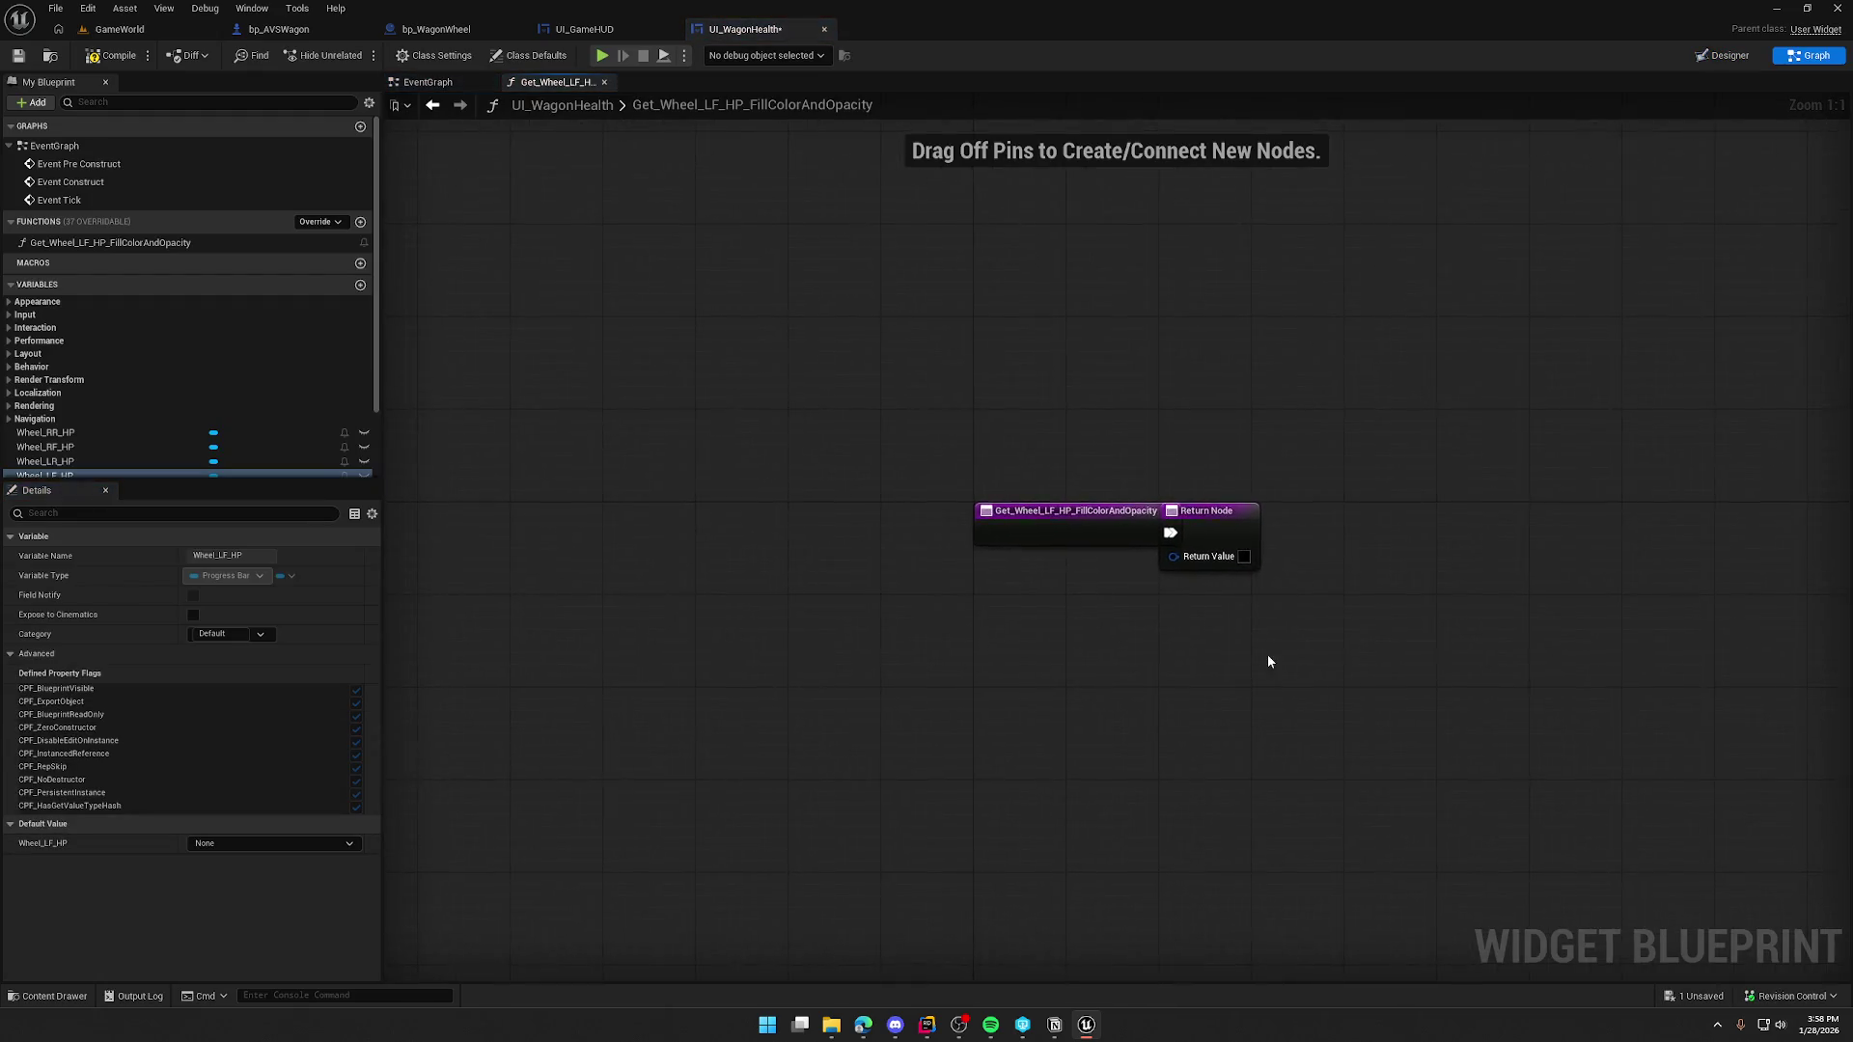
{"action": "left_click_drag", "start_coordinate": [853, 450], "coordinate": [1216, 450]}
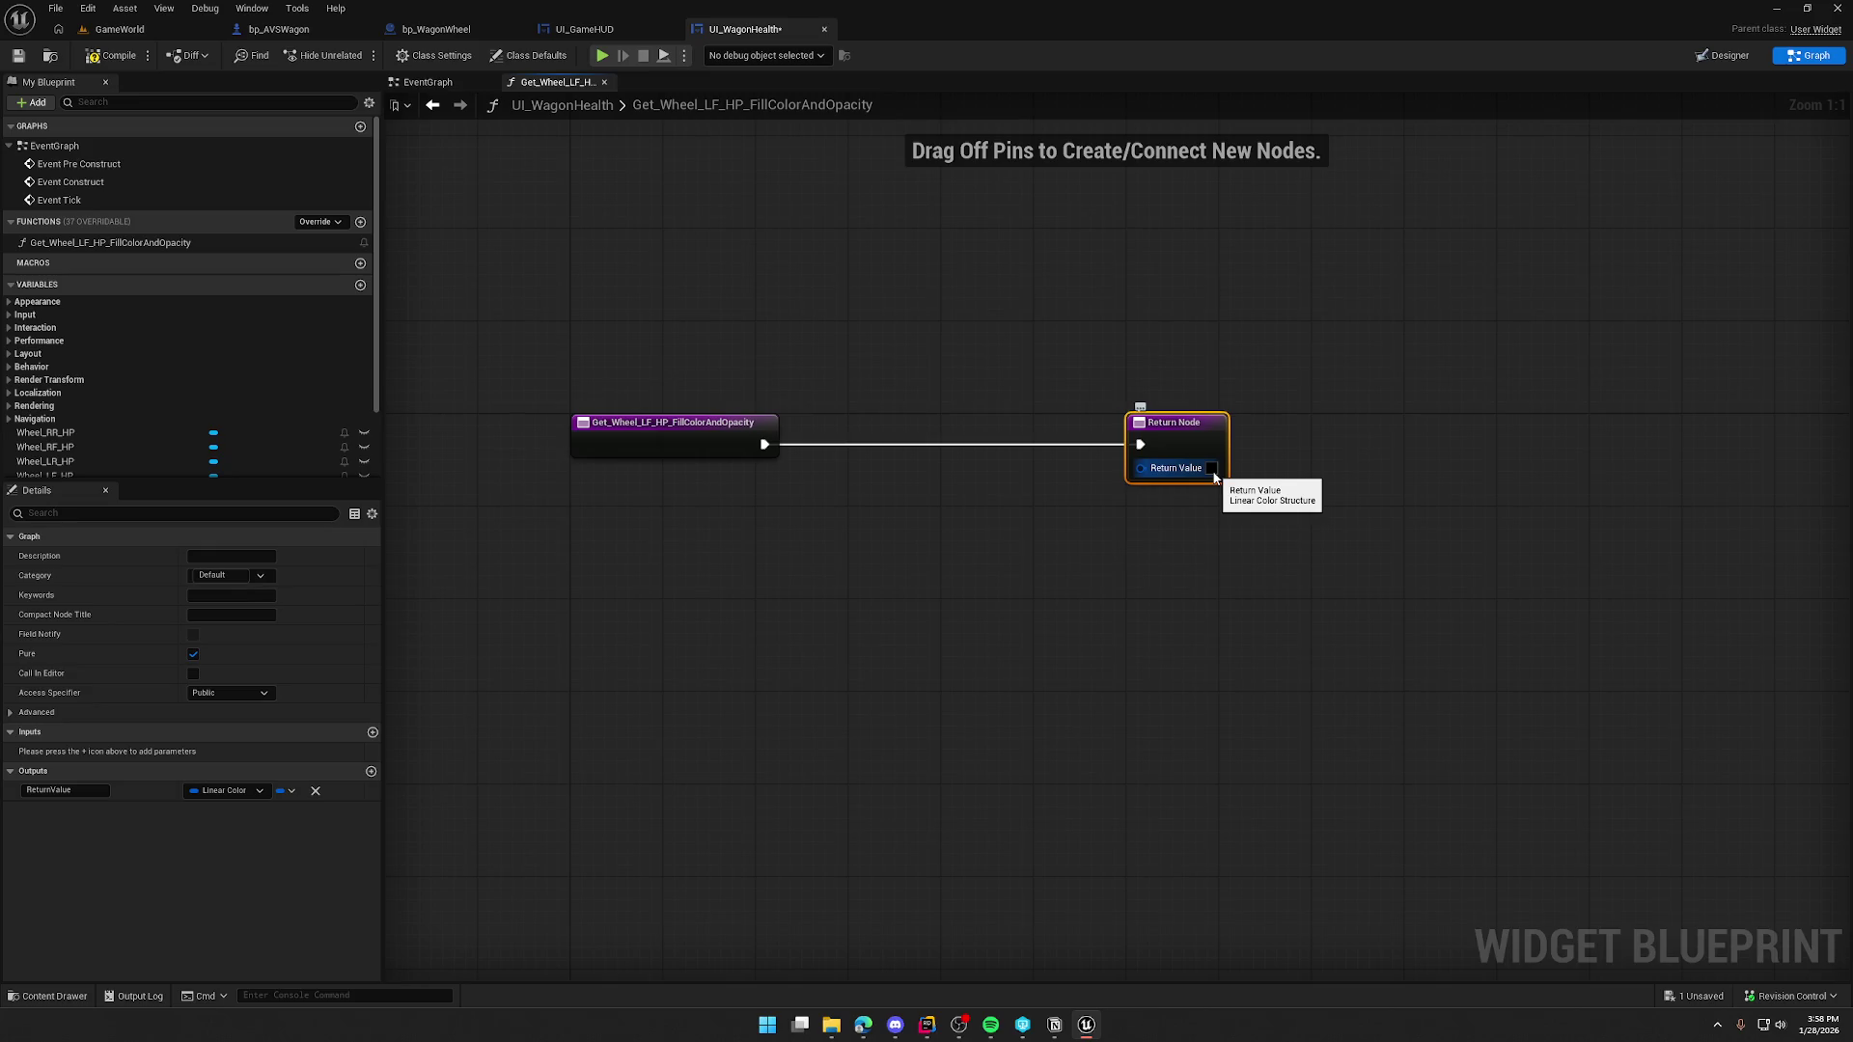
{"action": "key", "text": "ctrl+z"}
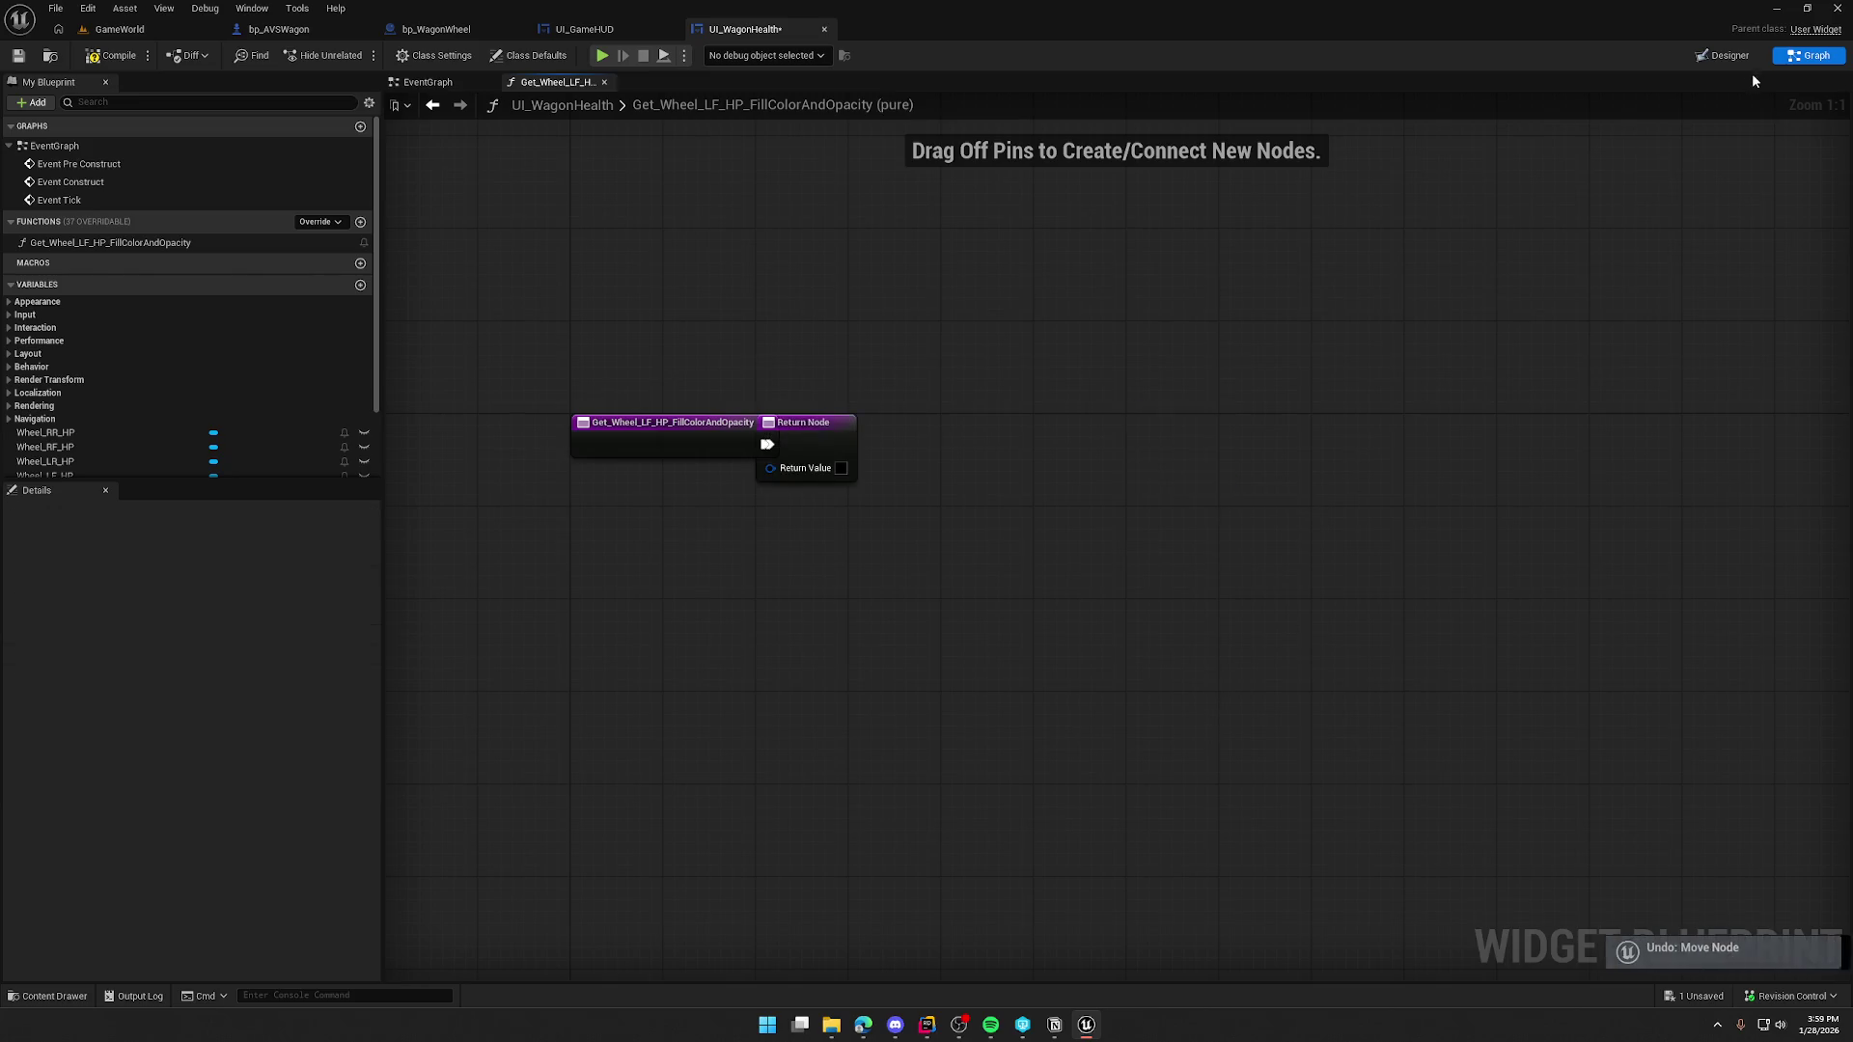
{"action": "key", "text": "ctrl+z"}
{"action": "left_click", "coordinate": [1725, 58]}
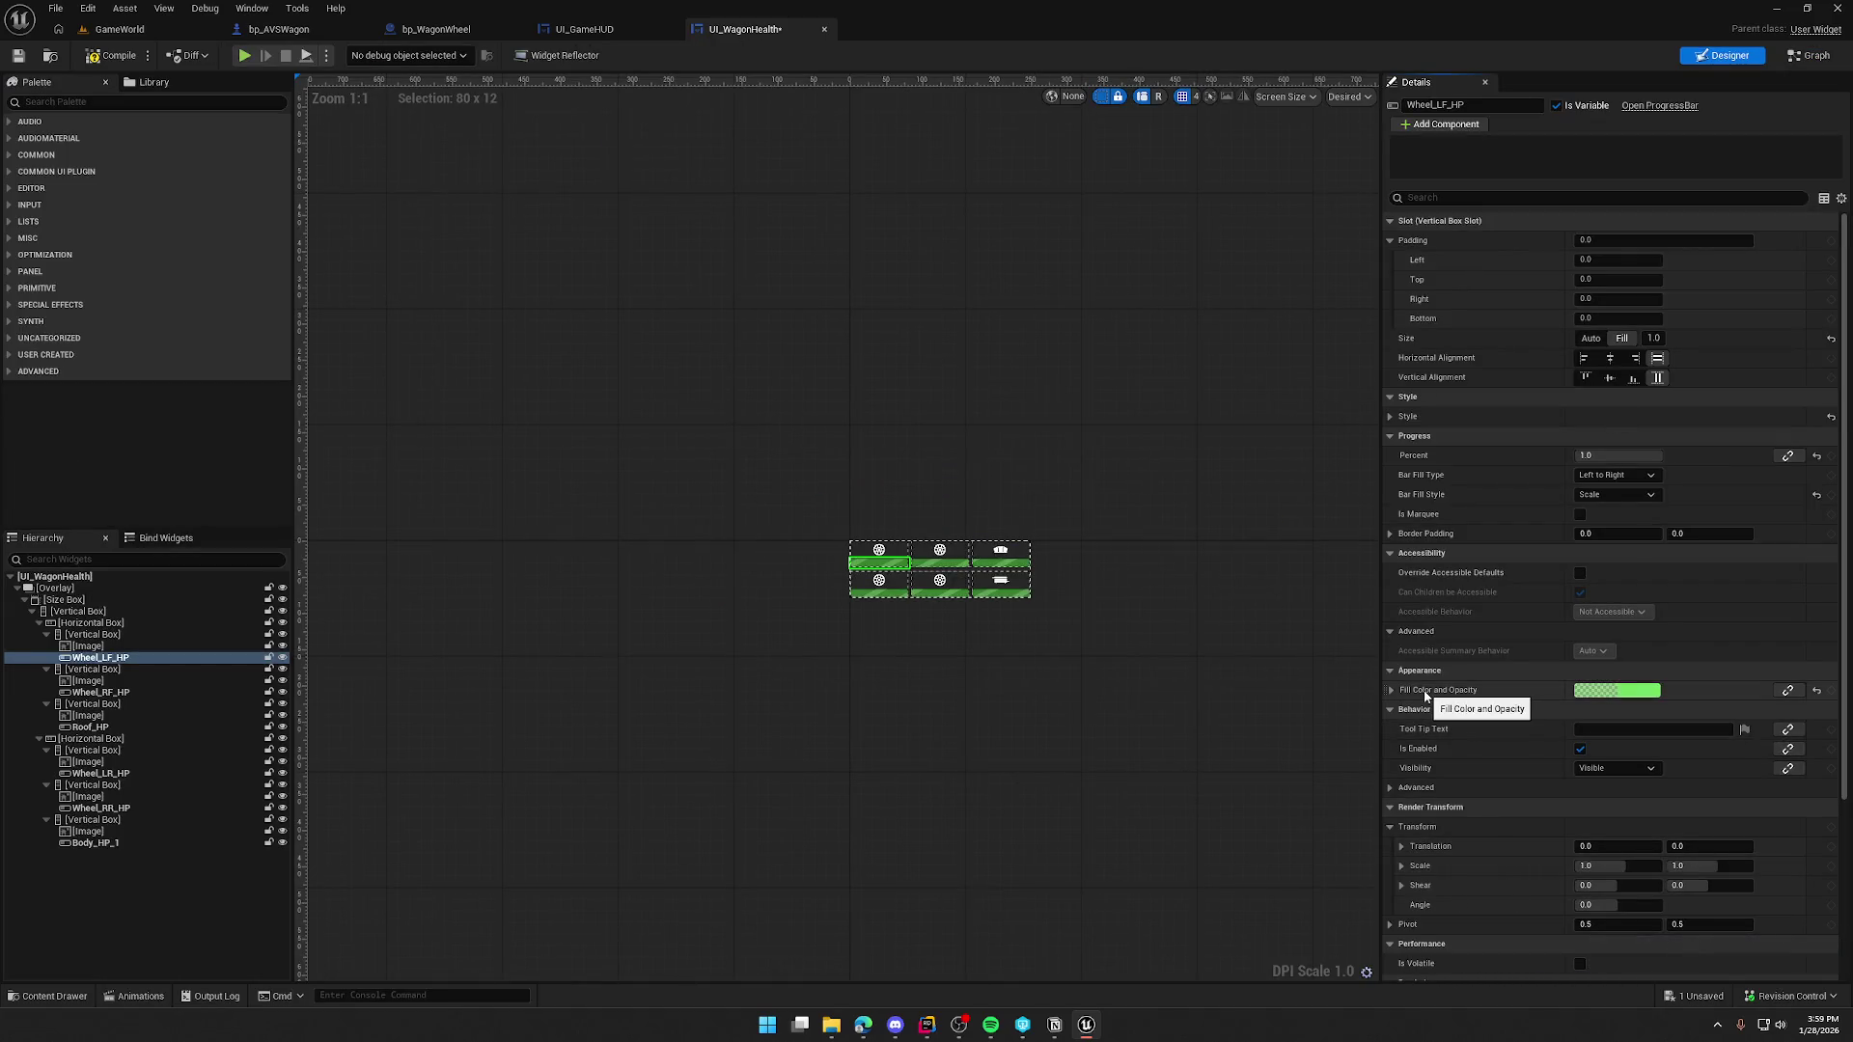
- Create a Percent binding on Wheel_LF_HP, generating the Get_Wheel_LF_HP_Percent function
{"action": "left_click", "coordinate": [1788, 456]}
{"action": "left_click", "coordinate": [1803, 496]}
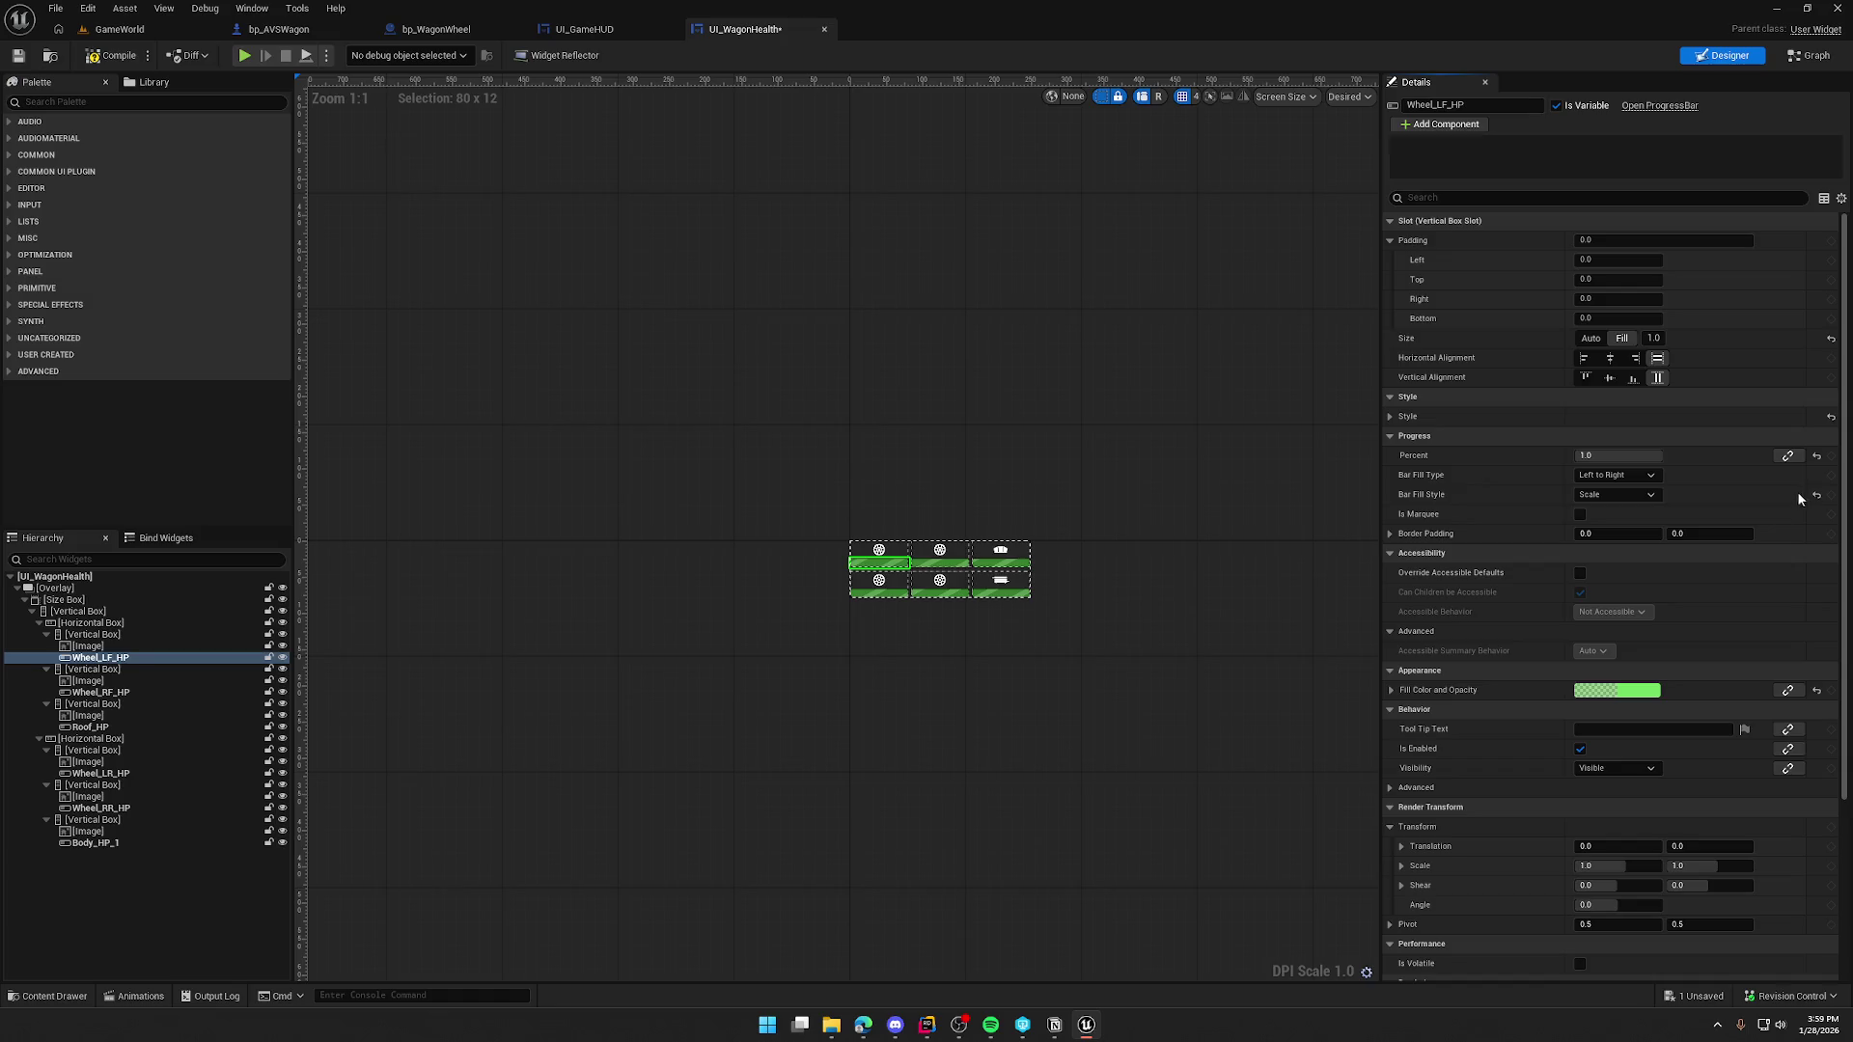
{"action": "left_click_drag", "start_coordinate": [608, 277], "coordinate": [984, 426]}
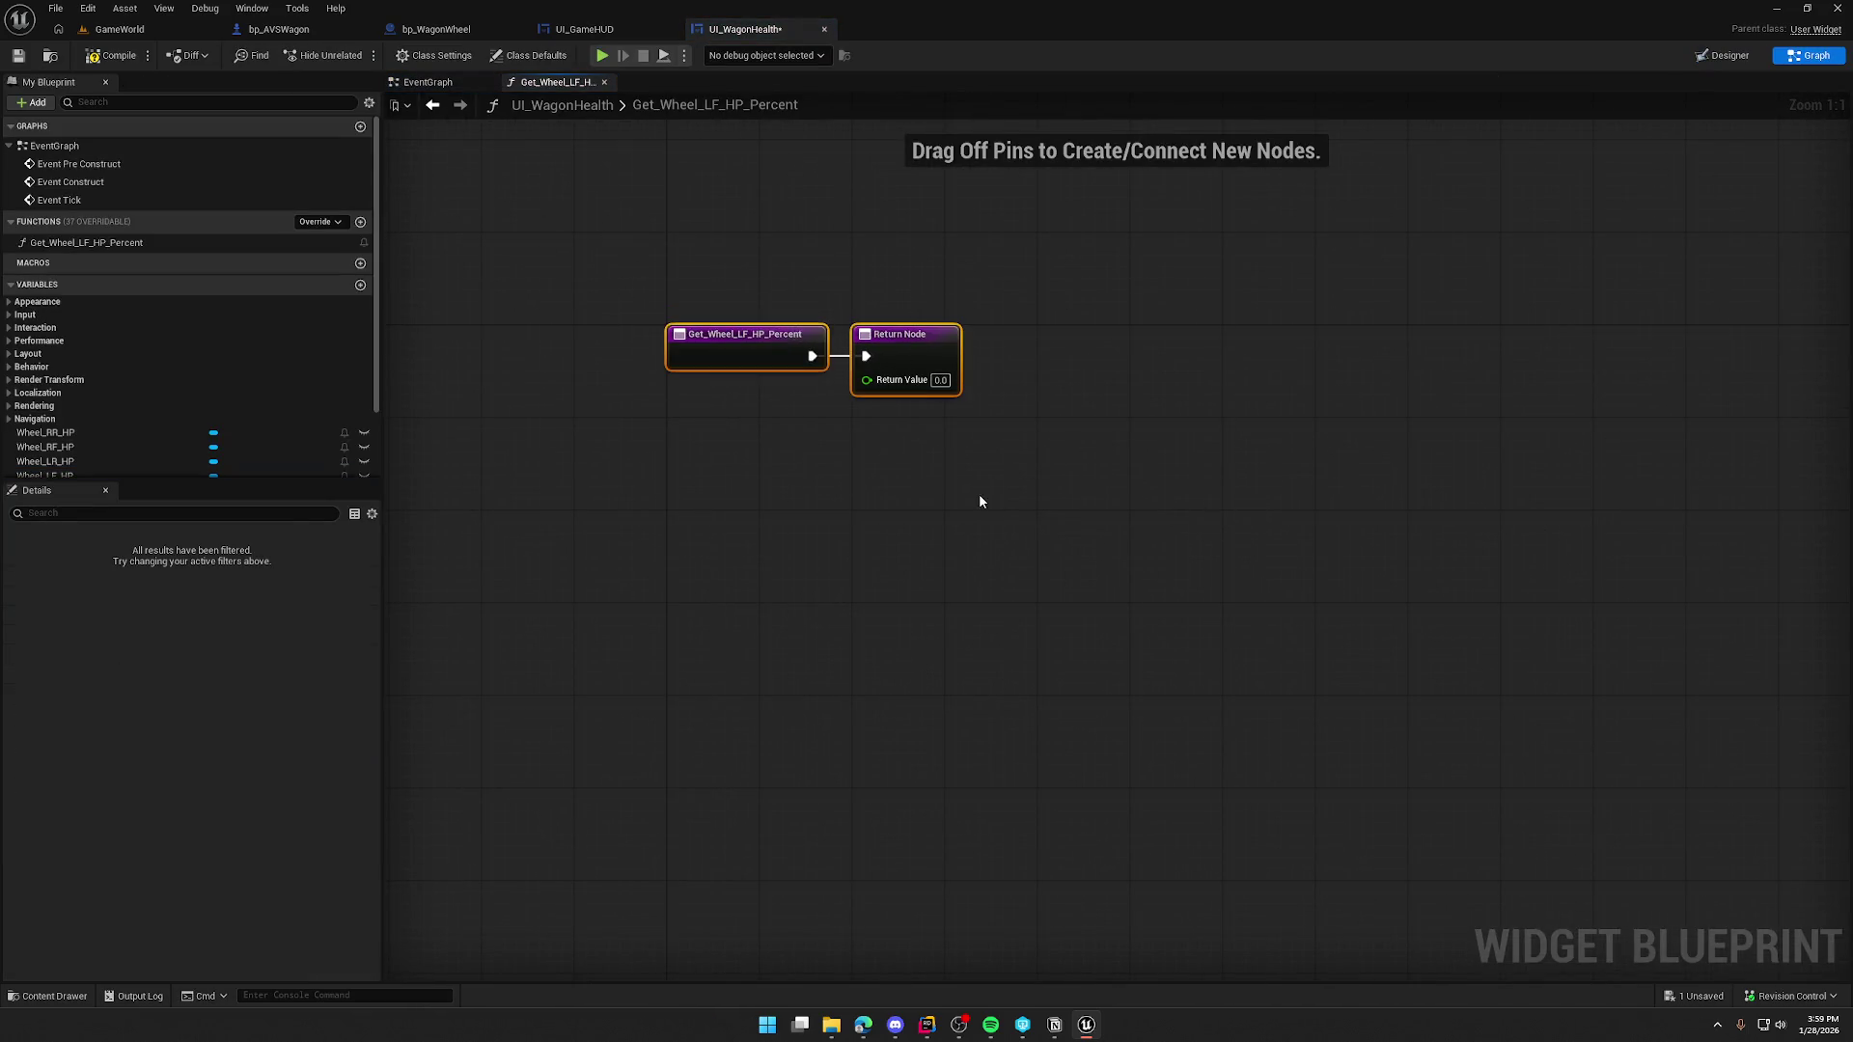
{"action": "scroll", "coordinate": [820, 511], "scroll_direction": "down", "scroll_amount": 1}
{"action": "scroll", "coordinate": [992, 500], "scroll_direction": "up", "scroll_amount": 1}
{"action": "left_click_drag", "start_coordinate": [993, 506], "coordinate": [550, 316]}
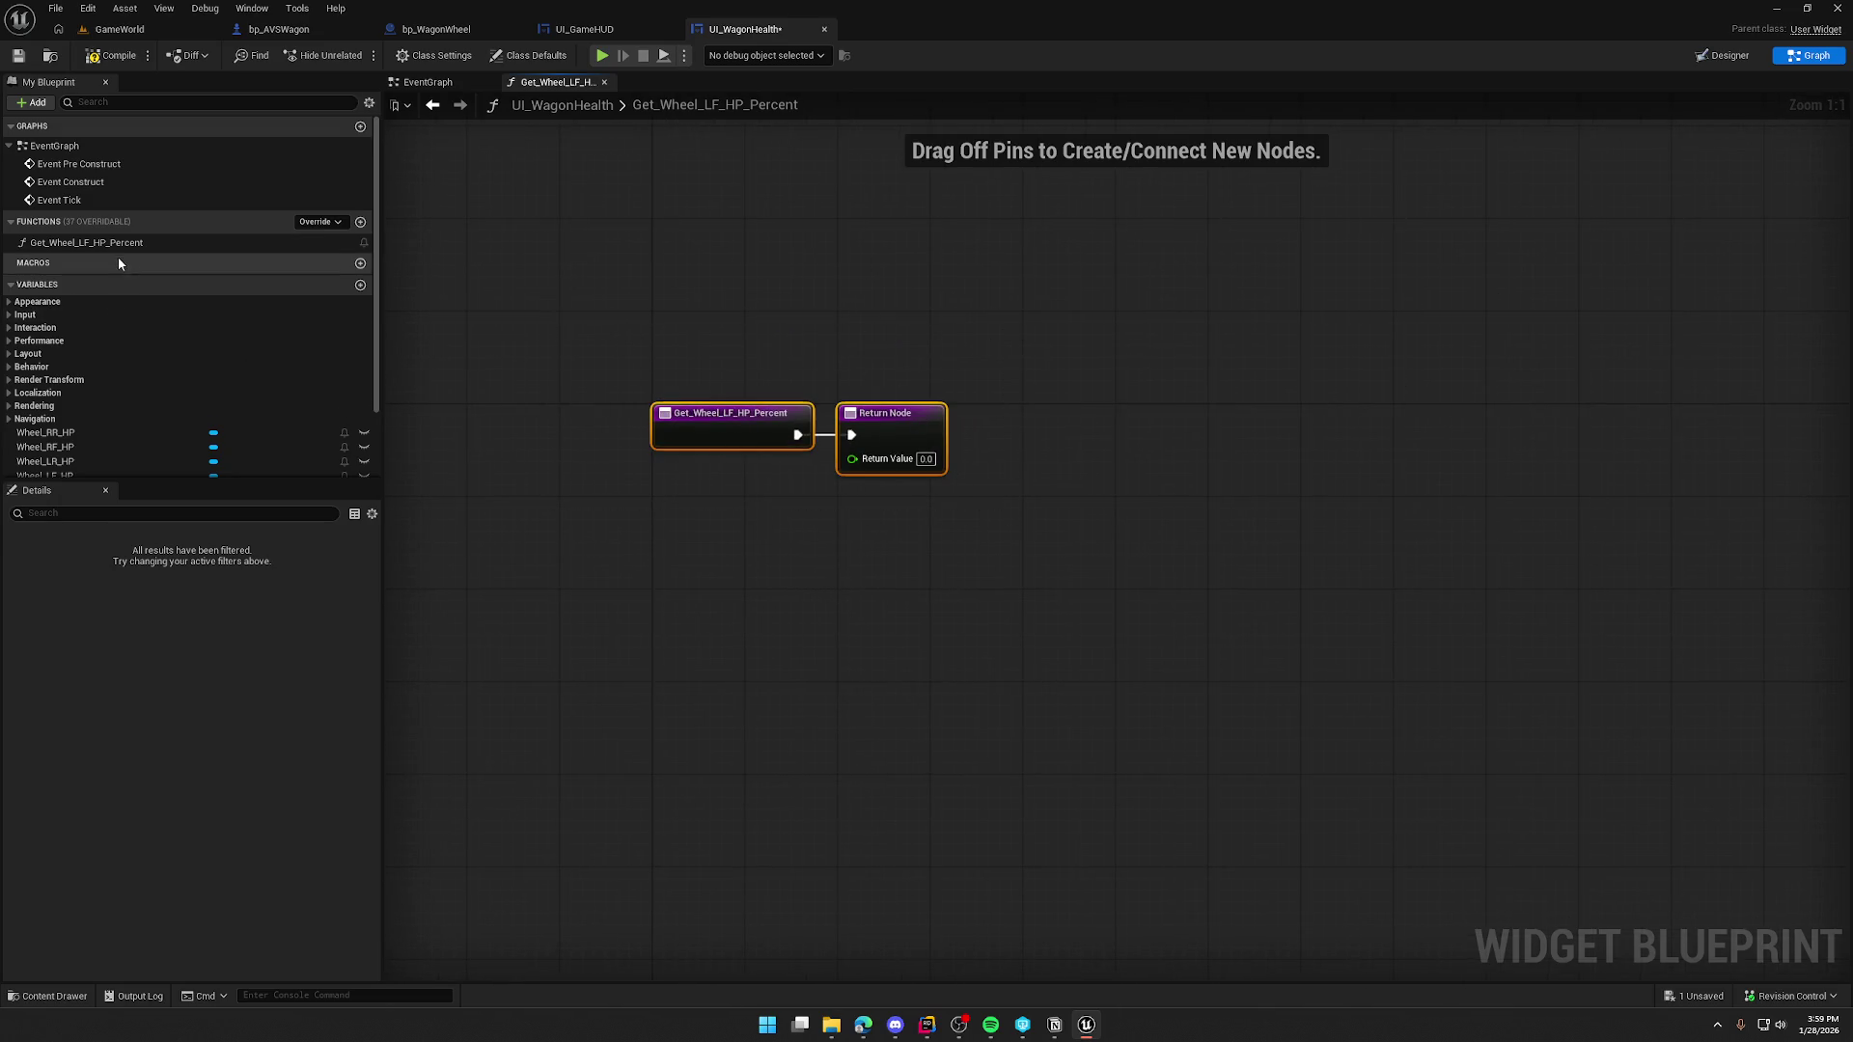
{"action": "left_click", "coordinate": [160, 245]}
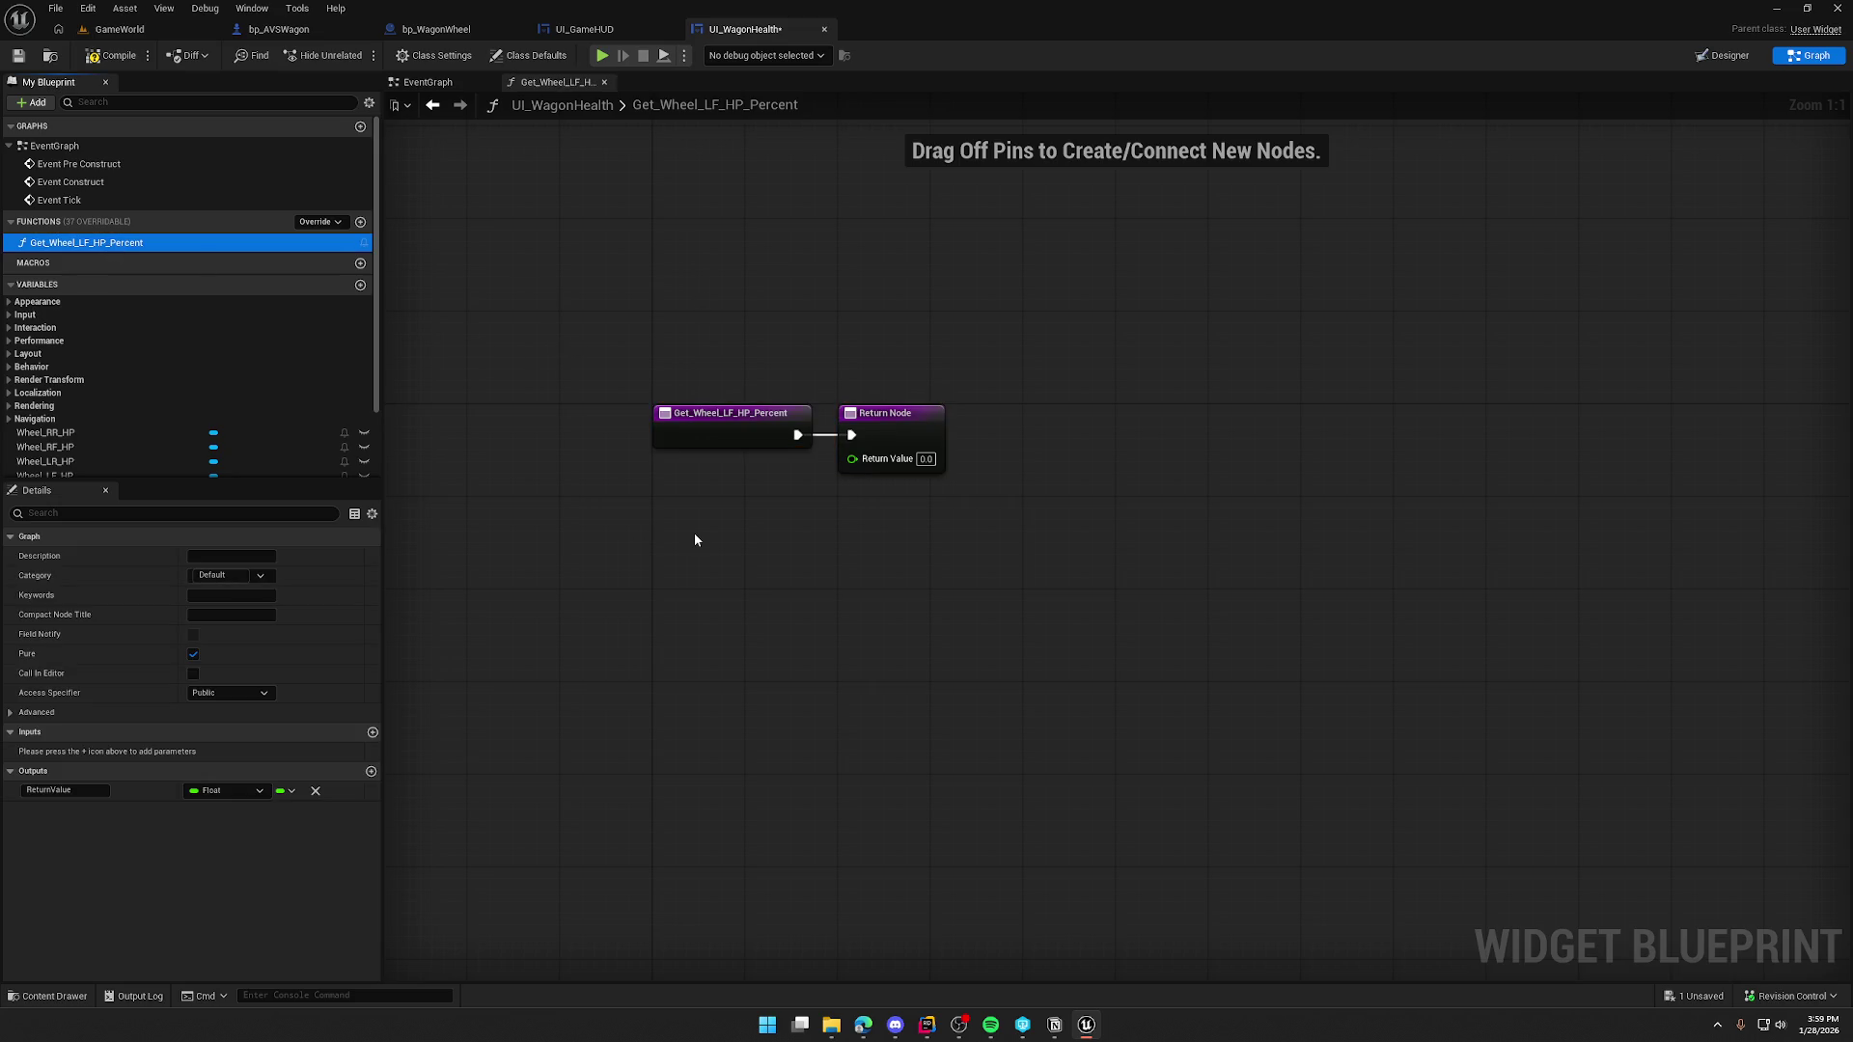
- Undo the Percent binding in Designer and return to the EventGraph
{"action": "left_click", "coordinate": [1724, 55]}
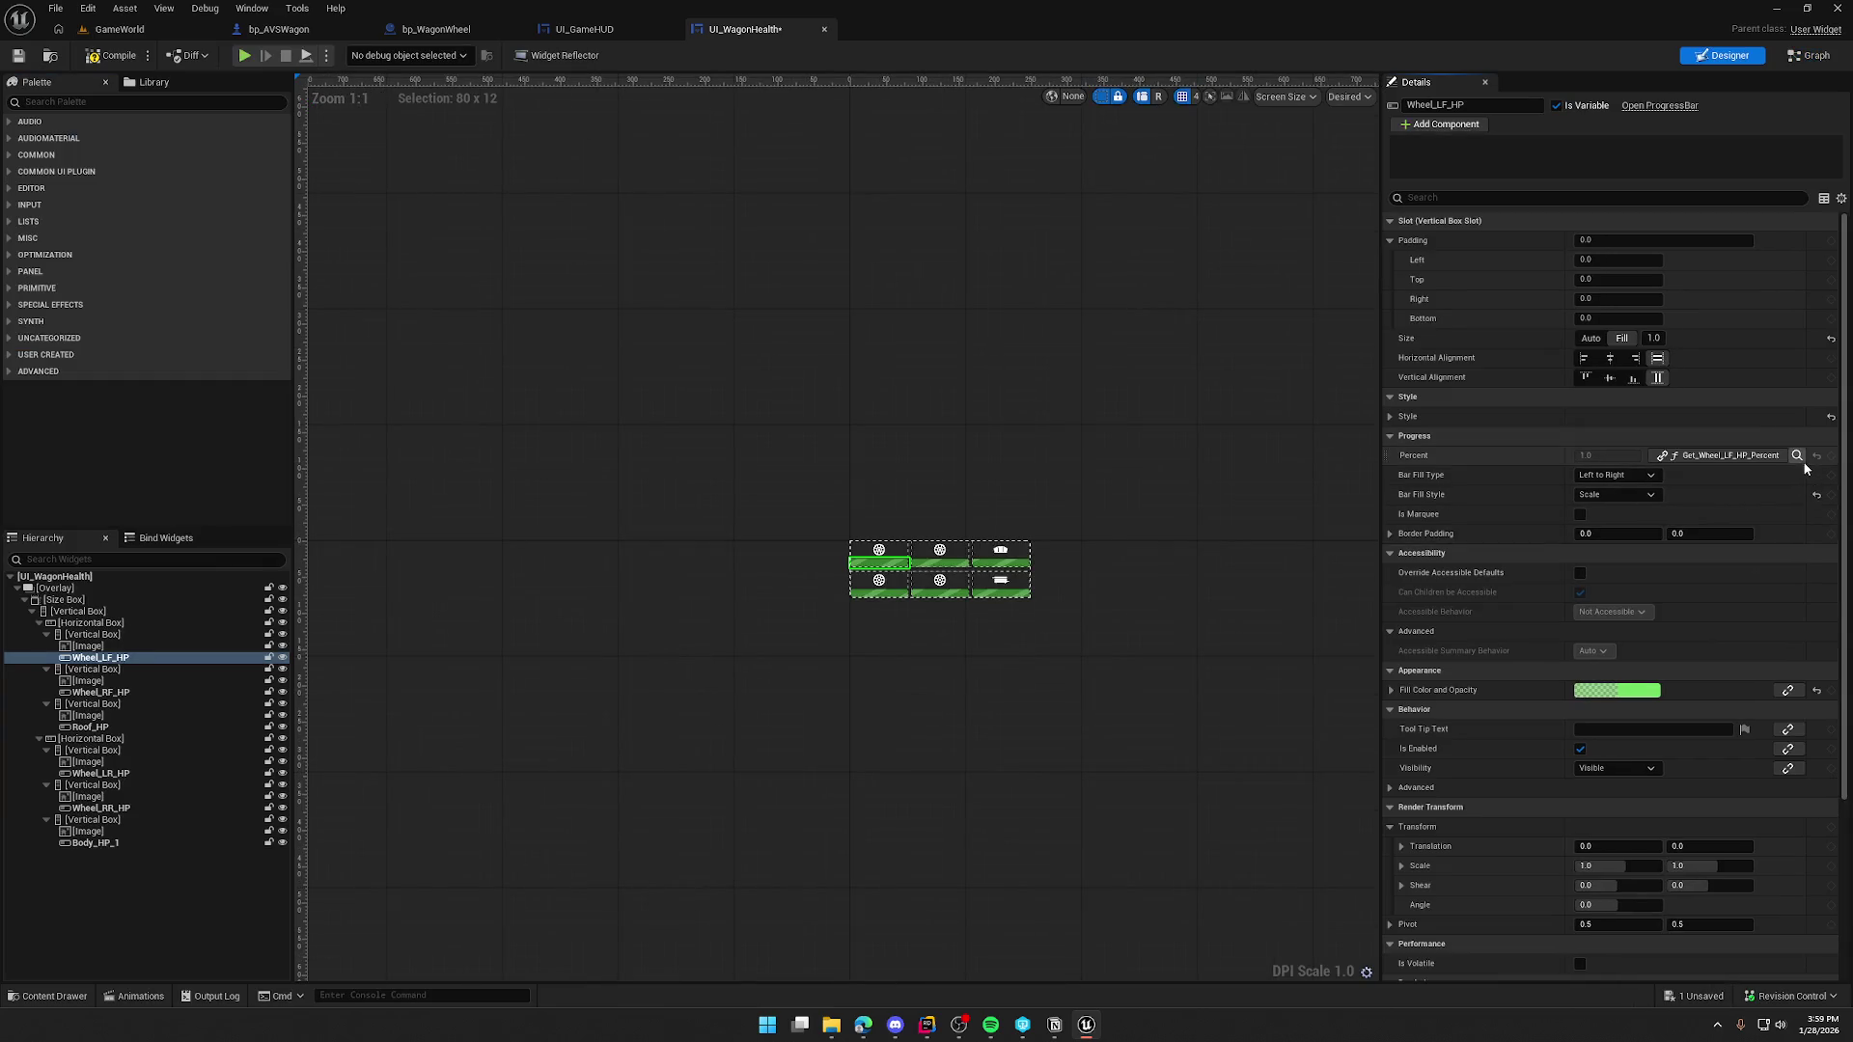
{"action": "key", "text": "ctrl+z"}
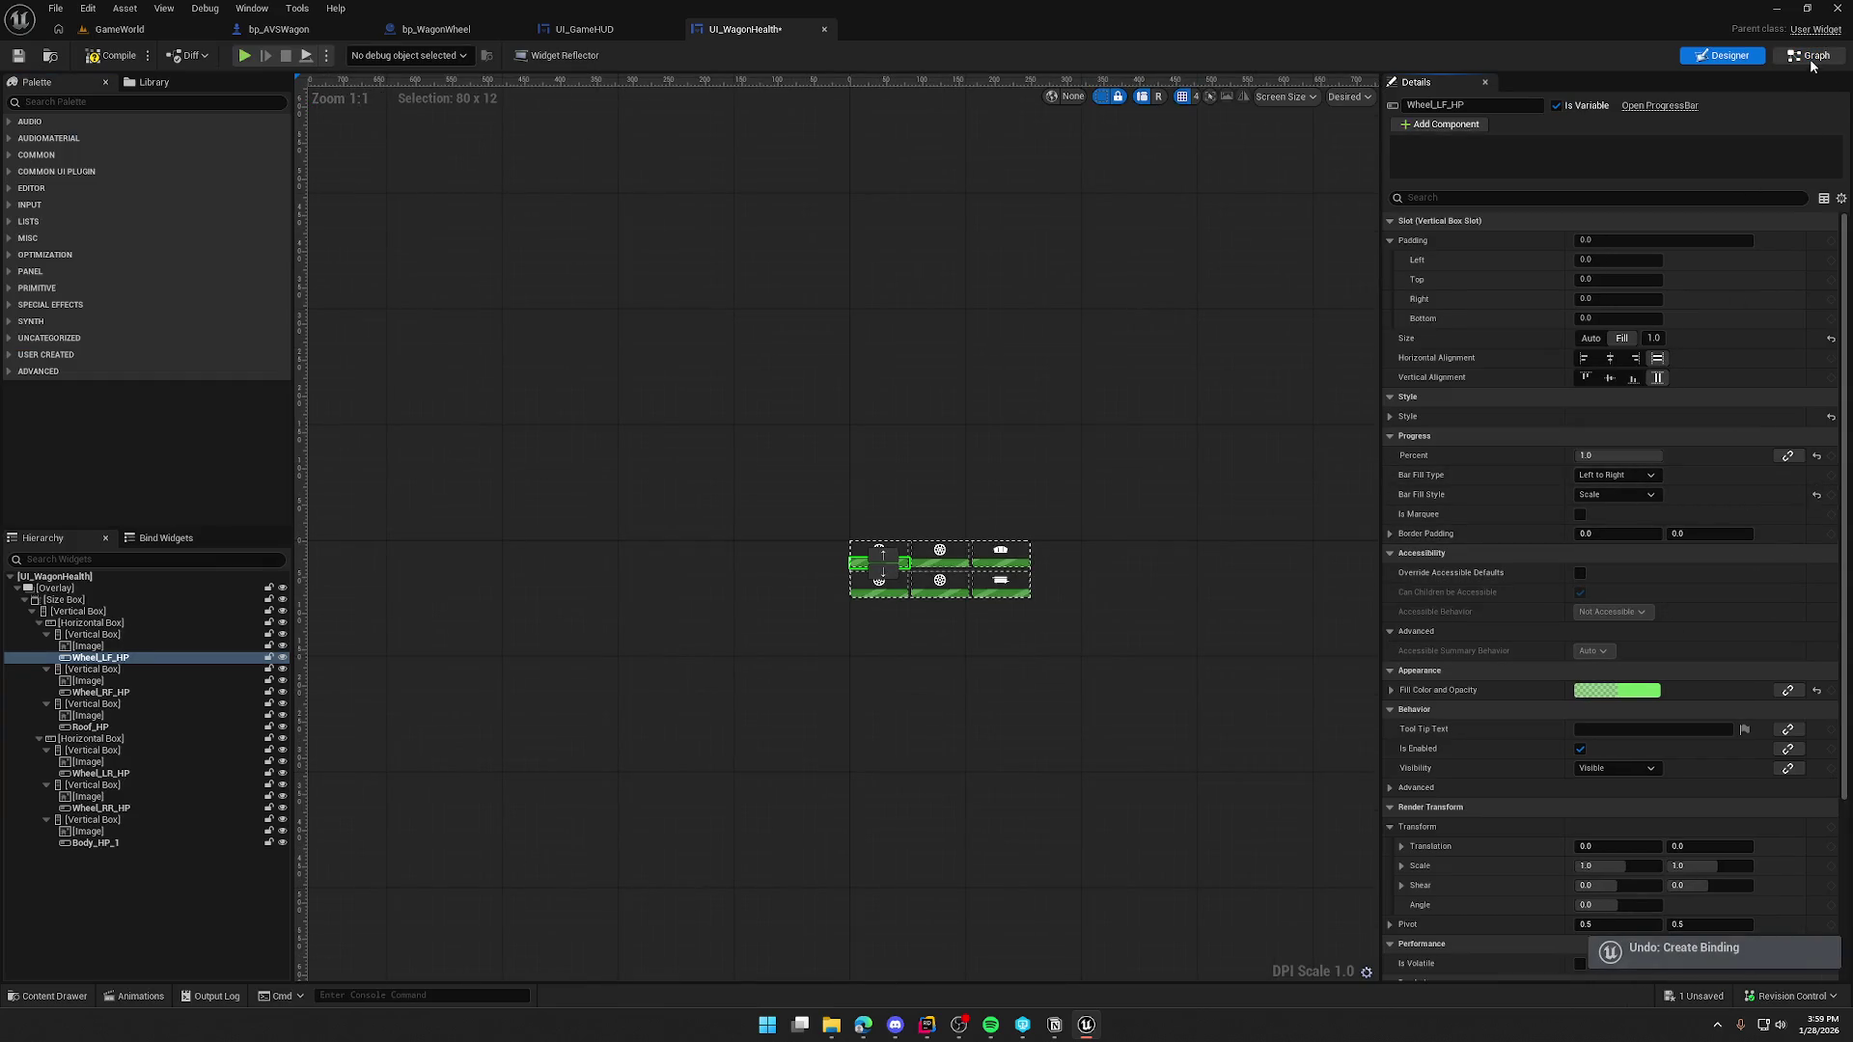
{"action": "left_click", "coordinate": [1811, 56]}
- From the Designer, compile and save UI_WagonHealth, then recentre and zoom to +7 on the six green bars
{"action": "left_click", "coordinate": [1726, 56]}
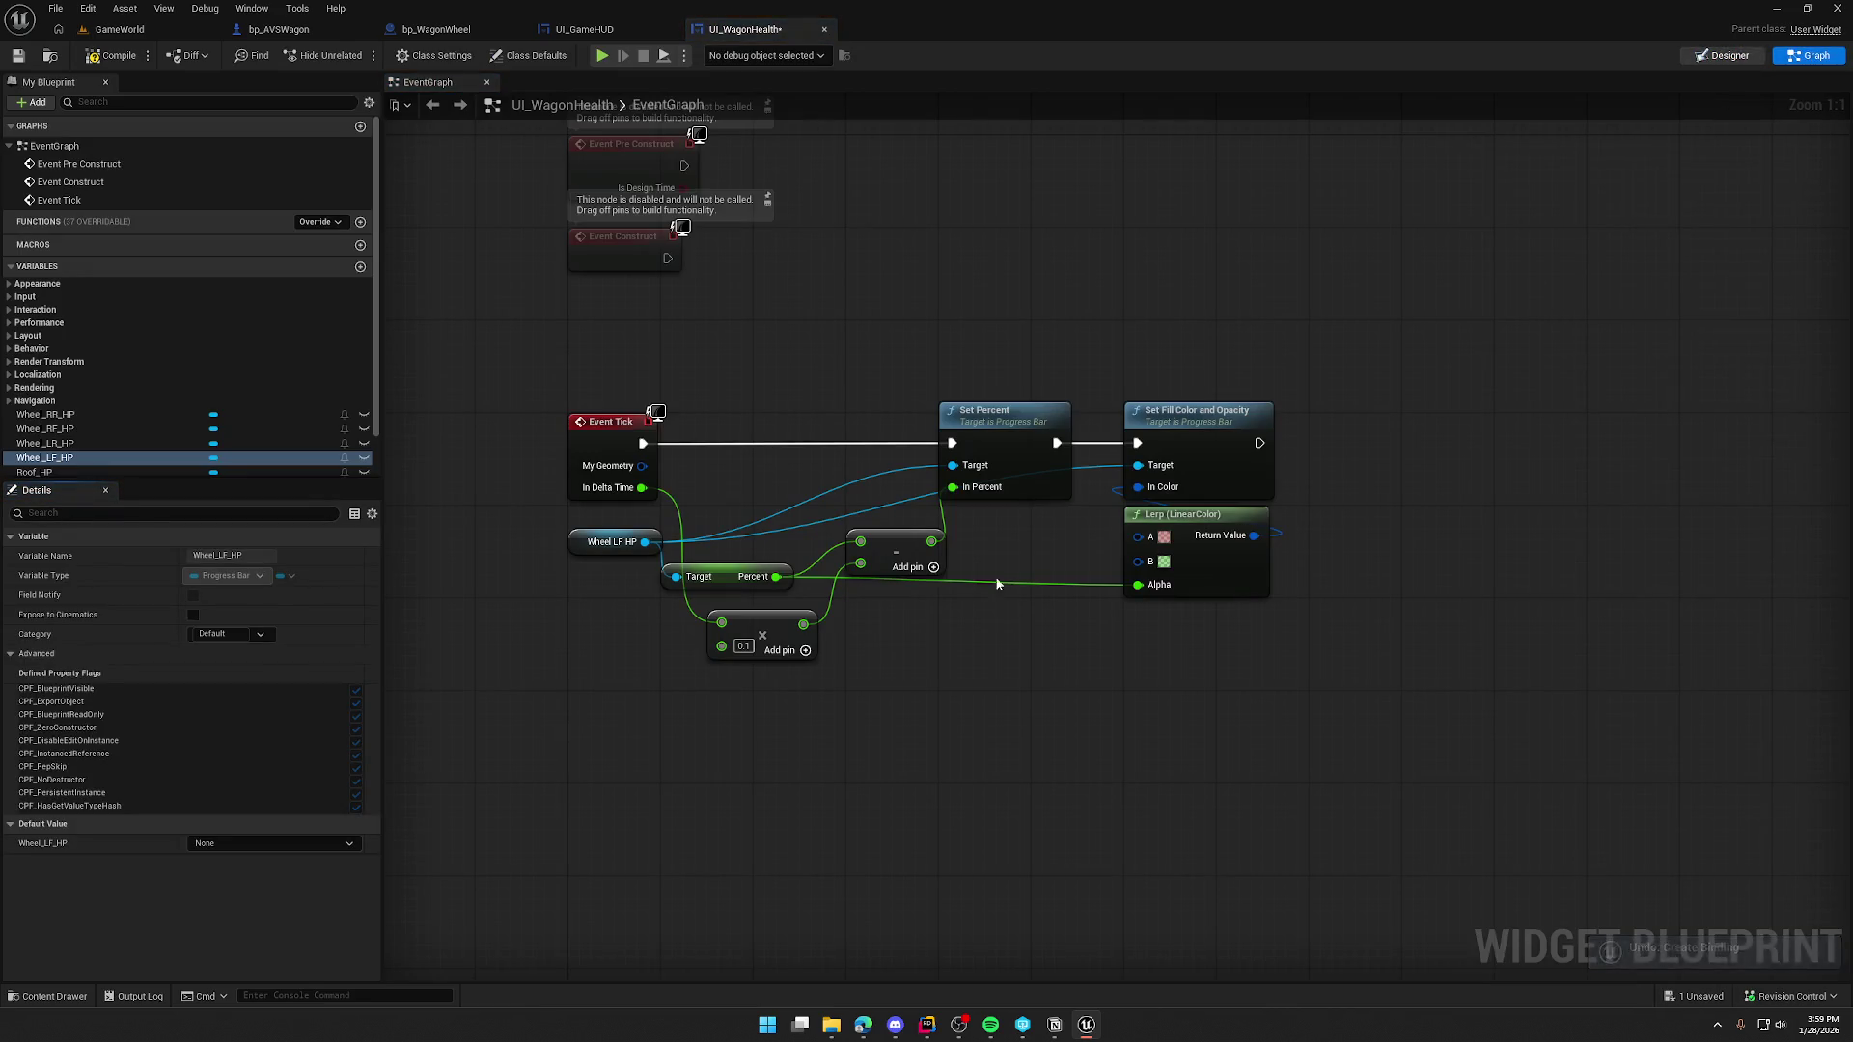
{"action": "left_click", "coordinate": [113, 55]}
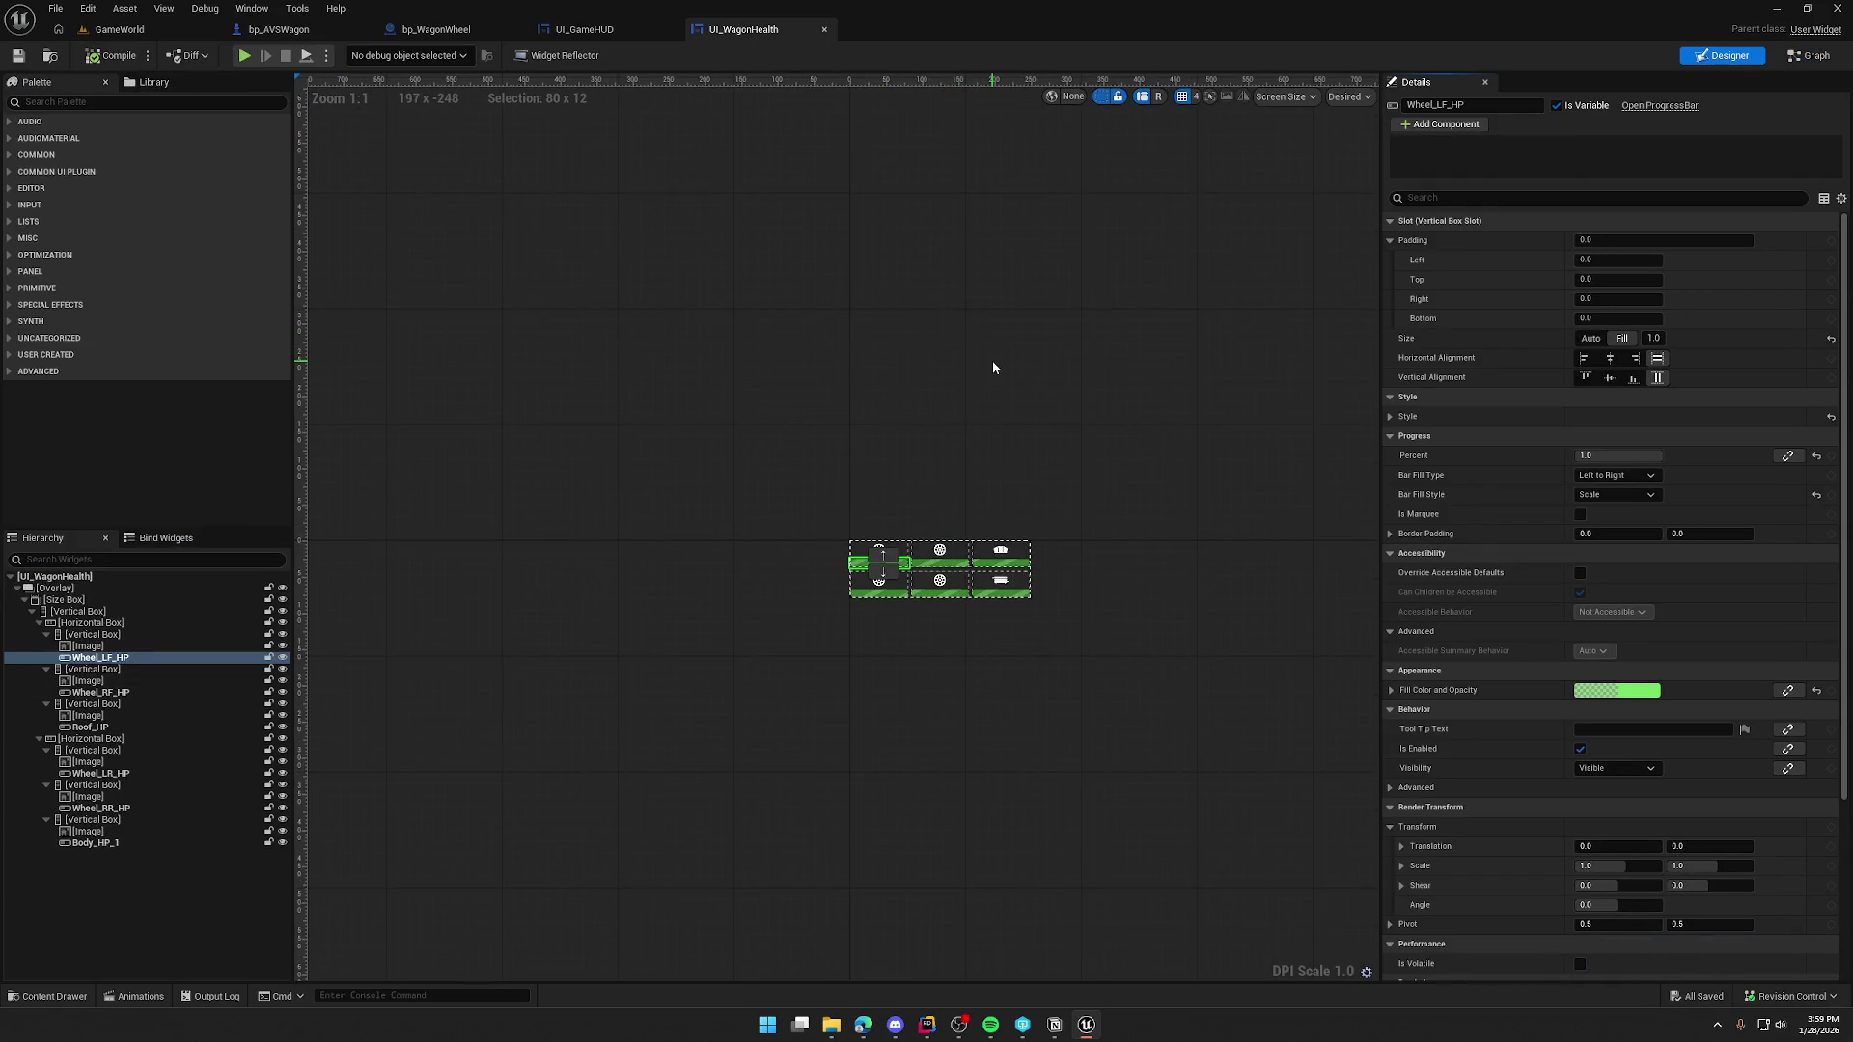
{"action": "left_click_drag", "start_coordinate": [1067, 425], "coordinate": [1040, 423]}
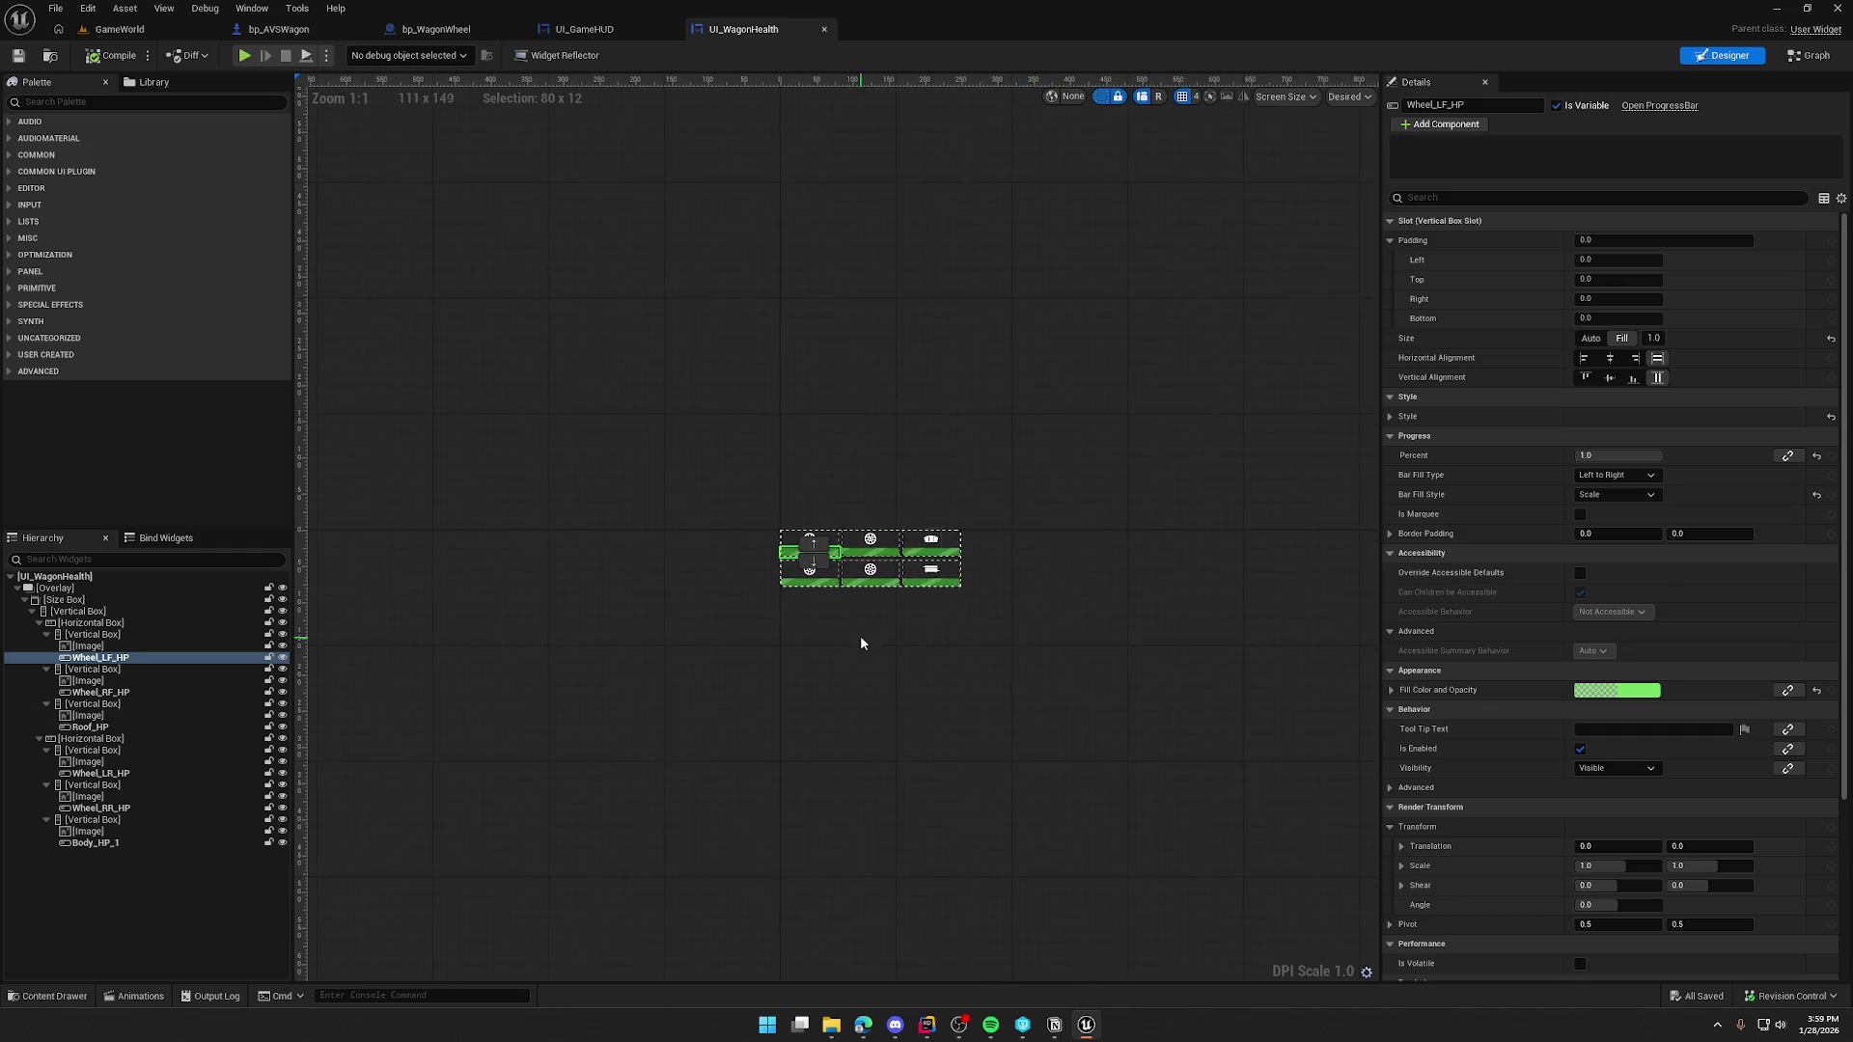
{"action": "scroll", "coordinate": [859, 635], "scroll_direction": "up", "scroll_amount": 7}
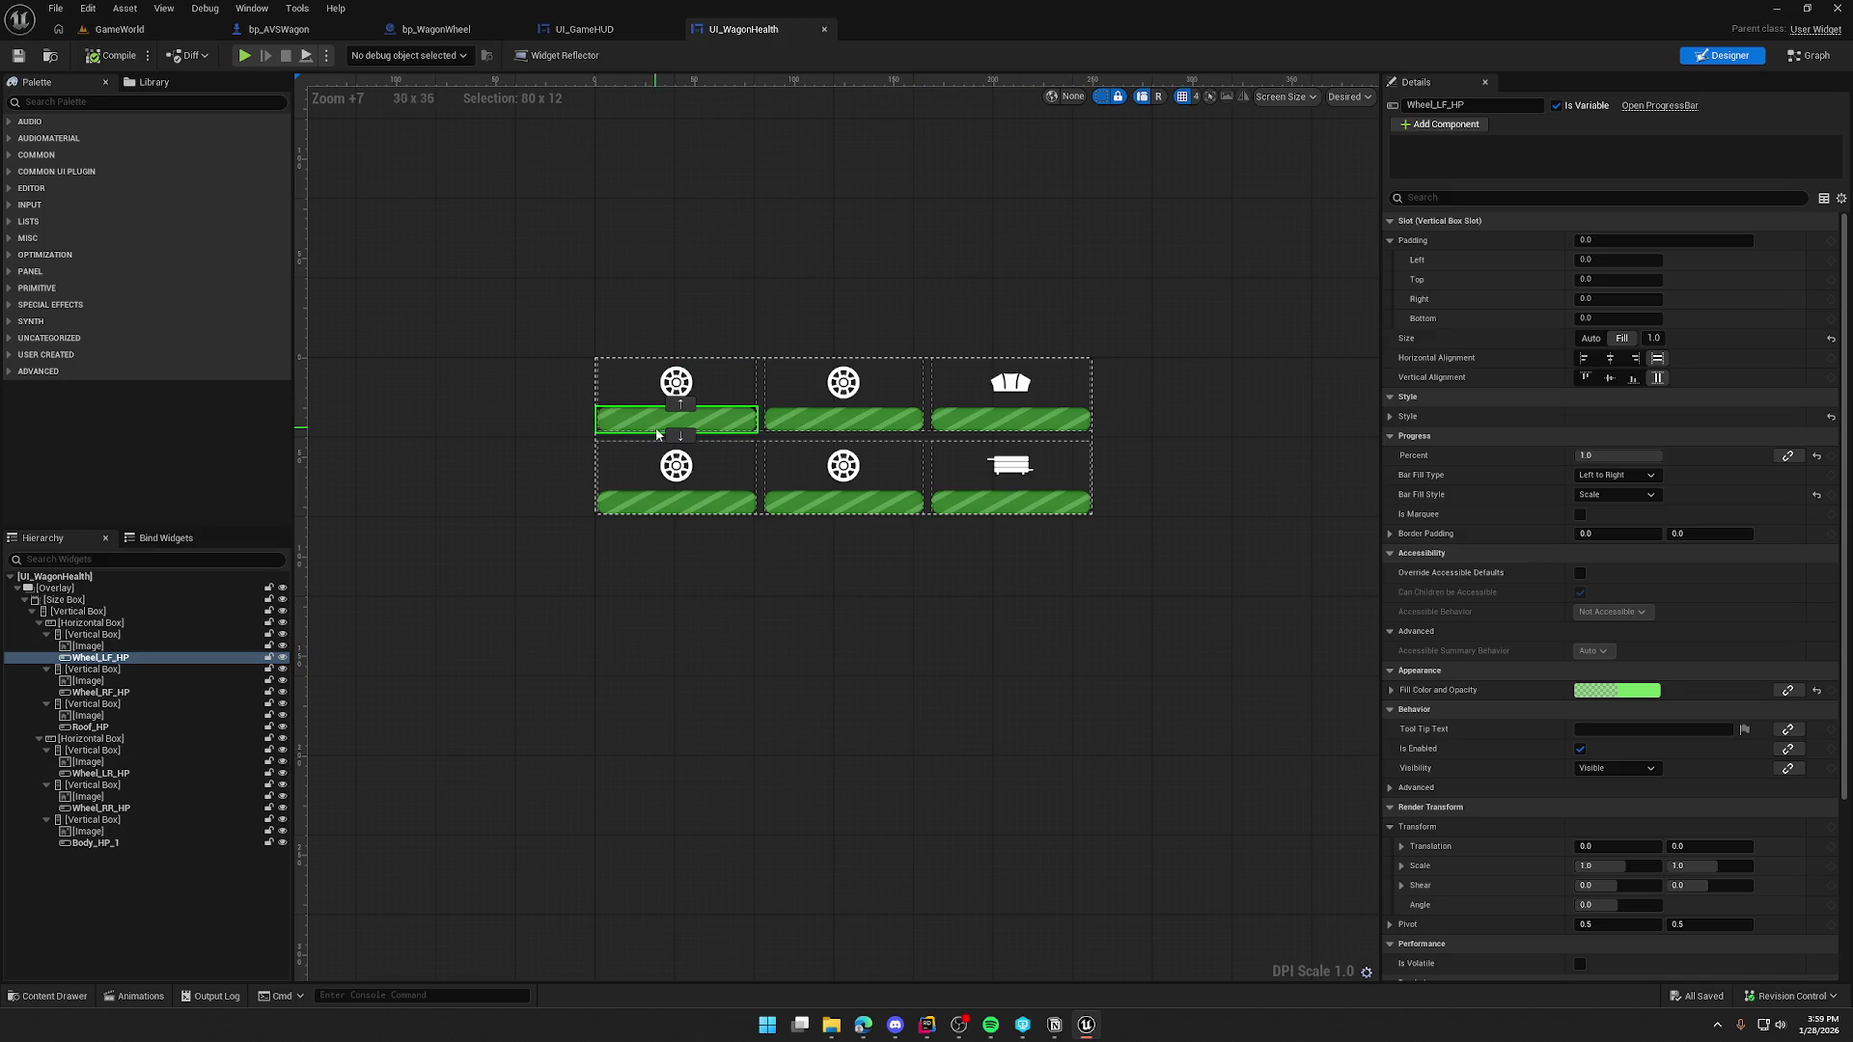
- Toggle Is Variable off and on for Wheel_LF_HP, then select its wheel Image and scroll to Events
{"action": "left_click", "coordinate": [1559, 104]}
{"action": "left_click", "coordinate": [1560, 104]}
{"action": "scroll", "coordinate": [1465, 744], "scroll_direction": "down", "scroll_amount": 5}
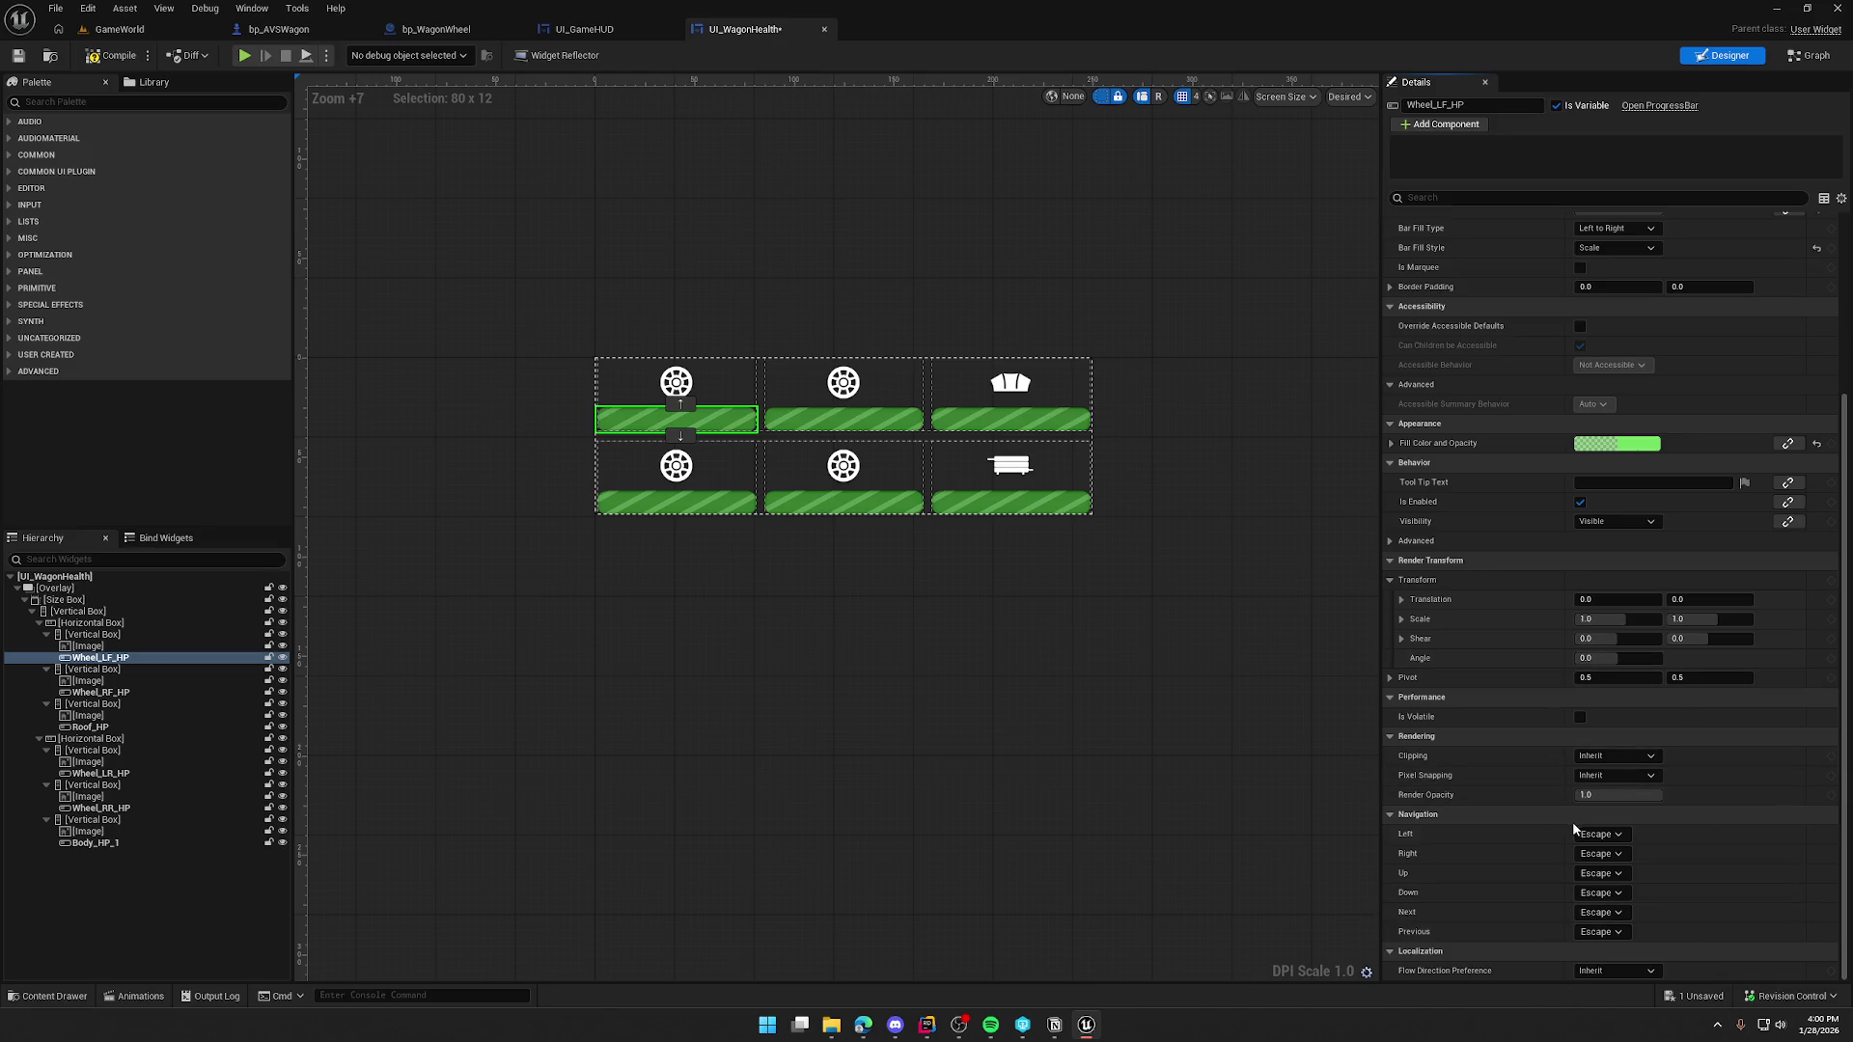
{"action": "scroll", "coordinate": [1568, 830], "scroll_direction": "up", "scroll_amount": 5}
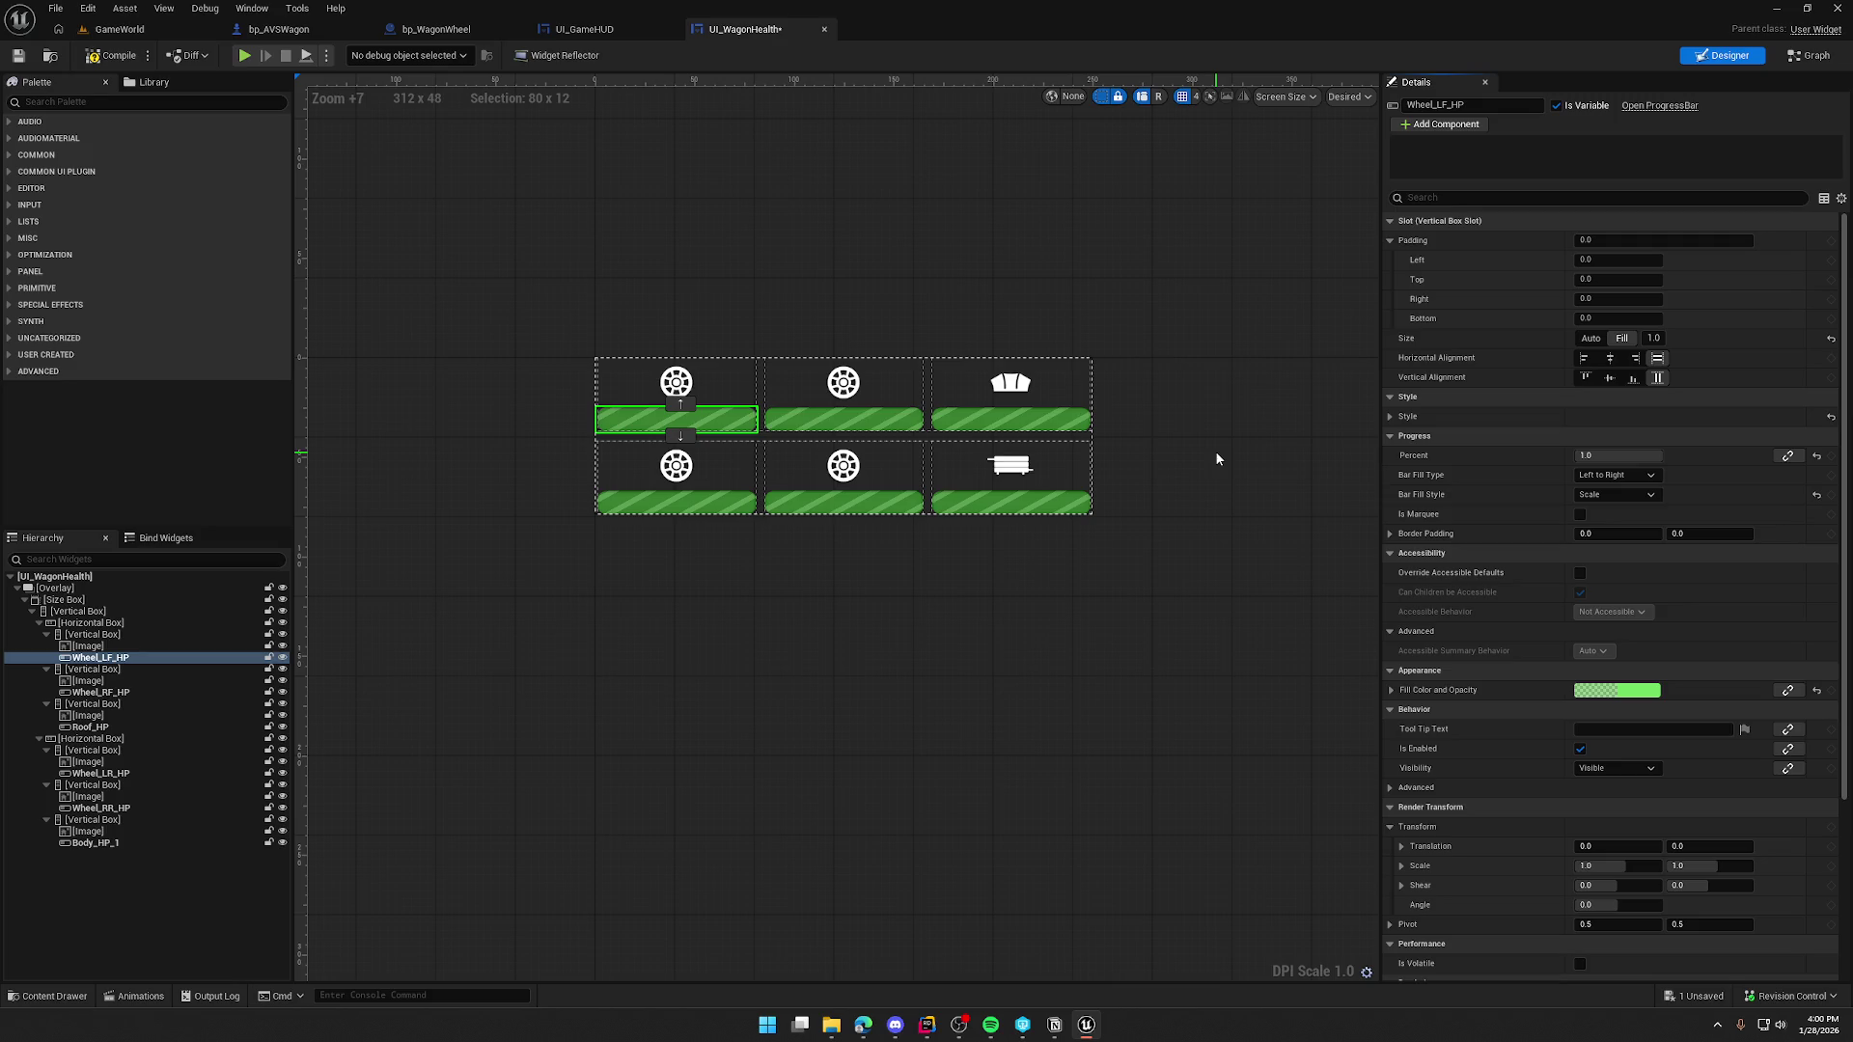
{"action": "scroll", "coordinate": [1656, 830], "scroll_direction": "down", "scroll_amount": 5}
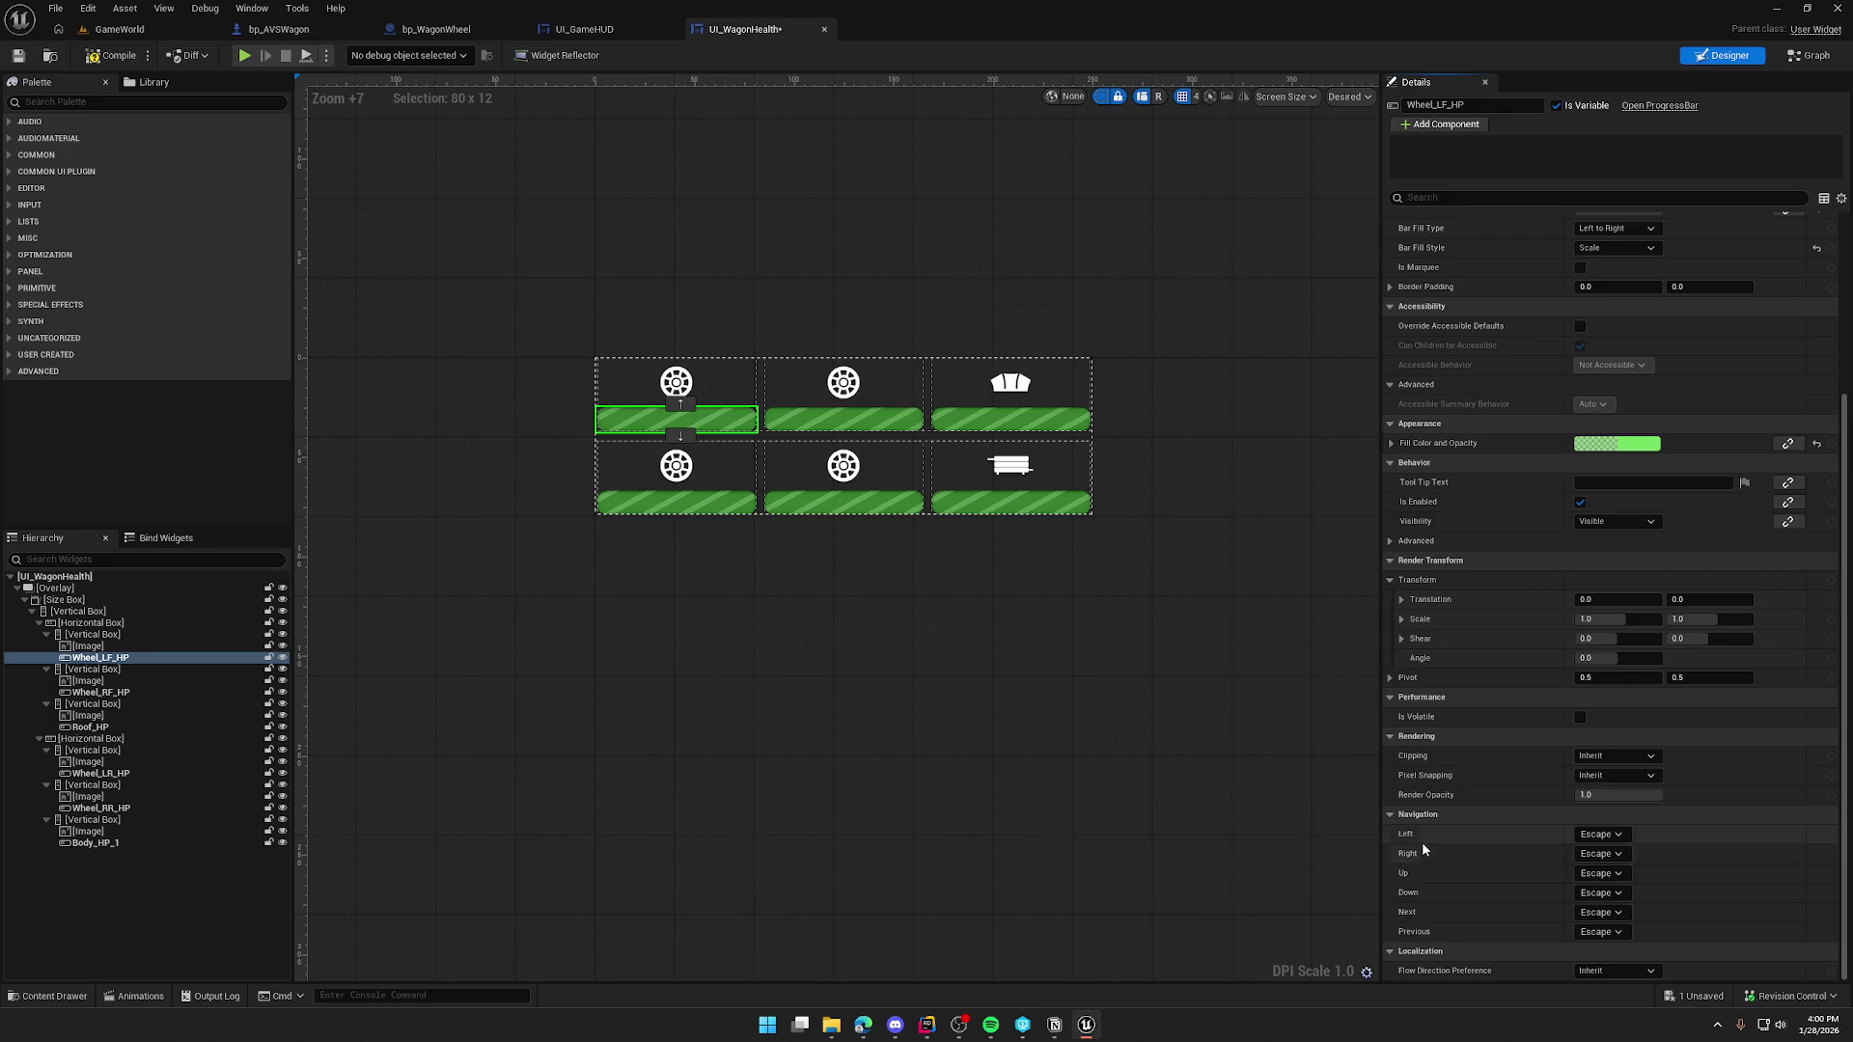
{"action": "left_click", "coordinate": [231, 646]}
{"action": "scroll", "coordinate": [1477, 951], "scroll_direction": "down", "scroll_amount": 1}
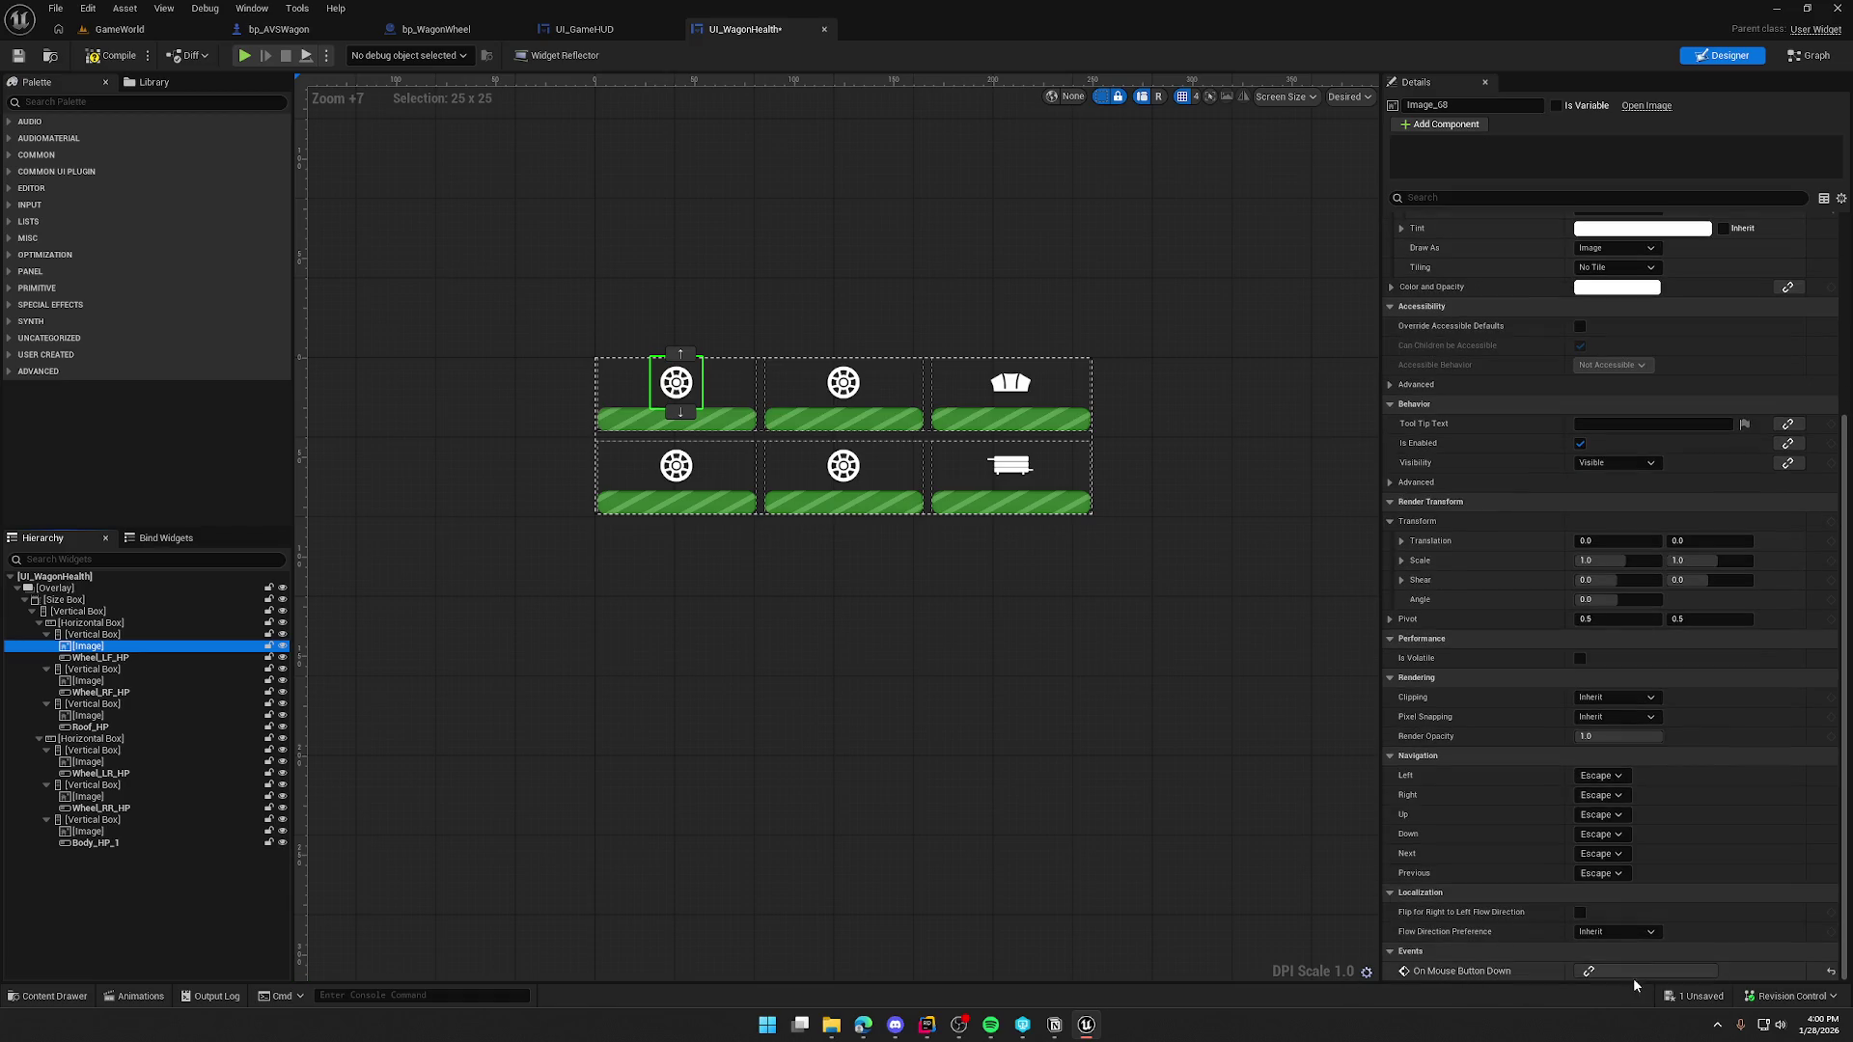
- Check then uncheck Is Variable on the wheel image, save with Ctrl+S, and focus the Palette search box
{"action": "left_click", "coordinate": [1830, 975]}
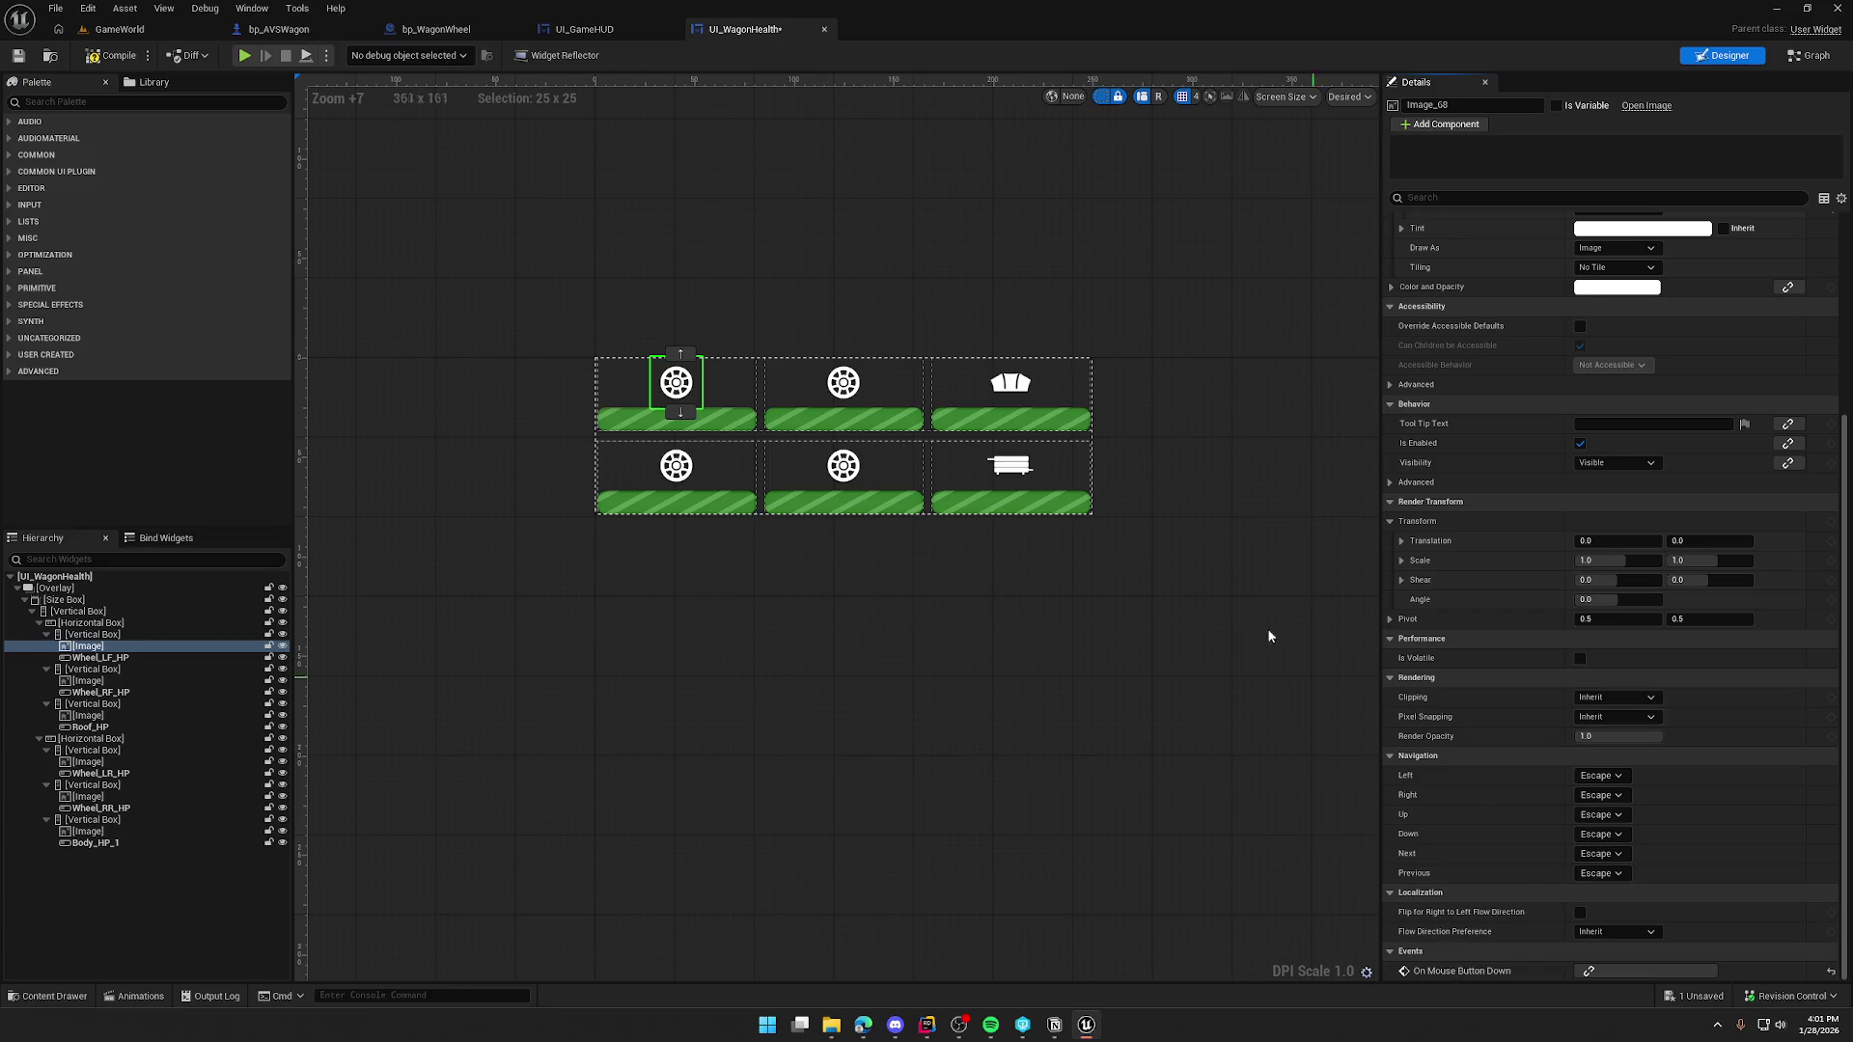
{"action": "left_click", "coordinate": [1556, 106]}
{"action": "left_click", "coordinate": [1555, 105]}
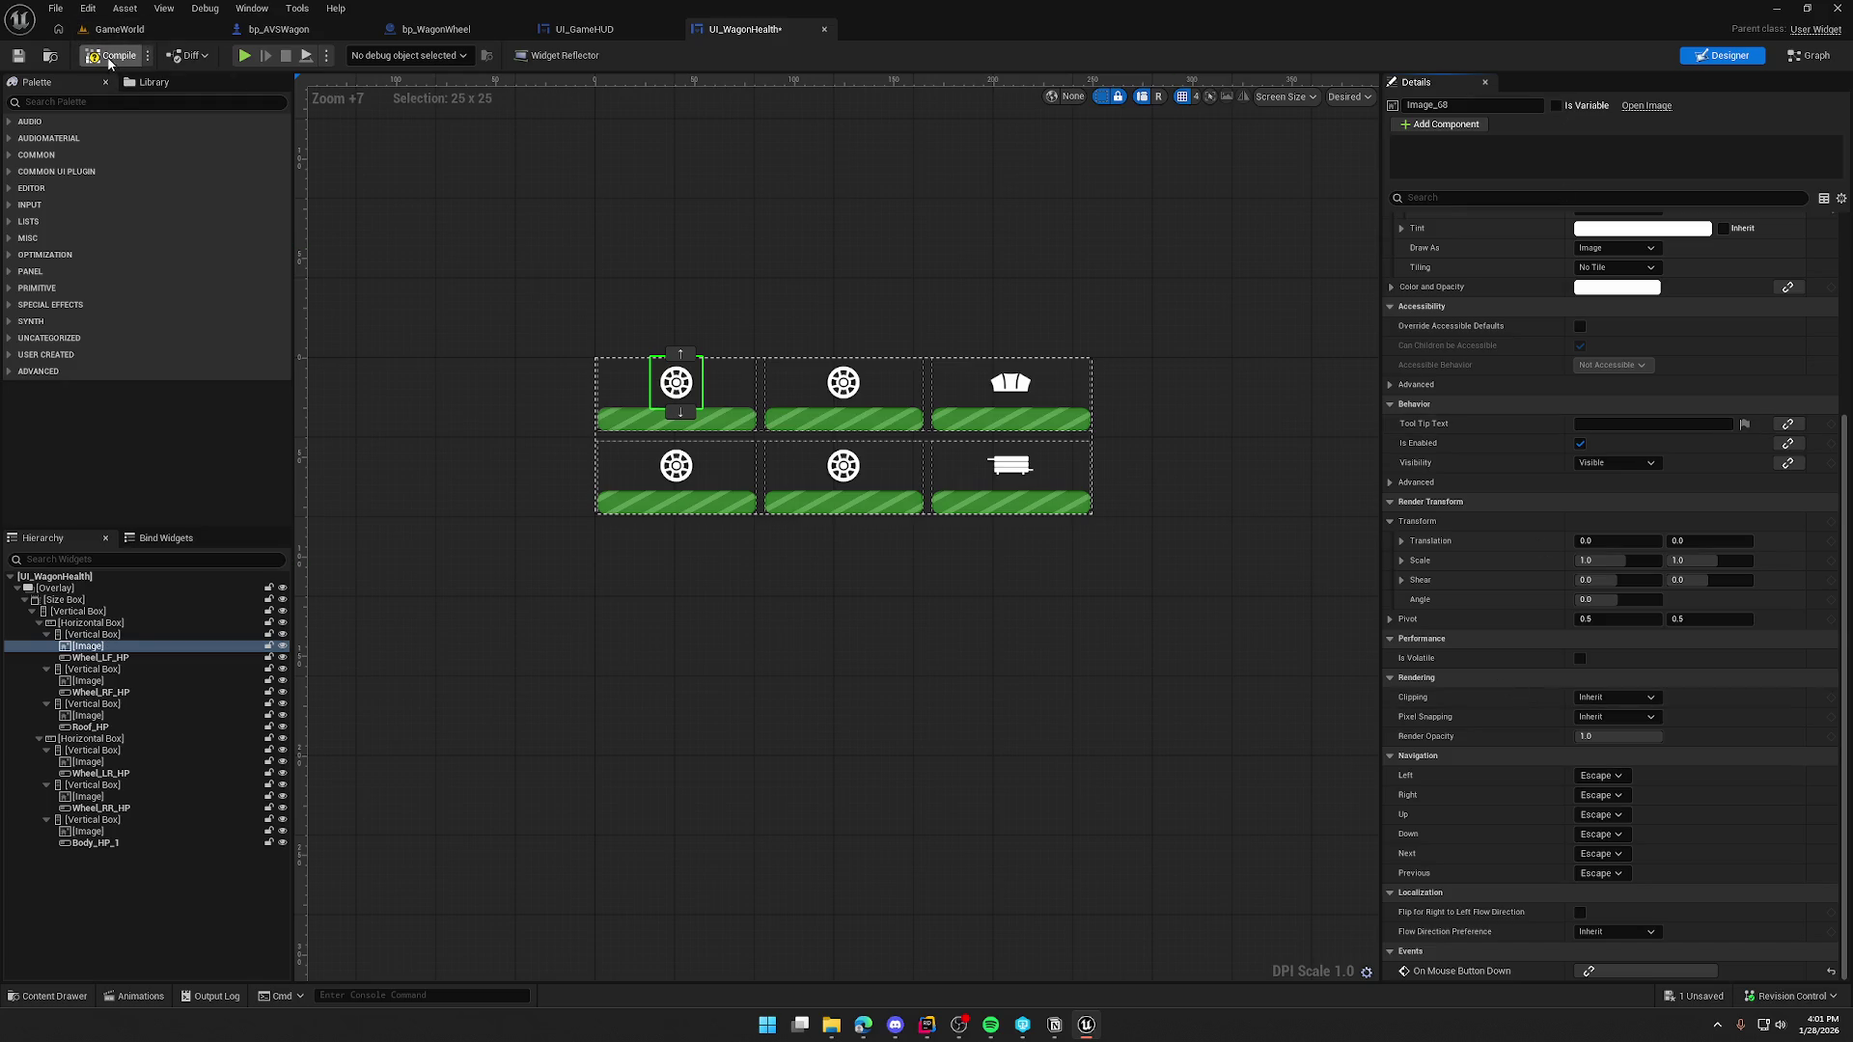
{"action": "key", "text": "ctrl+s"}
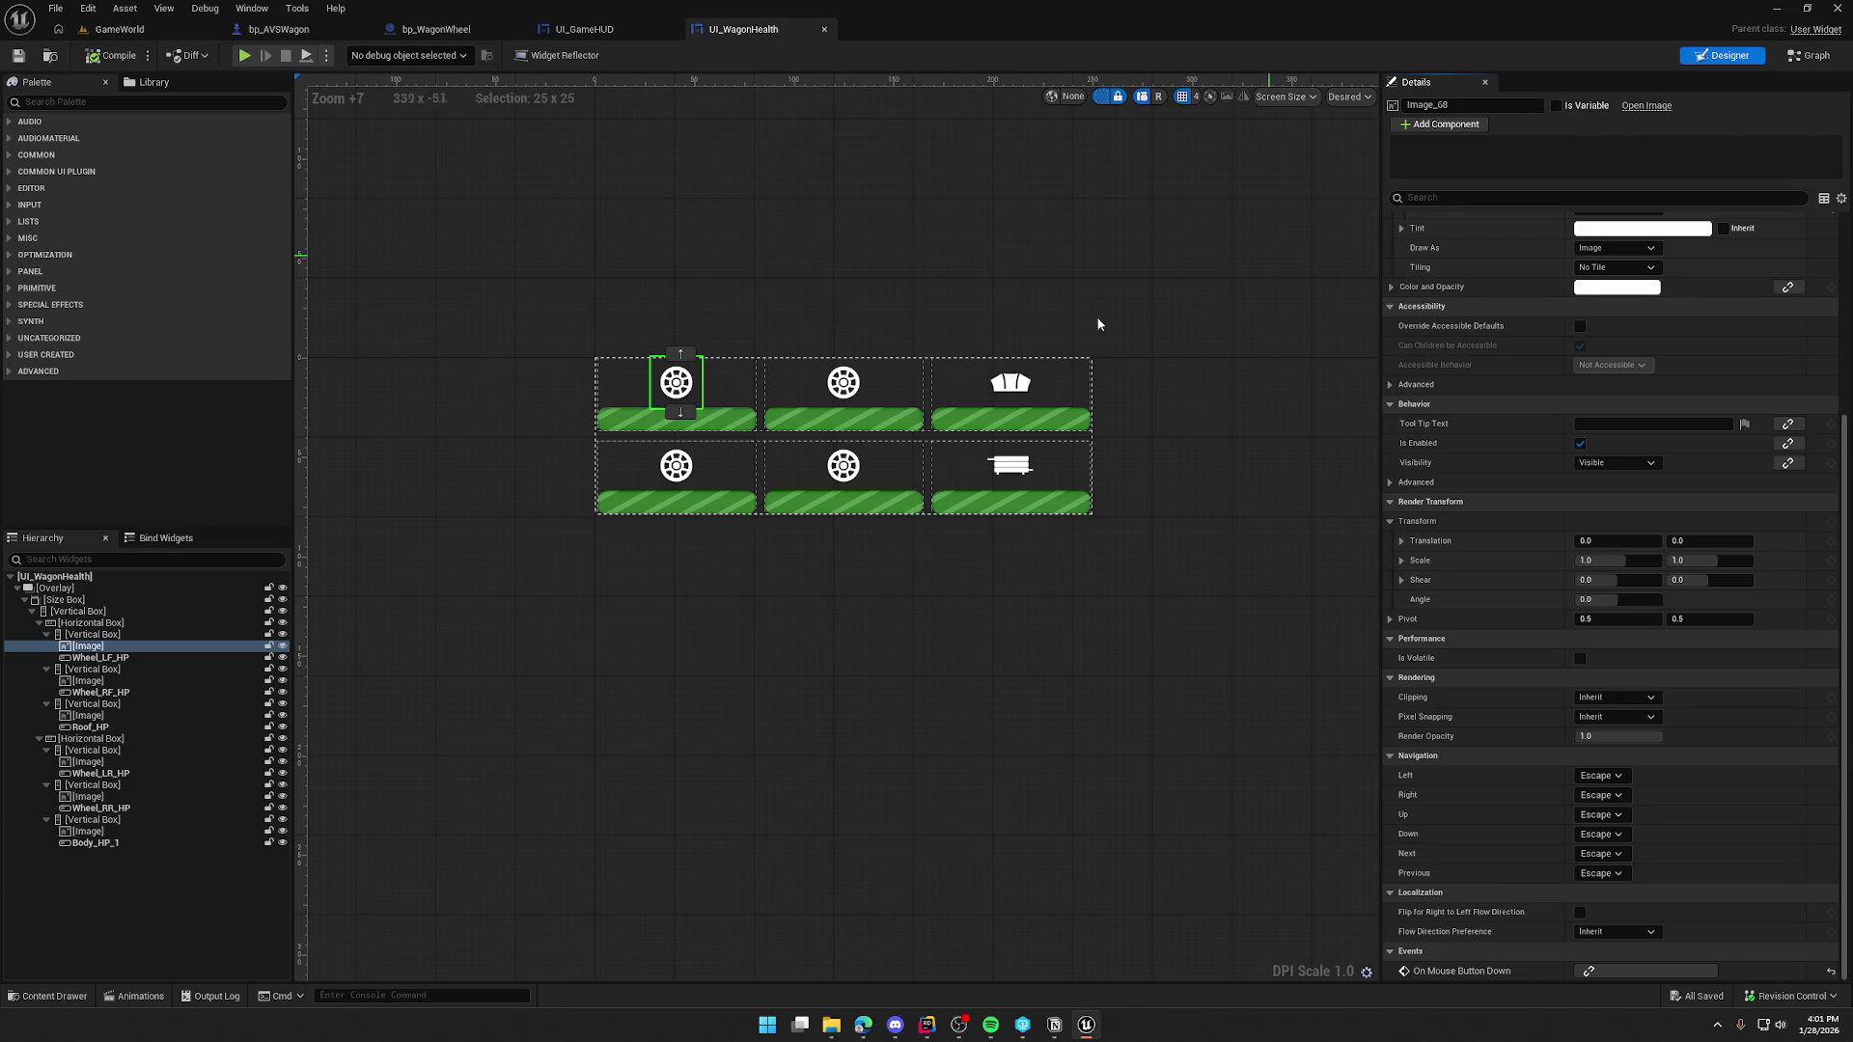
{"action": "left_click", "coordinate": [62, 103]}
- Search the palette for 'but', add a Button to the hierarchy, and make it a variable
{"action": "type", "text": "but"}
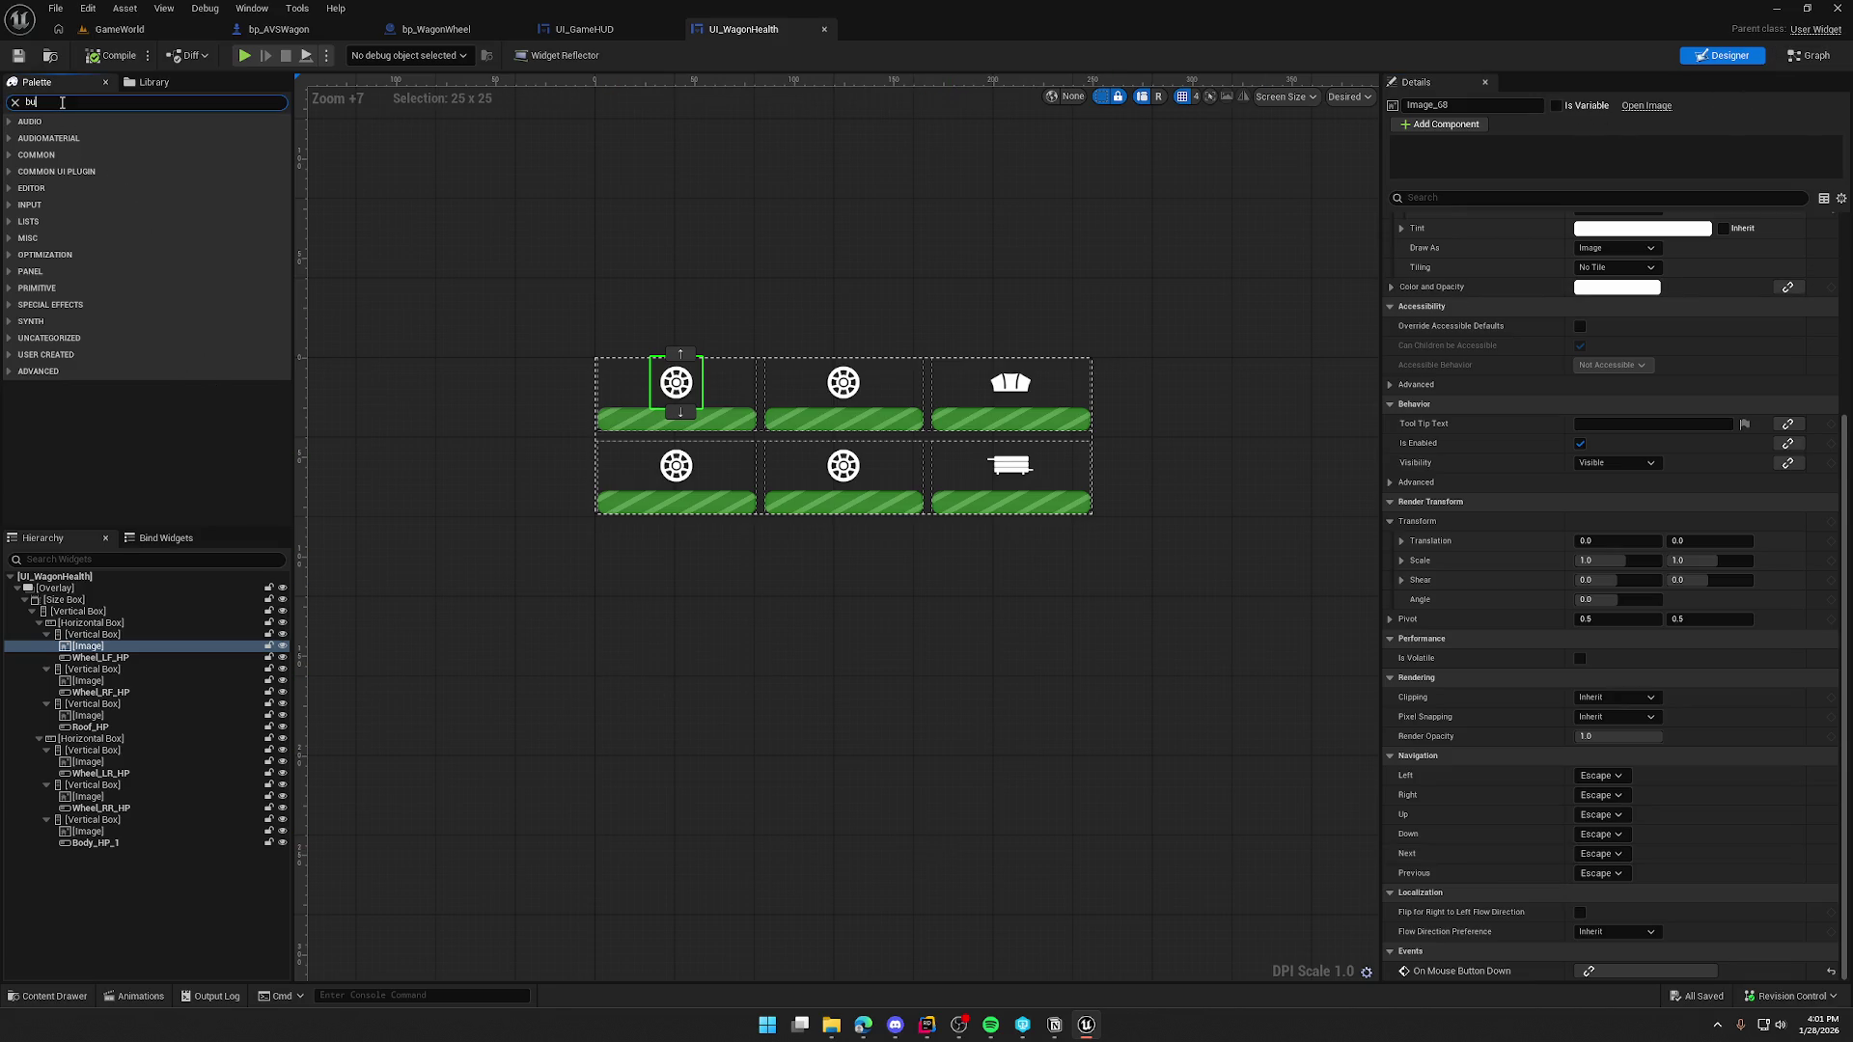
{"action": "mouse_move", "coordinate": [58, 168]}
{"action": "left_mouse_down"}
{"action": "mouse_move", "coordinate": [144, 222]}
{"action": "mouse_move", "coordinate": [66, 590]}
{"action": "left_mouse_up"}
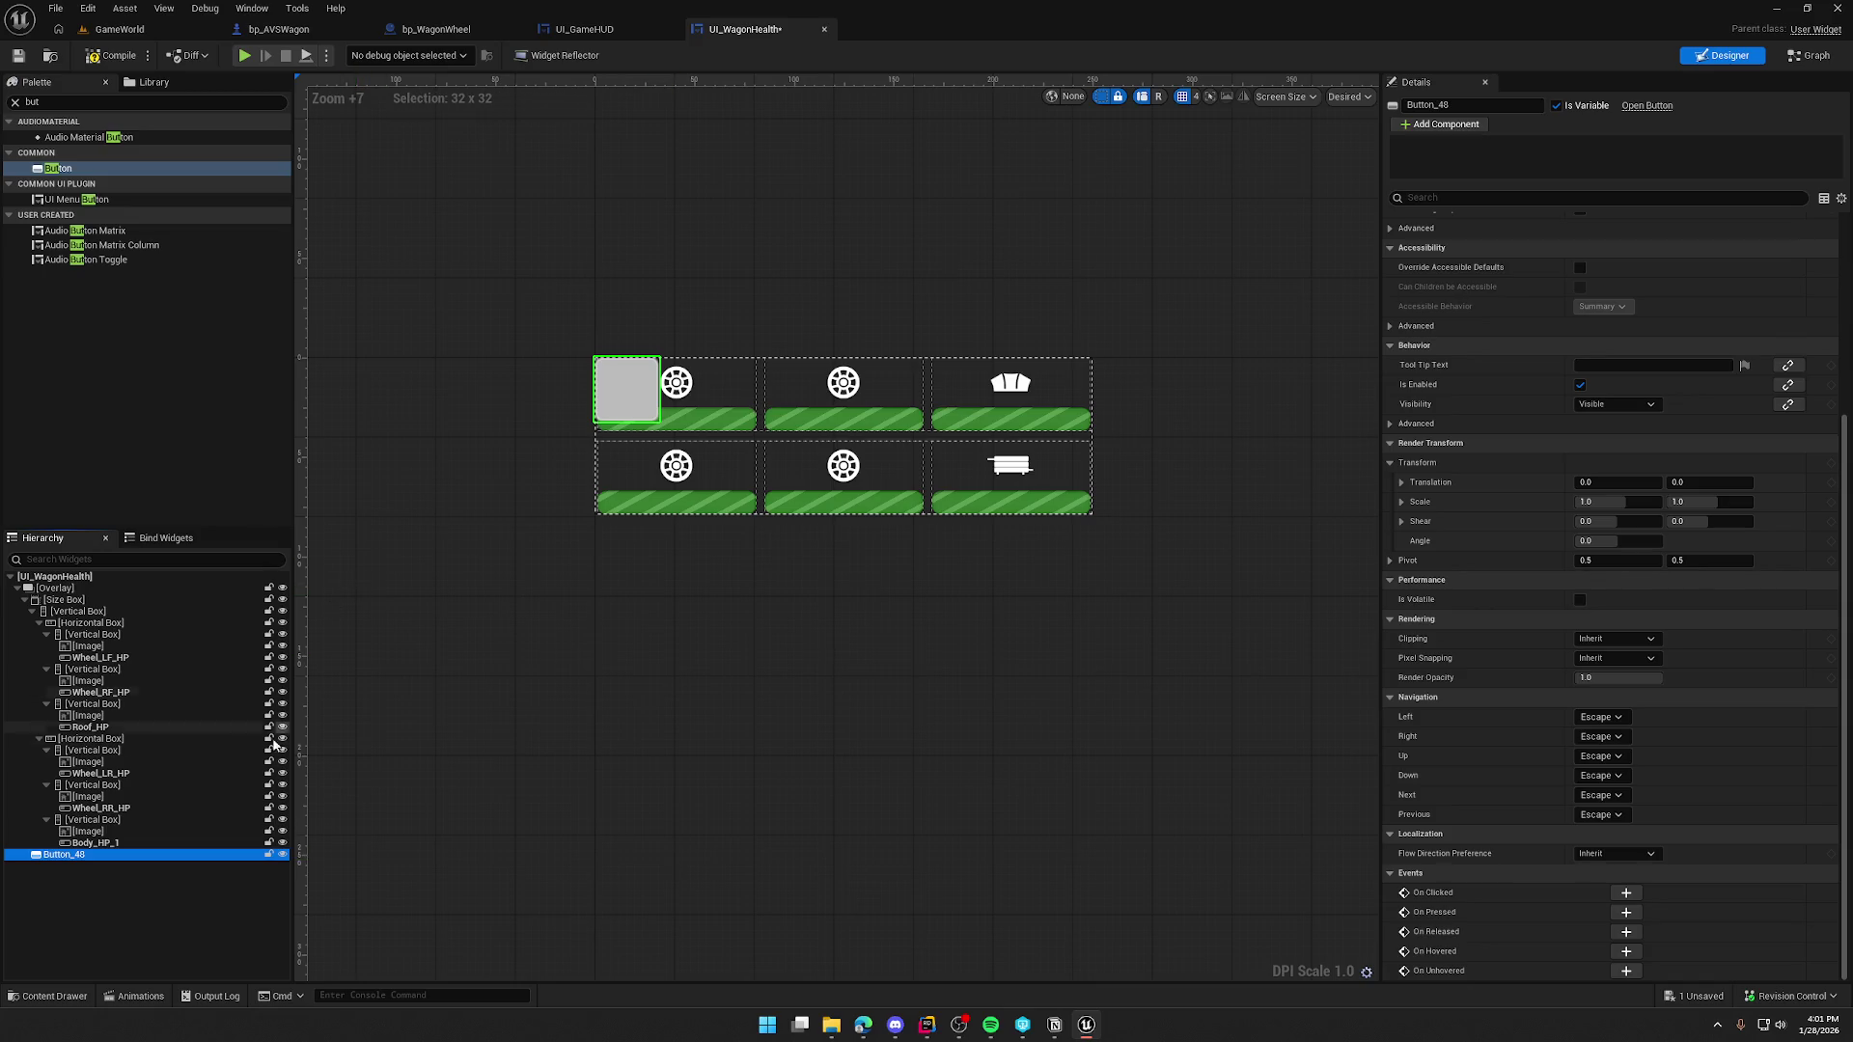
{"action": "left_click", "coordinate": [91, 842]}
{"action": "left_click", "coordinate": [63, 855]}
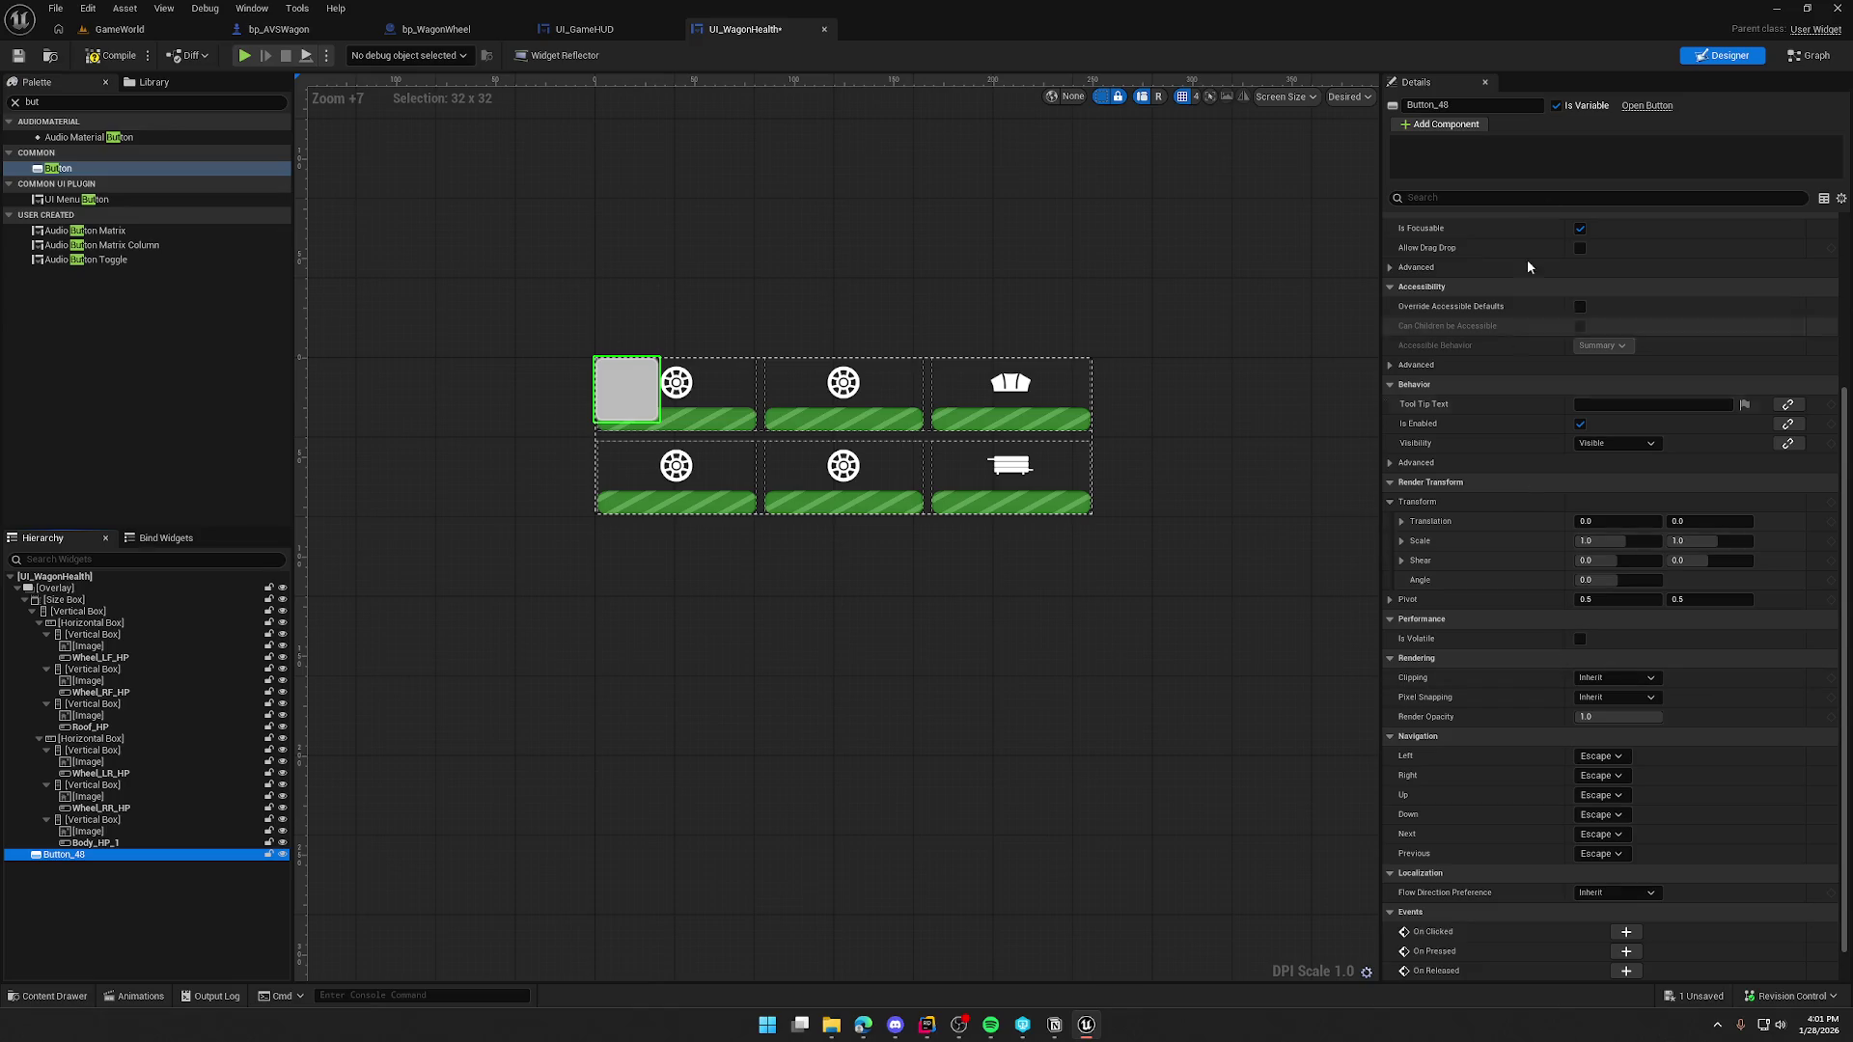
{"action": "left_click", "coordinate": [1555, 106]}
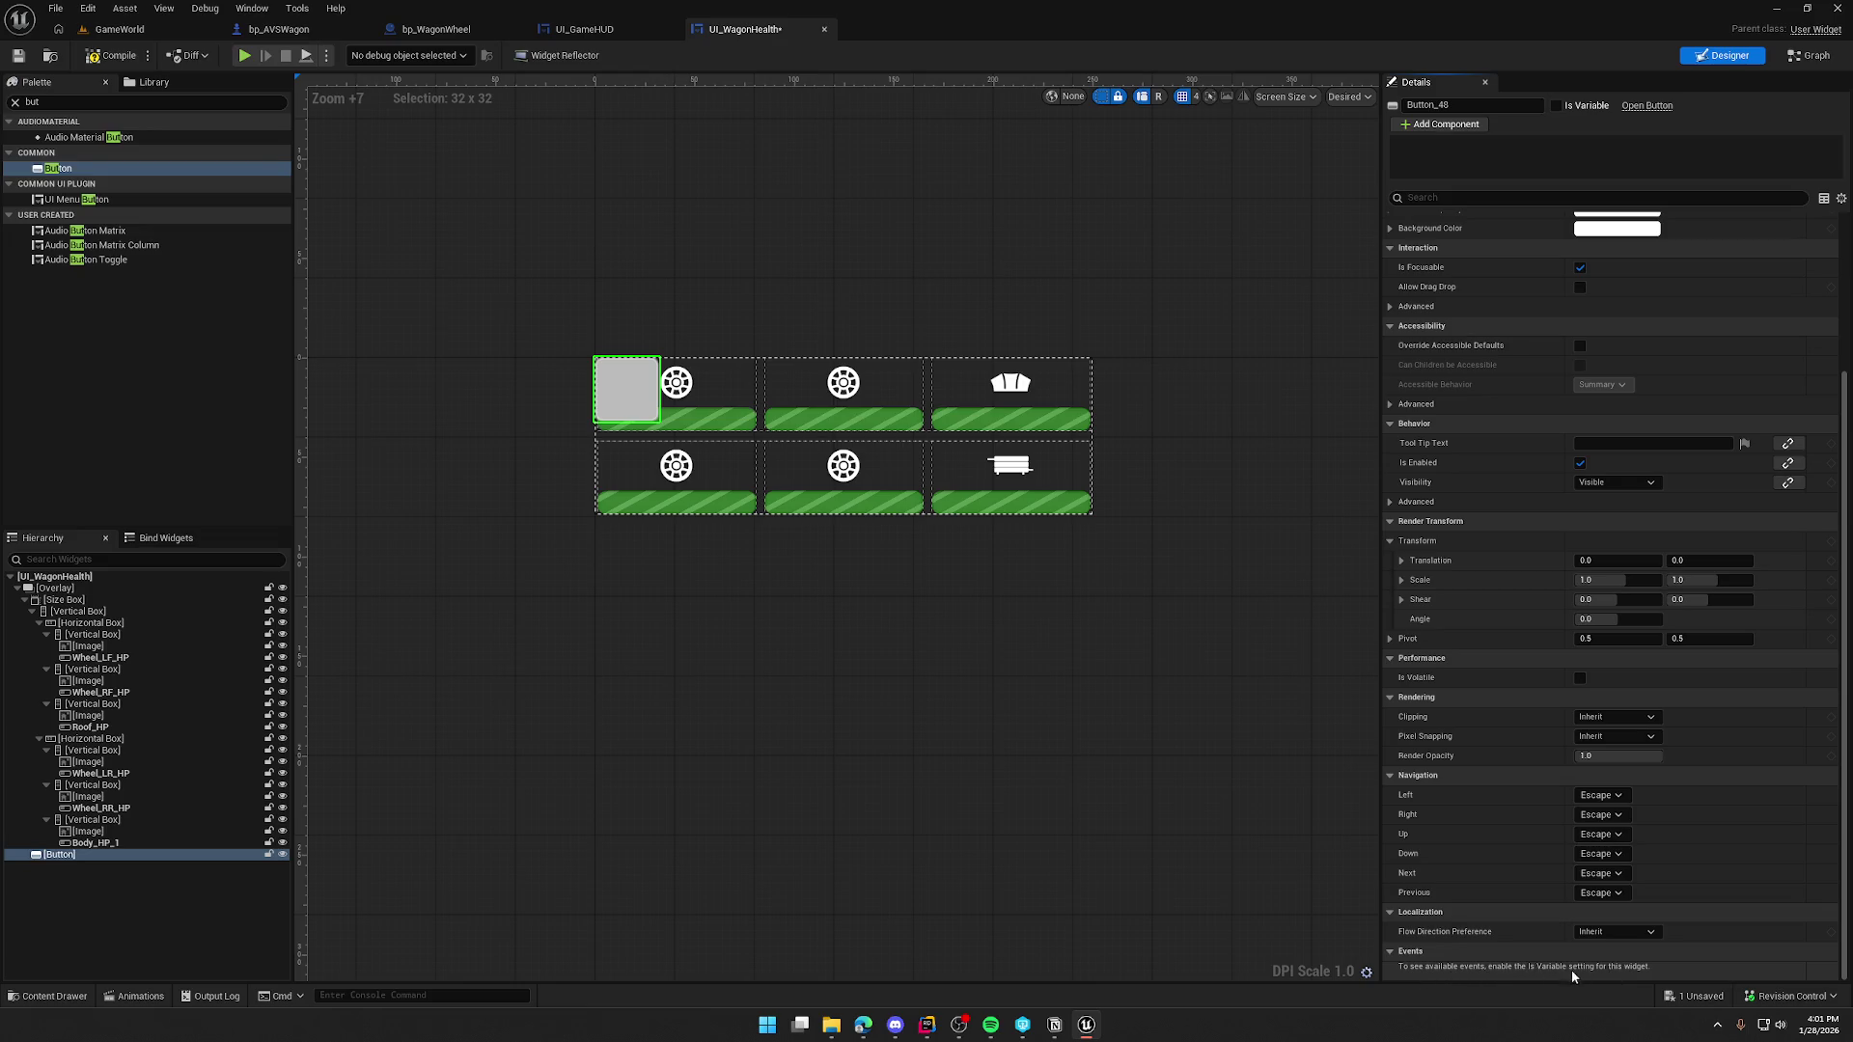
{"action": "left_click", "coordinate": [1556, 105]}
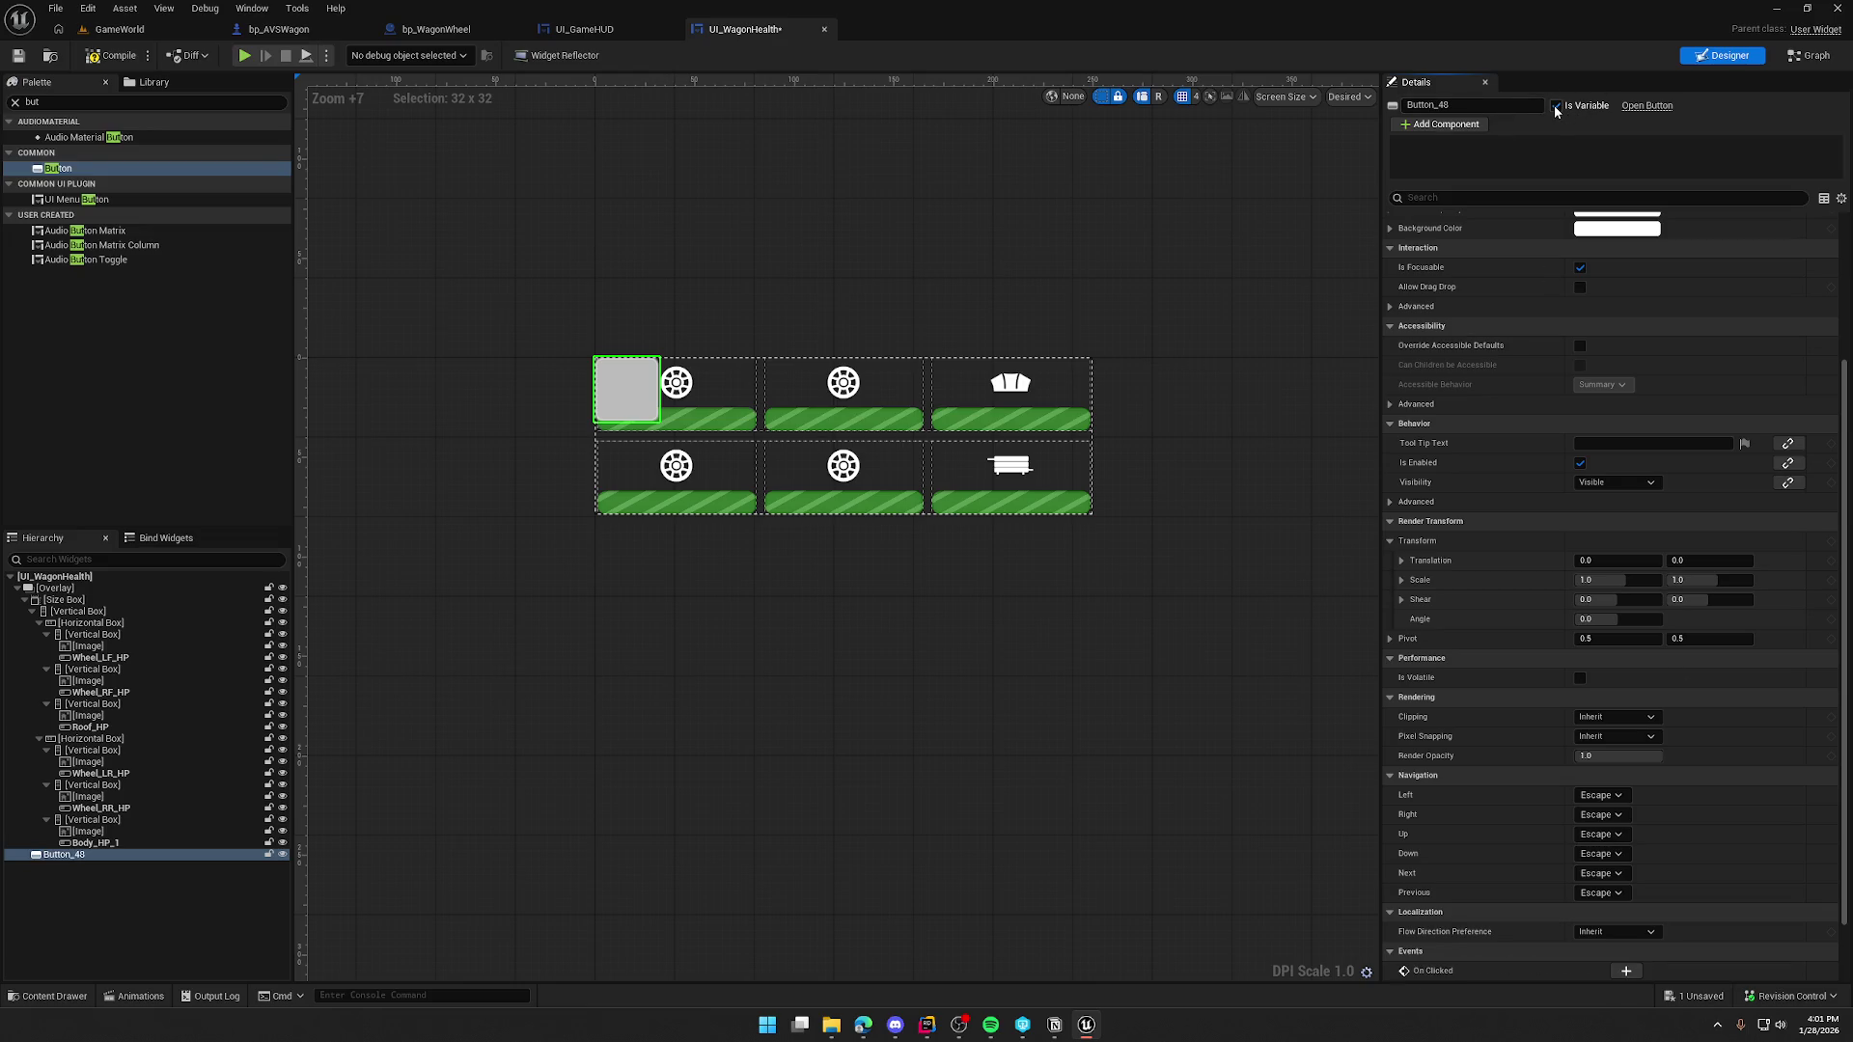
- Delete the added Button_48, reselect the Wheel_LF_HP bar, and clear the palette search
{"action": "scroll", "coordinate": [1567, 554], "scroll_direction": "down", "scroll_amount": 2}
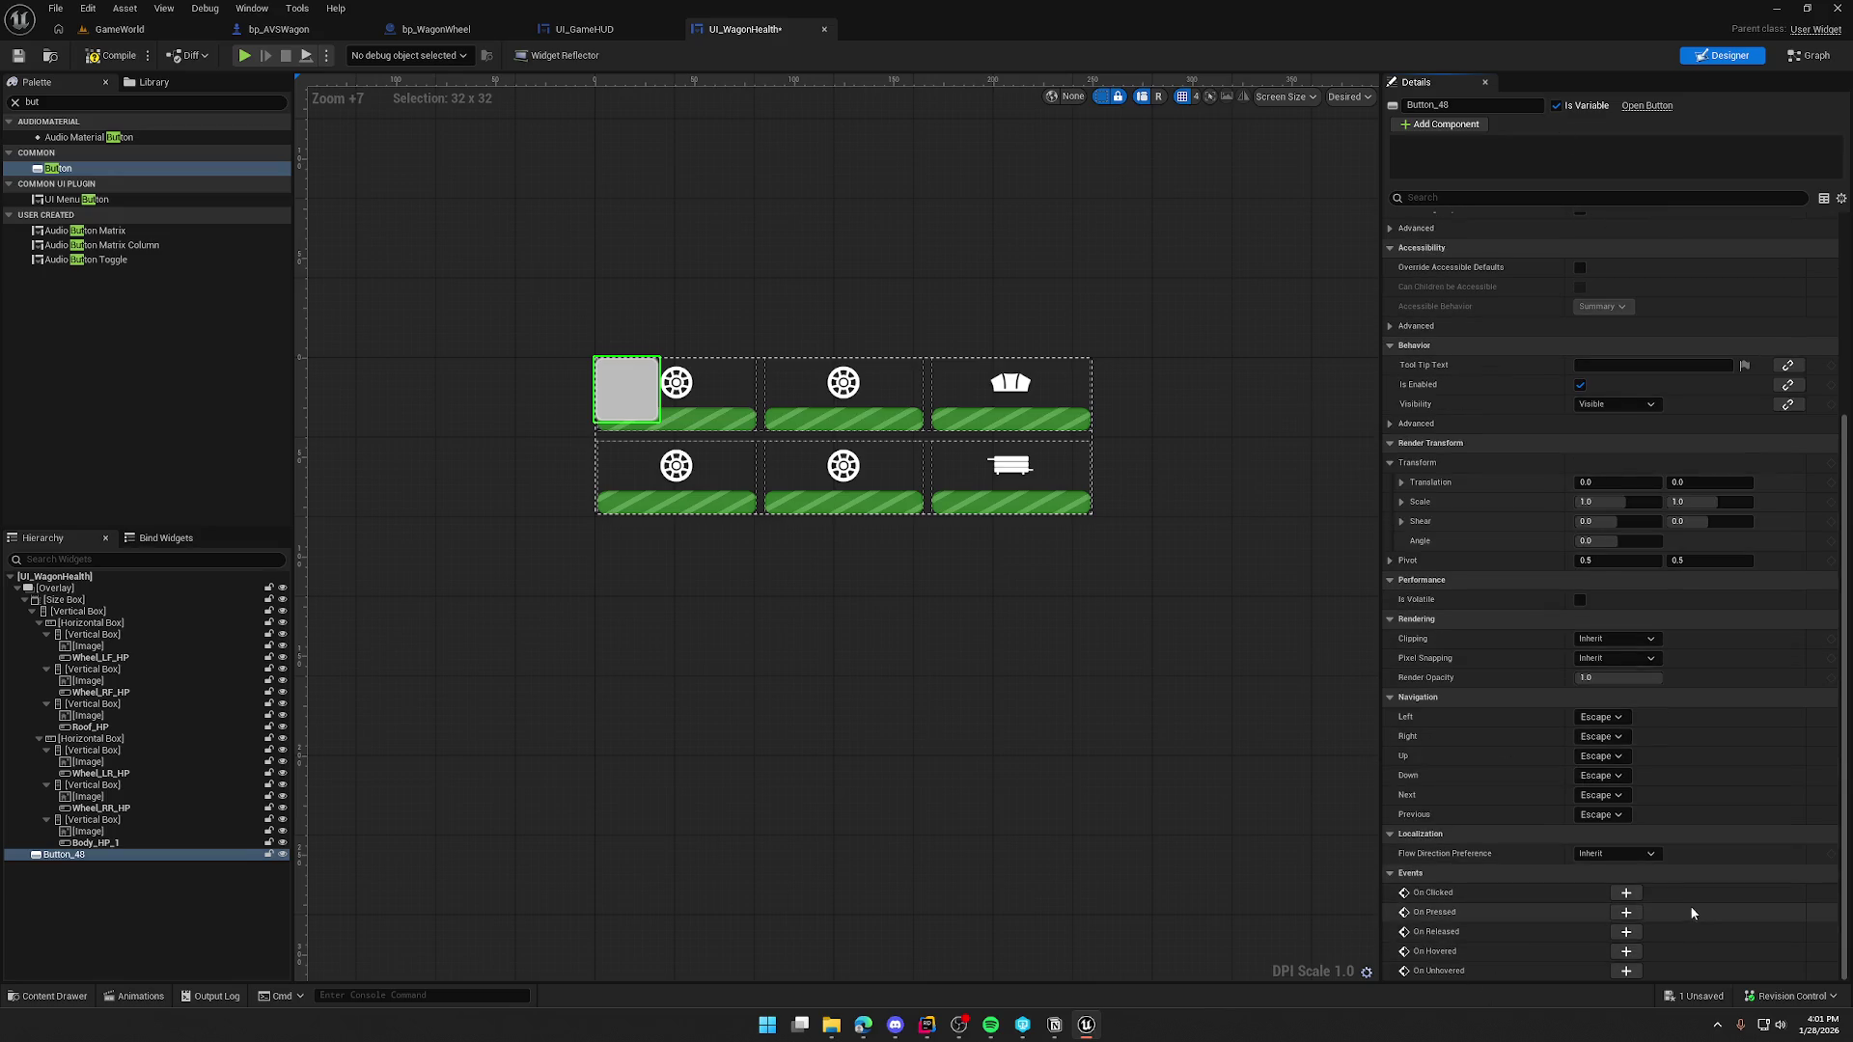
{"action": "scroll", "coordinate": [1705, 909], "scroll_direction": "up", "scroll_amount": 7}
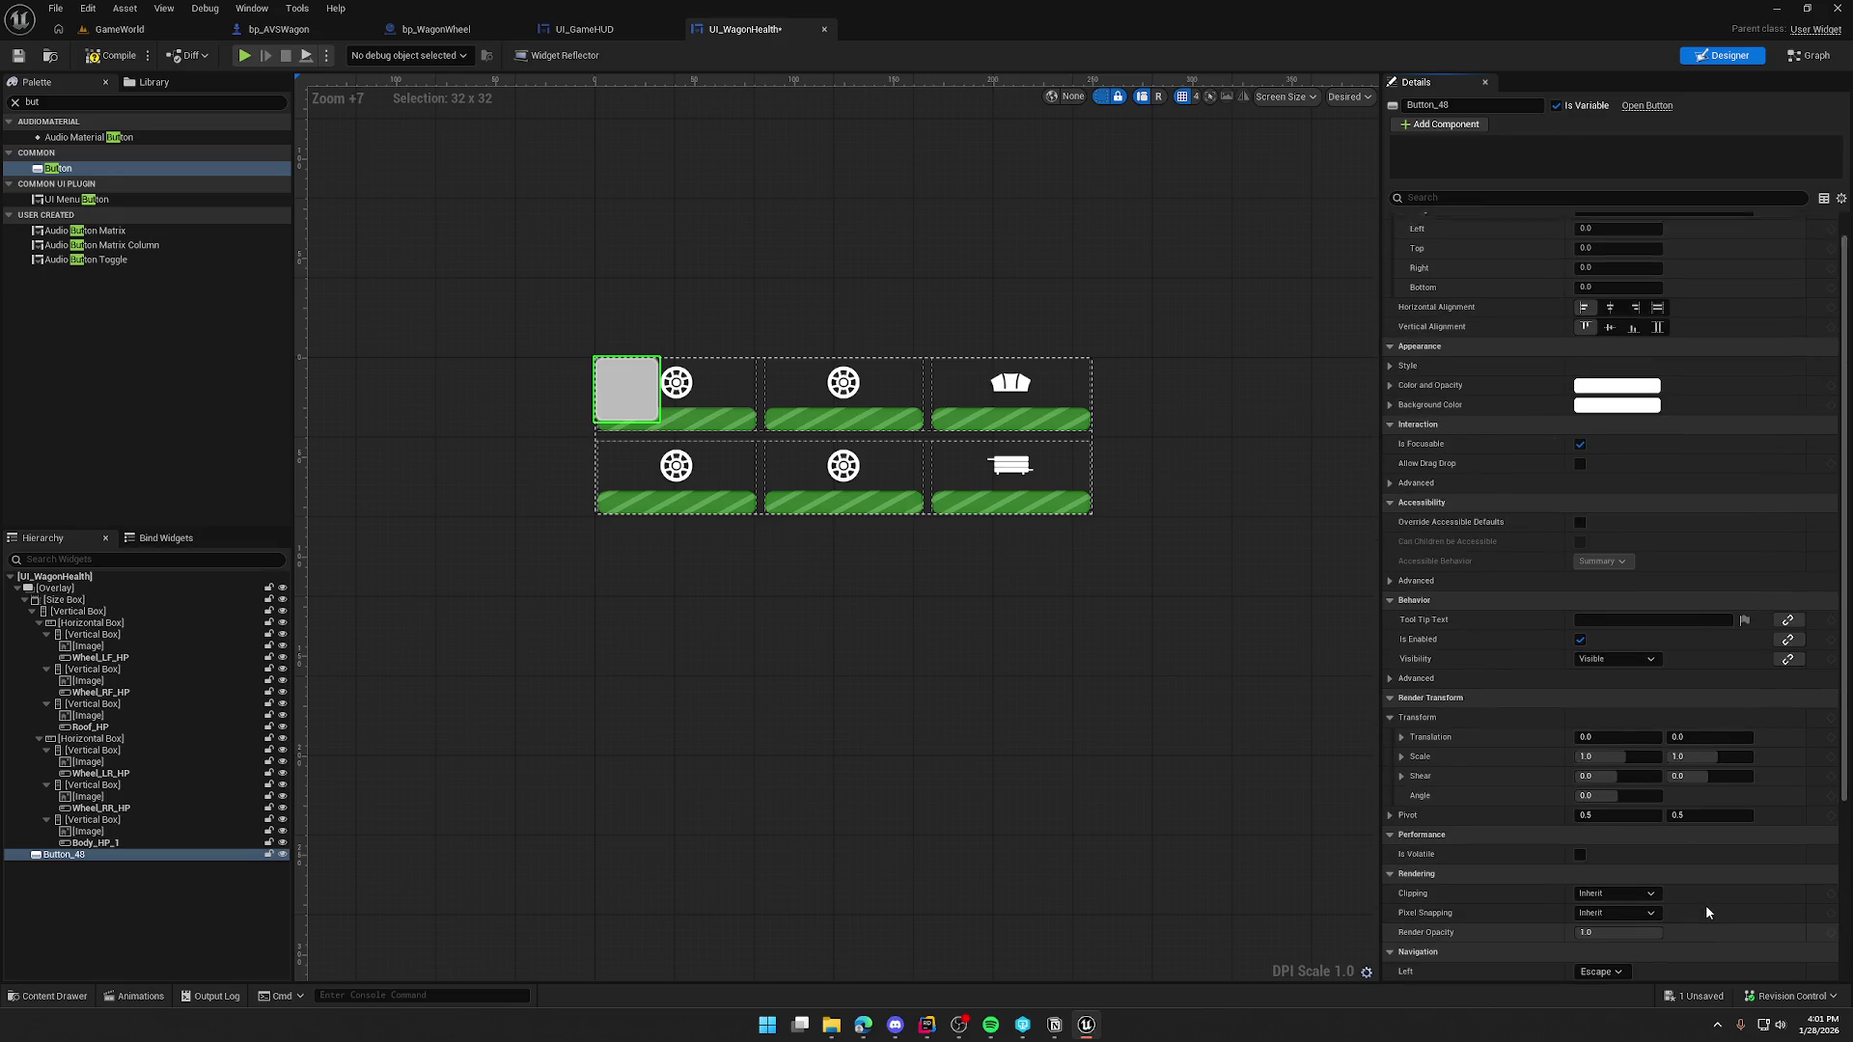
{"action": "left_click", "coordinate": [1555, 105]}
{"action": "left_click", "coordinate": [75, 857]}
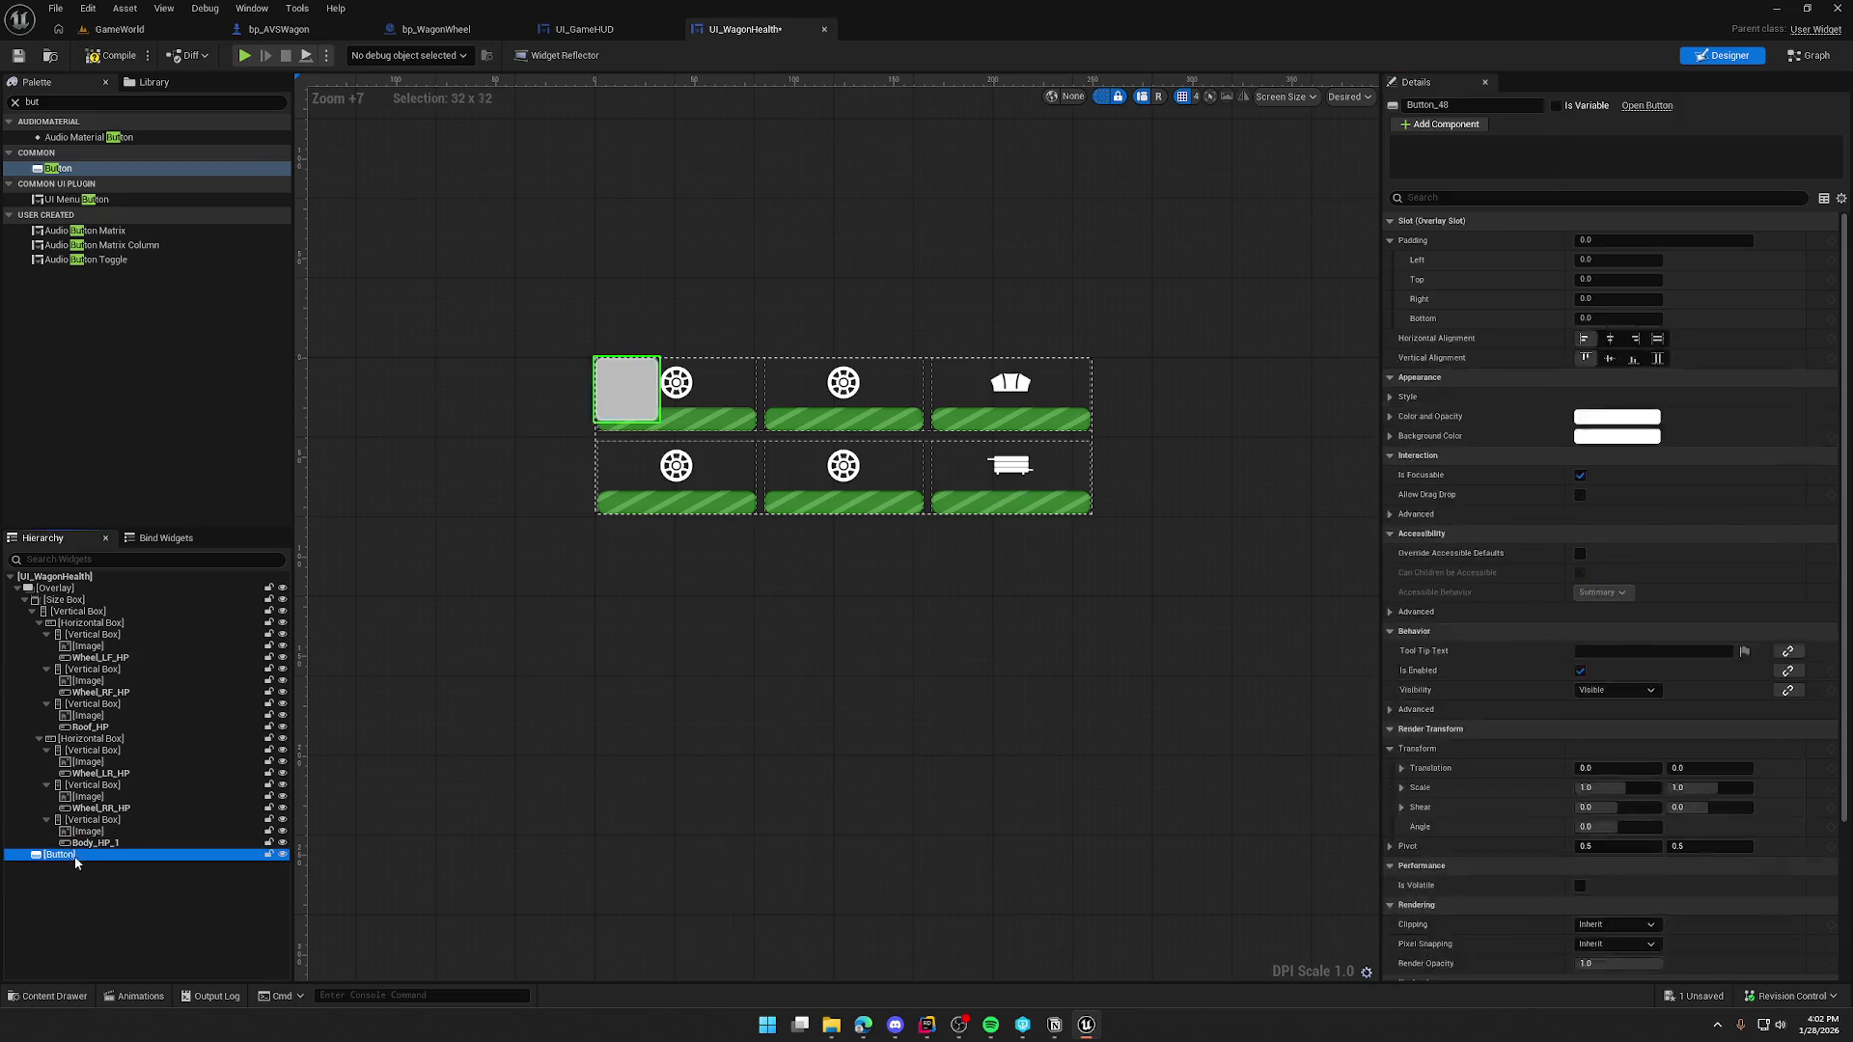
{"action": "key", "text": "Delete"}
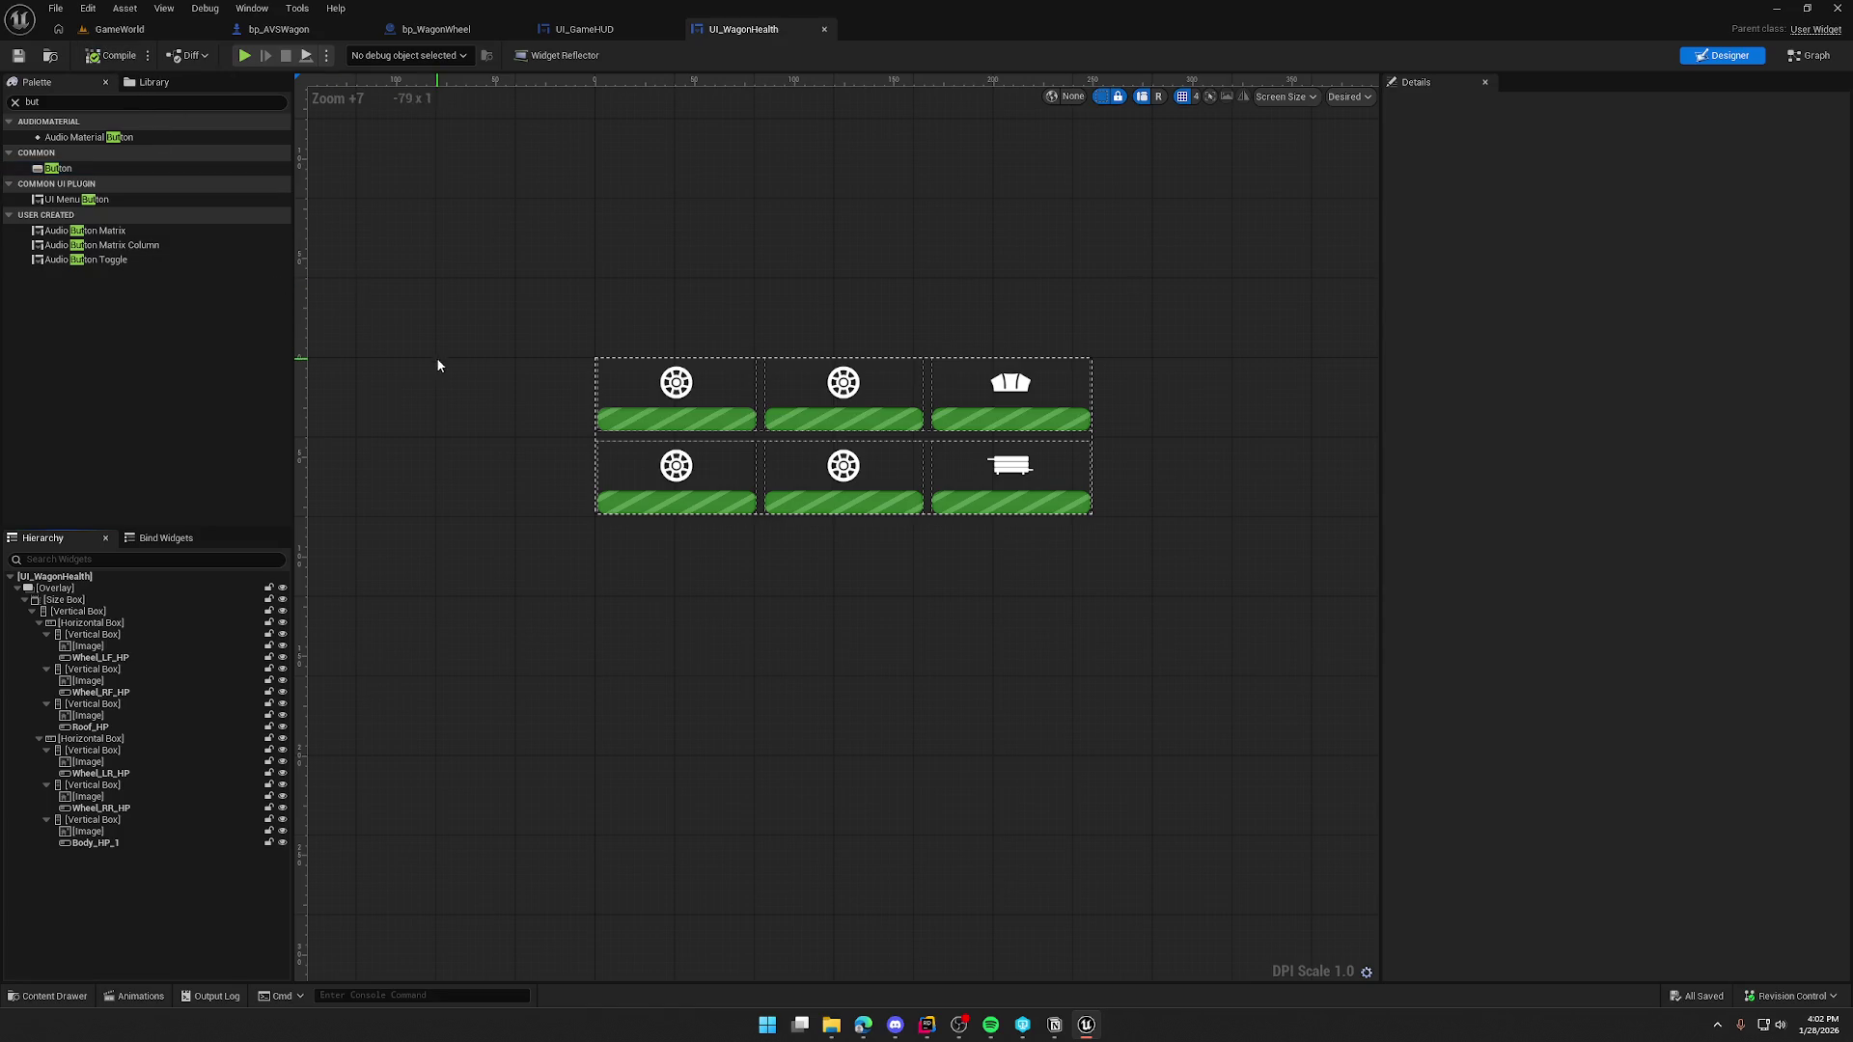
{"action": "left_click", "coordinate": [697, 420]}
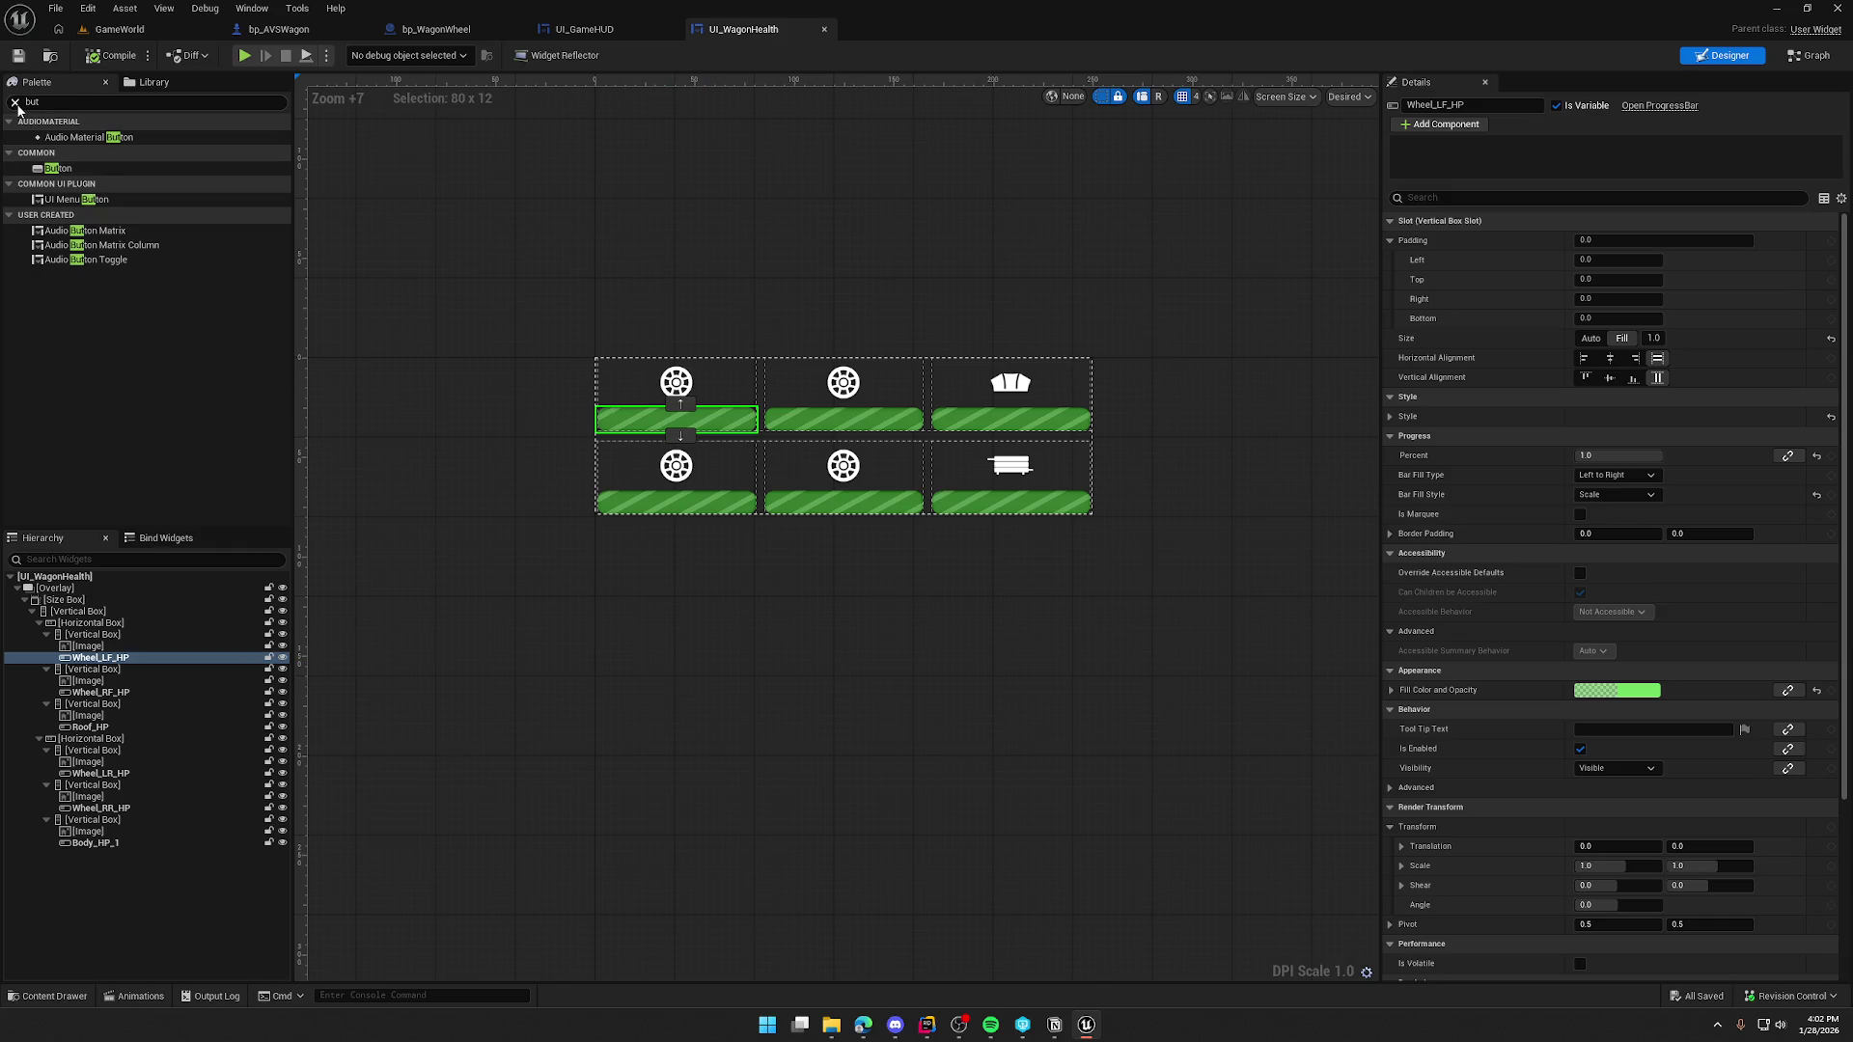
{"action": "left_click", "coordinate": [16, 104]}
{"action": "left_click", "coordinate": [1810, 55]}
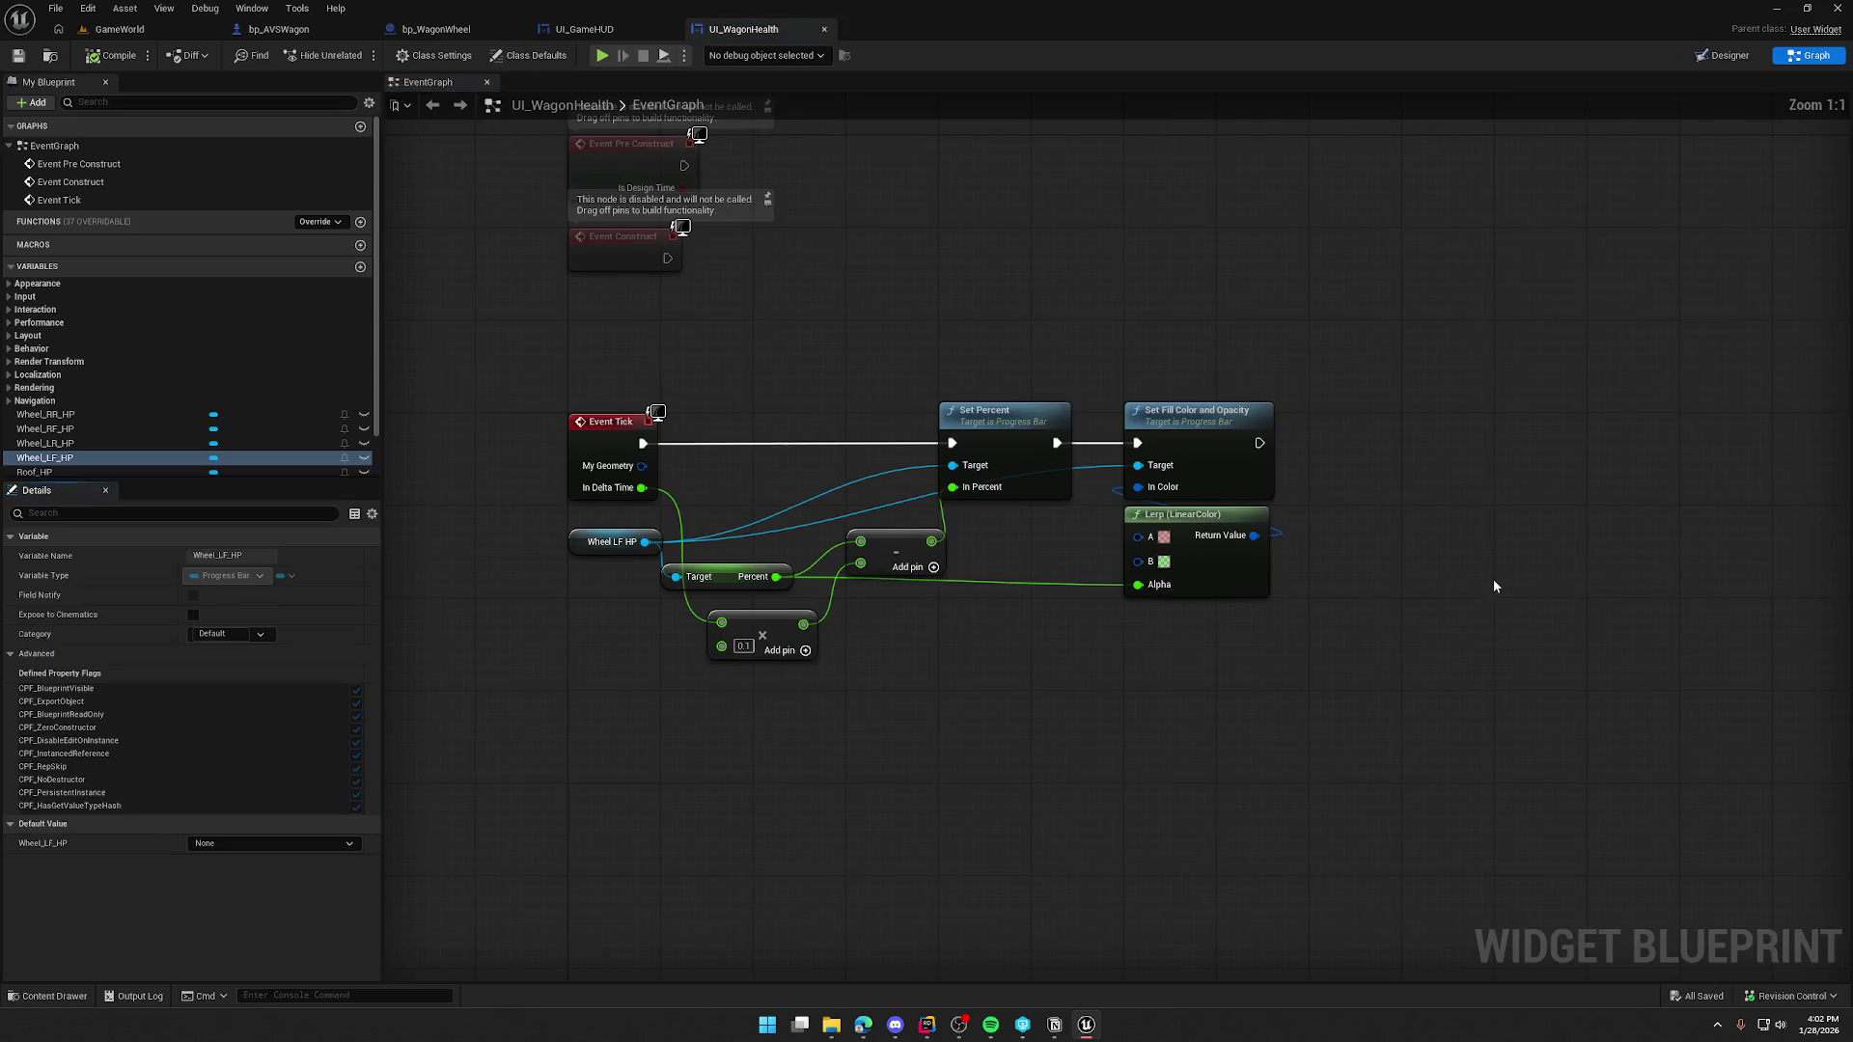
{"action": "mouse_move", "coordinate": [1281, 725]}
{"action": "left_mouse_down"}
{"action": "mouse_move", "coordinate": [1210, 747]}
{"action": "mouse_move", "coordinate": [1102, 690]}
{"action": "left_mouse_up"}
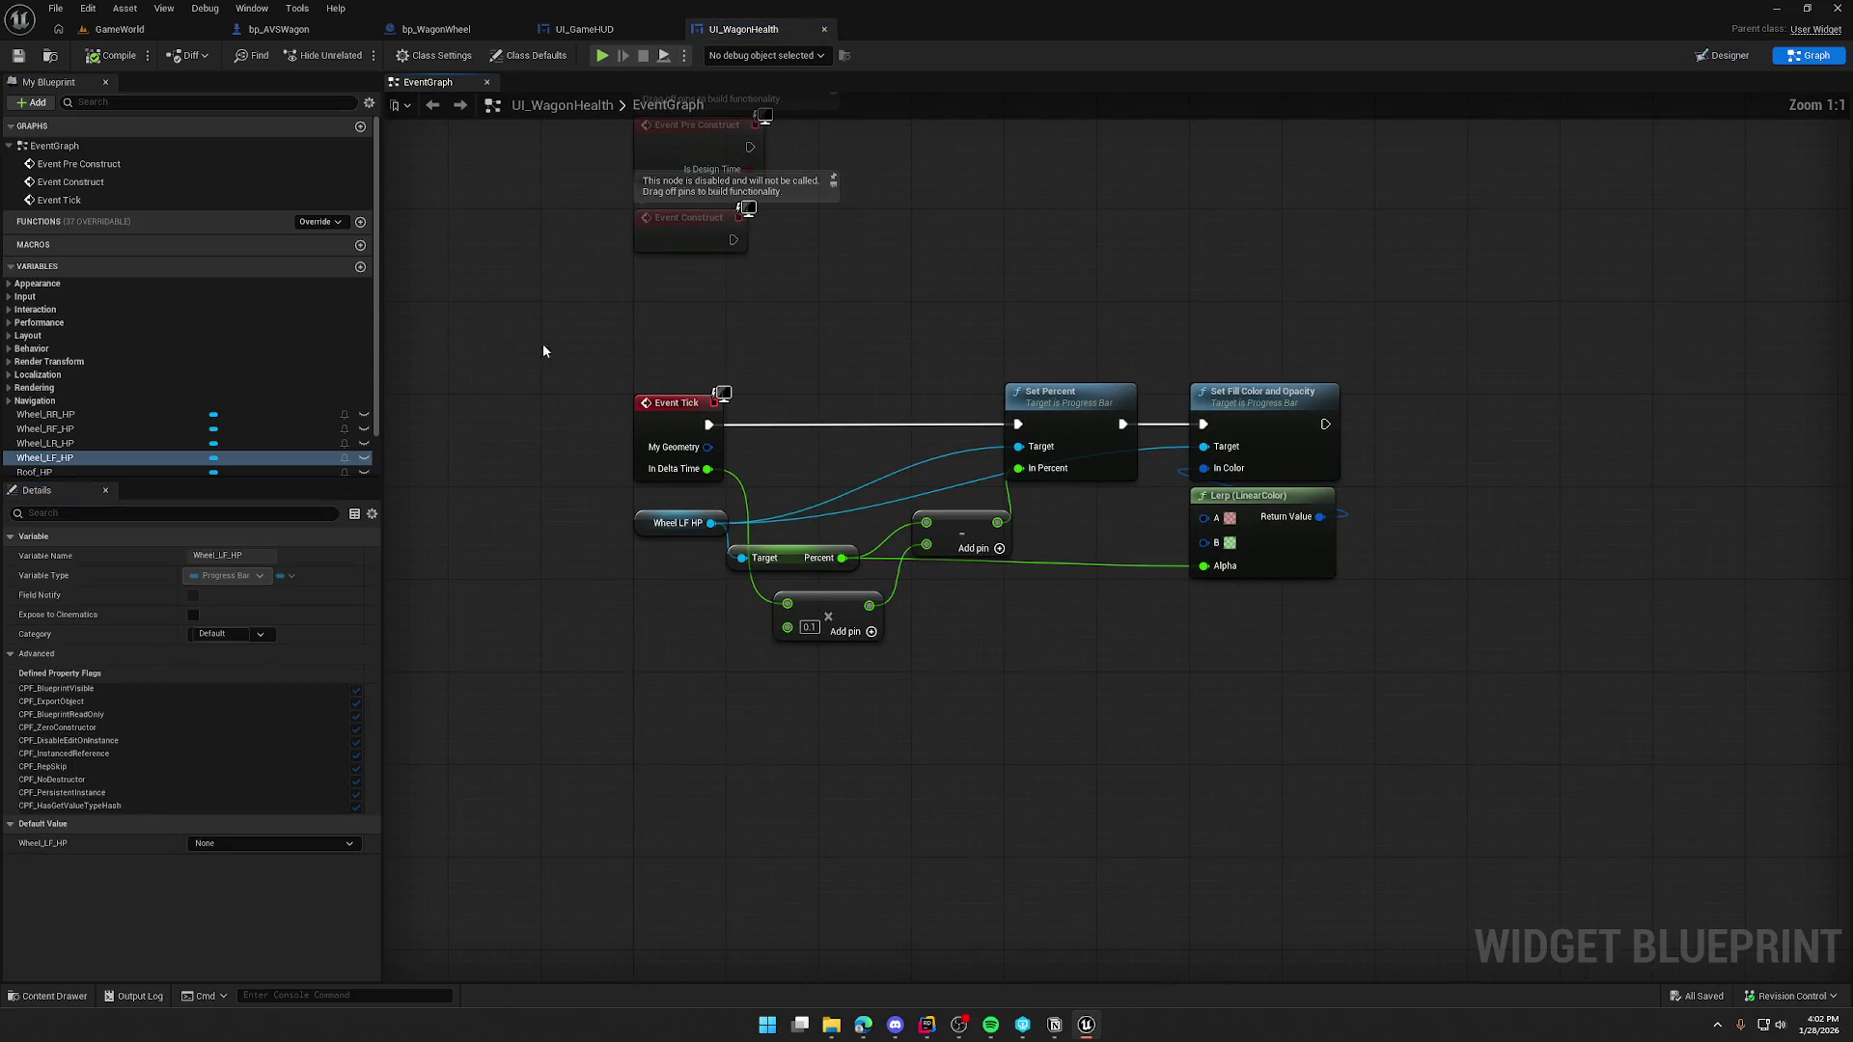
{"action": "left_click_drag", "start_coordinate": [543, 350], "coordinate": [1403, 683]}
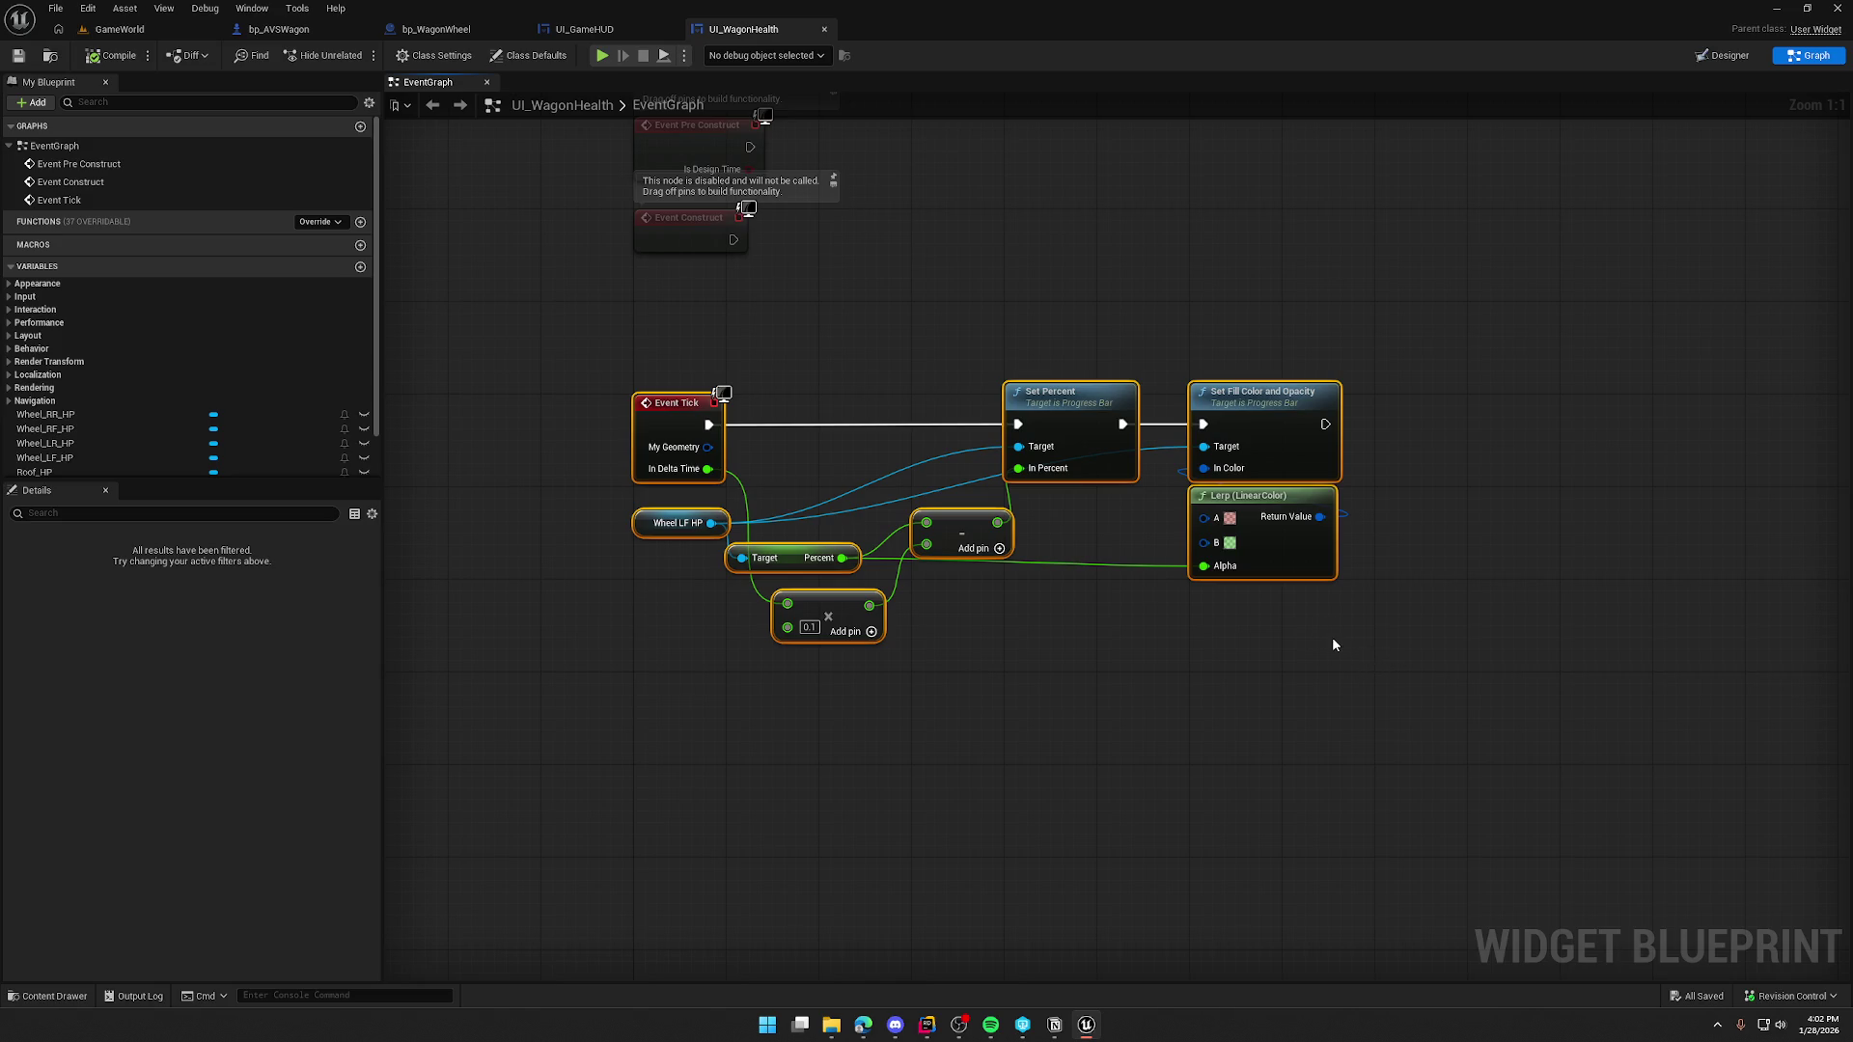
{"action": "left_click_drag", "start_coordinate": [975, 365], "coordinate": [1151, 507]}
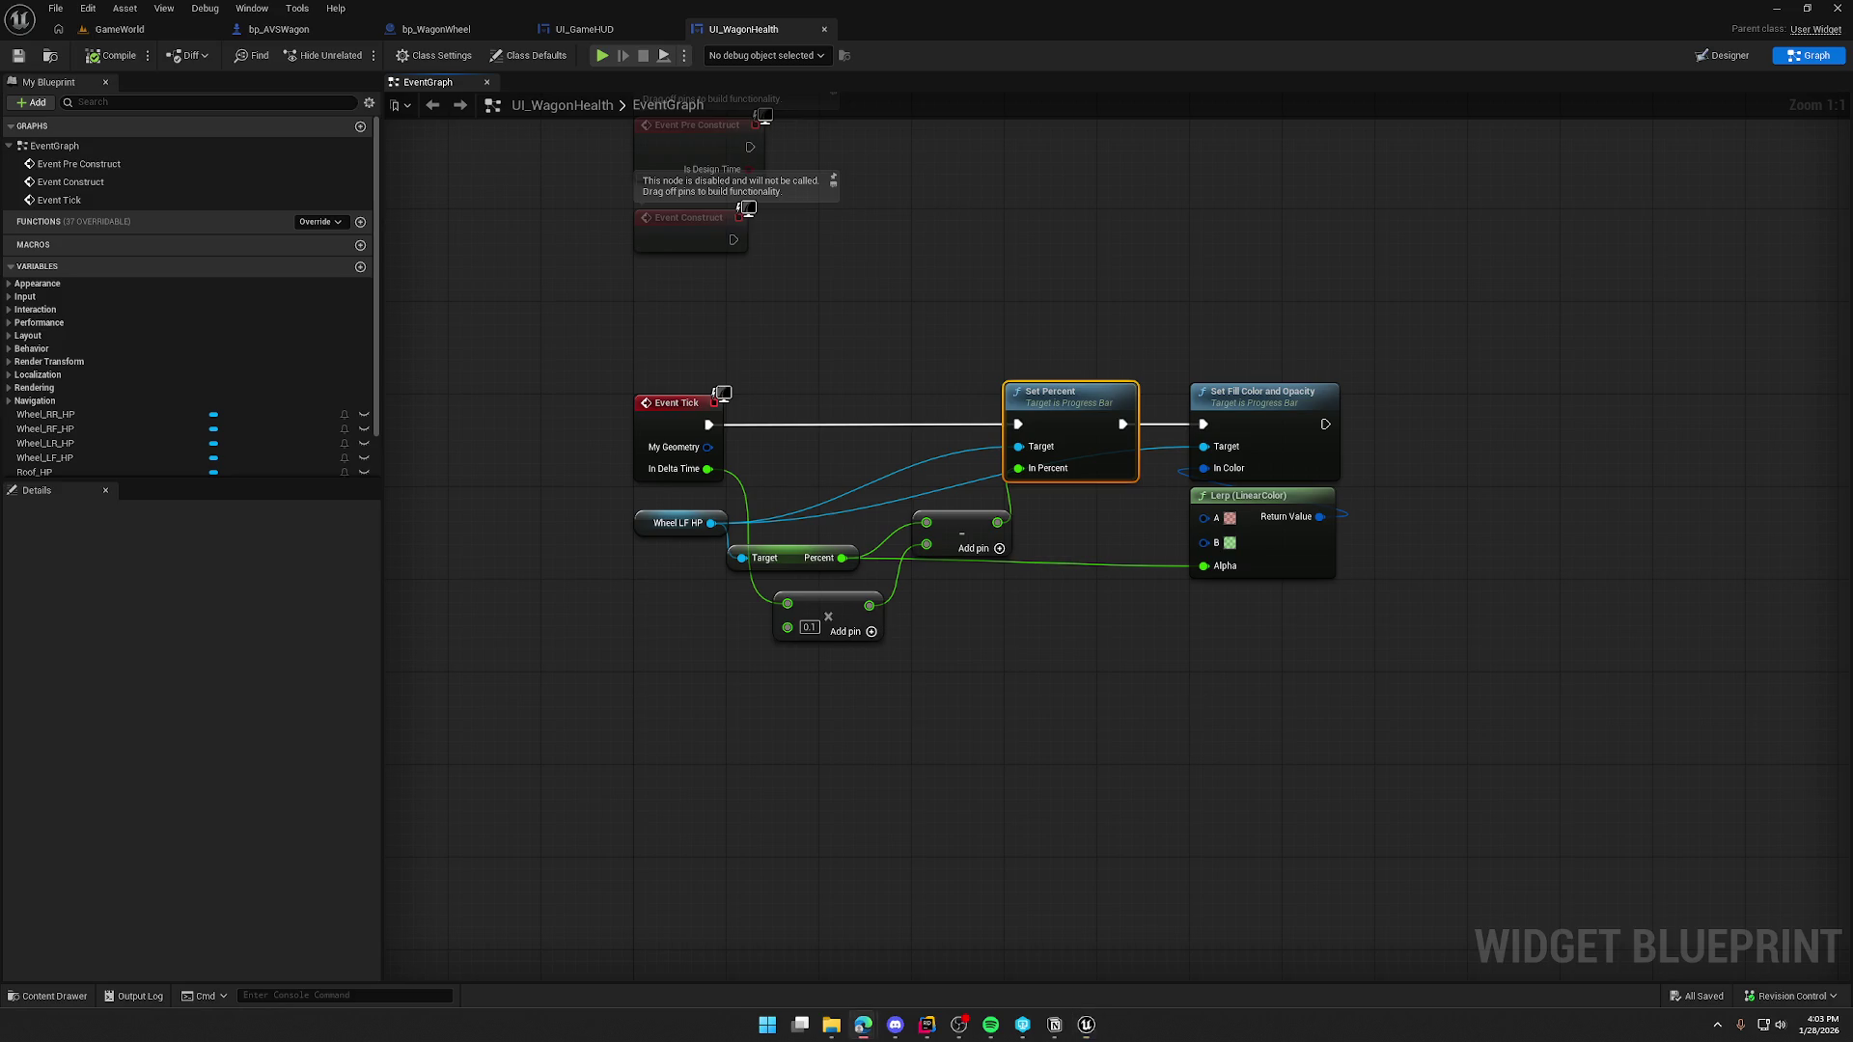
- Place the Wheel LF HP variable and Percent getter side by side under Event Tick
{"action": "left_click", "coordinate": [1488, 777]}
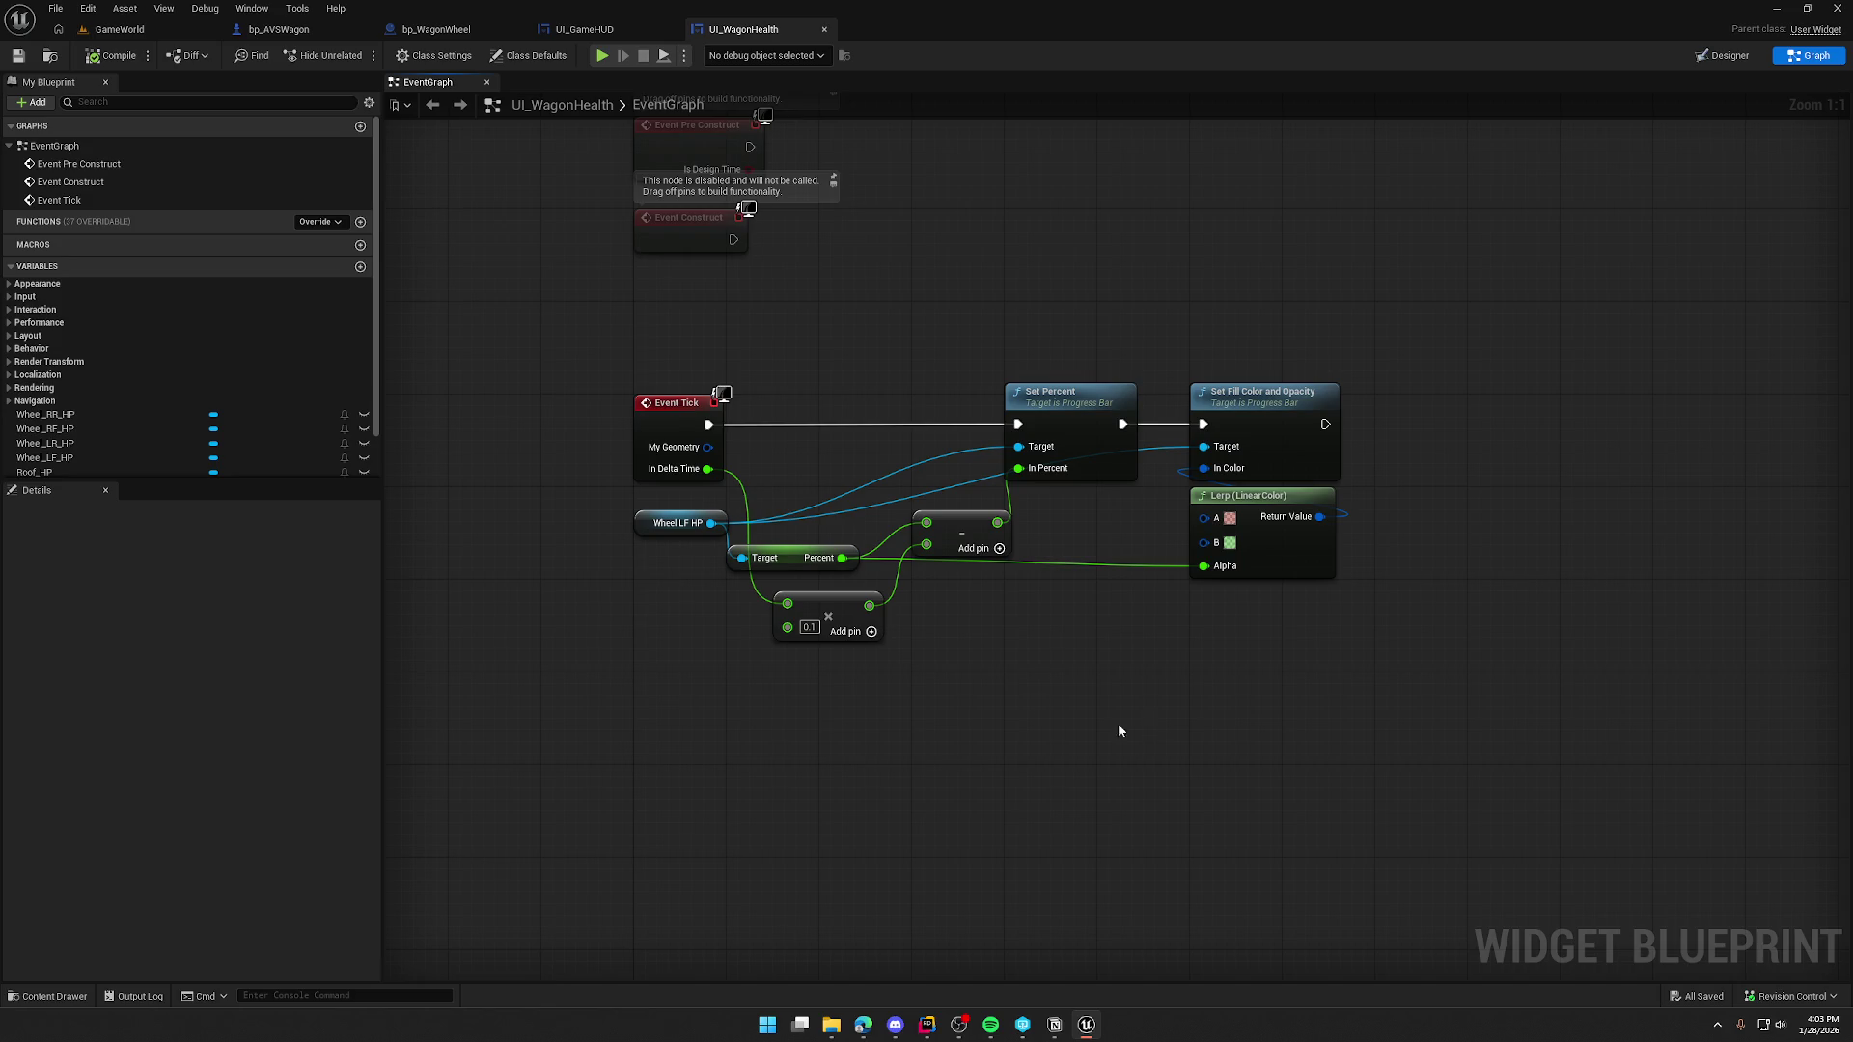
{"action": "left_click_drag", "start_coordinate": [1036, 636], "coordinate": [952, 666]}
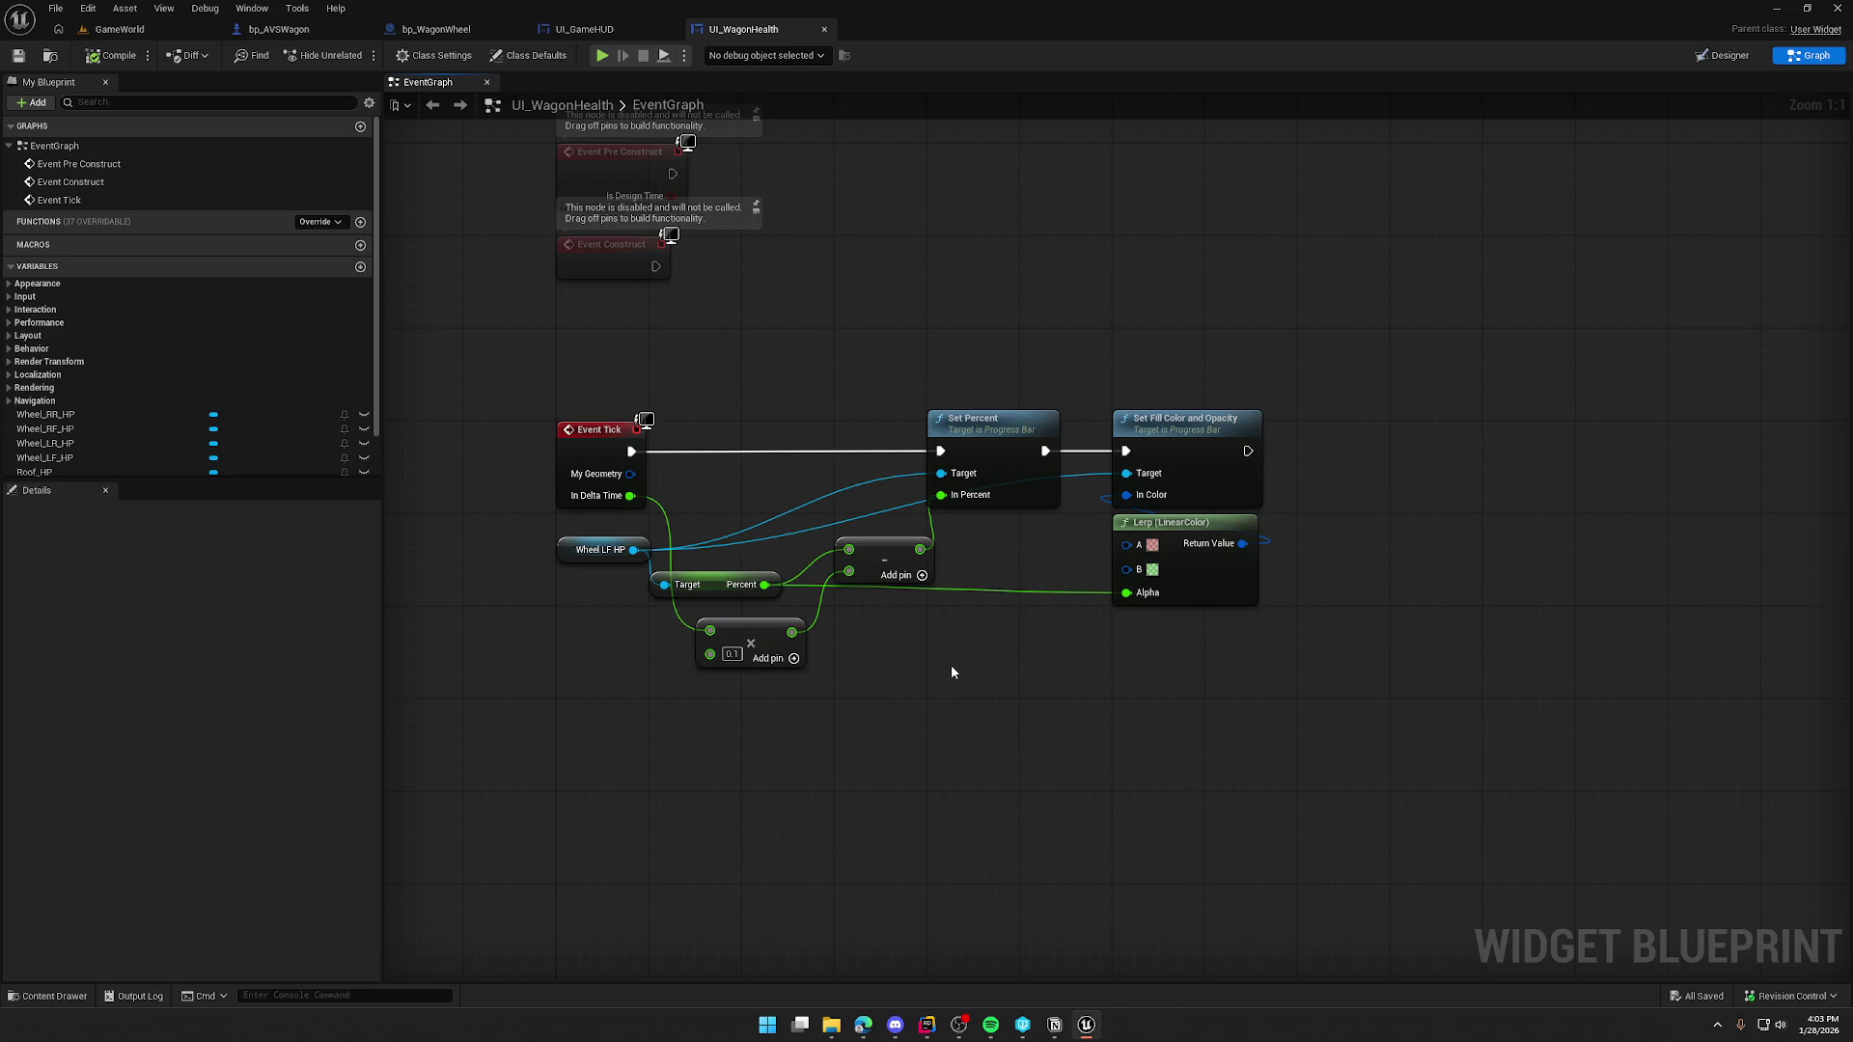
{"action": "left_click_drag", "start_coordinate": [569, 548], "coordinate": [670, 480]}
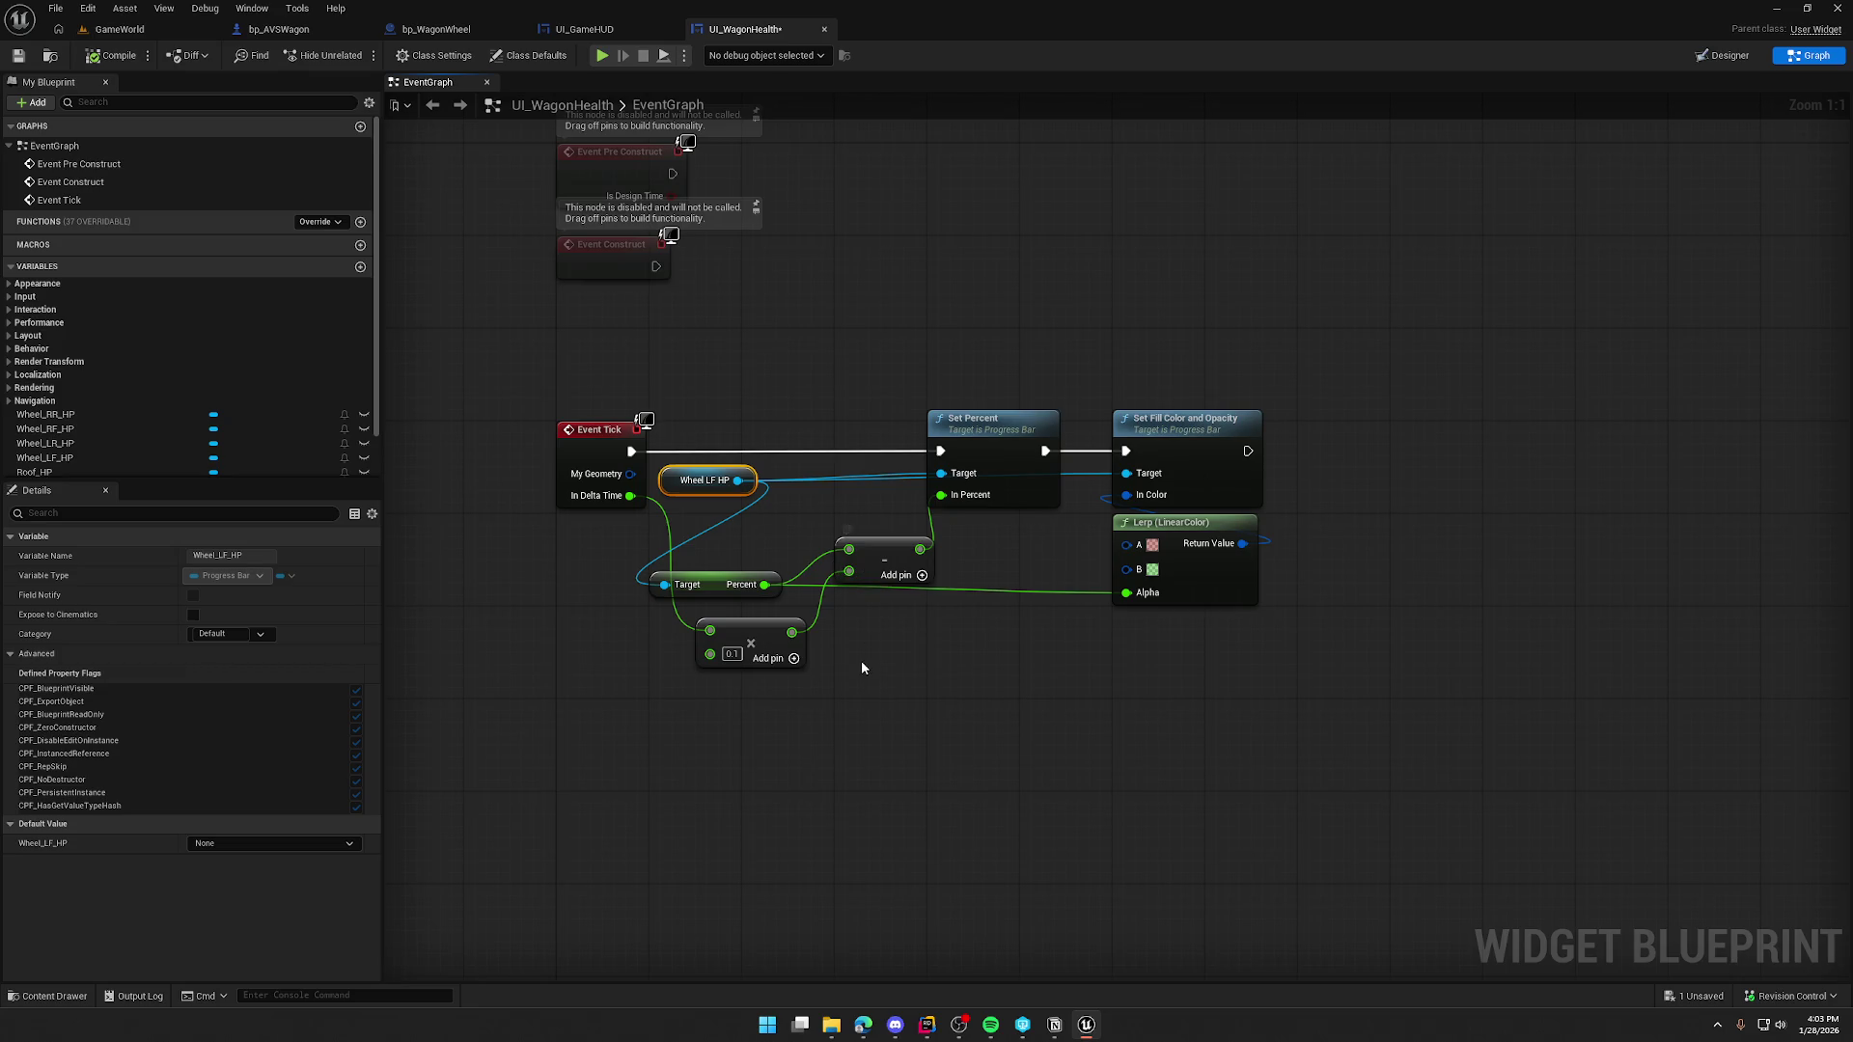
{"action": "mouse_move", "coordinate": [713, 569]}
{"action": "left_mouse_down"}
{"action": "mouse_move", "coordinate": [726, 489]}
{"action": "mouse_move", "coordinate": [783, 488]}
{"action": "mouse_move", "coordinate": [774, 475]}
{"action": "mouse_move", "coordinate": [629, 544]}
{"action": "mouse_move", "coordinate": [570, 531]}
{"action": "left_mouse_up"}
{"action": "left_click", "coordinate": [692, 478], "text": "ctrl"}
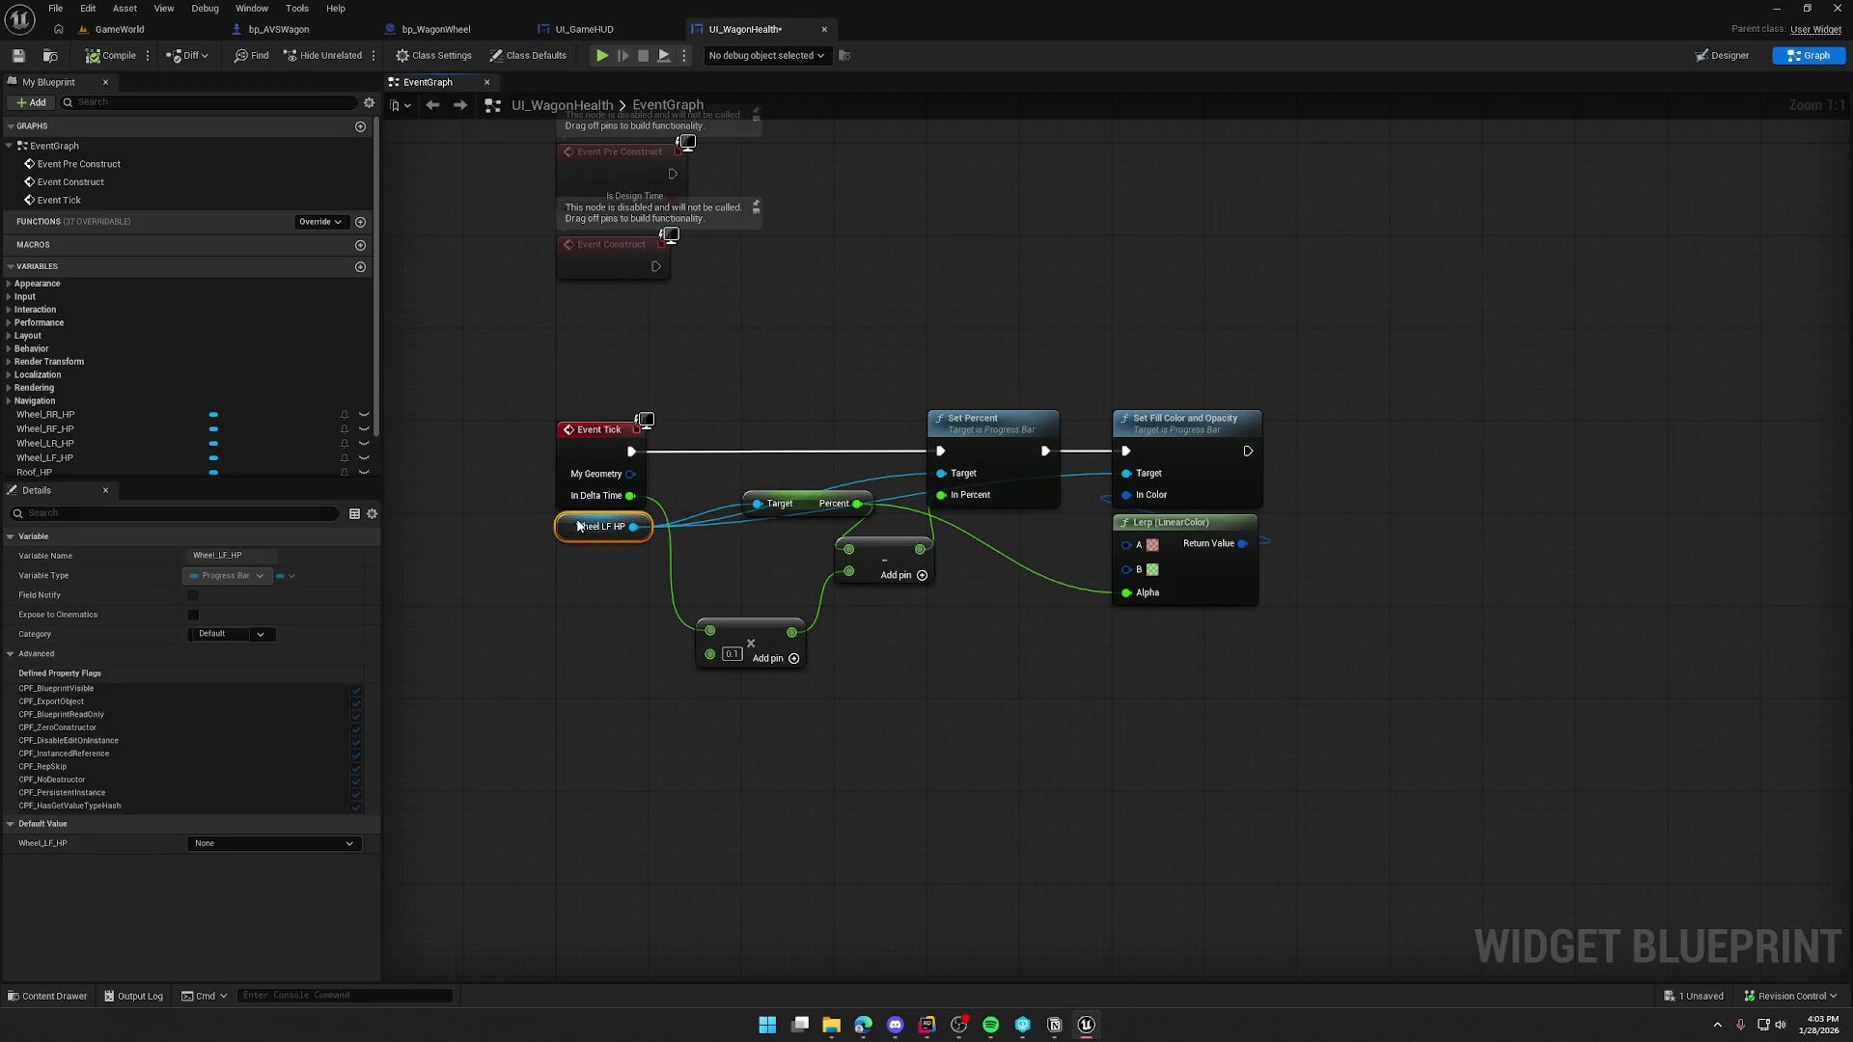
{"action": "left_click", "coordinate": [600, 555]}
- Group the multiply and subtract nodes compactly beside them, then save UI_WagonHealth with Ctrl+S
{"action": "left_click_drag", "start_coordinate": [689, 575], "coordinate": [632, 560]}
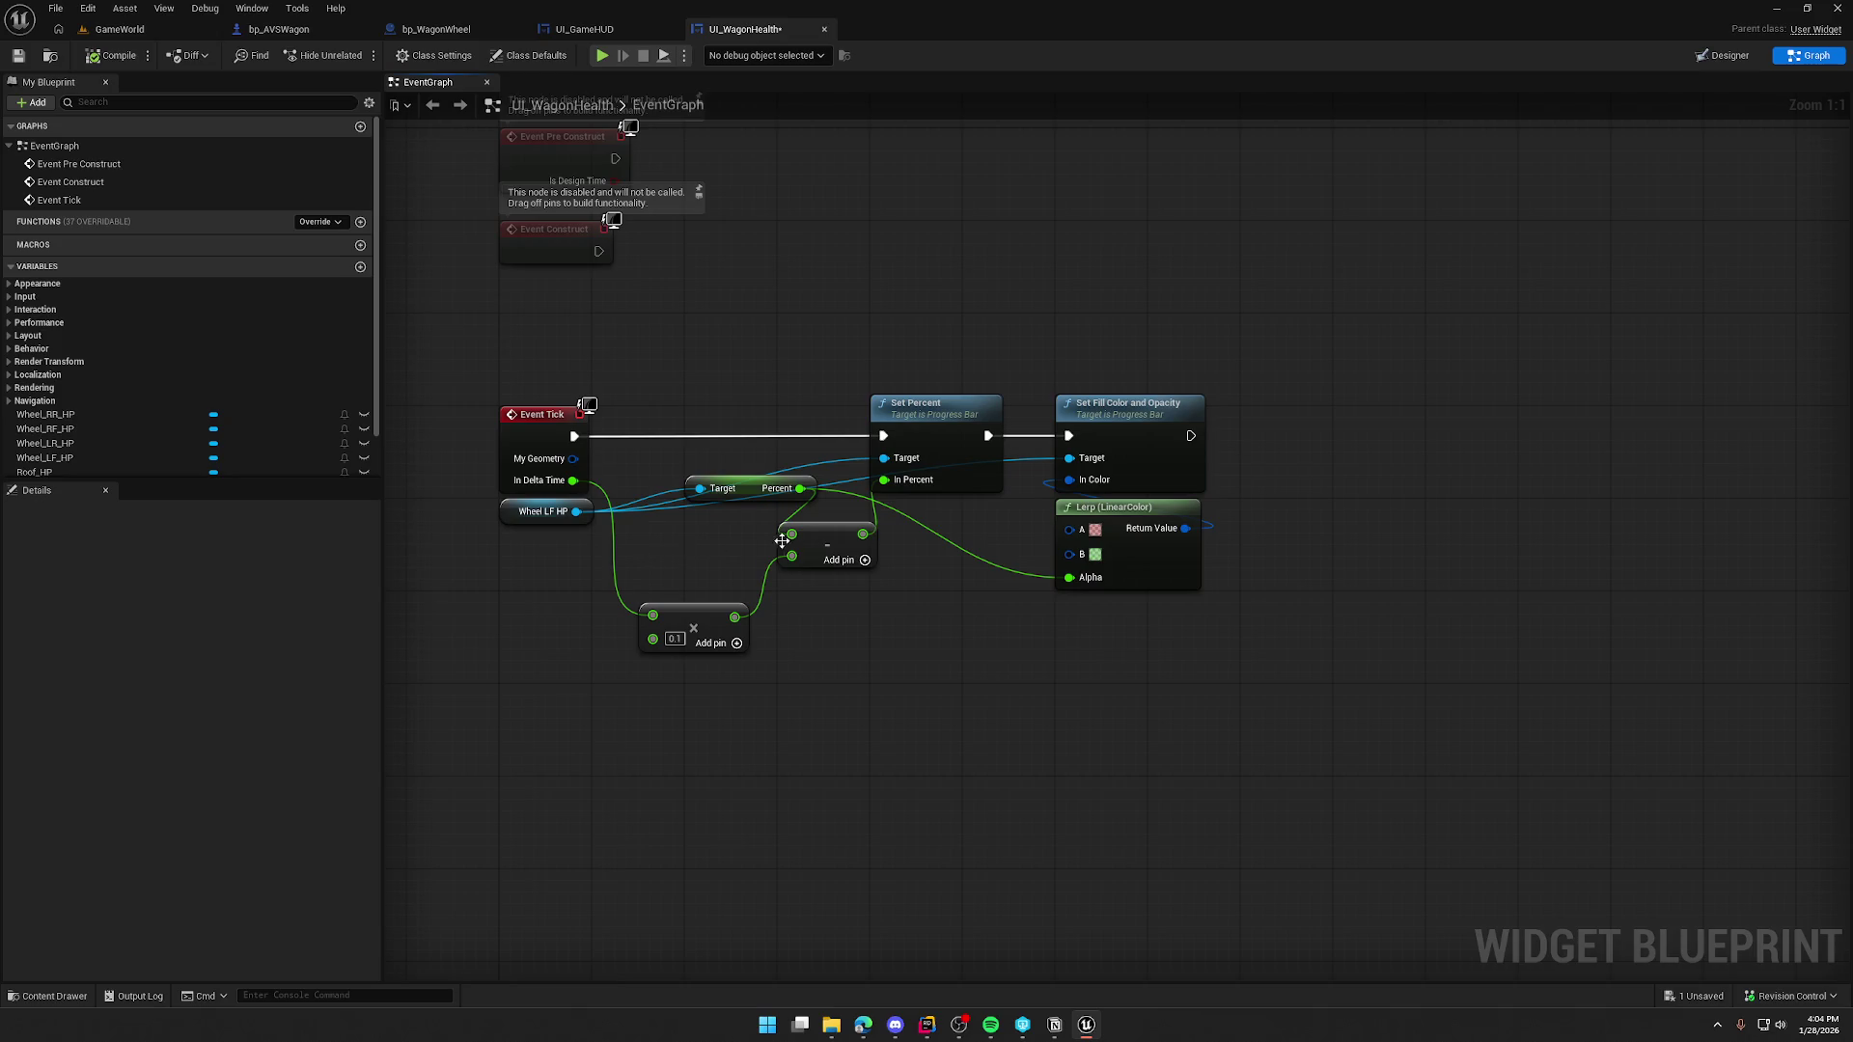
{"action": "left_click_drag", "start_coordinate": [820, 546], "coordinate": [866, 569]}
{"action": "left_click_drag", "start_coordinate": [696, 618], "coordinate": [745, 550]}
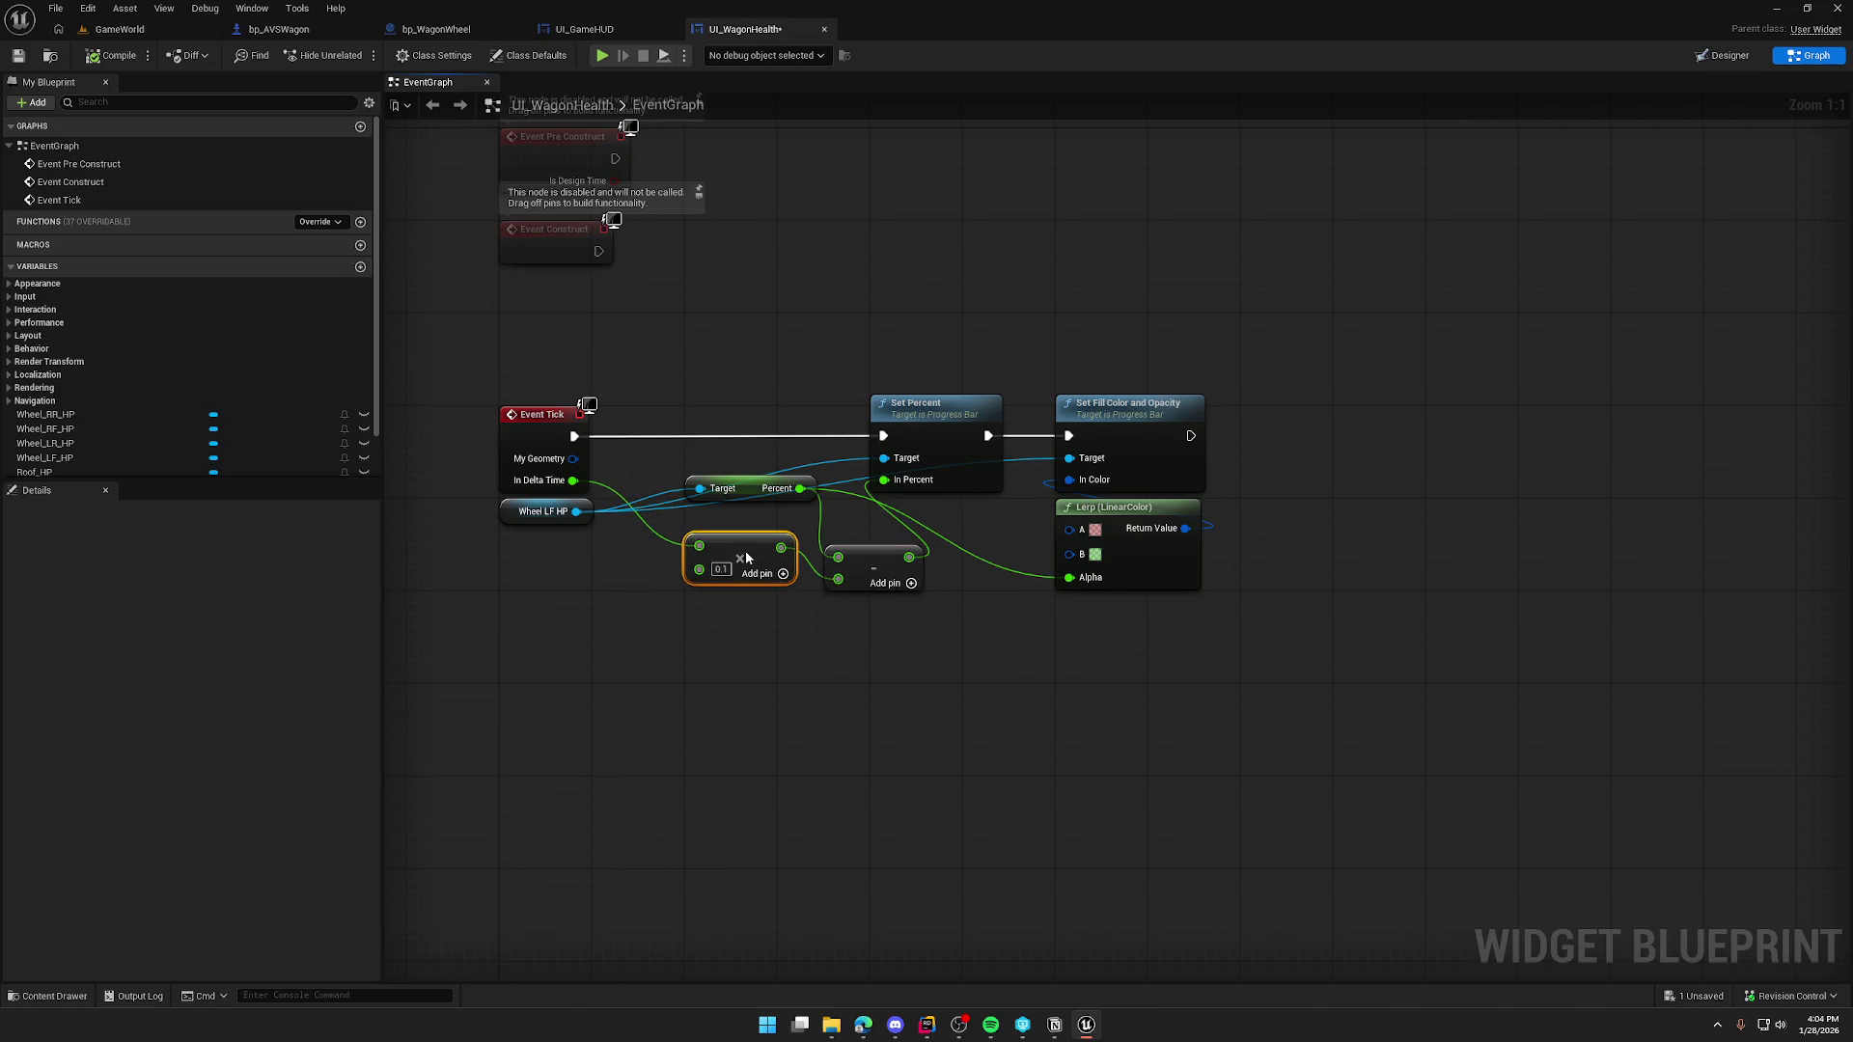
{"action": "left_click_drag", "start_coordinate": [883, 570], "coordinate": [871, 546]}
{"action": "left_click", "coordinate": [894, 644]}
{"action": "left_click_drag", "start_coordinate": [894, 644], "coordinate": [933, 662]}
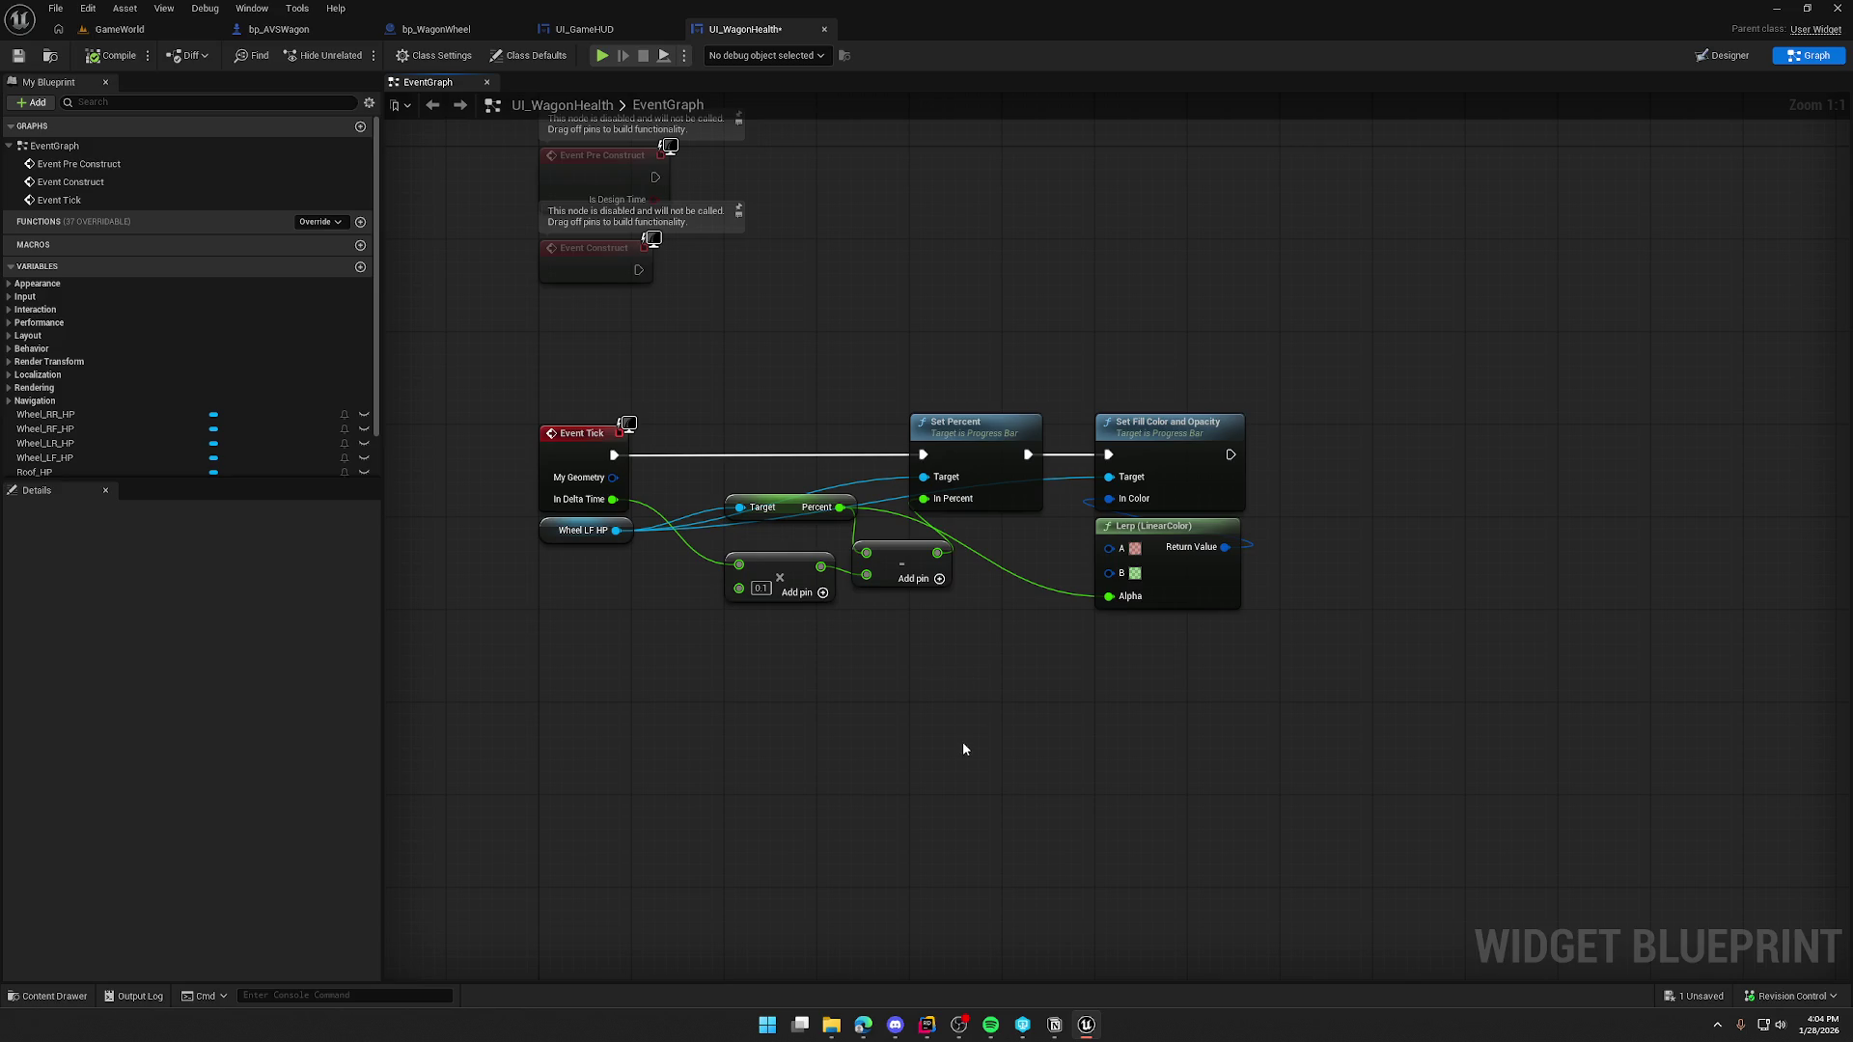
{"action": "key", "text": "ctrl+s"}
- Switch to the Edge browser showing the GameStop Power Packs page
{"action": "key", "text": "alt+Tab"}
- Maximize the browser to view the #046 Hisuian Arcanine V card, then minimize it
{"action": "double_click", "coordinate": [726, 42]}
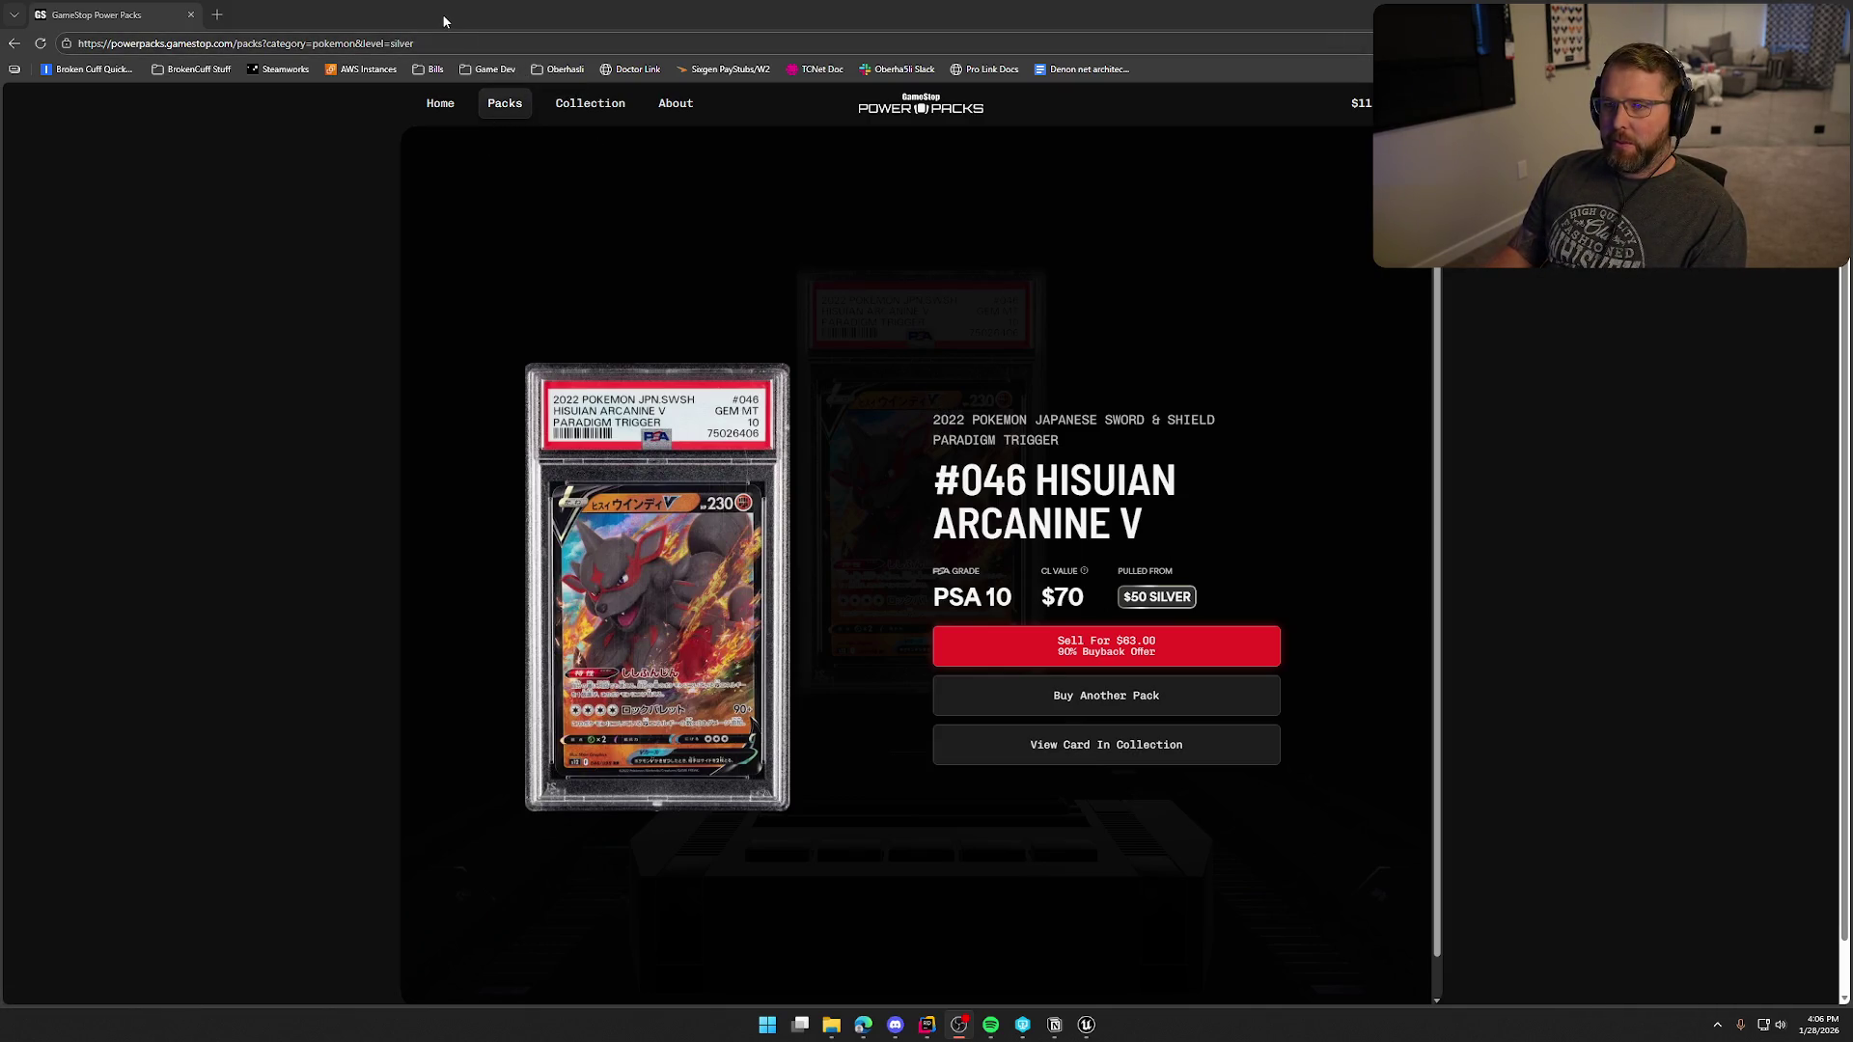
{"action": "left_click", "coordinate": [1741, 15]}
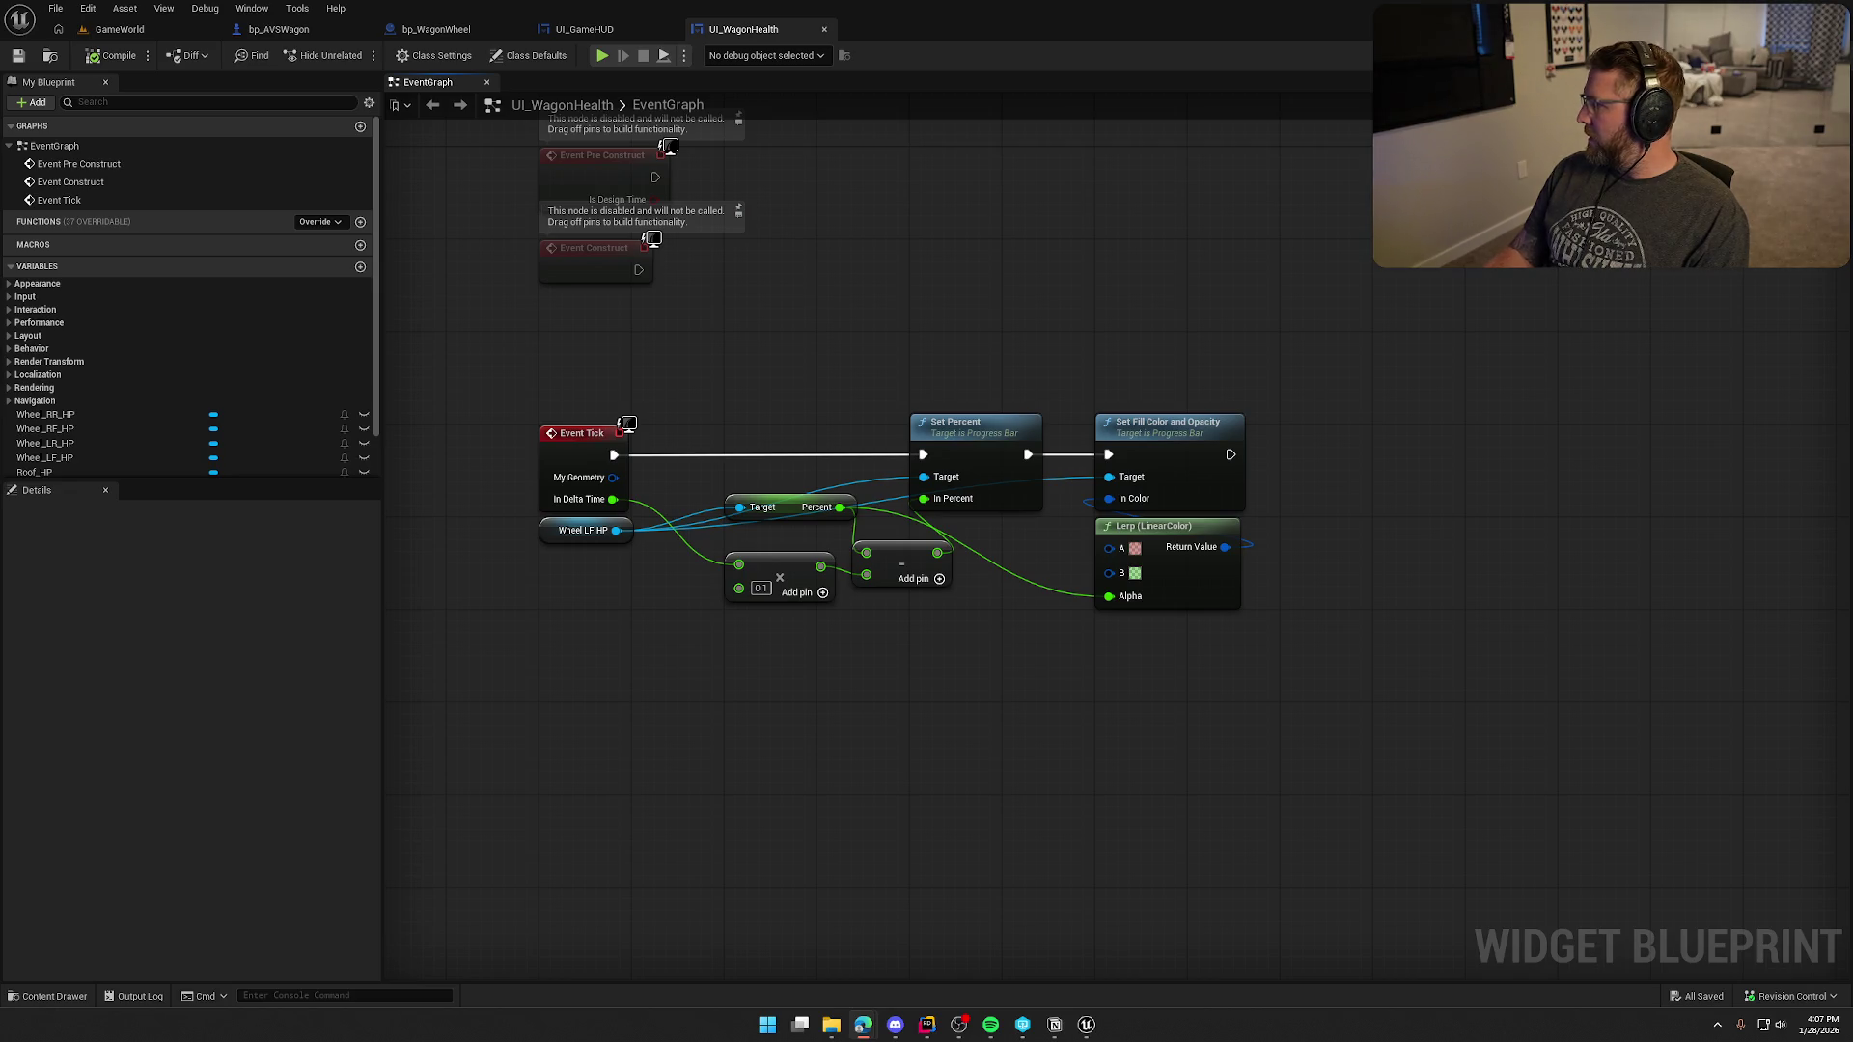
- Switch from Unreal Editor to the Edge window with GameStop Power Packs
{"action": "key", "text": "alt+Tab"}
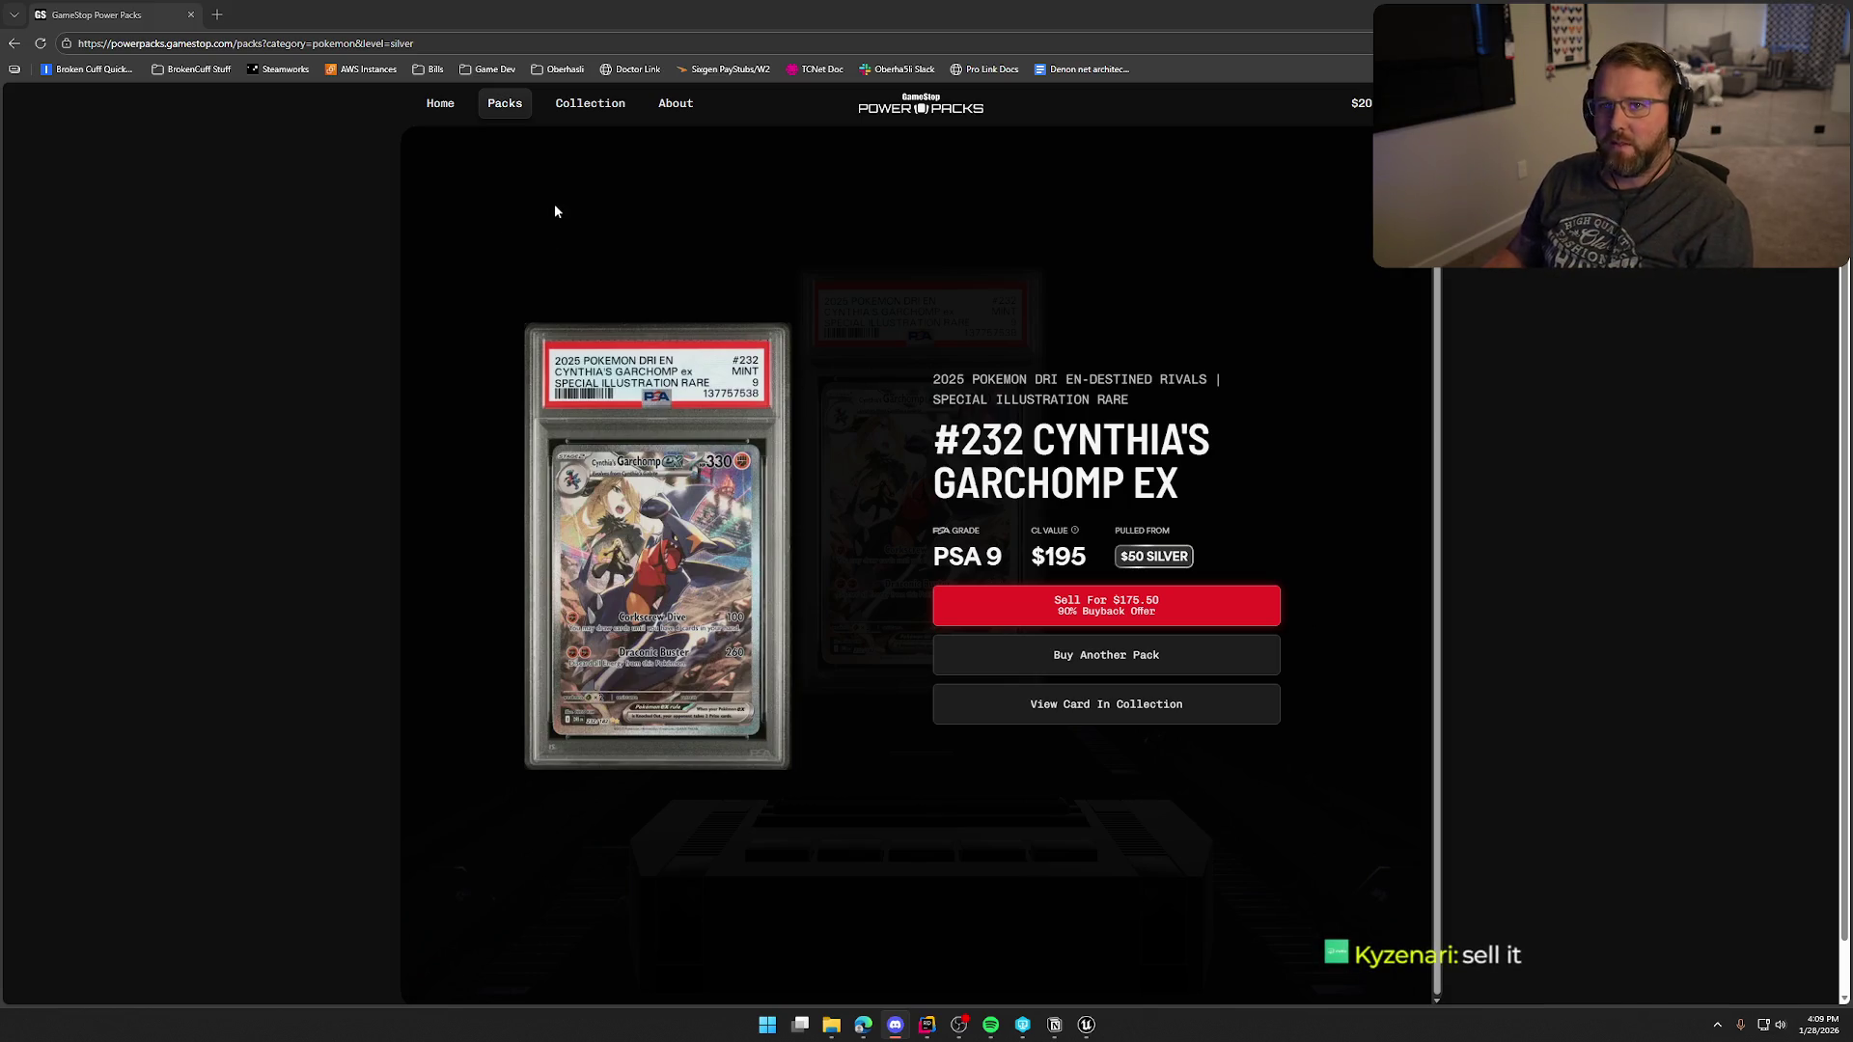
- Minimize Edge with Win+Down to return to the UI_WagonHealth Event Tick graph
{"action": "key", "text": "super+Down"}
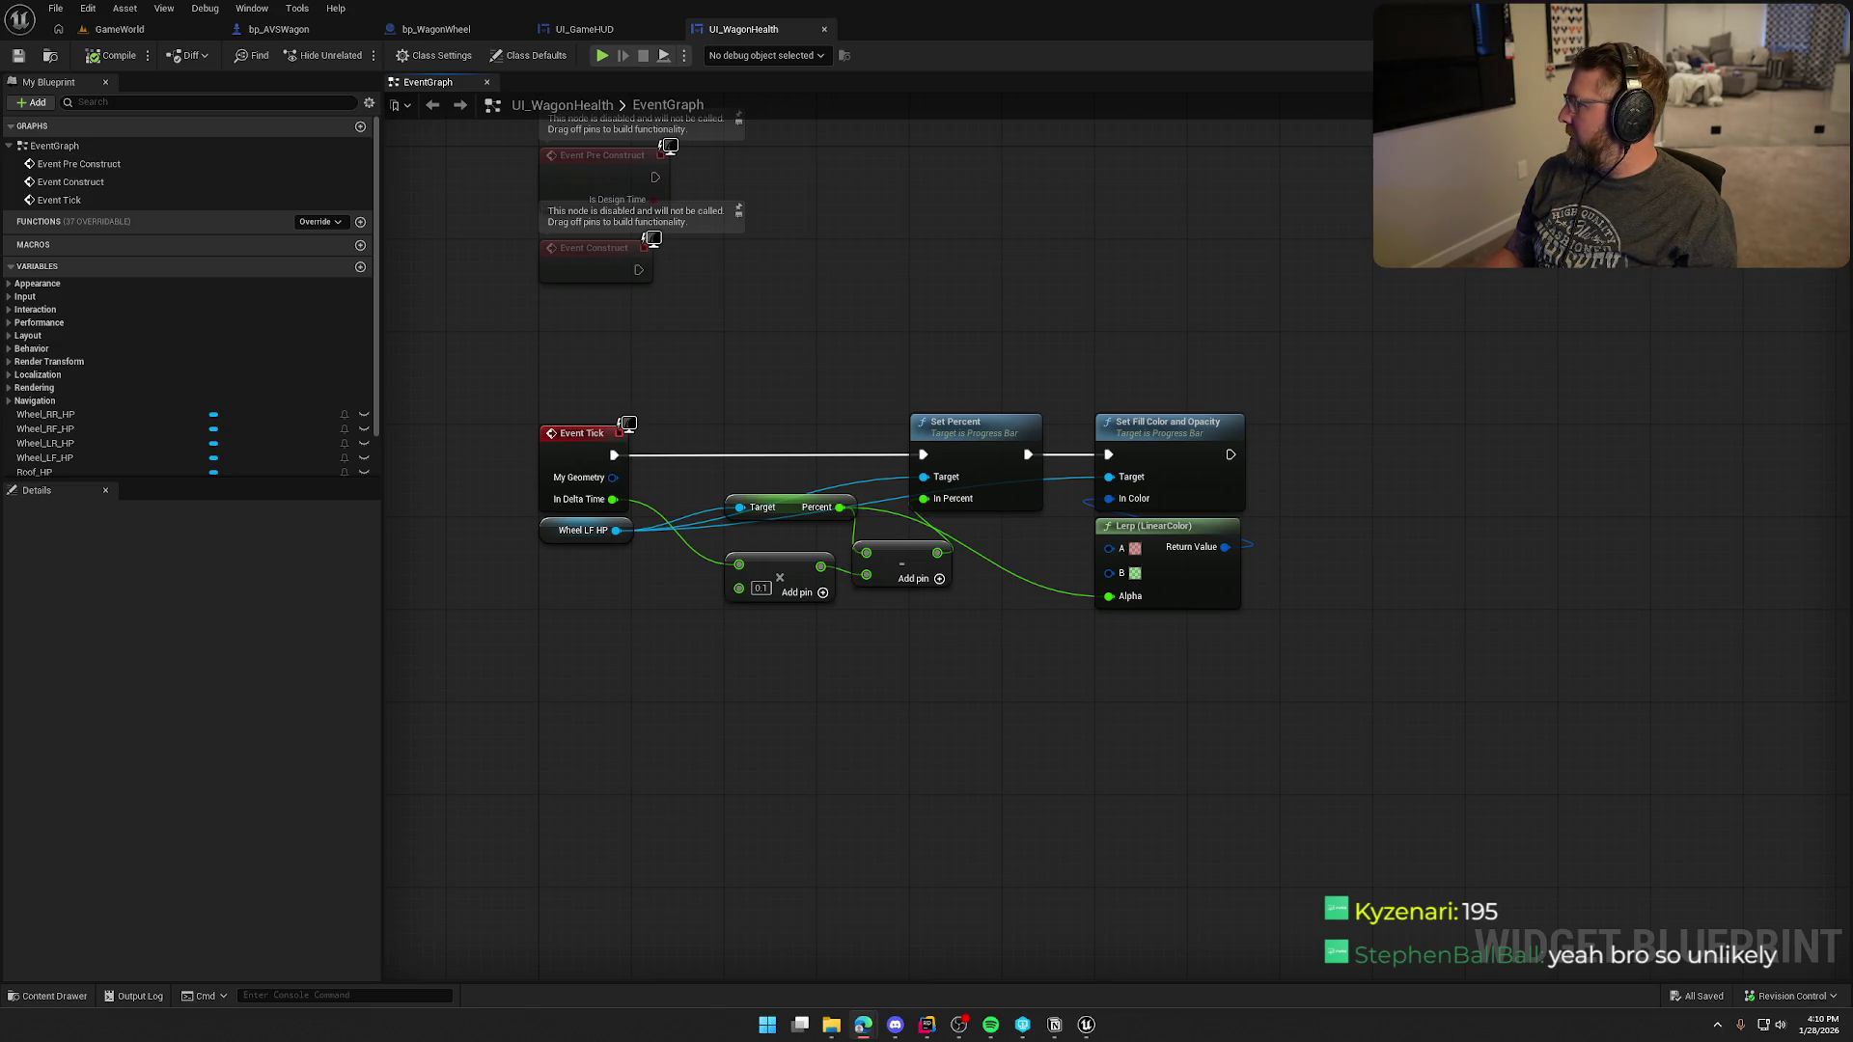
- Bring the browser up full-screen, unmute the $100 gold pack opening, then minimize back to Unreal
{"action": "key", "text": "alt+Tab"}
{"action": "double_click", "coordinate": [1125, 154]}
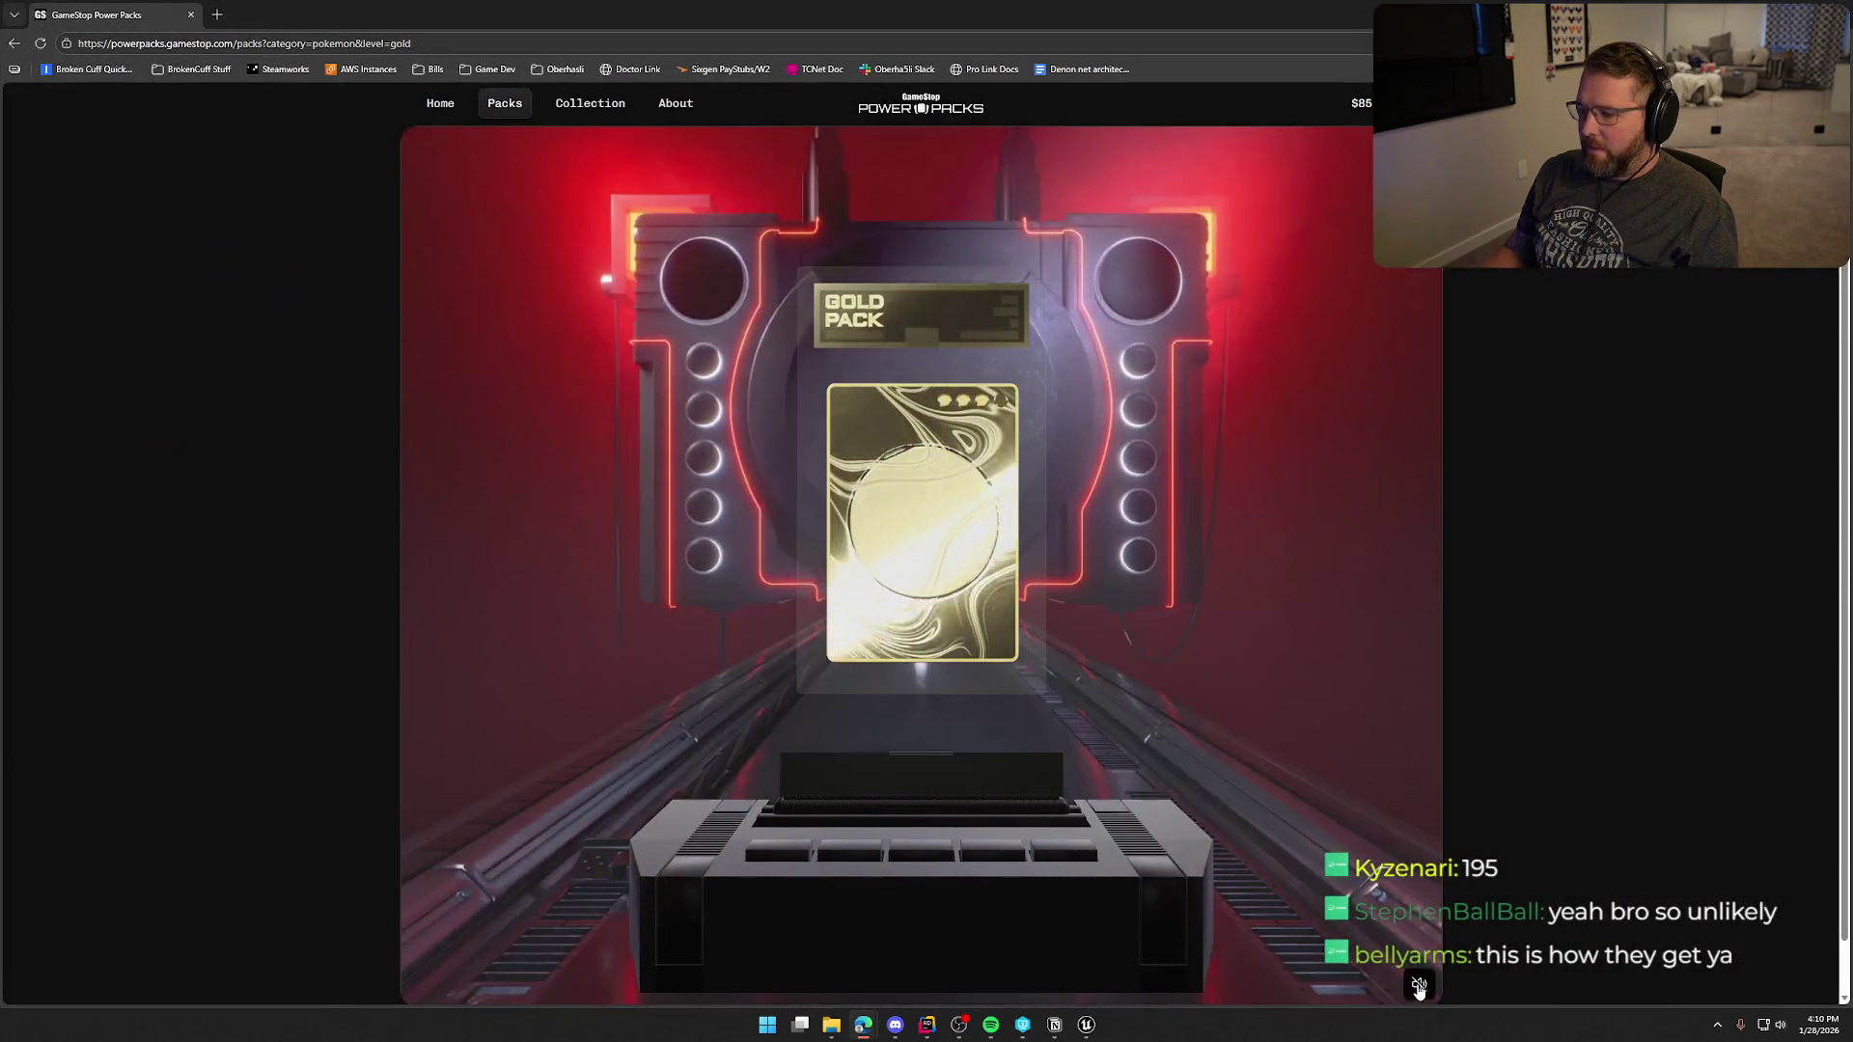
{"action": "left_click", "coordinate": [1419, 985]}
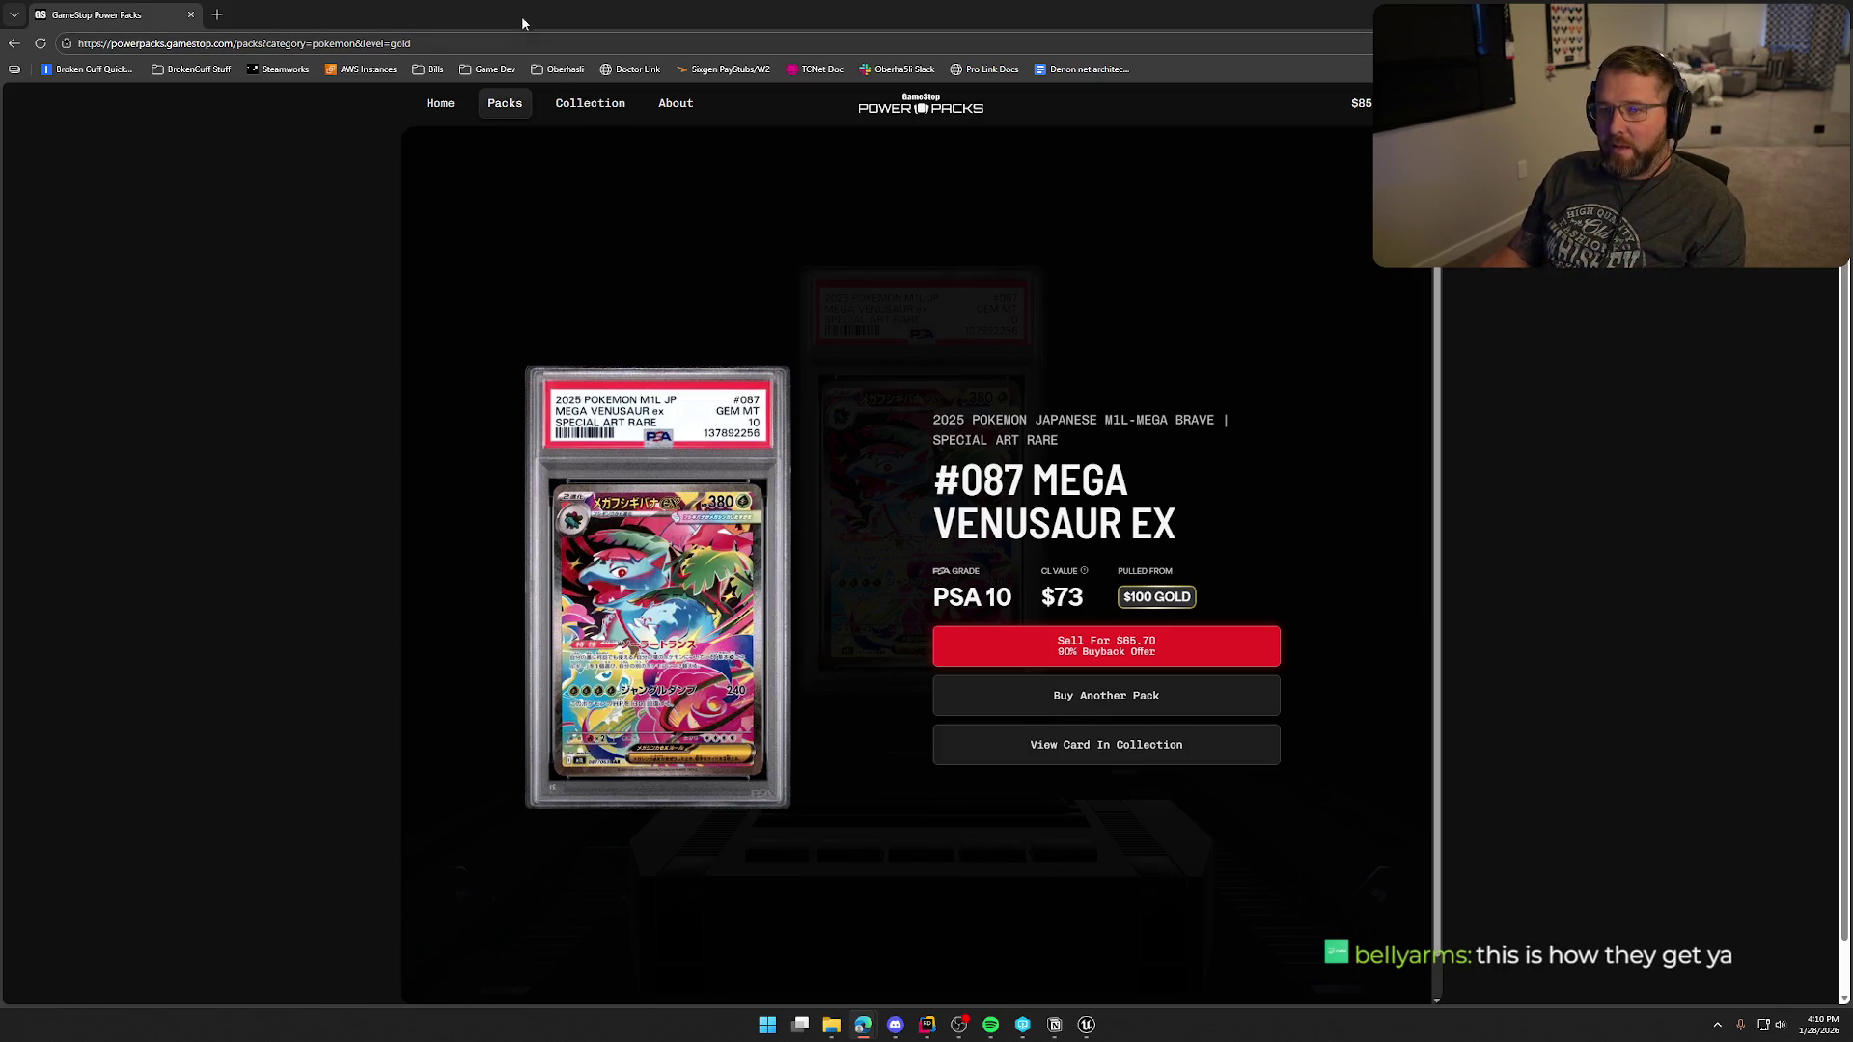
{"action": "key", "text": "super+Down"}
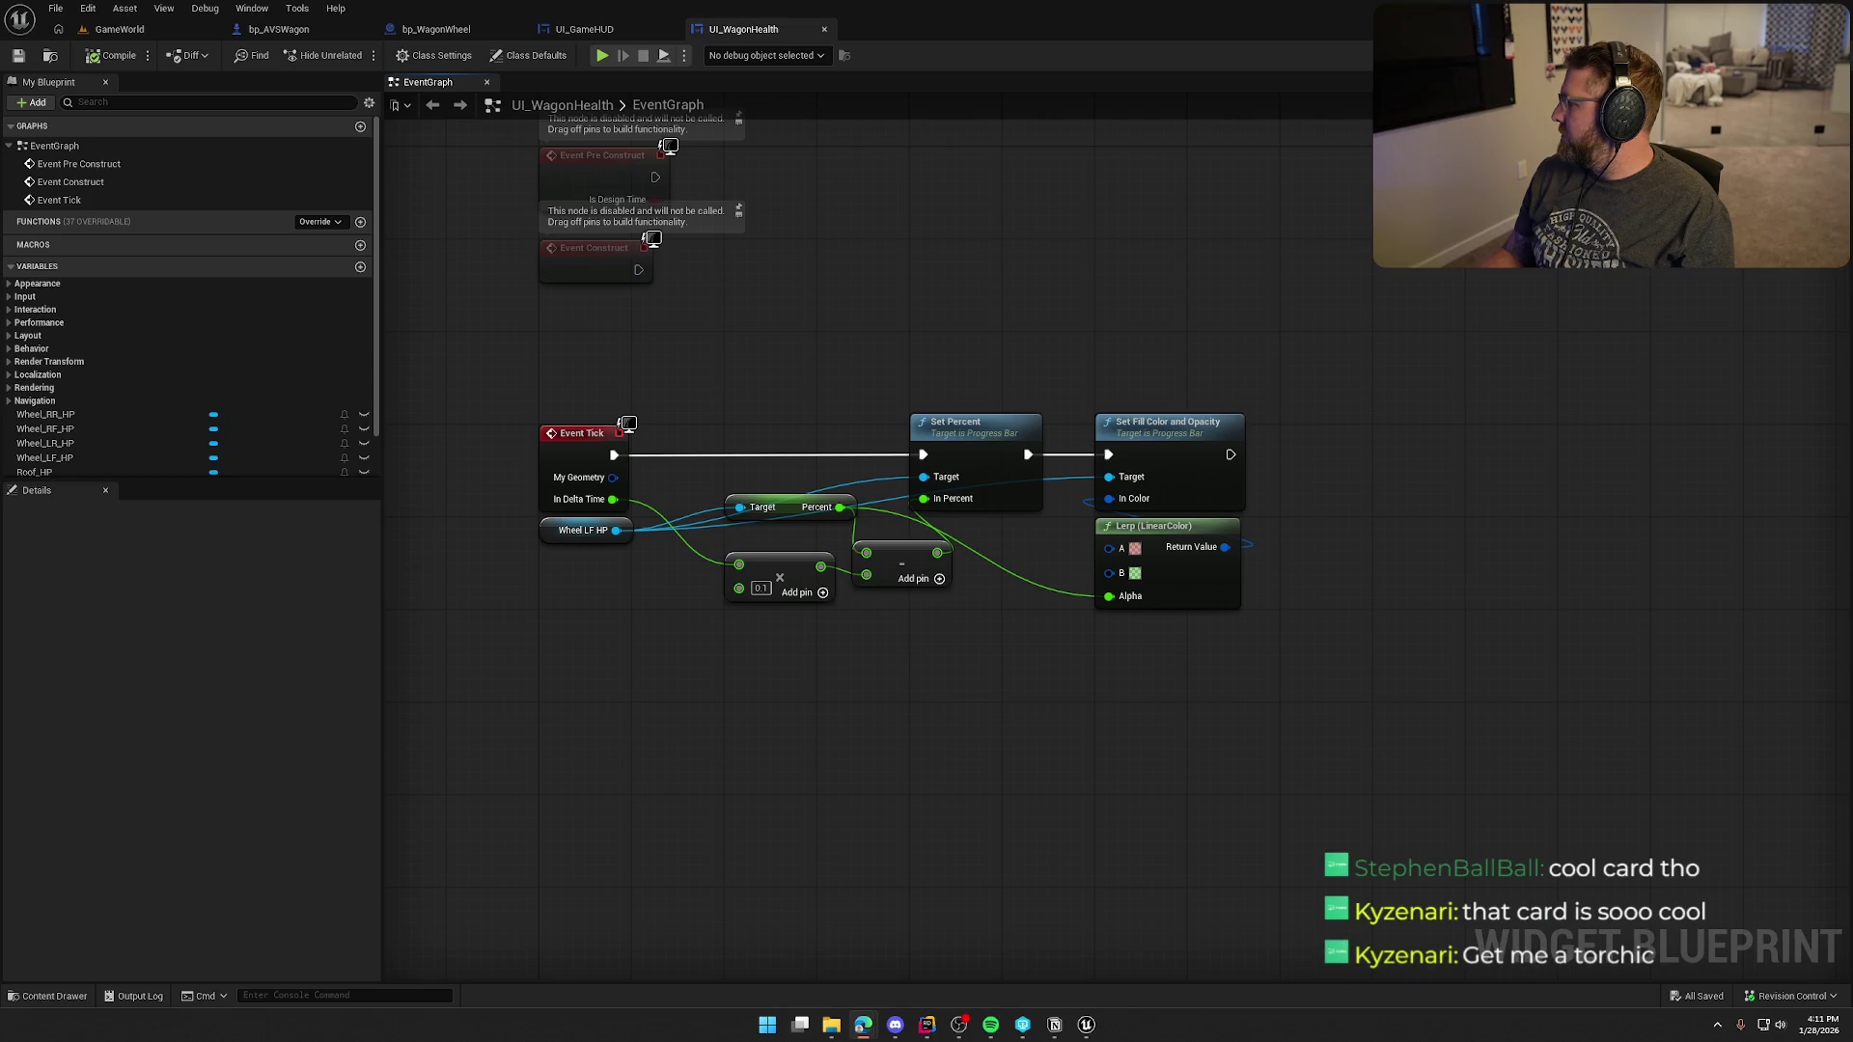
- Unmute and watch the $100 gold pack reveal #047 Gengar EX (PSA 10, $55), then return to UI_WagonHealth
{"action": "key", "text": "alt+Tab"}
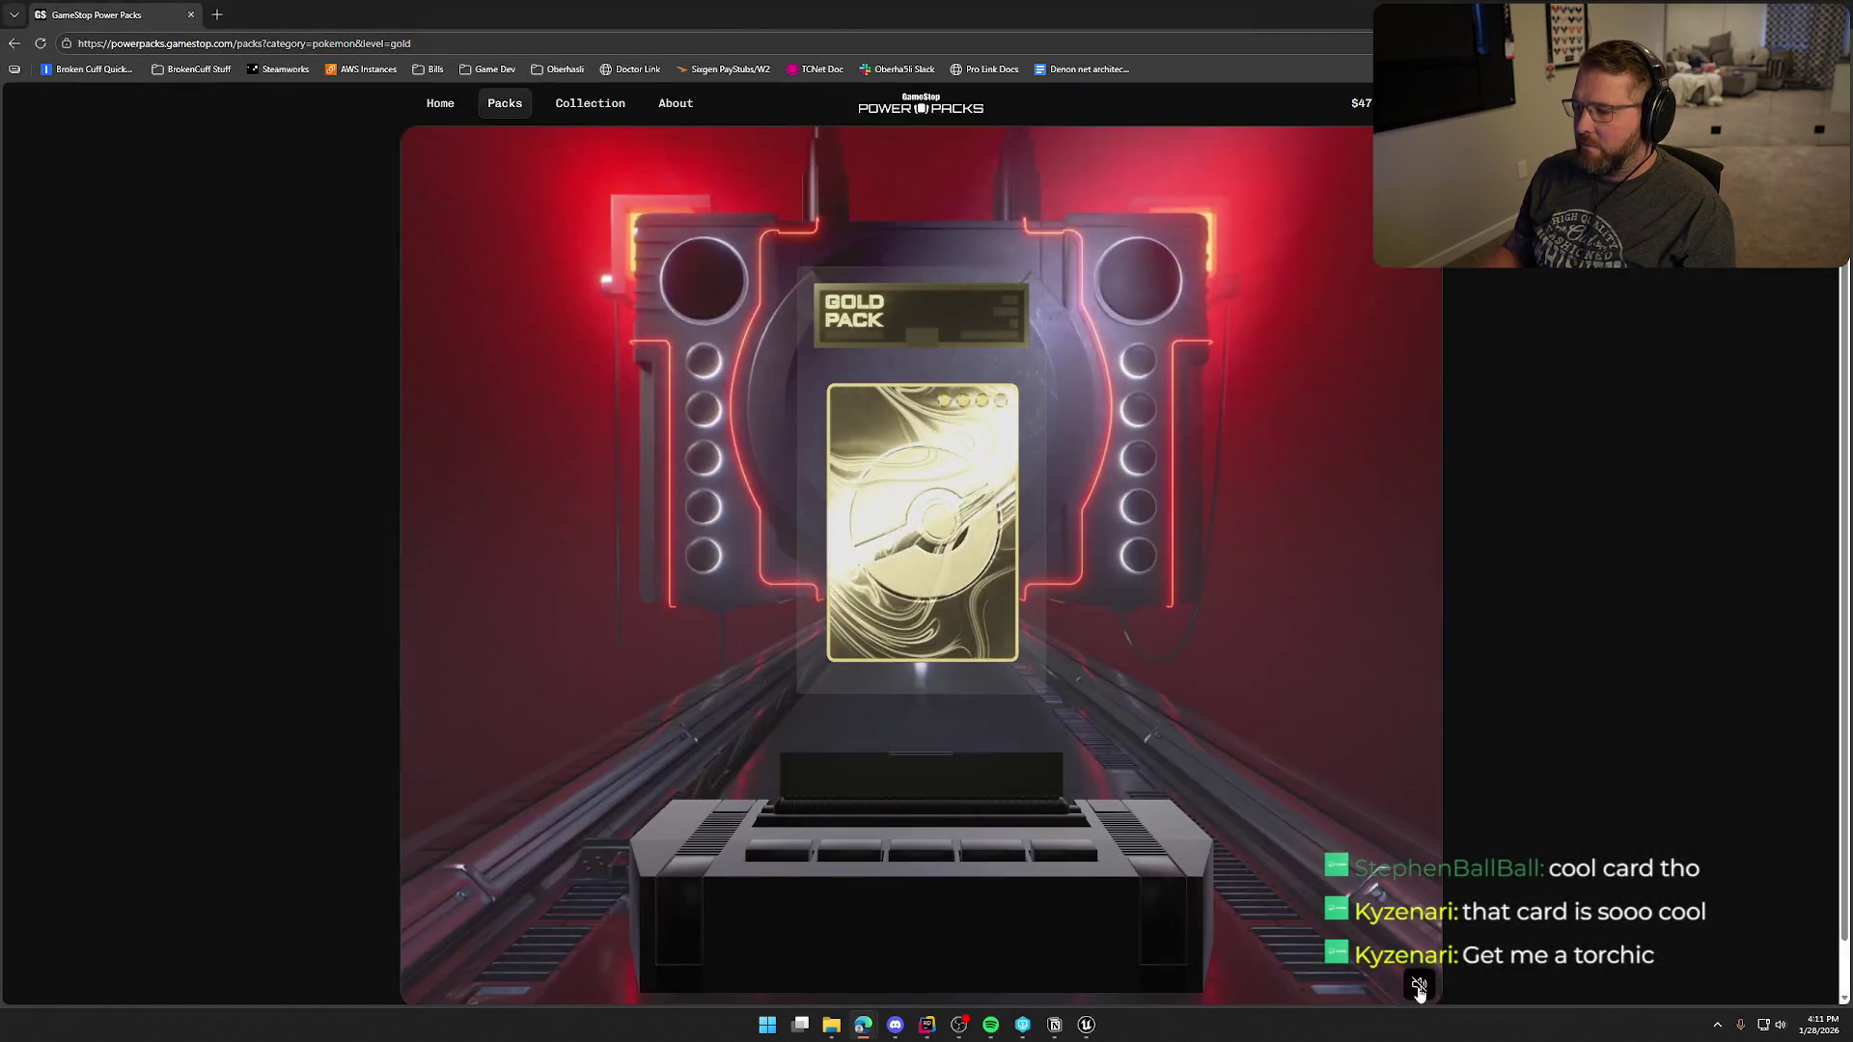
{"action": "left_click", "coordinate": [1419, 986]}
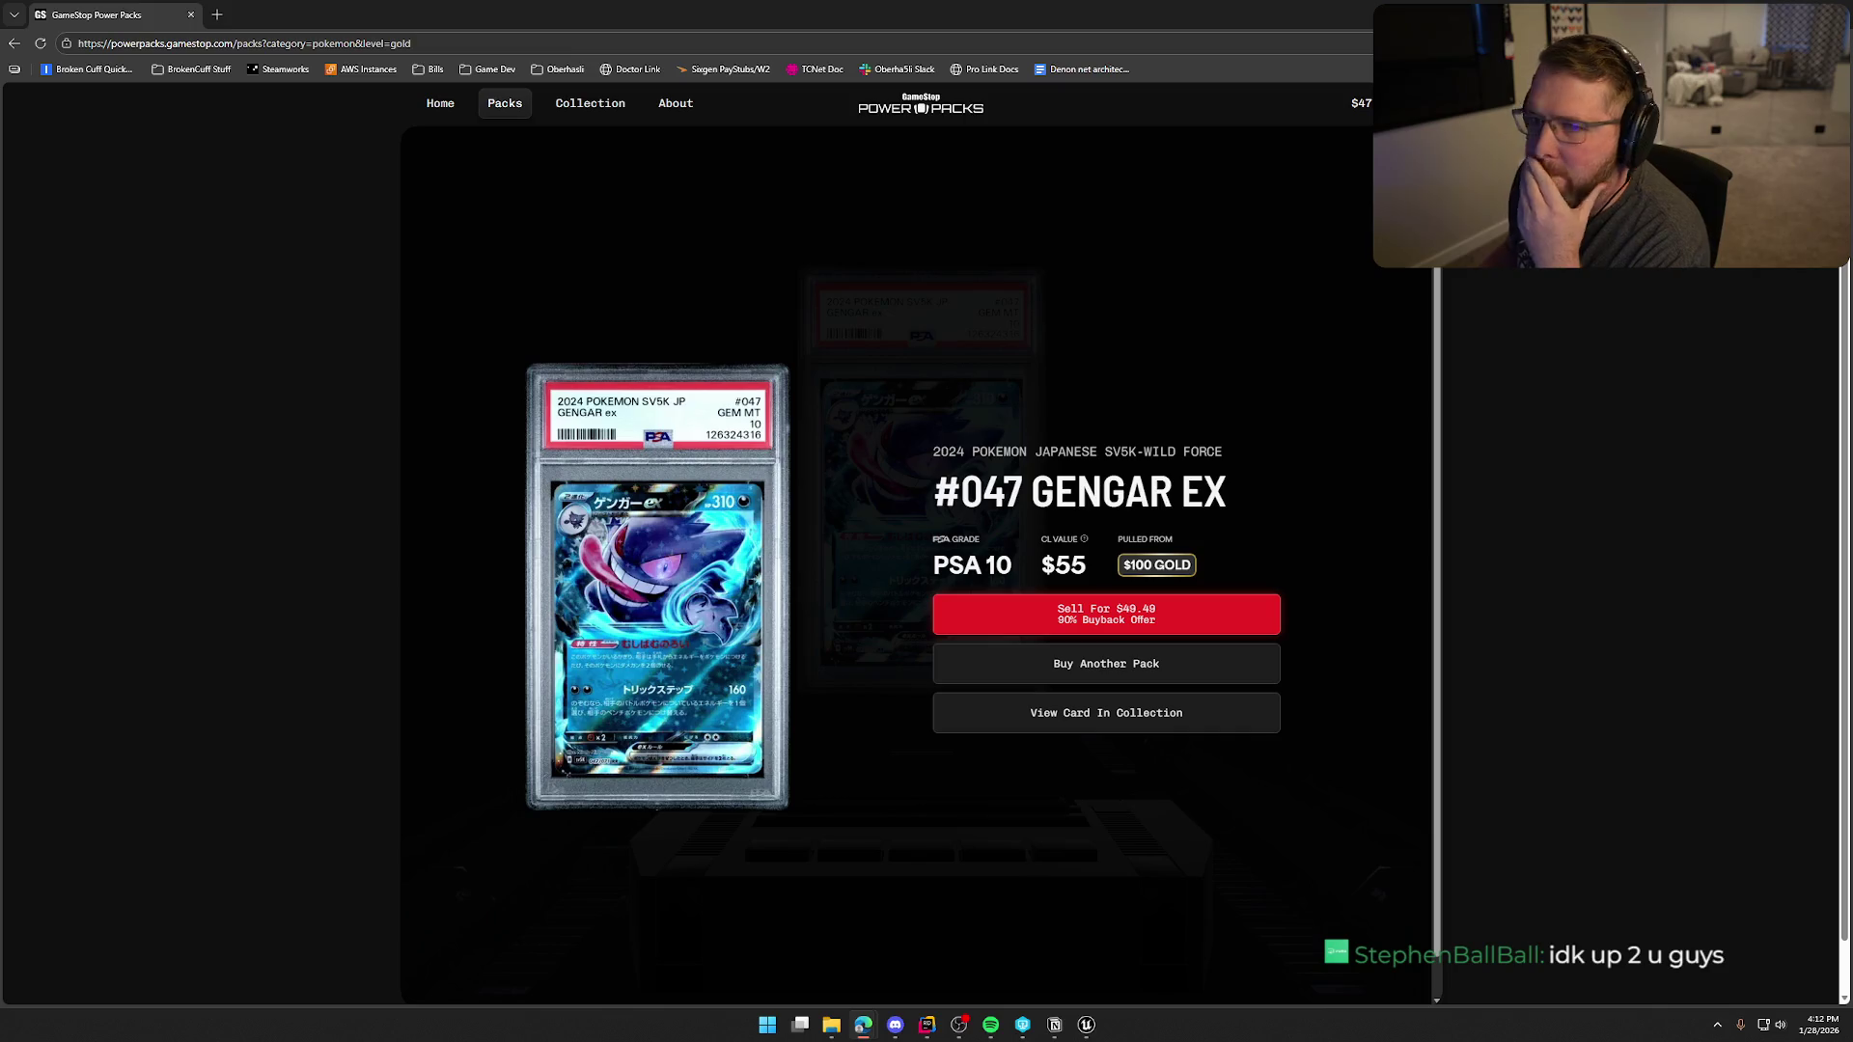
{"action": "key", "text": "alt+Tab"}
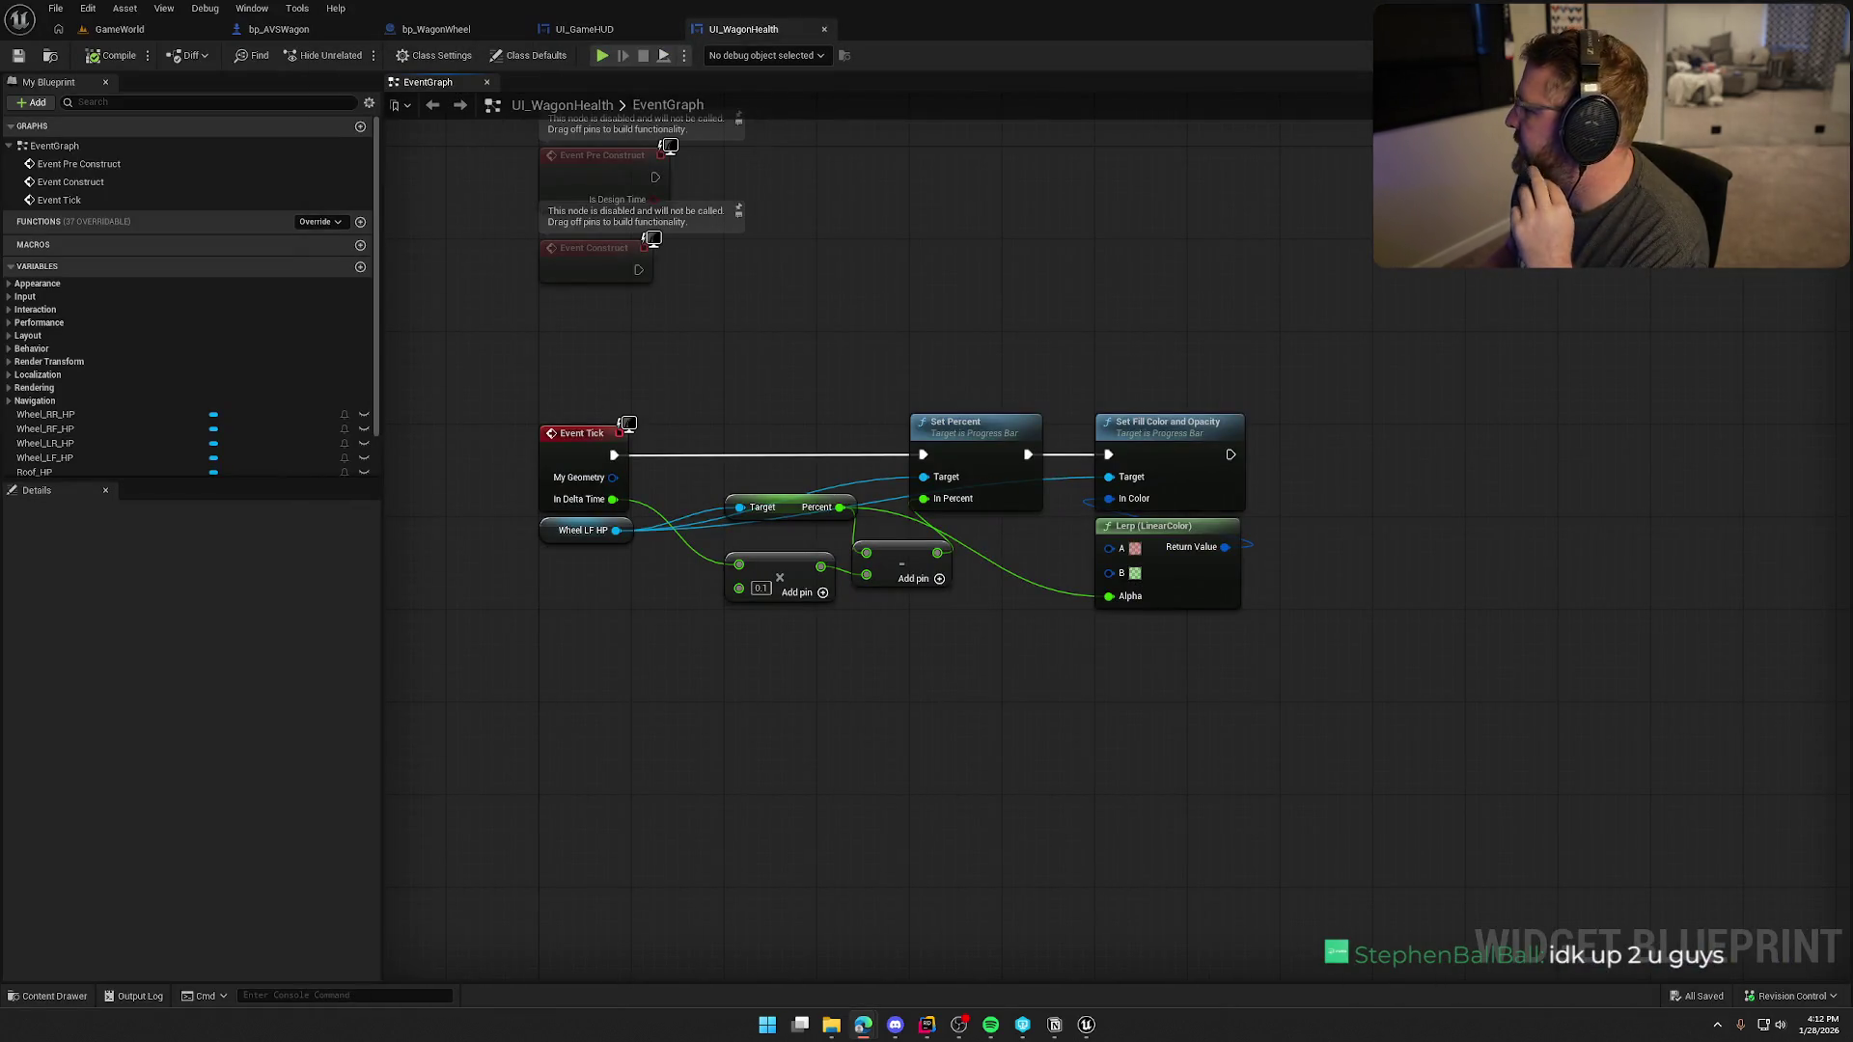
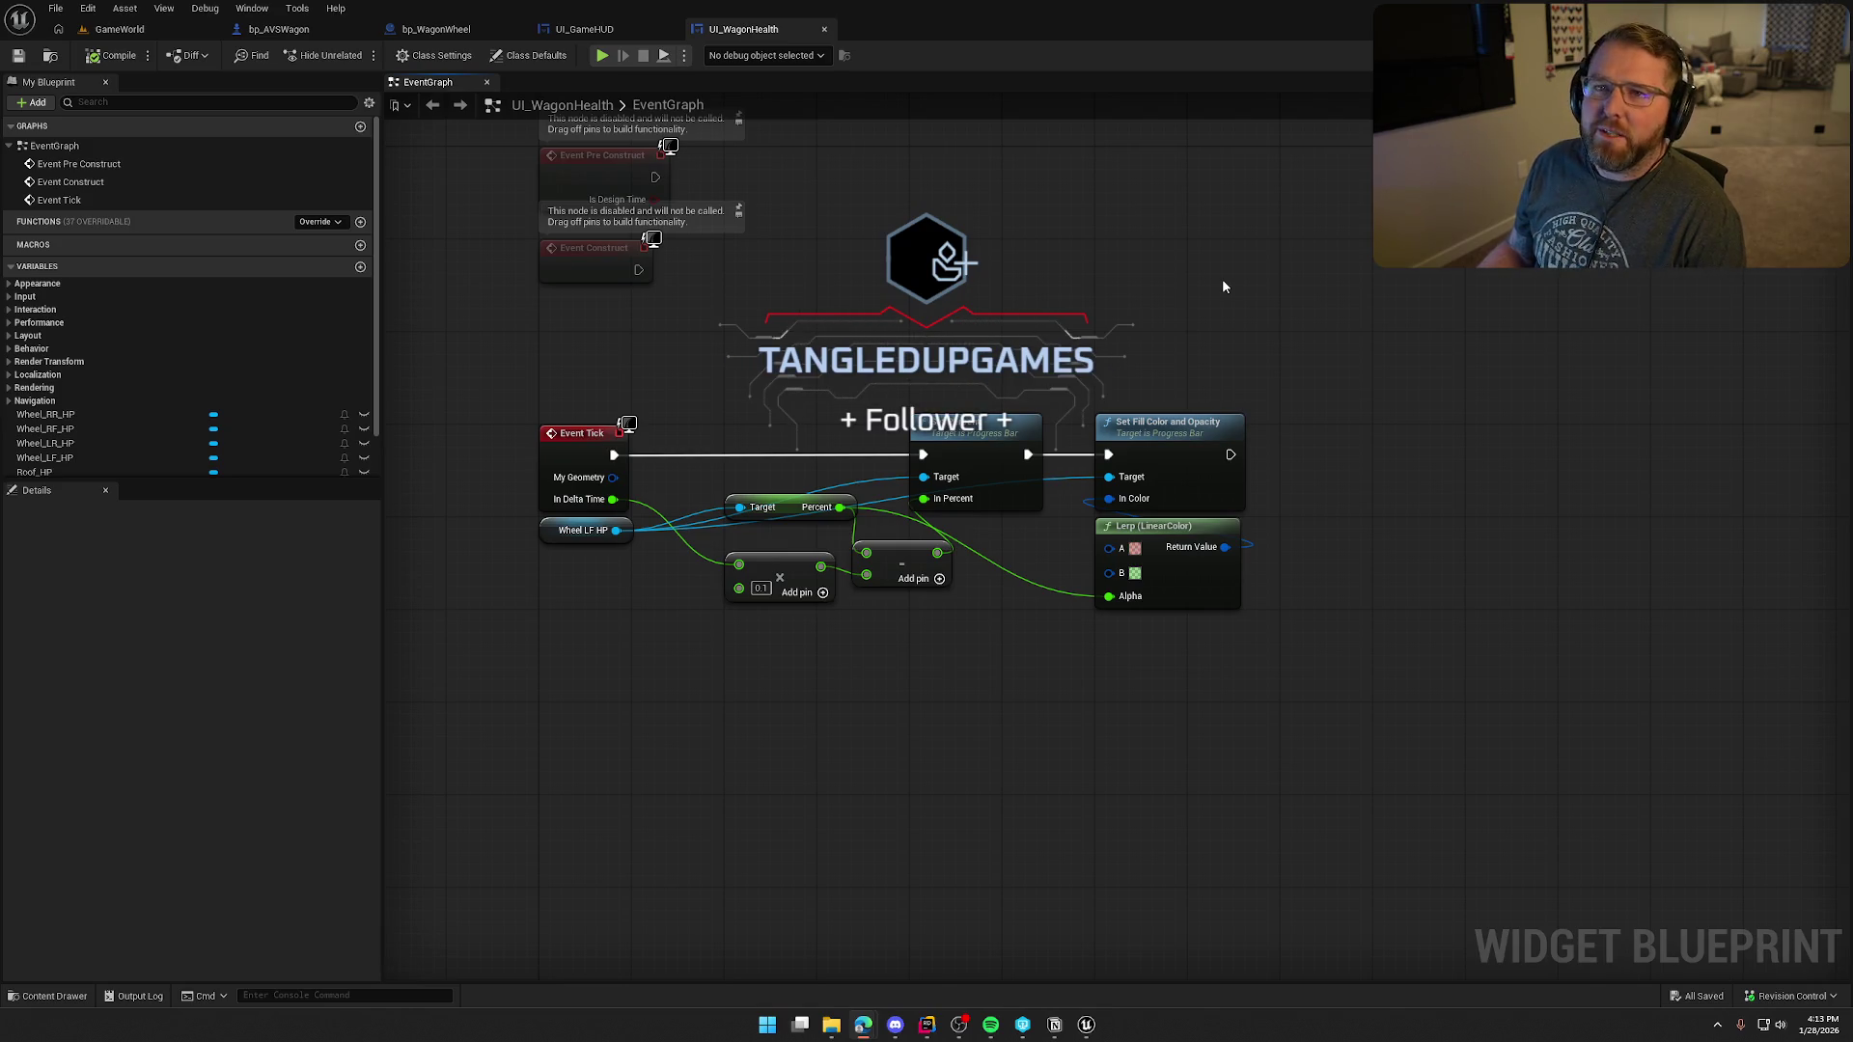
- Nudge the UI_WagonHealth graph view, then maximize the browser showing Gengar ex #47 prices
{"action": "left_click_drag", "start_coordinate": [1222, 280], "coordinate": [1274, 217]}
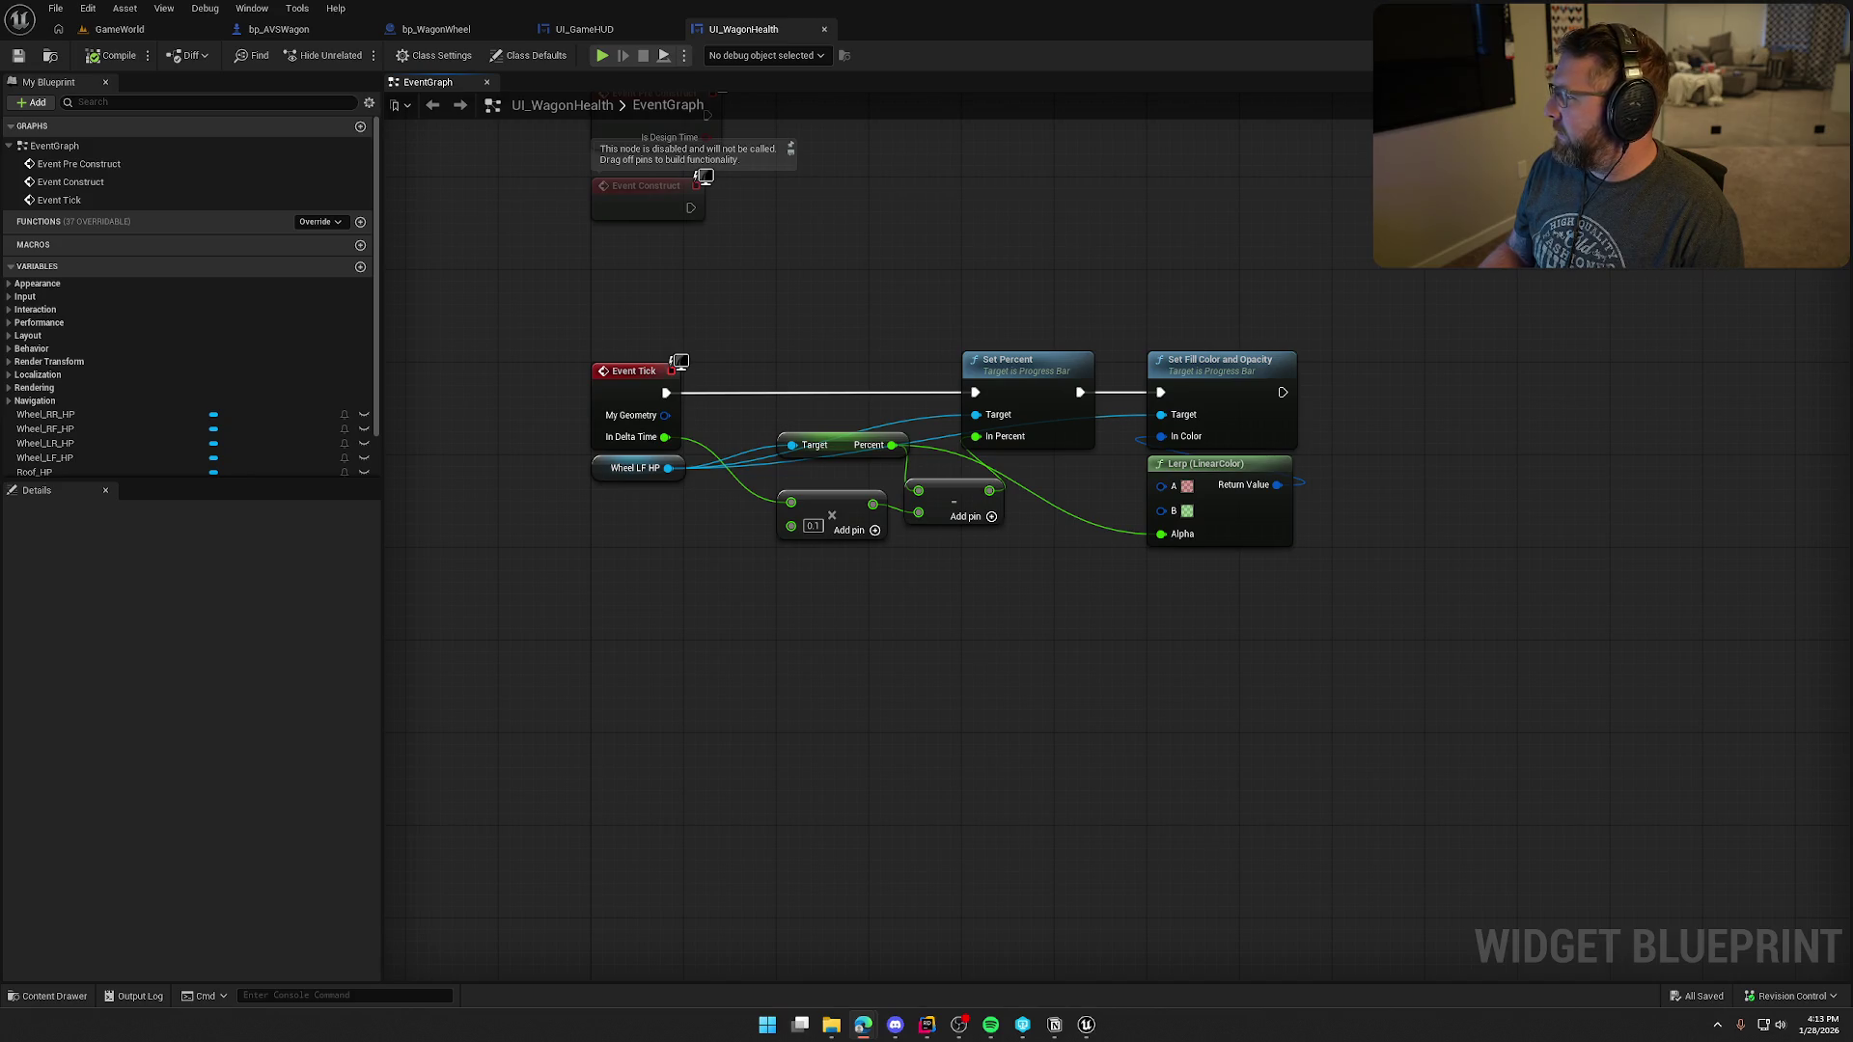
{"action": "key", "text": "alt+Tab"}
{"action": "double_click", "coordinate": [1068, 193]}
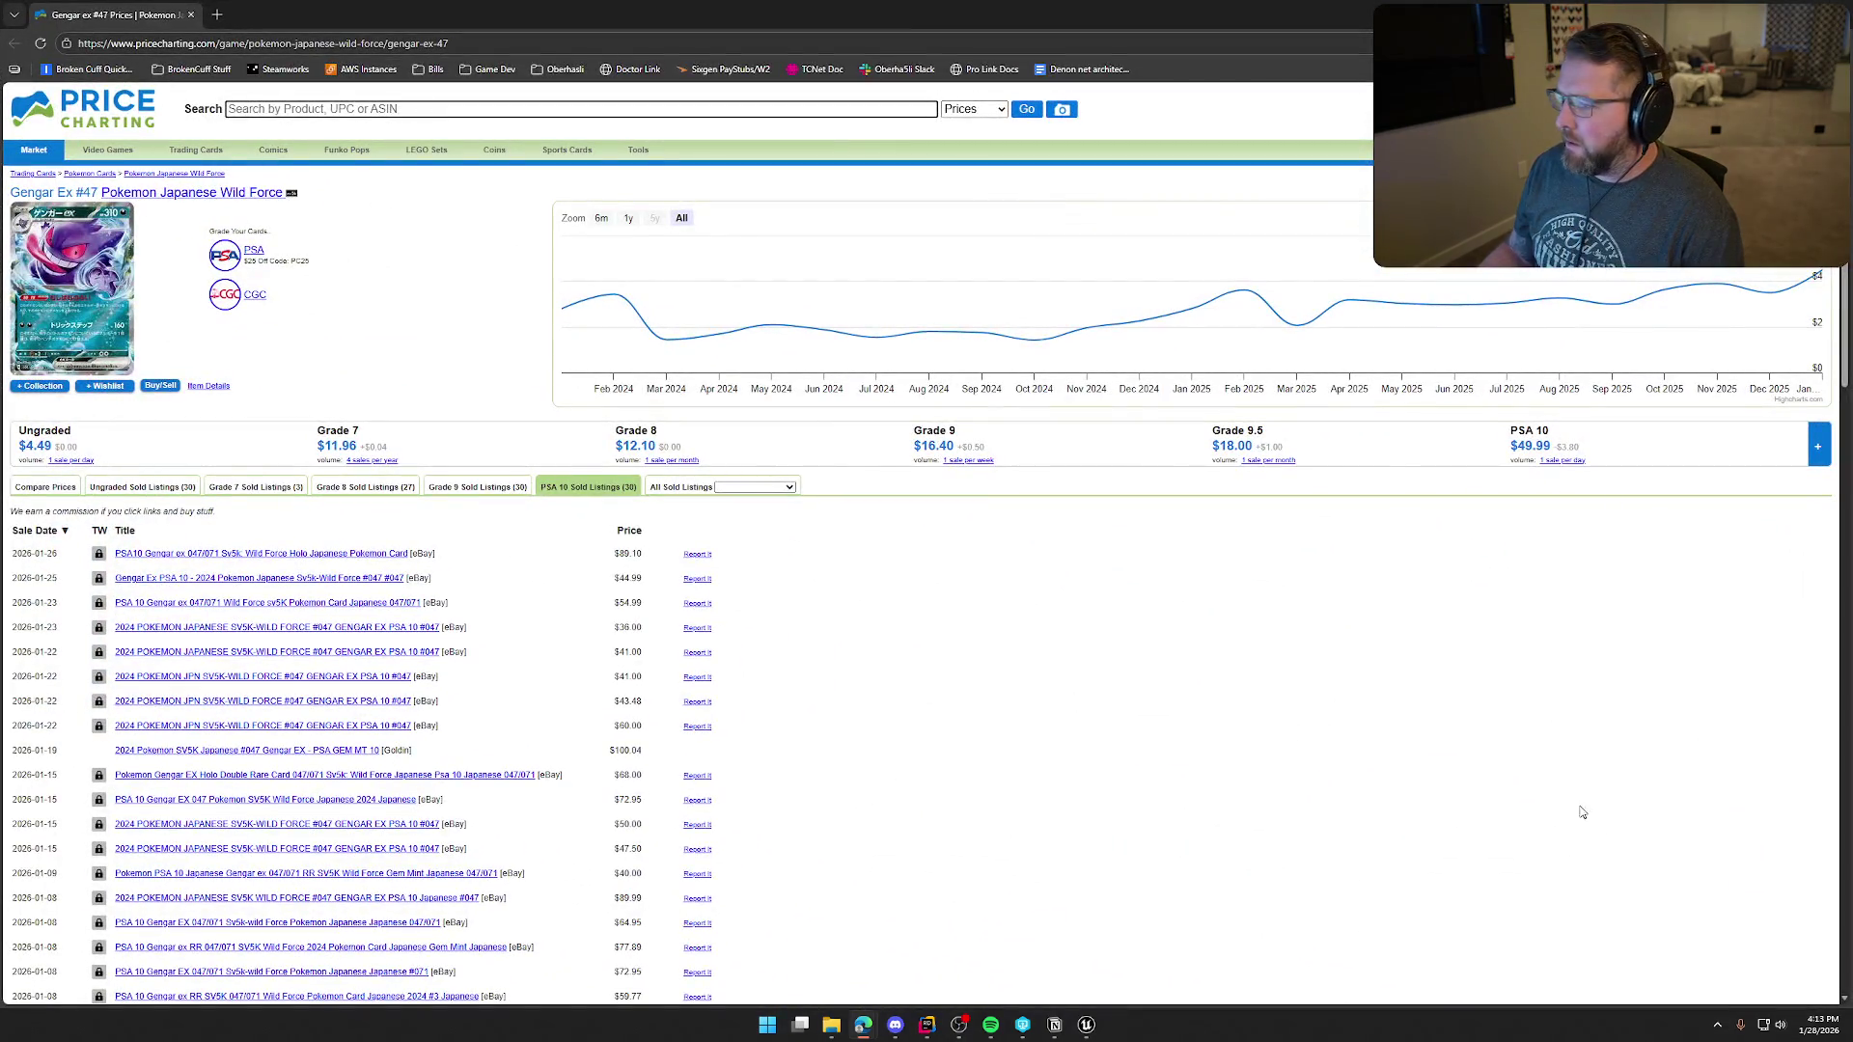
- View the first PSA 10 Gengar ex #47 eBay sold listing, close its tab, and return to Unreal
{"action": "mouse_move", "coordinate": [1769, 309]}
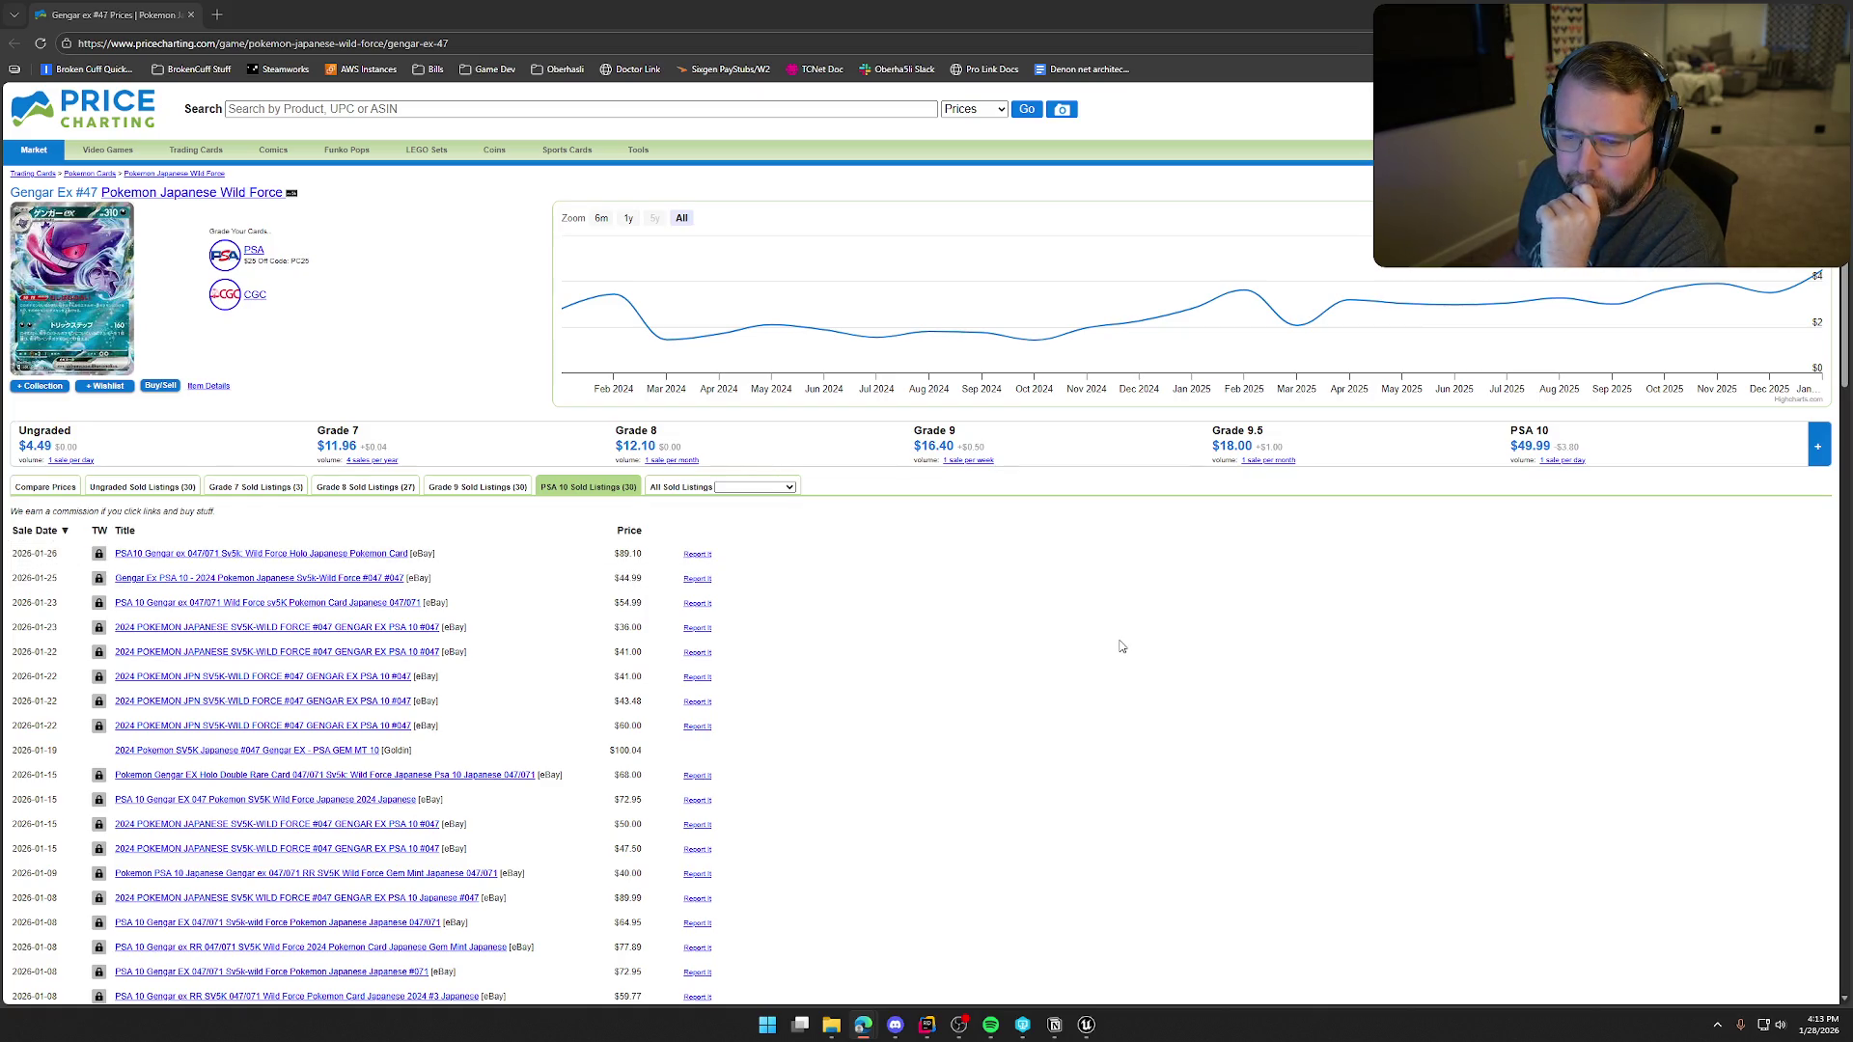
{"action": "left_click", "coordinate": [350, 554]}
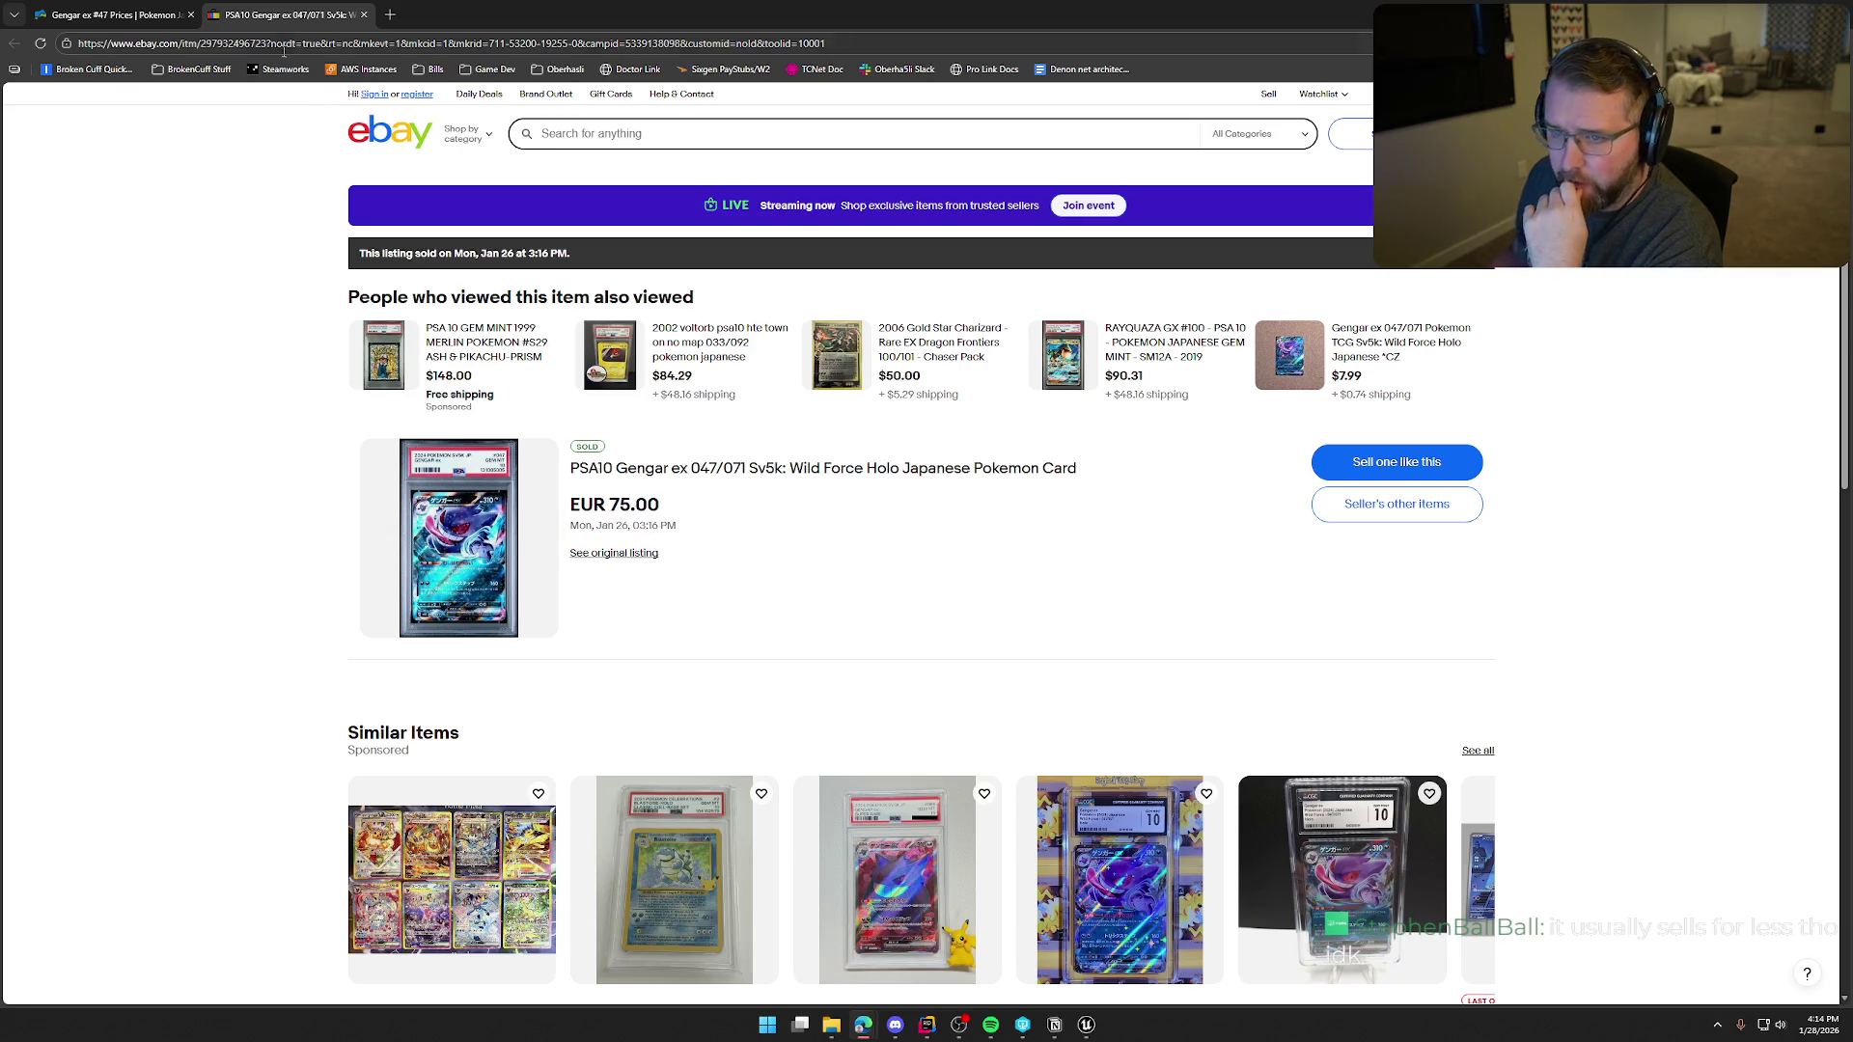
{"action": "middle_click", "coordinate": [283, 19]}
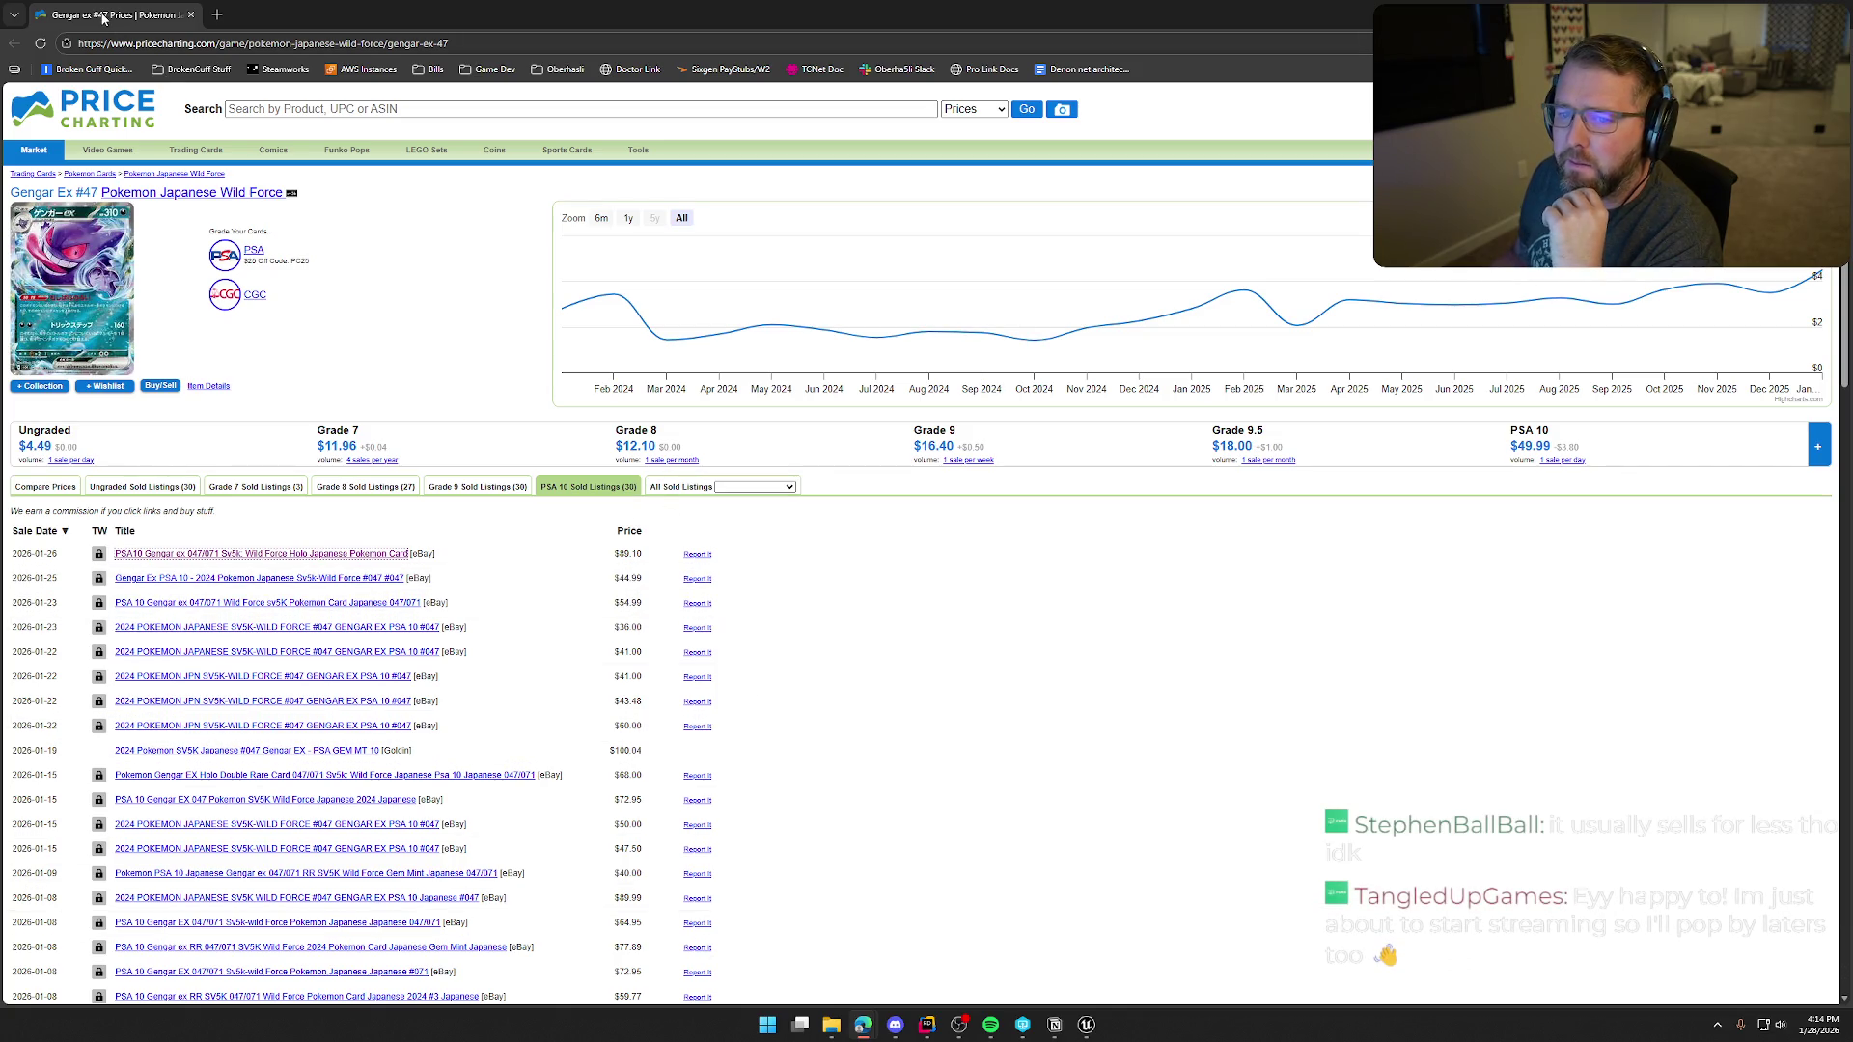
{"action": "key", "text": "alt+Tab"}
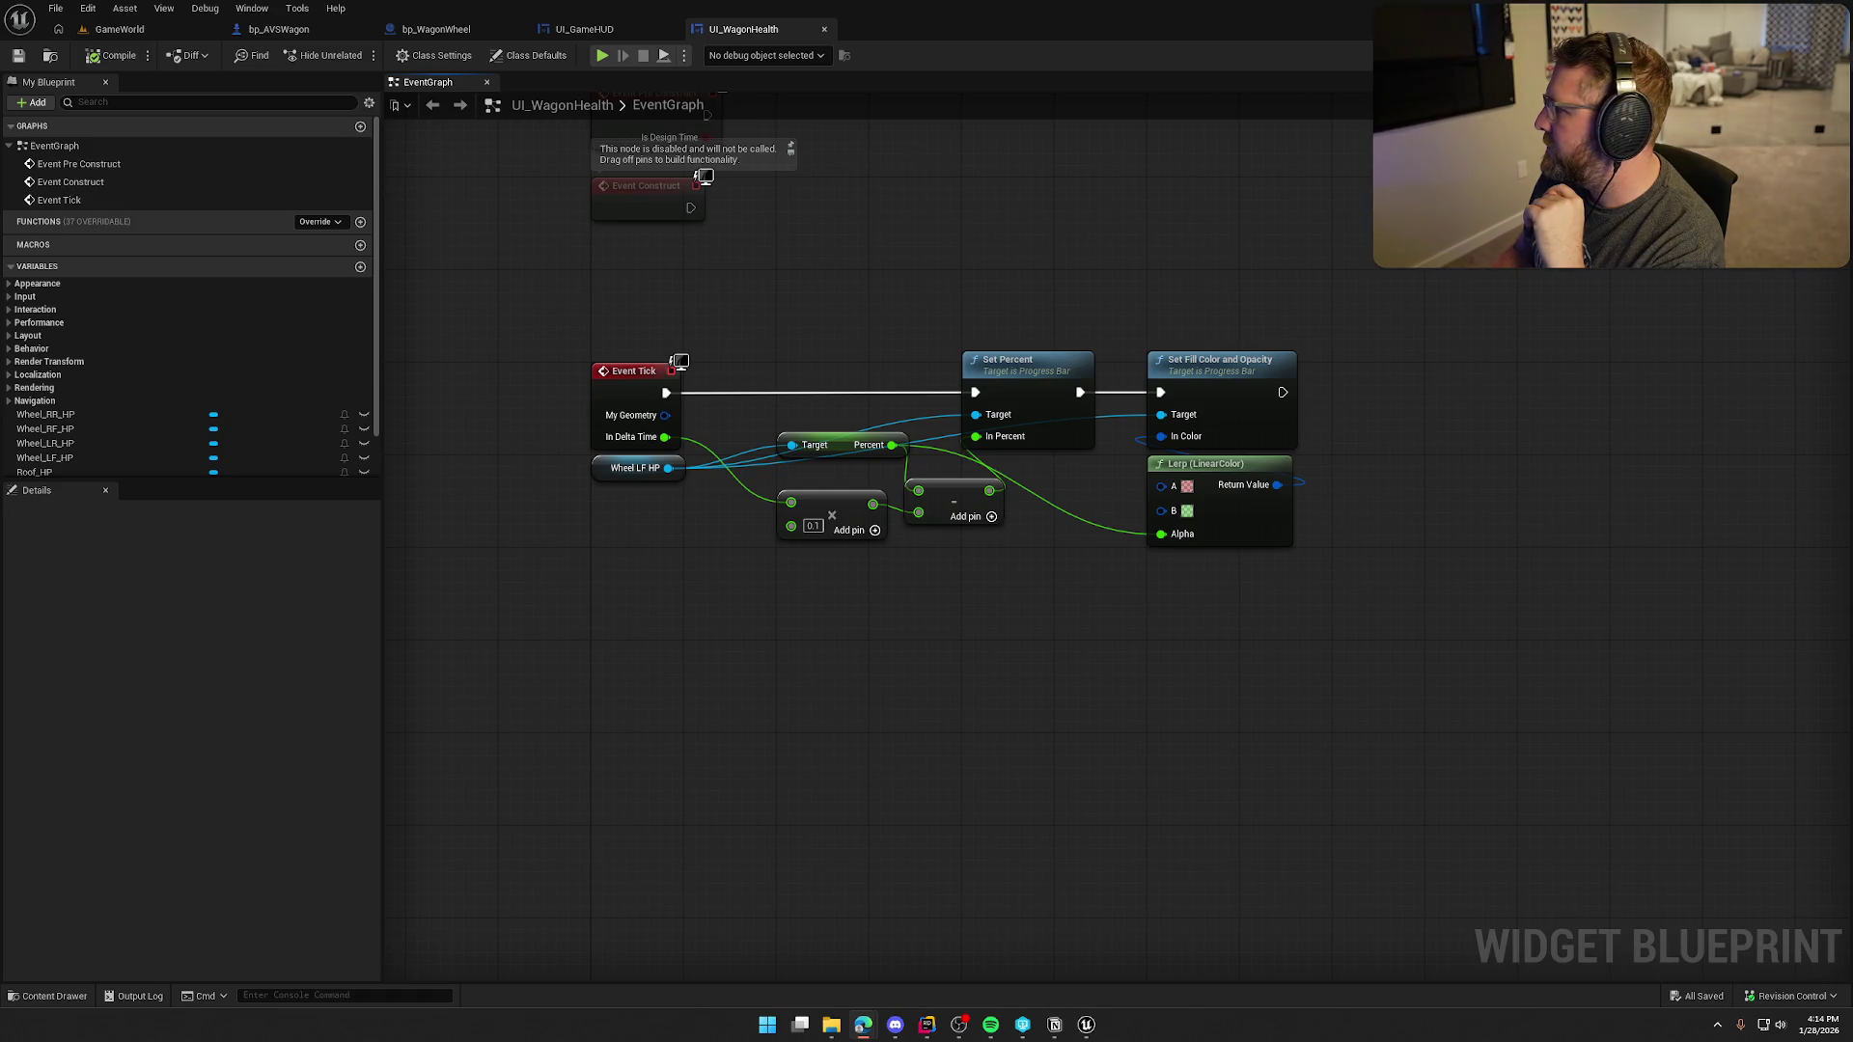
- Show the GameStop Power Packs page full-screen, then minimize it back to the event graph
{"action": "key", "text": "alt+Tab"}
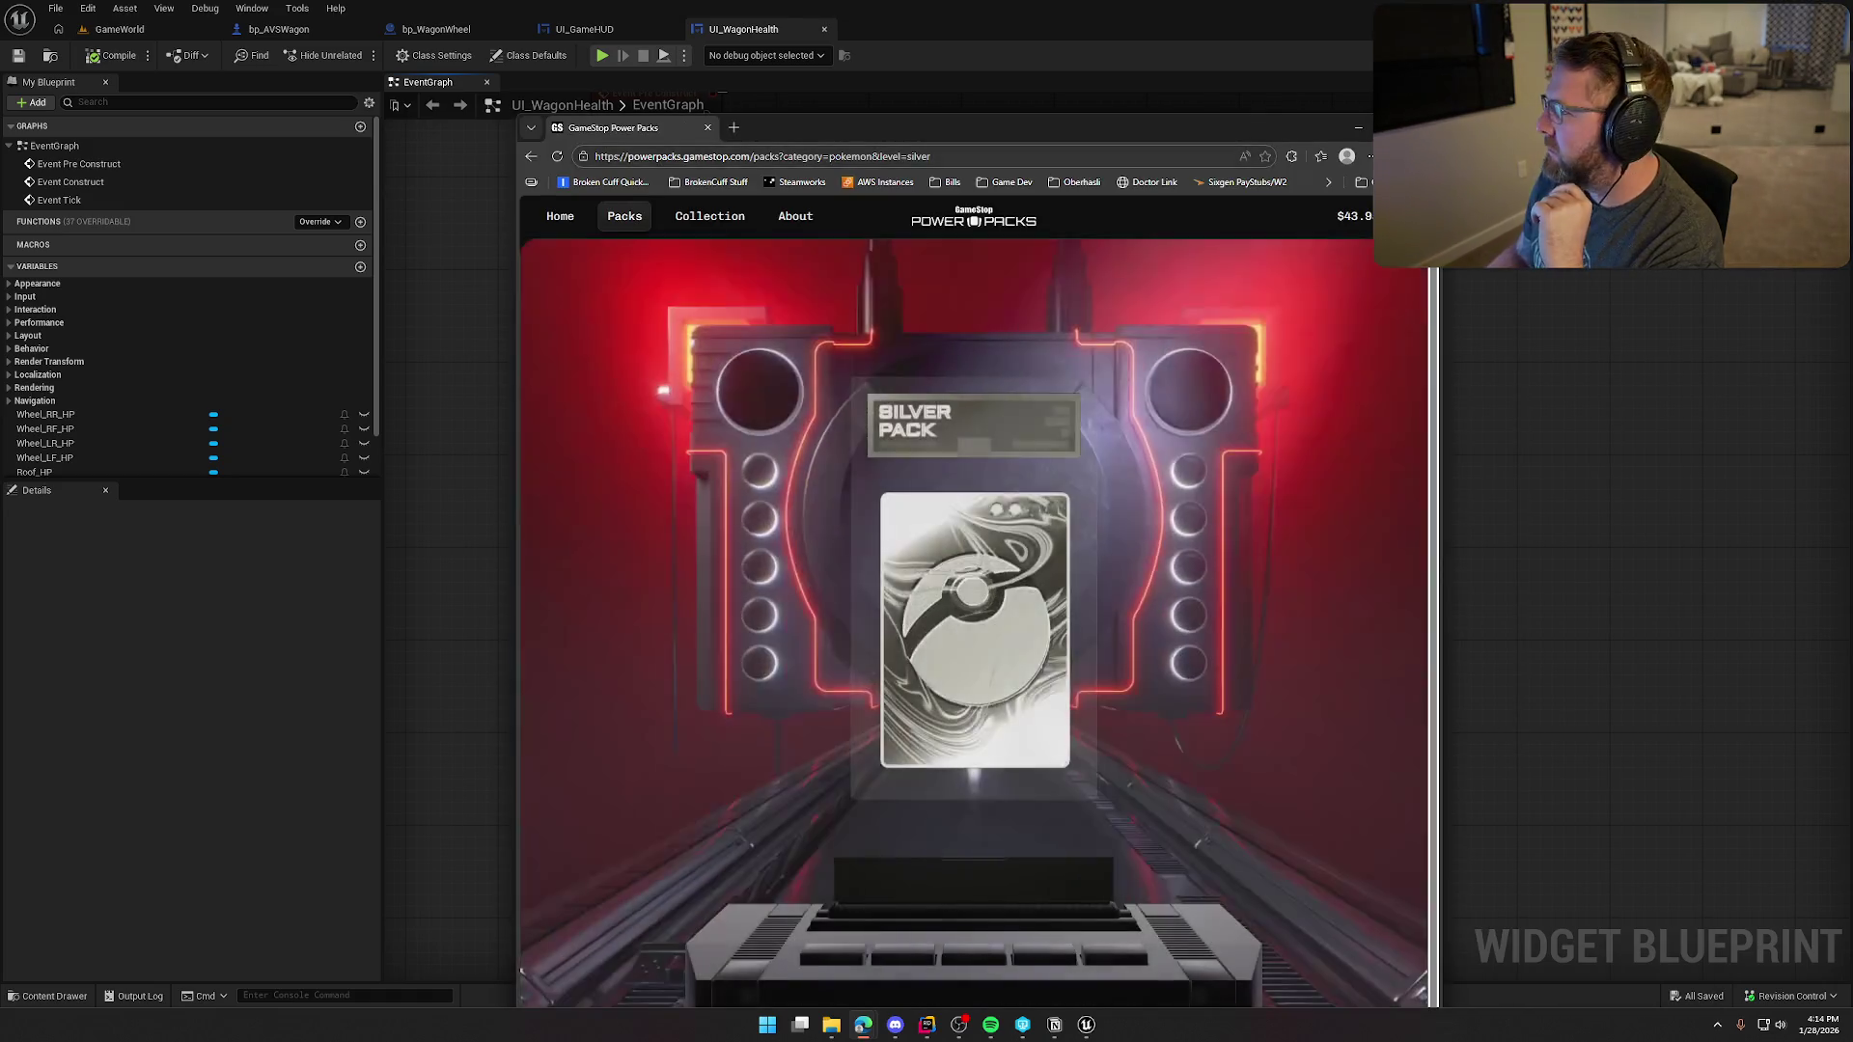
{"action": "key", "text": "super+Up"}
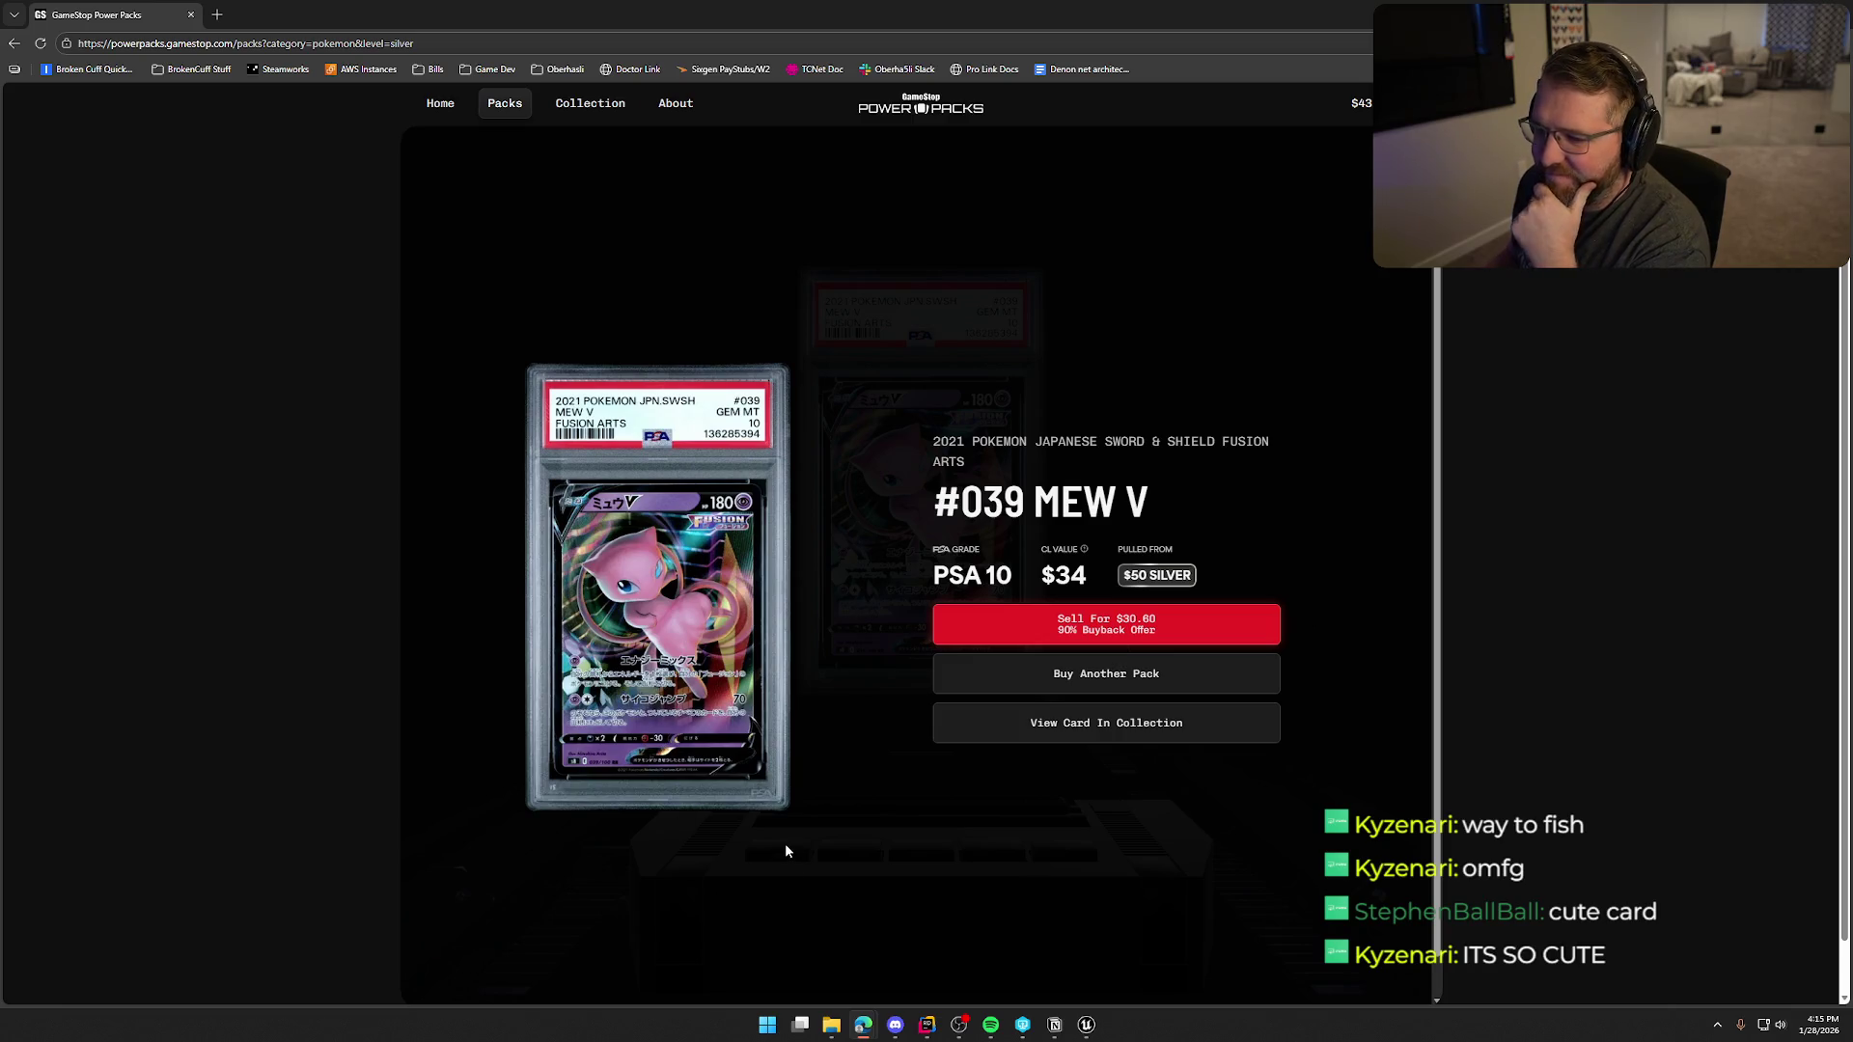
{"action": "key", "text": "super+Down"}
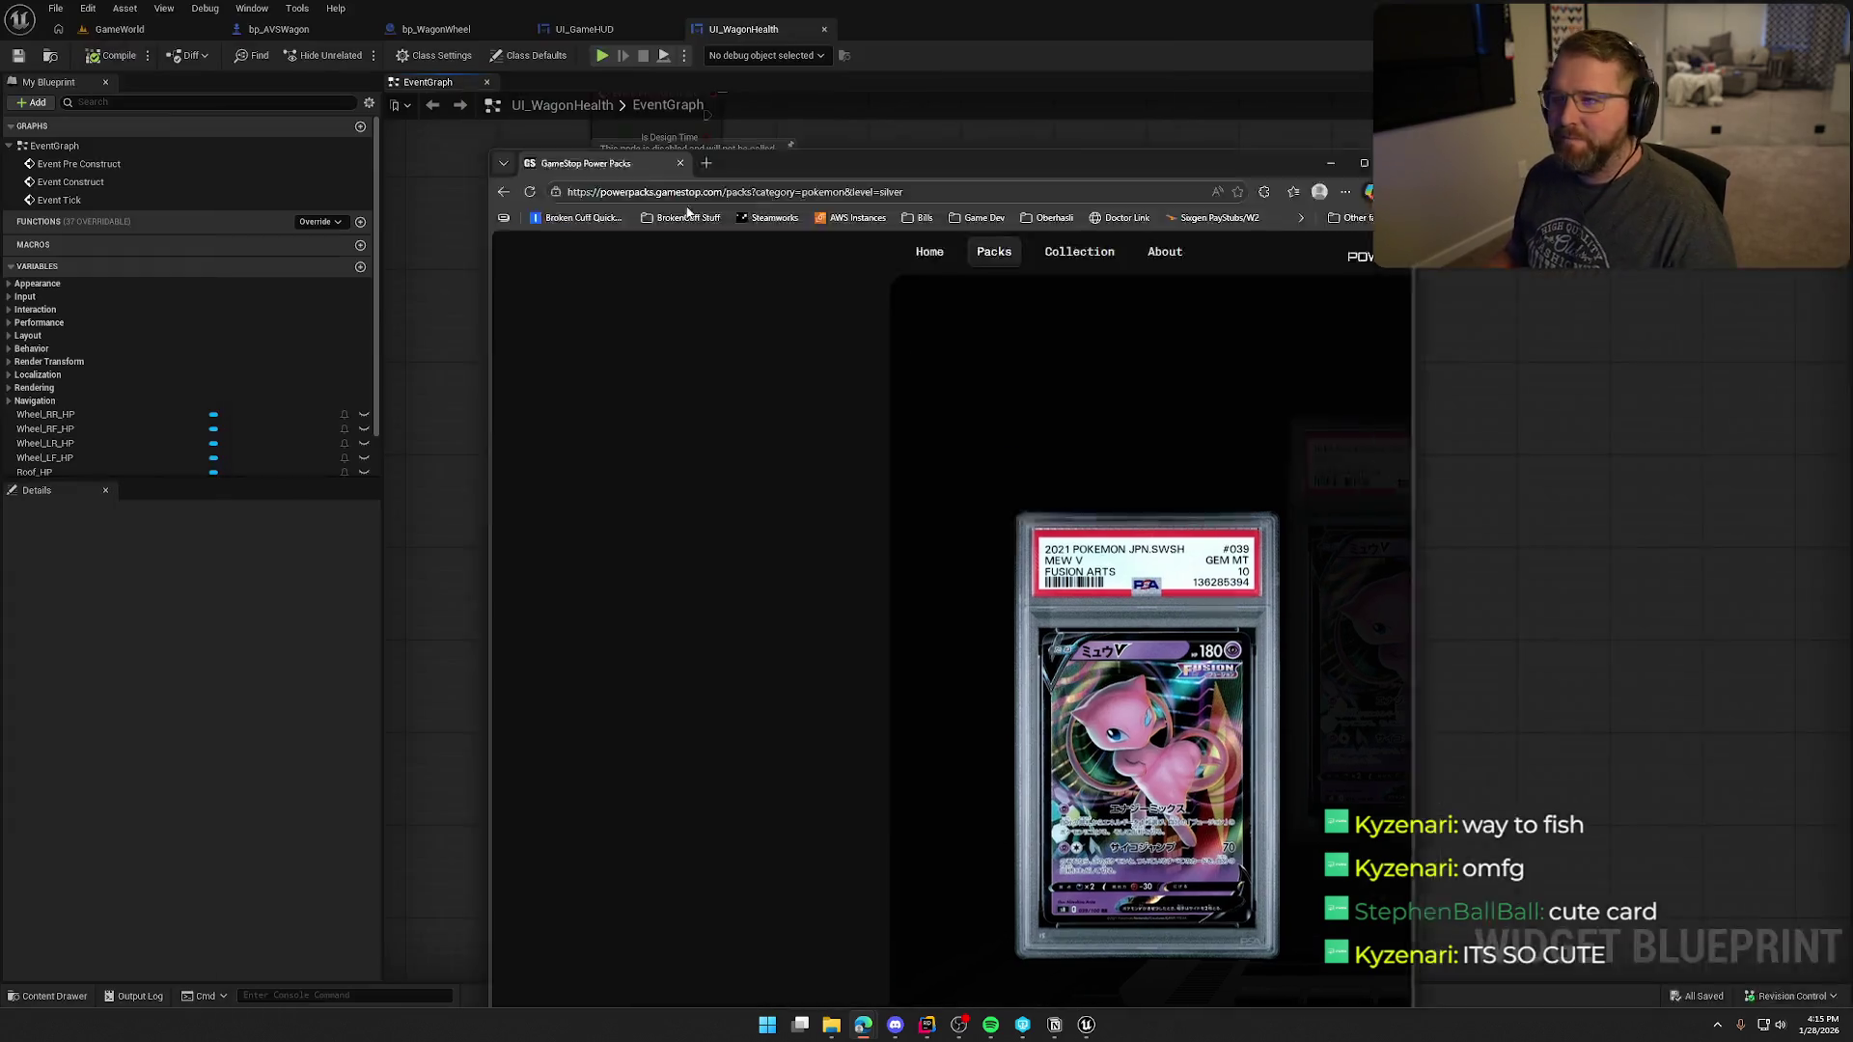
{"action": "key", "text": "super+Down"}
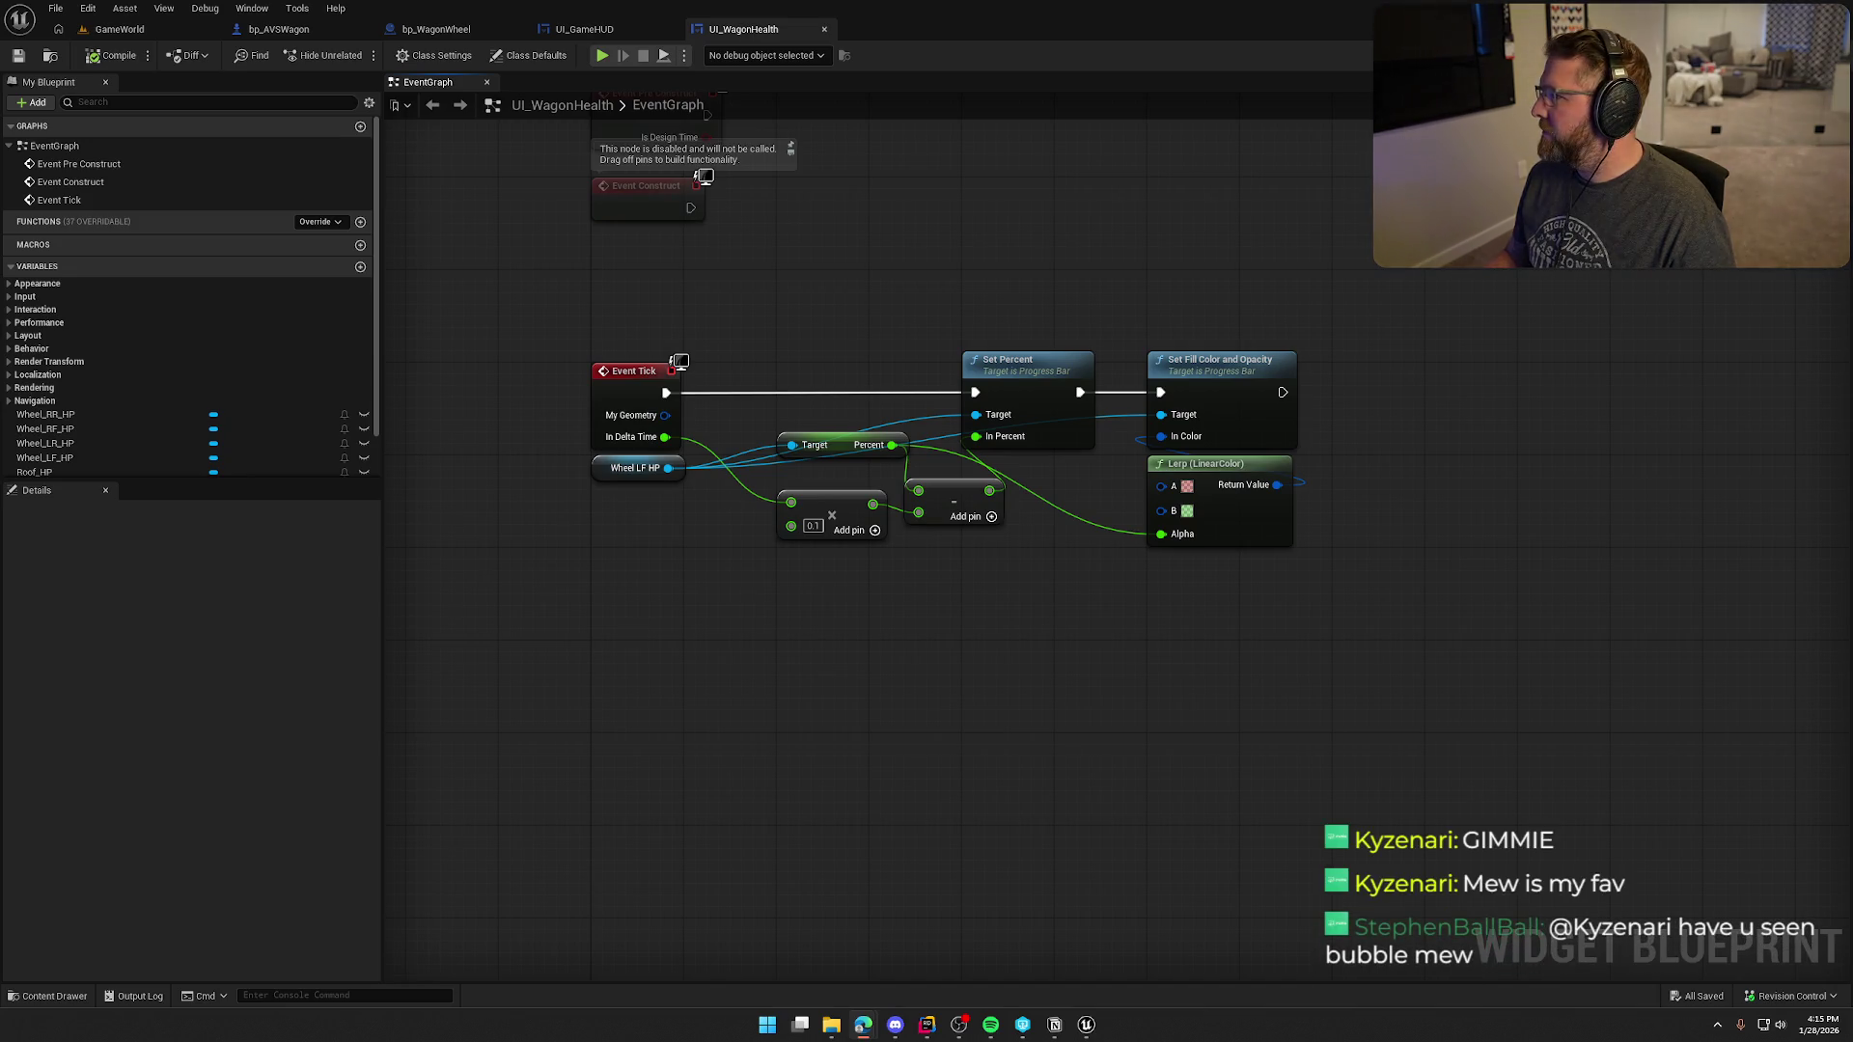
- Bring Power Packs back with sound on for the Mew V and Pikachu pulls, then return to Unreal
{"action": "key", "text": "alt+Tab"}
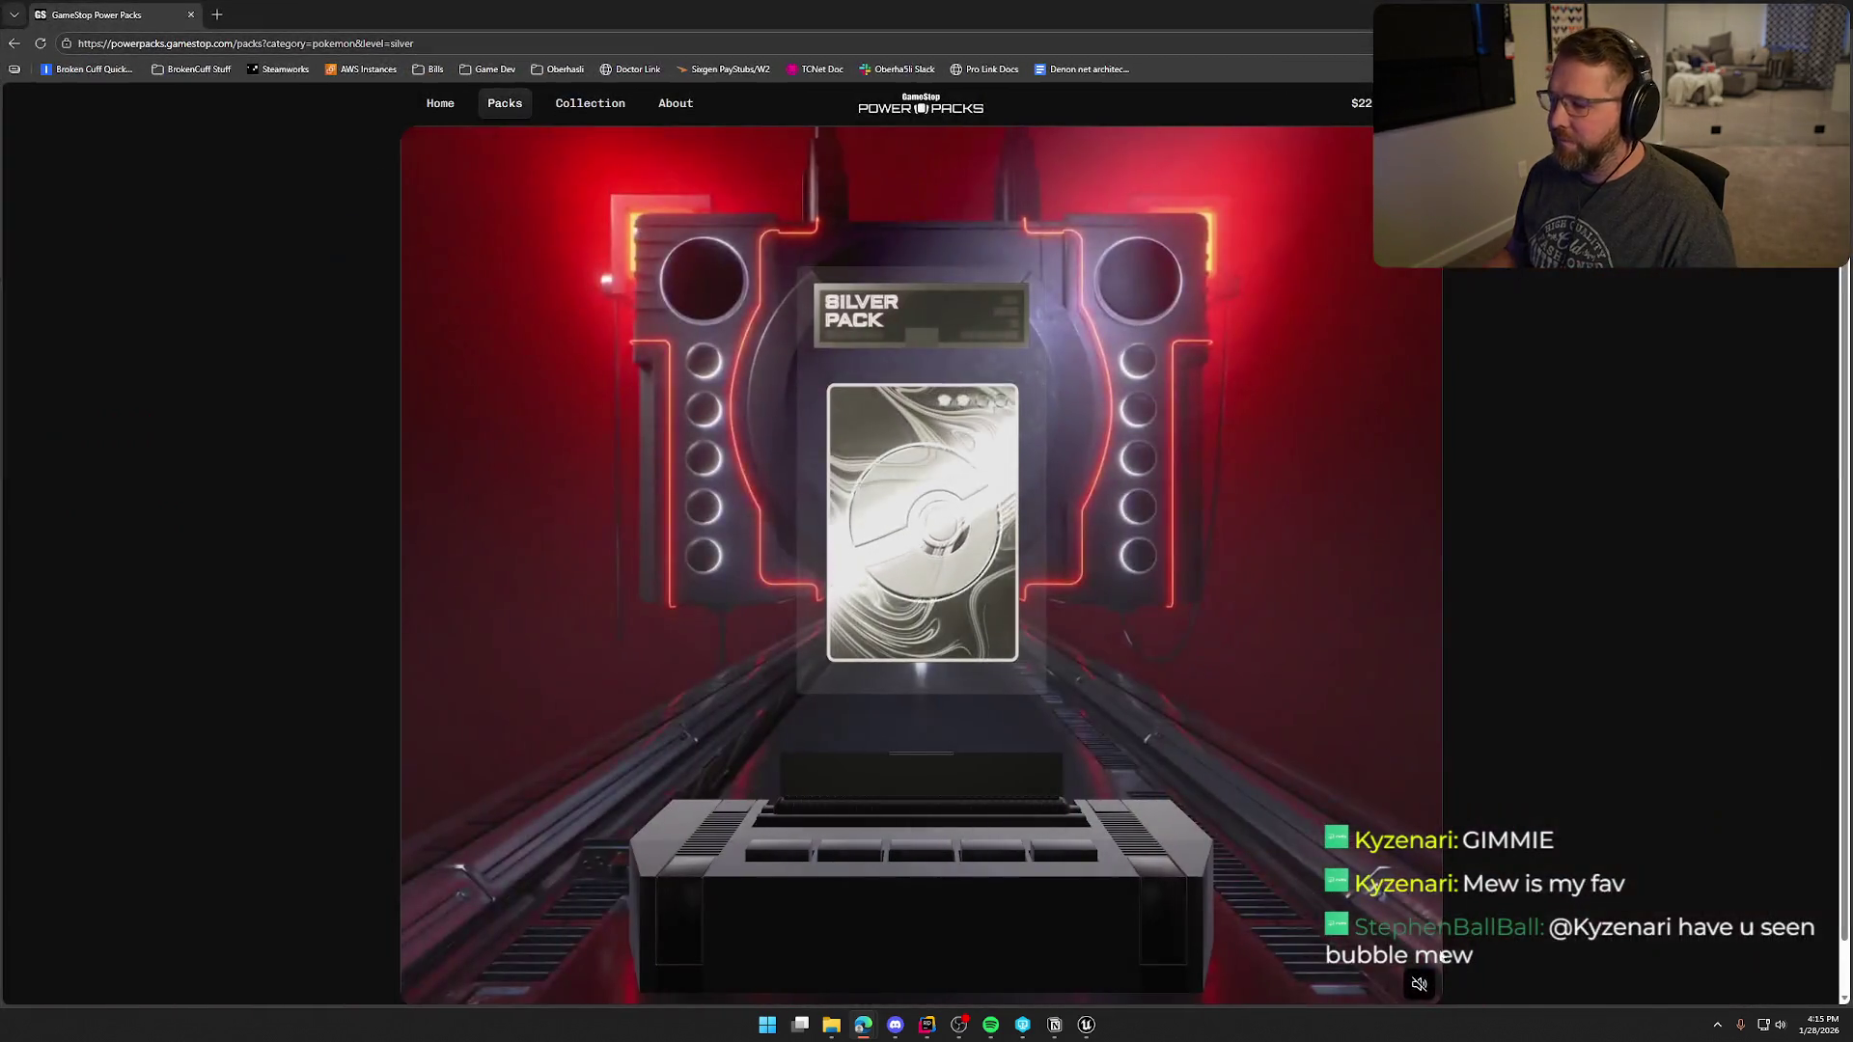
{"action": "left_click", "coordinate": [1419, 984]}
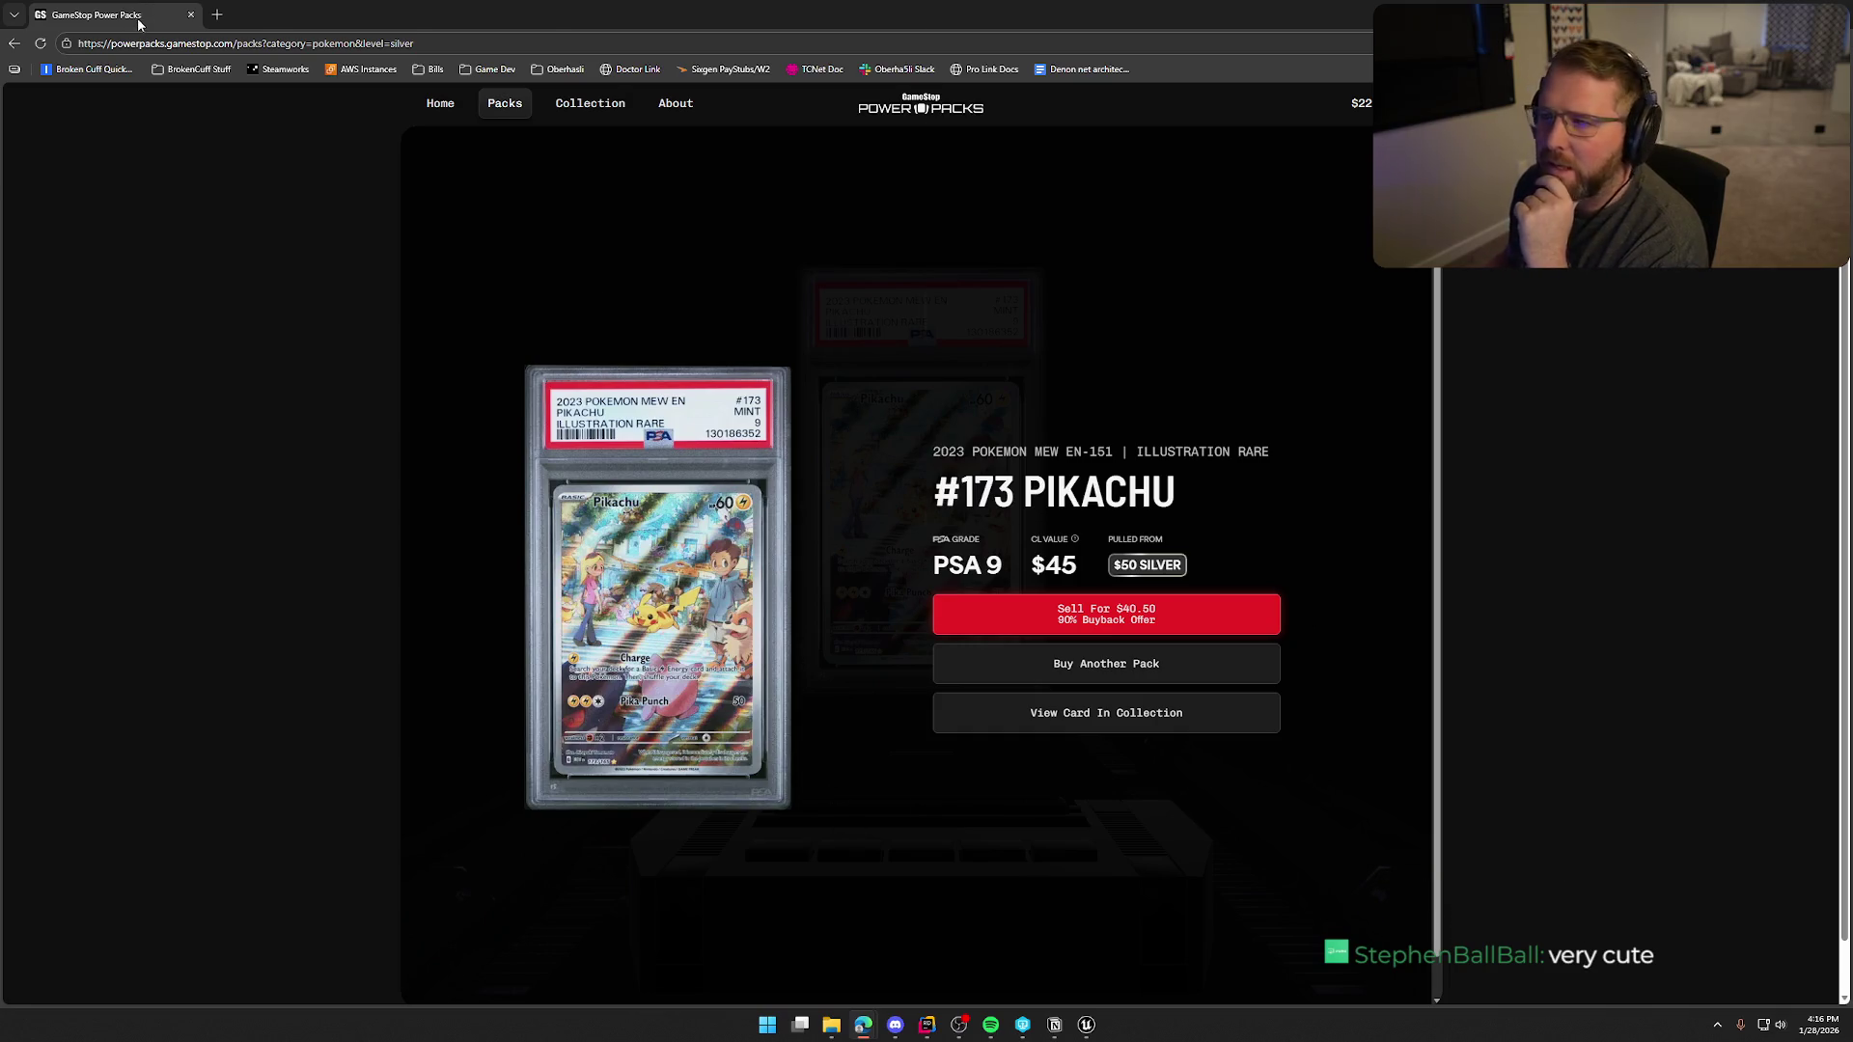
{"action": "key", "text": "alt+Tab"}
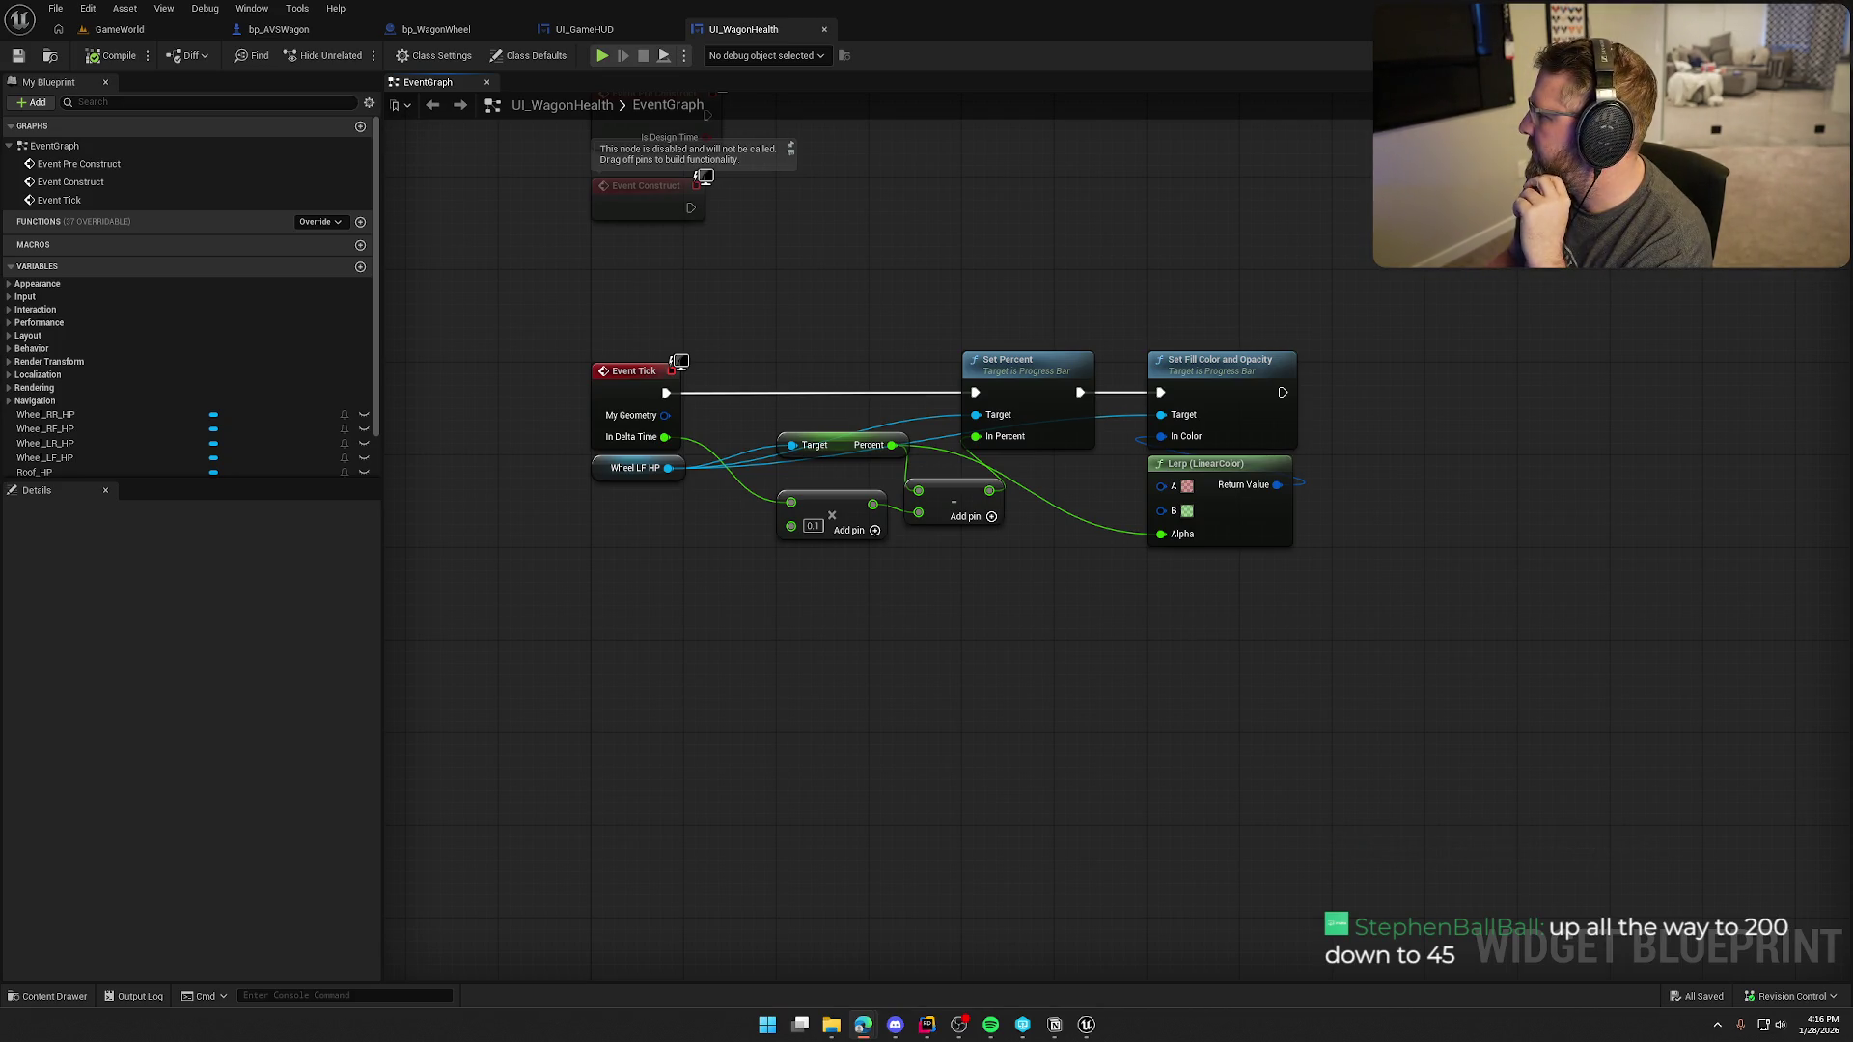
- Maximize the GameStop browser with sound on for the first silver pack, then return to Unreal
{"action": "mouse_move", "coordinate": [1852, 265]}
{"action": "left_mouse_down"}
{"action": "mouse_move", "coordinate": [1361, 265]}
{"action": "mouse_move", "coordinate": [1023, 212]}
{"action": "left_mouse_up"}
{"action": "double_click", "coordinate": [1023, 212]}
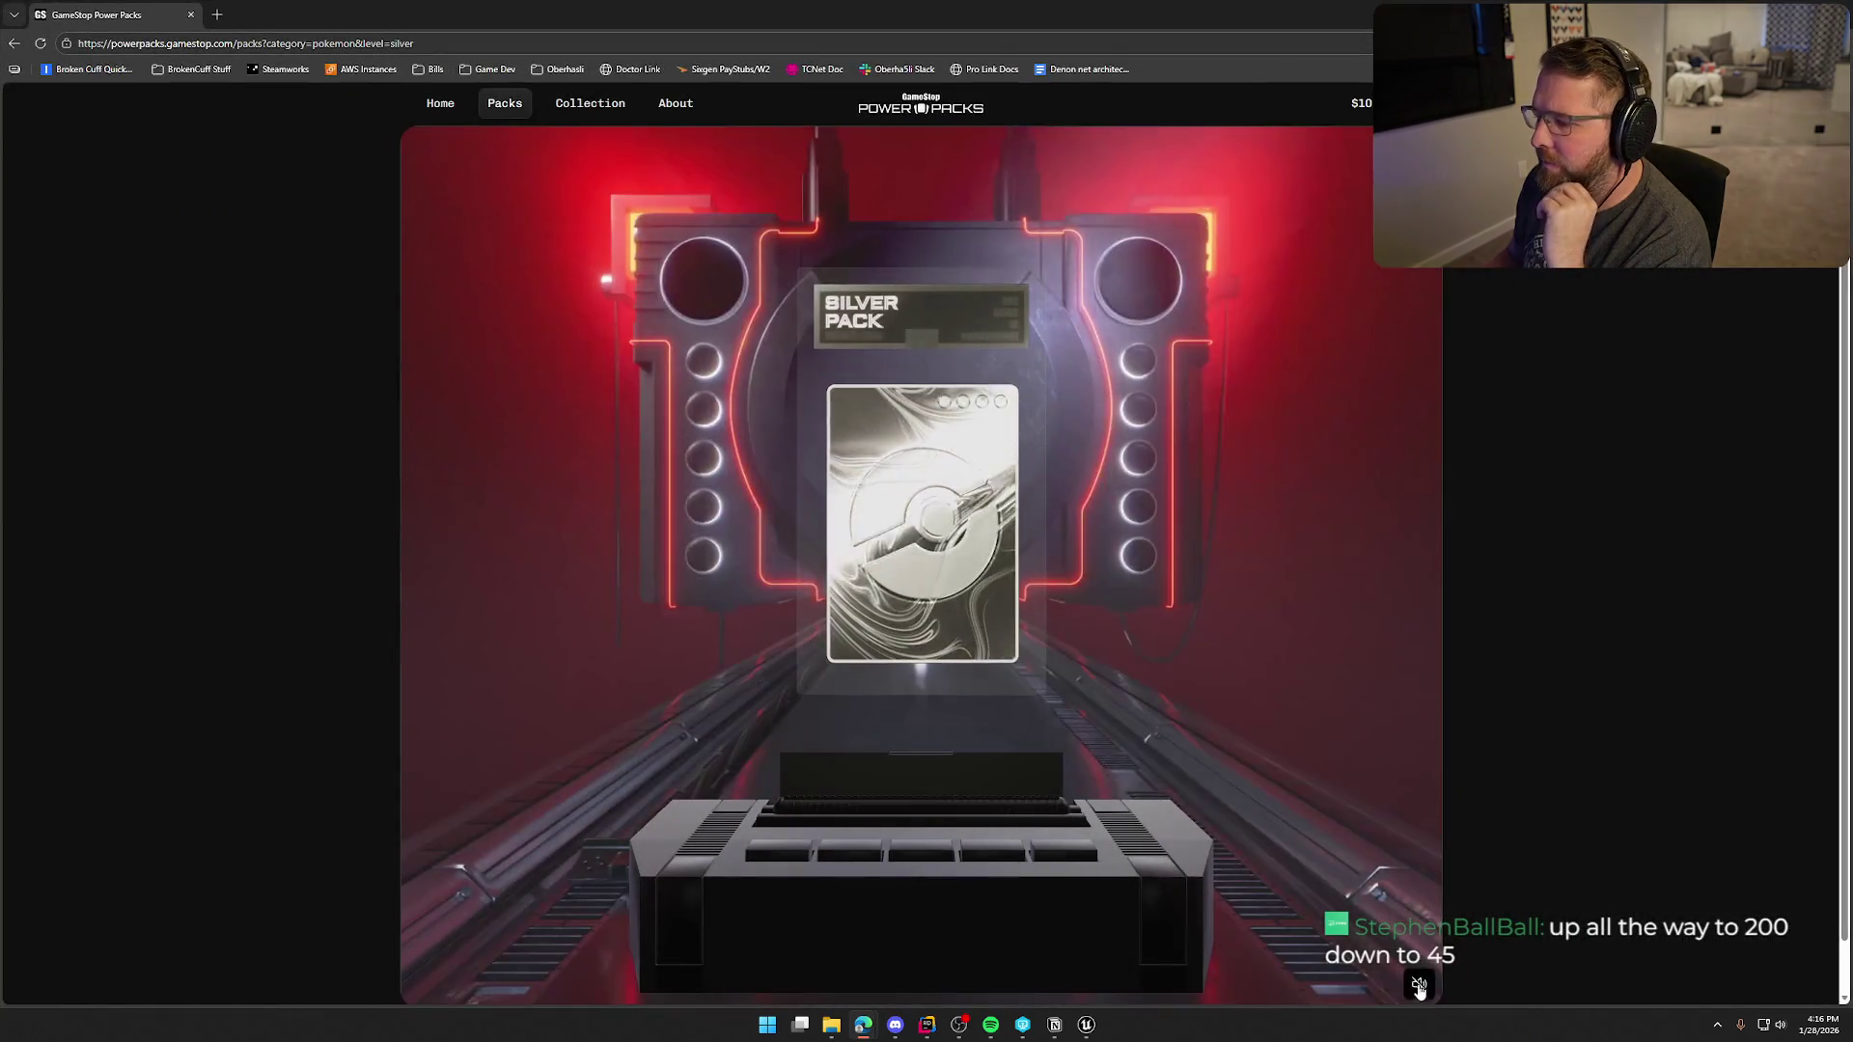
{"action": "left_click", "coordinate": [1419, 984]}
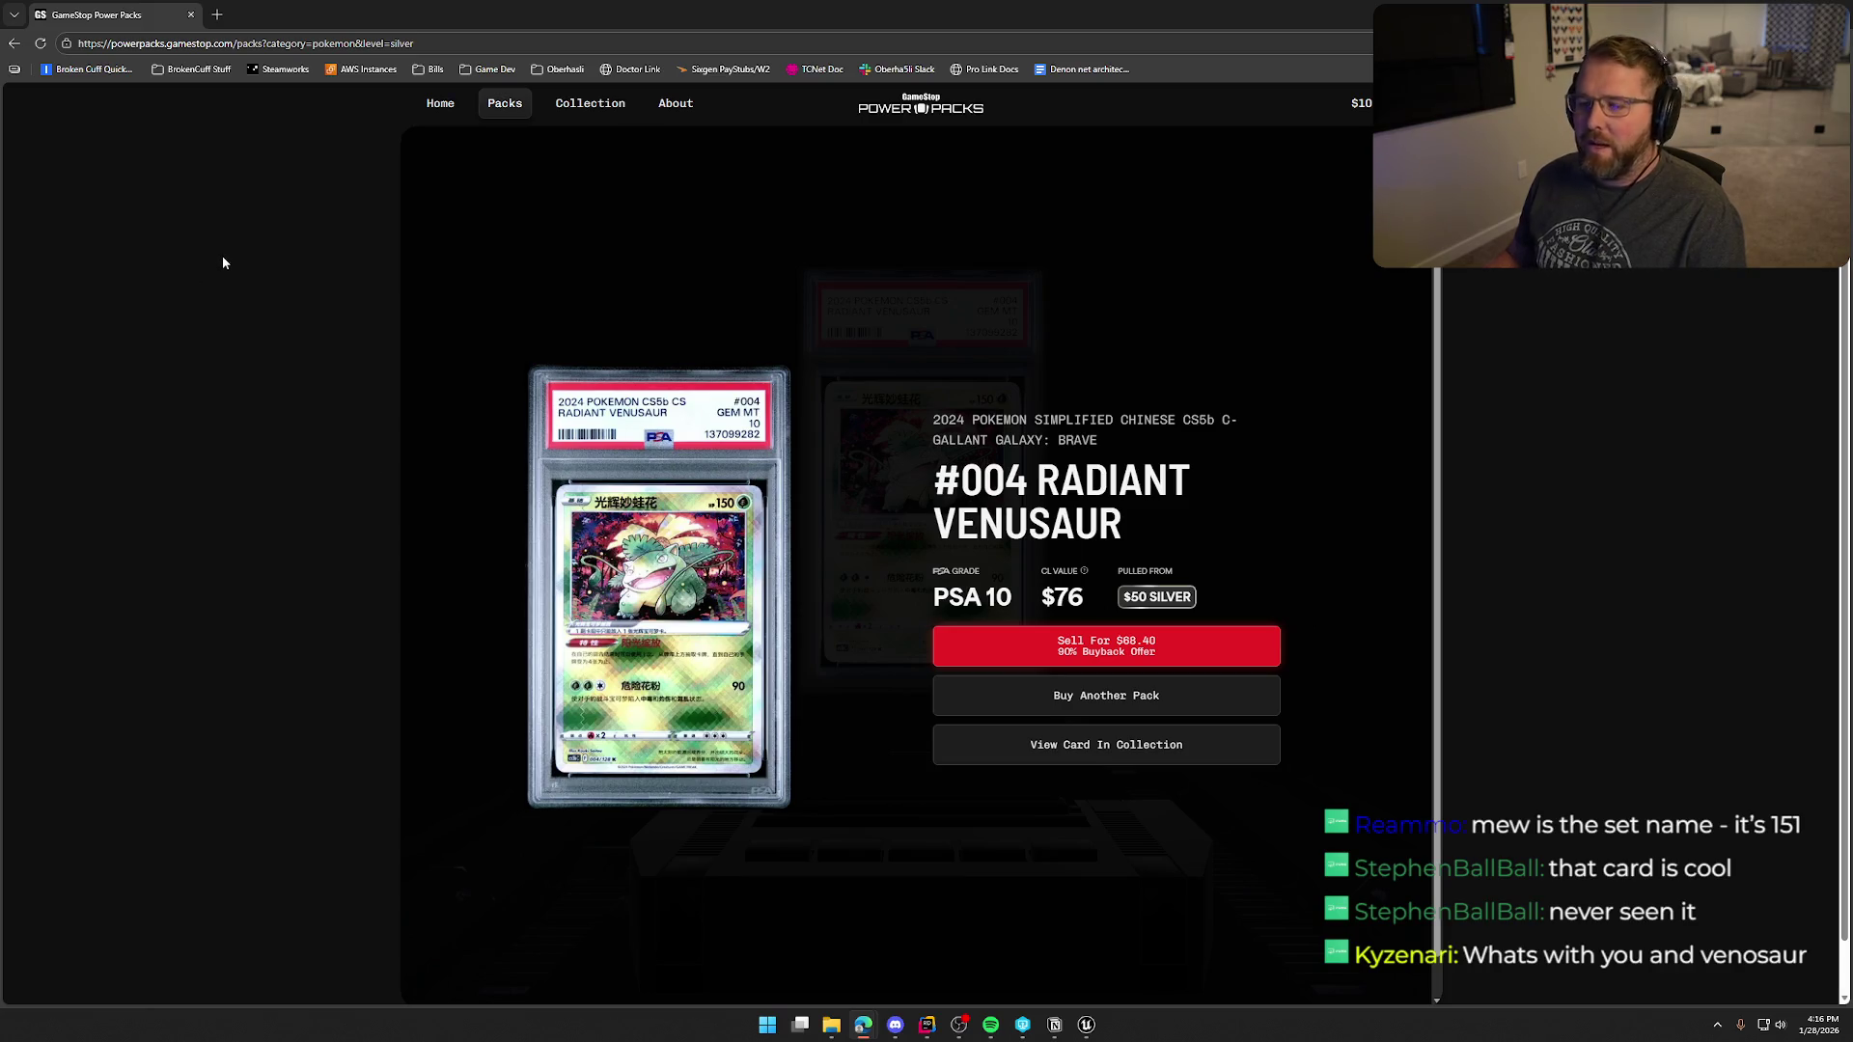
{"action": "key", "text": "alt+Tab"}
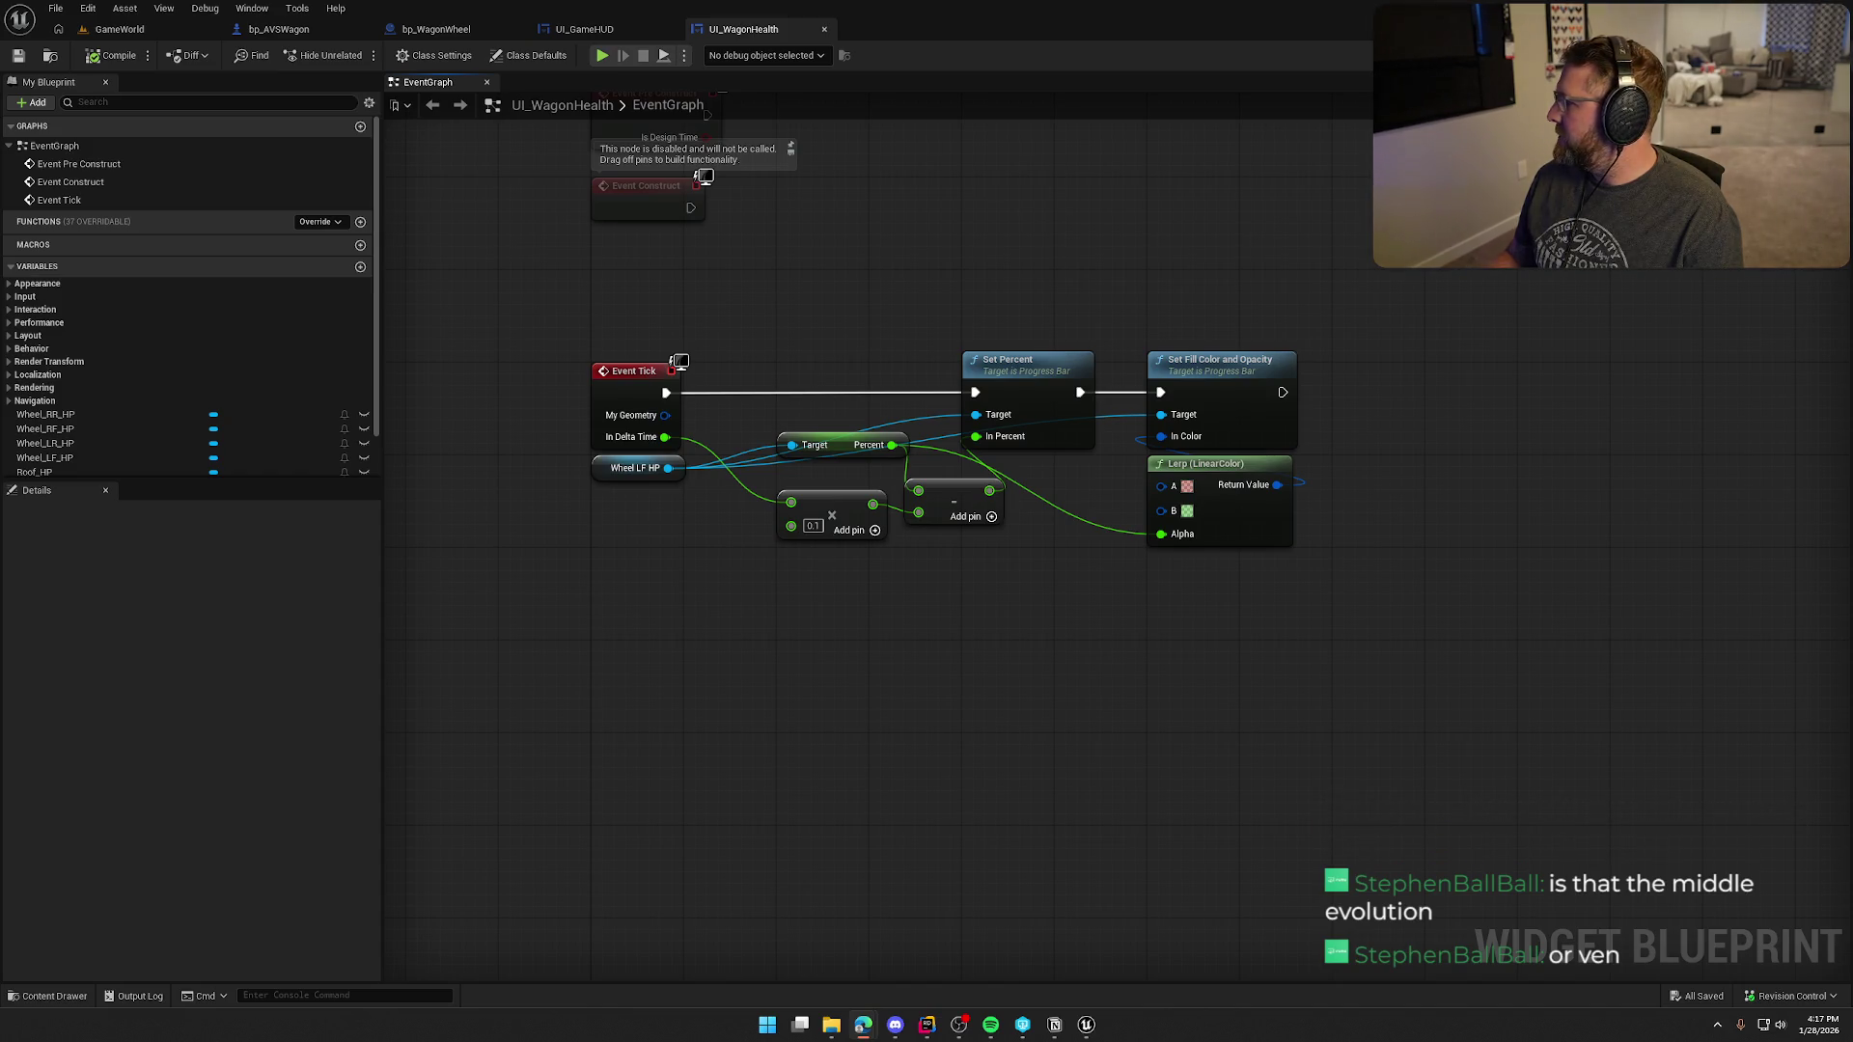
- Maximize the Power Packs page again for the second silver pack pull and switch back to Unreal
{"action": "key", "text": "alt+Tab"}
{"action": "double_click", "coordinate": [1194, 178]}
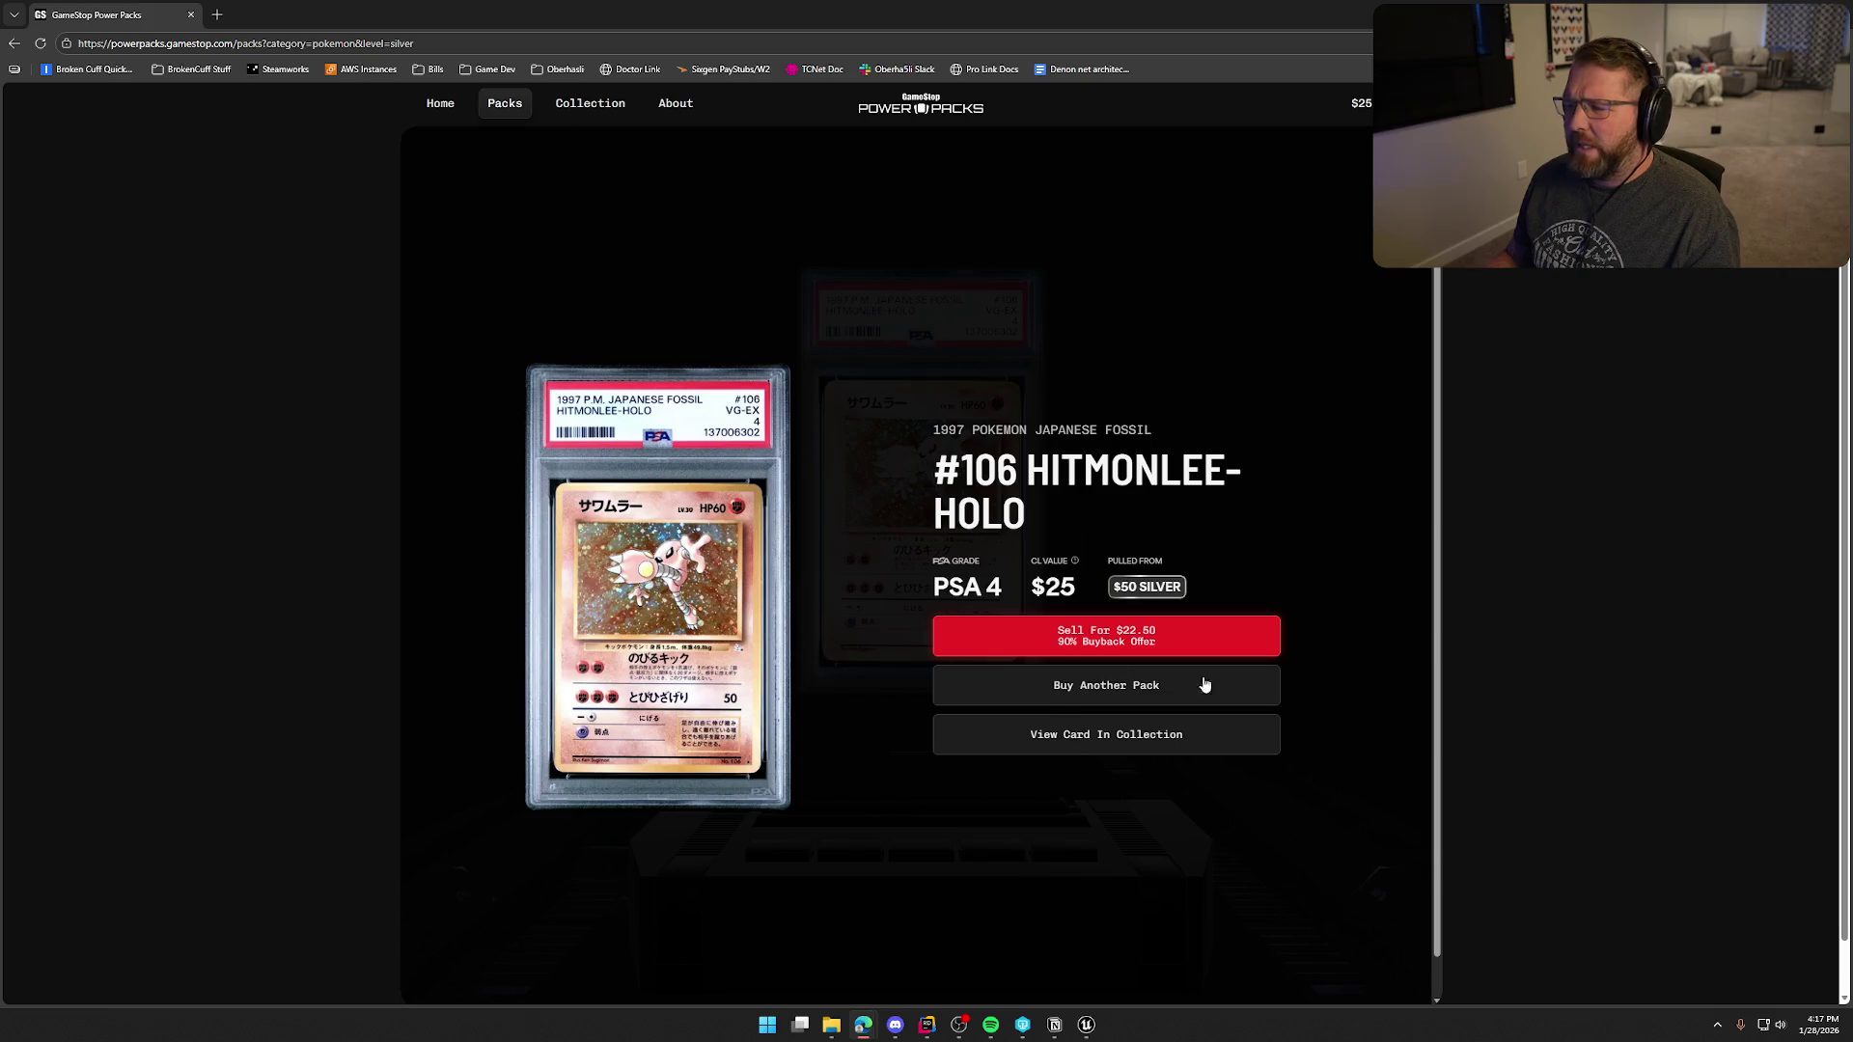
{"action": "key", "text": "alt+Tab"}
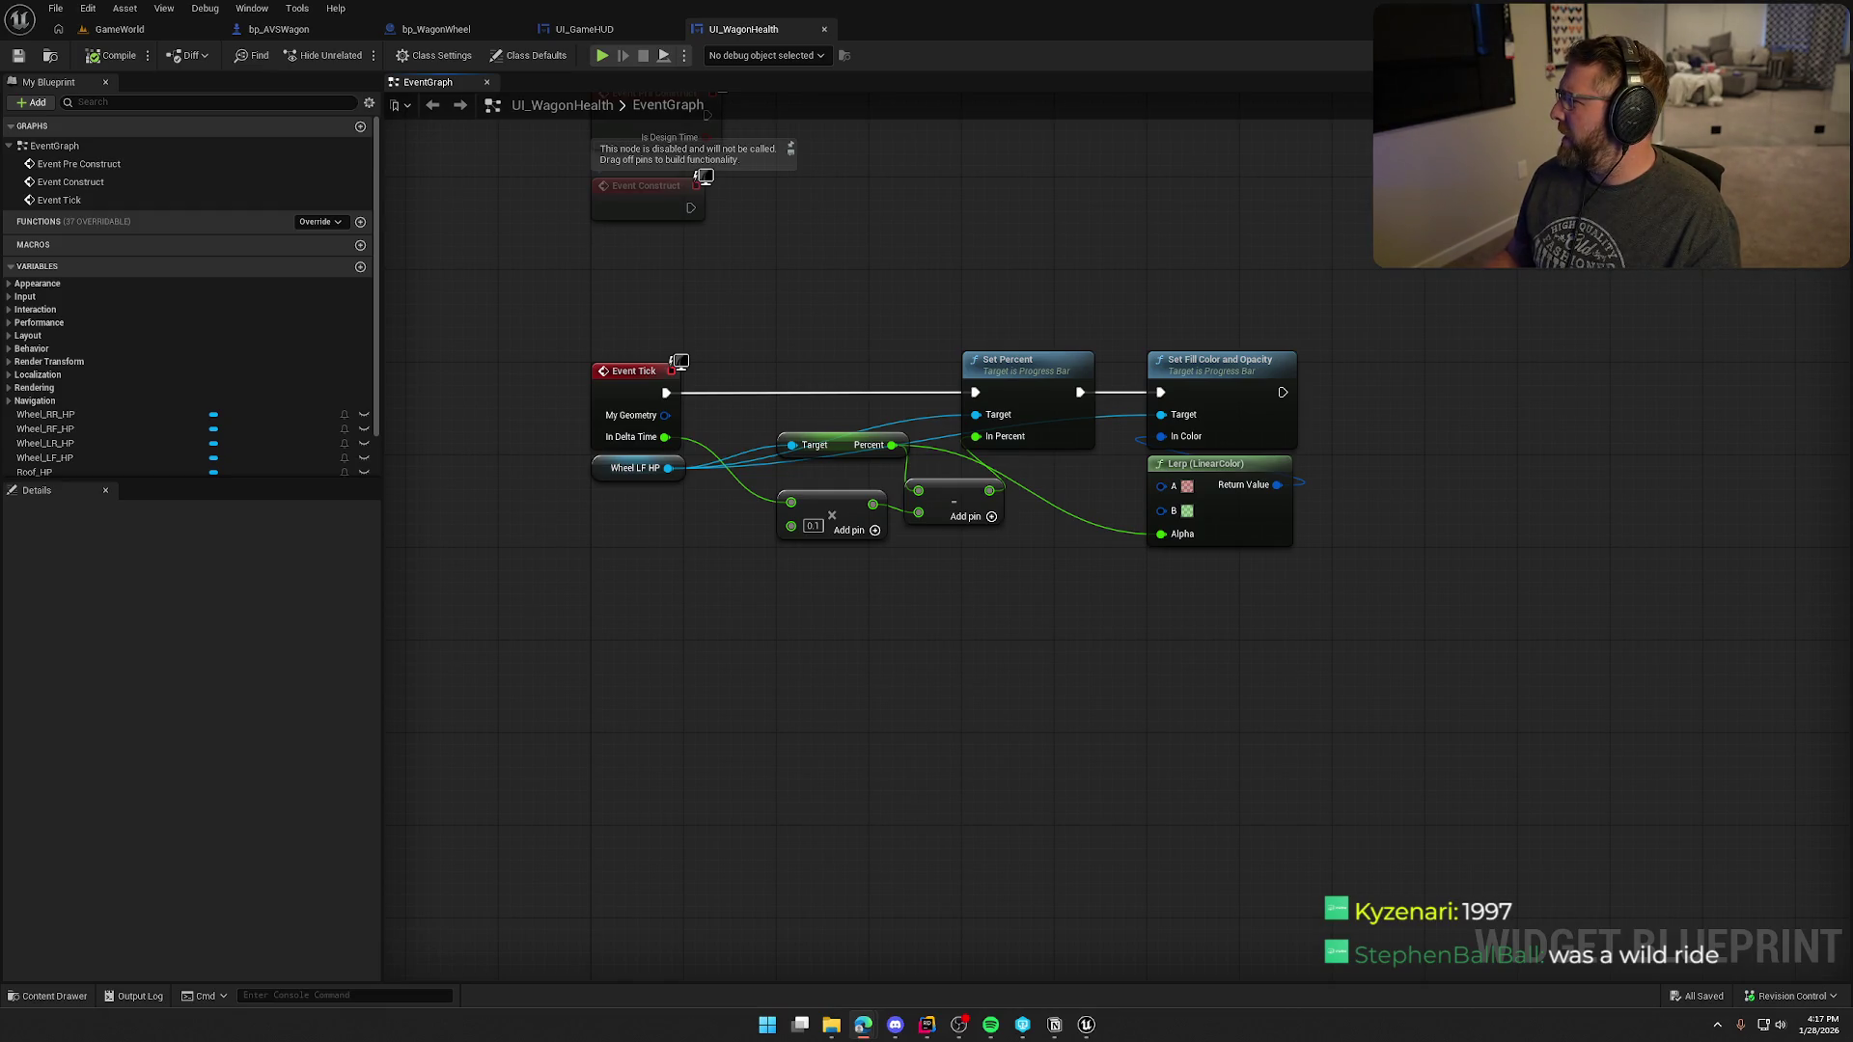
- Maximize Power Packs with sound on for the #001 Gengar V starter pull, then return to Unreal
{"action": "key", "text": "alt+Tab"}
{"action": "double_click", "coordinate": [1131, 149]}
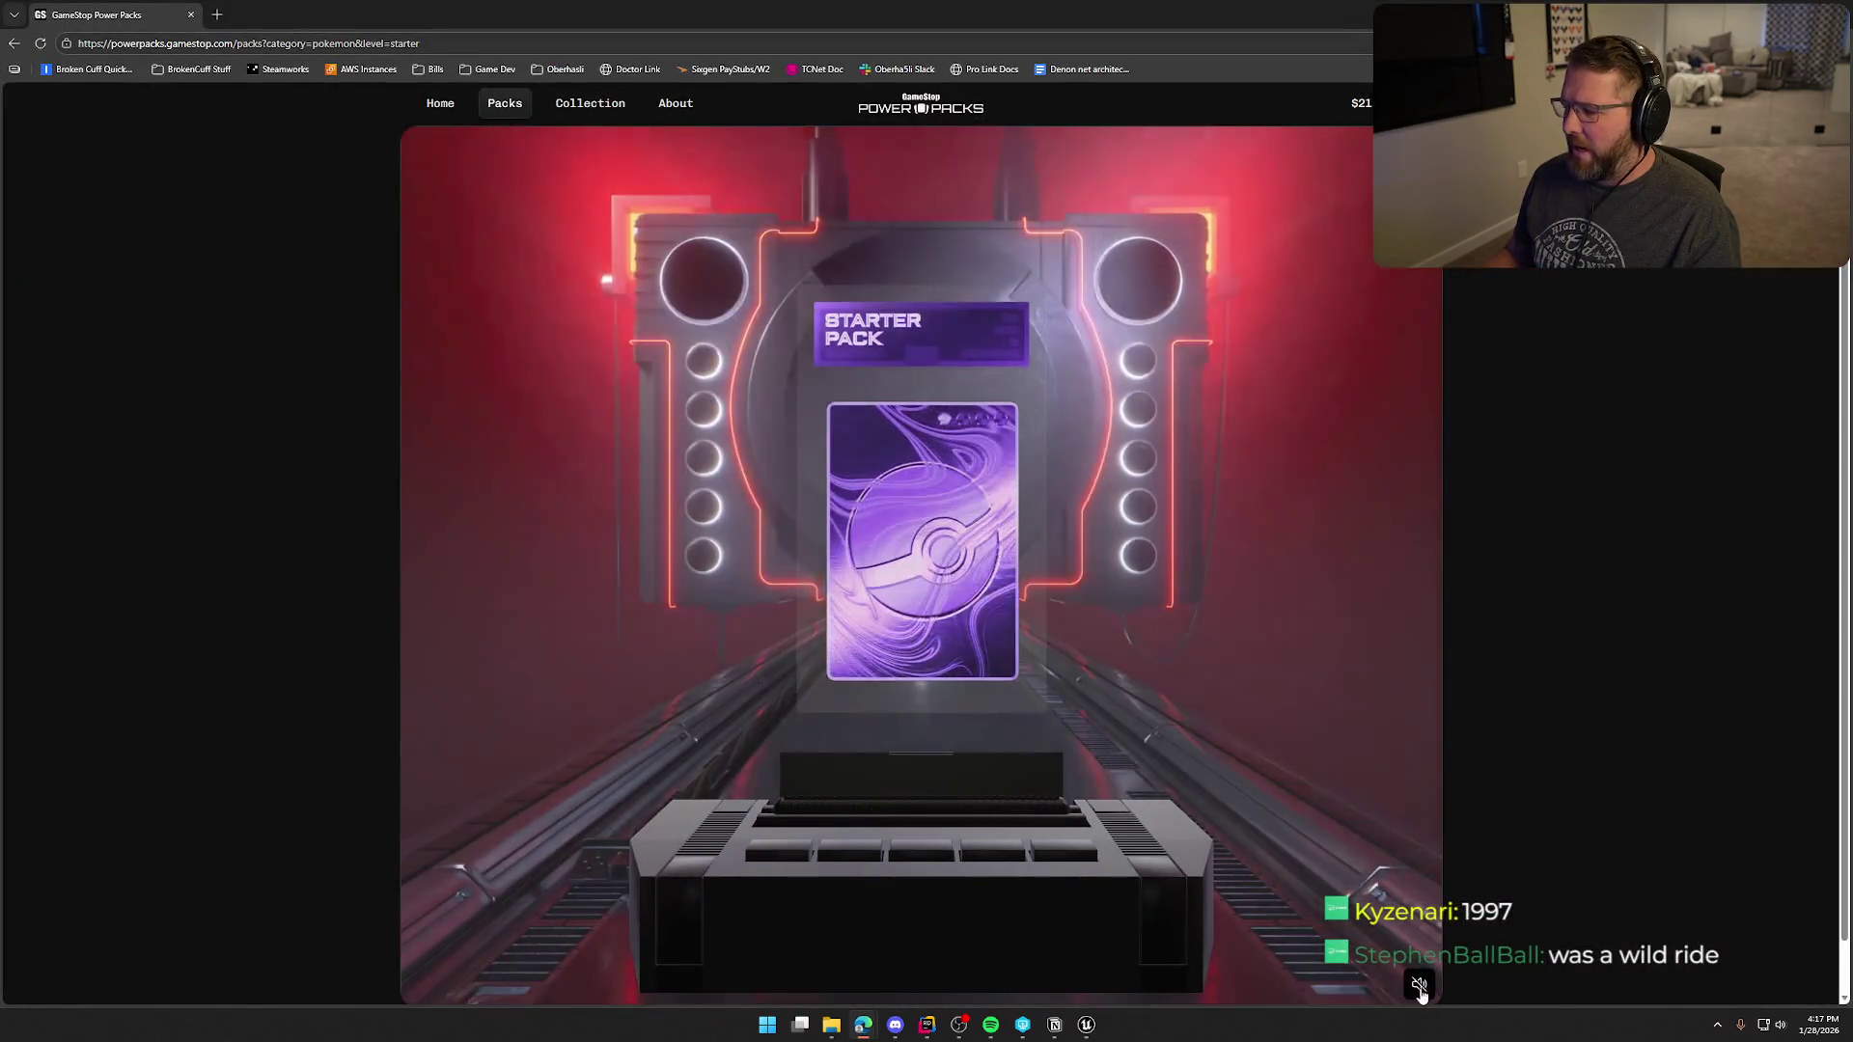
{"action": "left_click", "coordinate": [1419, 983]}
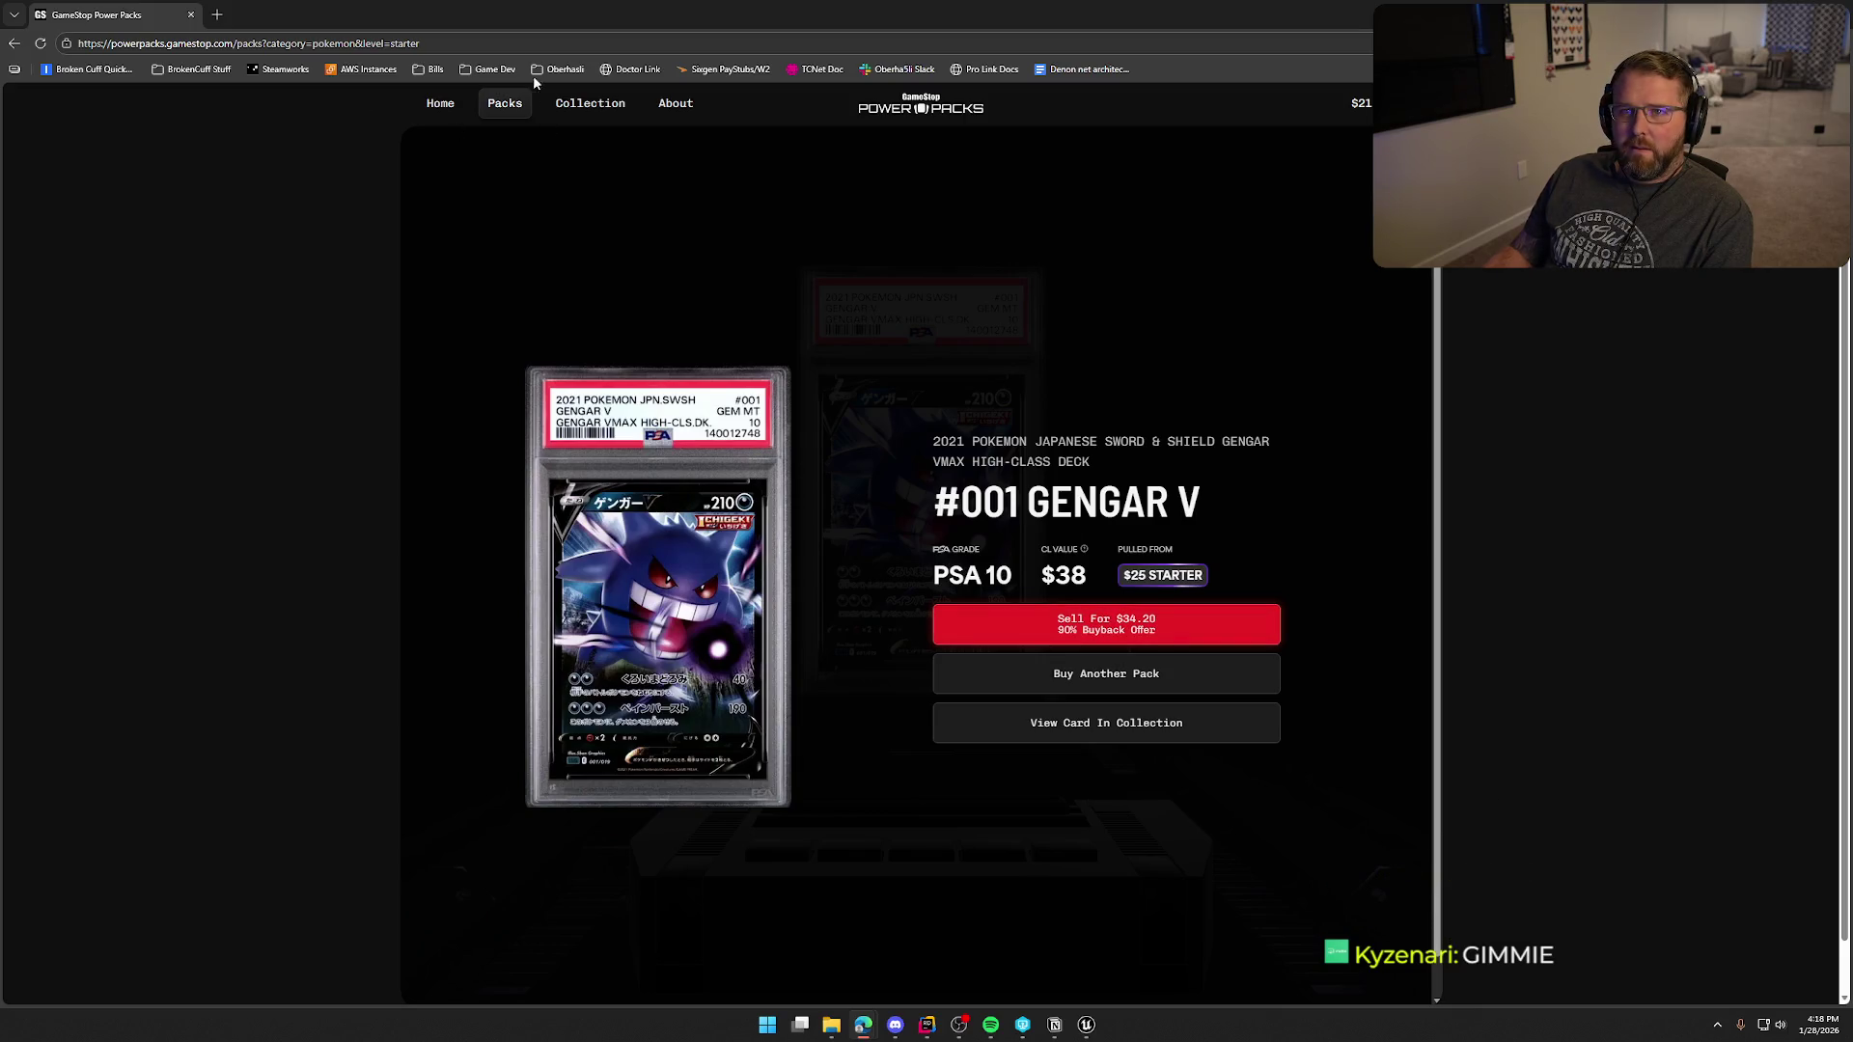
{"action": "key", "text": "alt+Tab"}
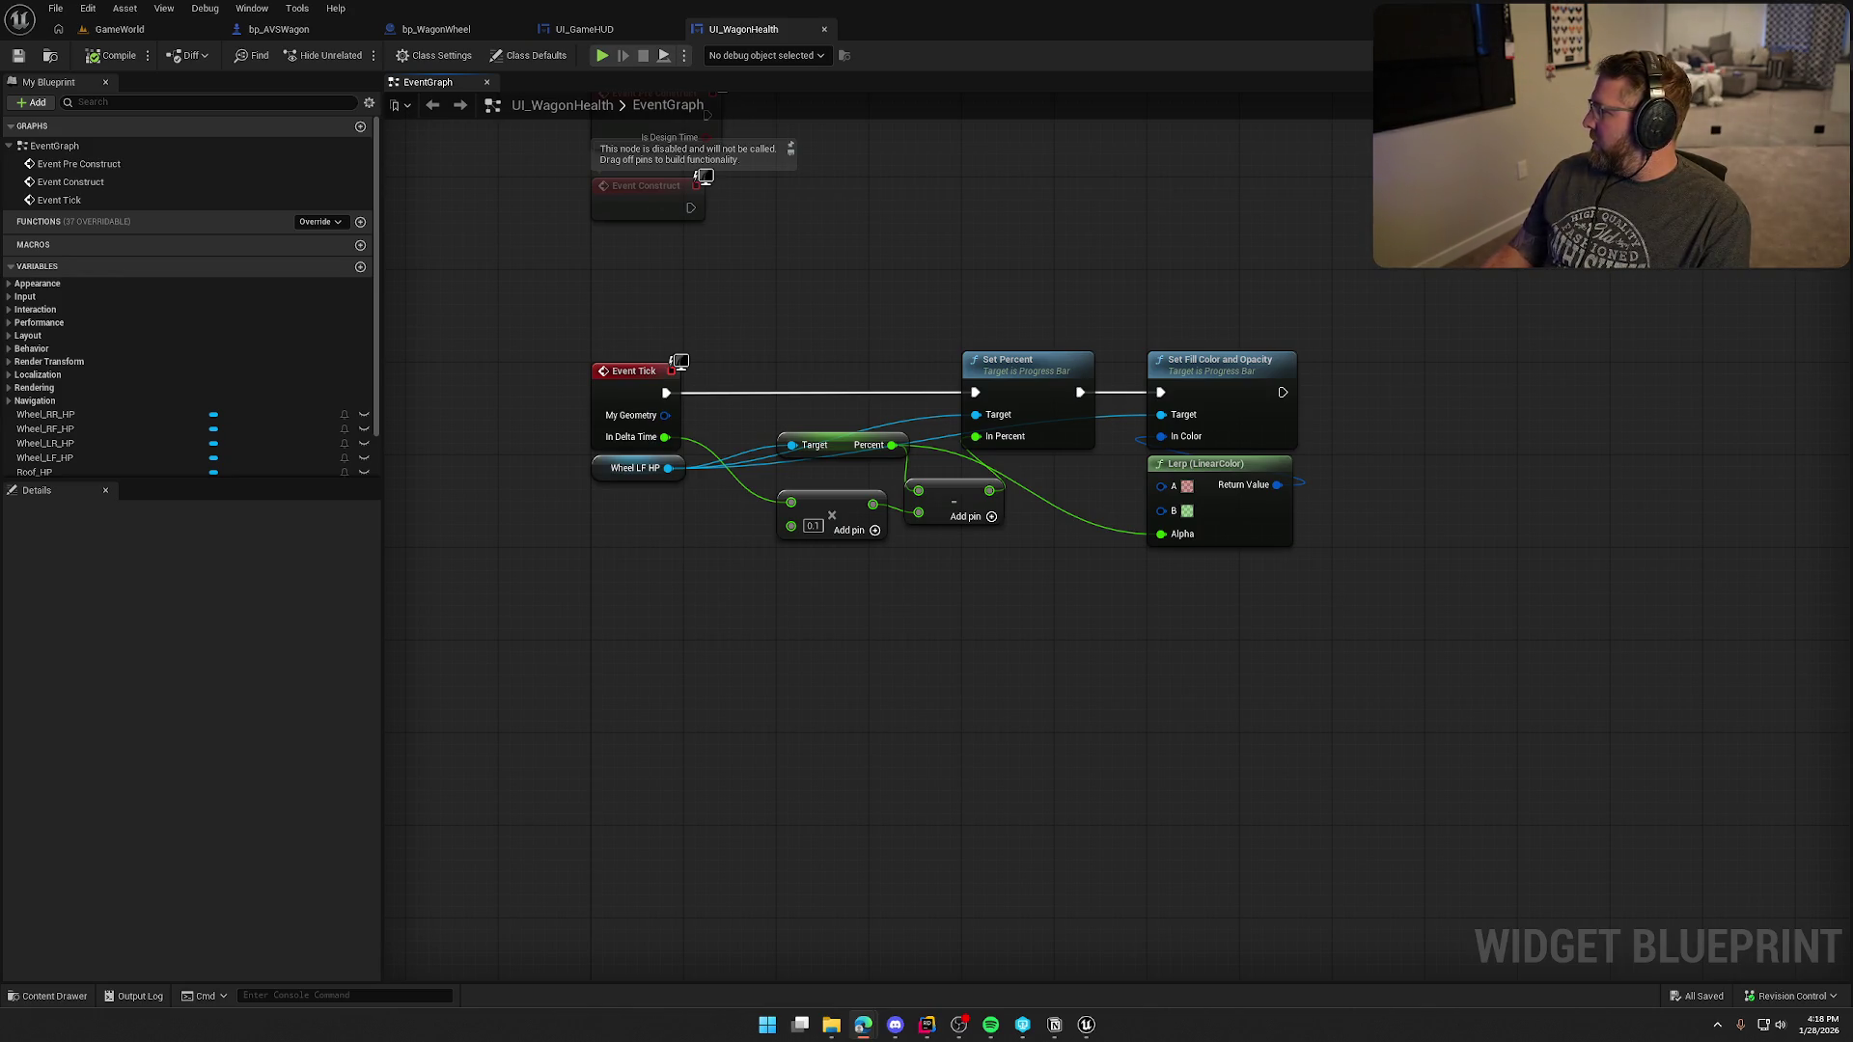
- Maximize the GameStop browser with sound on to watch the Reshiram pull, then return to Unreal
{"action": "left_click_drag", "start_coordinate": [1852, 193], "coordinate": [1074, 180]}
{"action": "double_click", "coordinate": [1074, 179]}
{"action": "left_click", "coordinate": [1419, 986]}
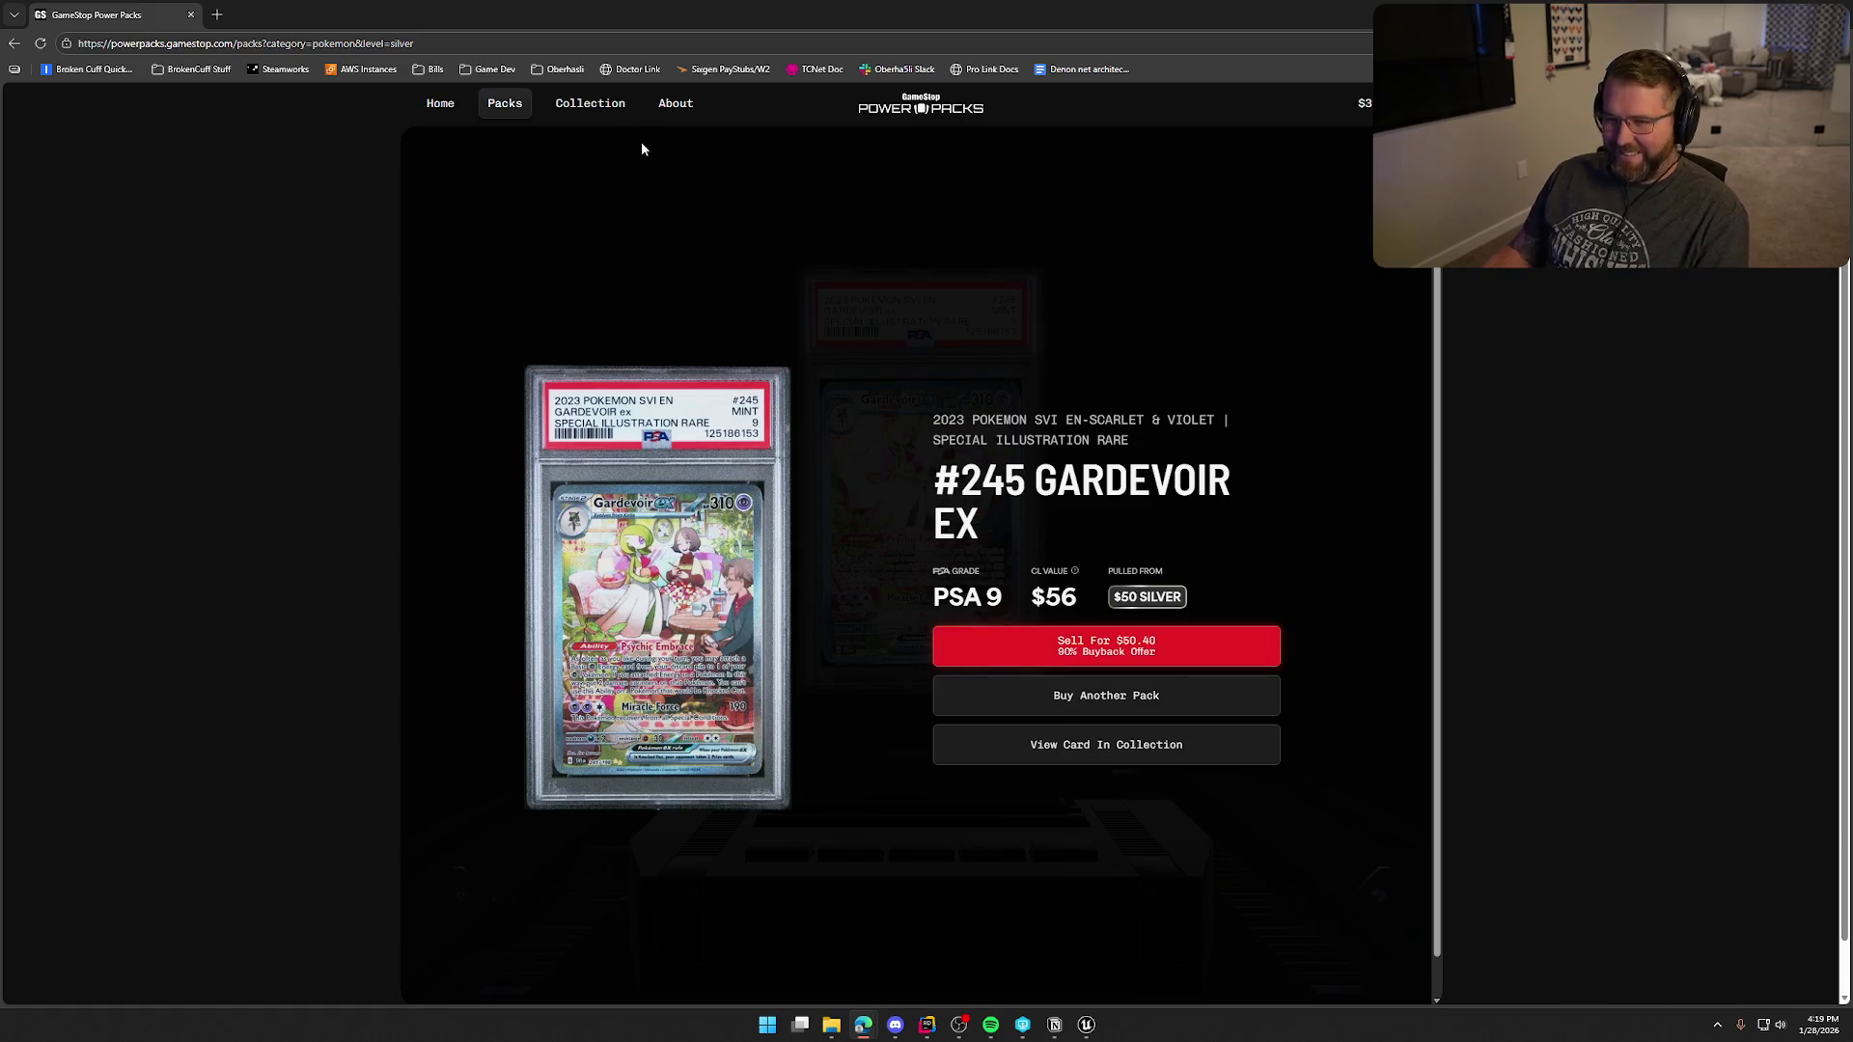
{"action": "key", "text": "alt+Tab"}
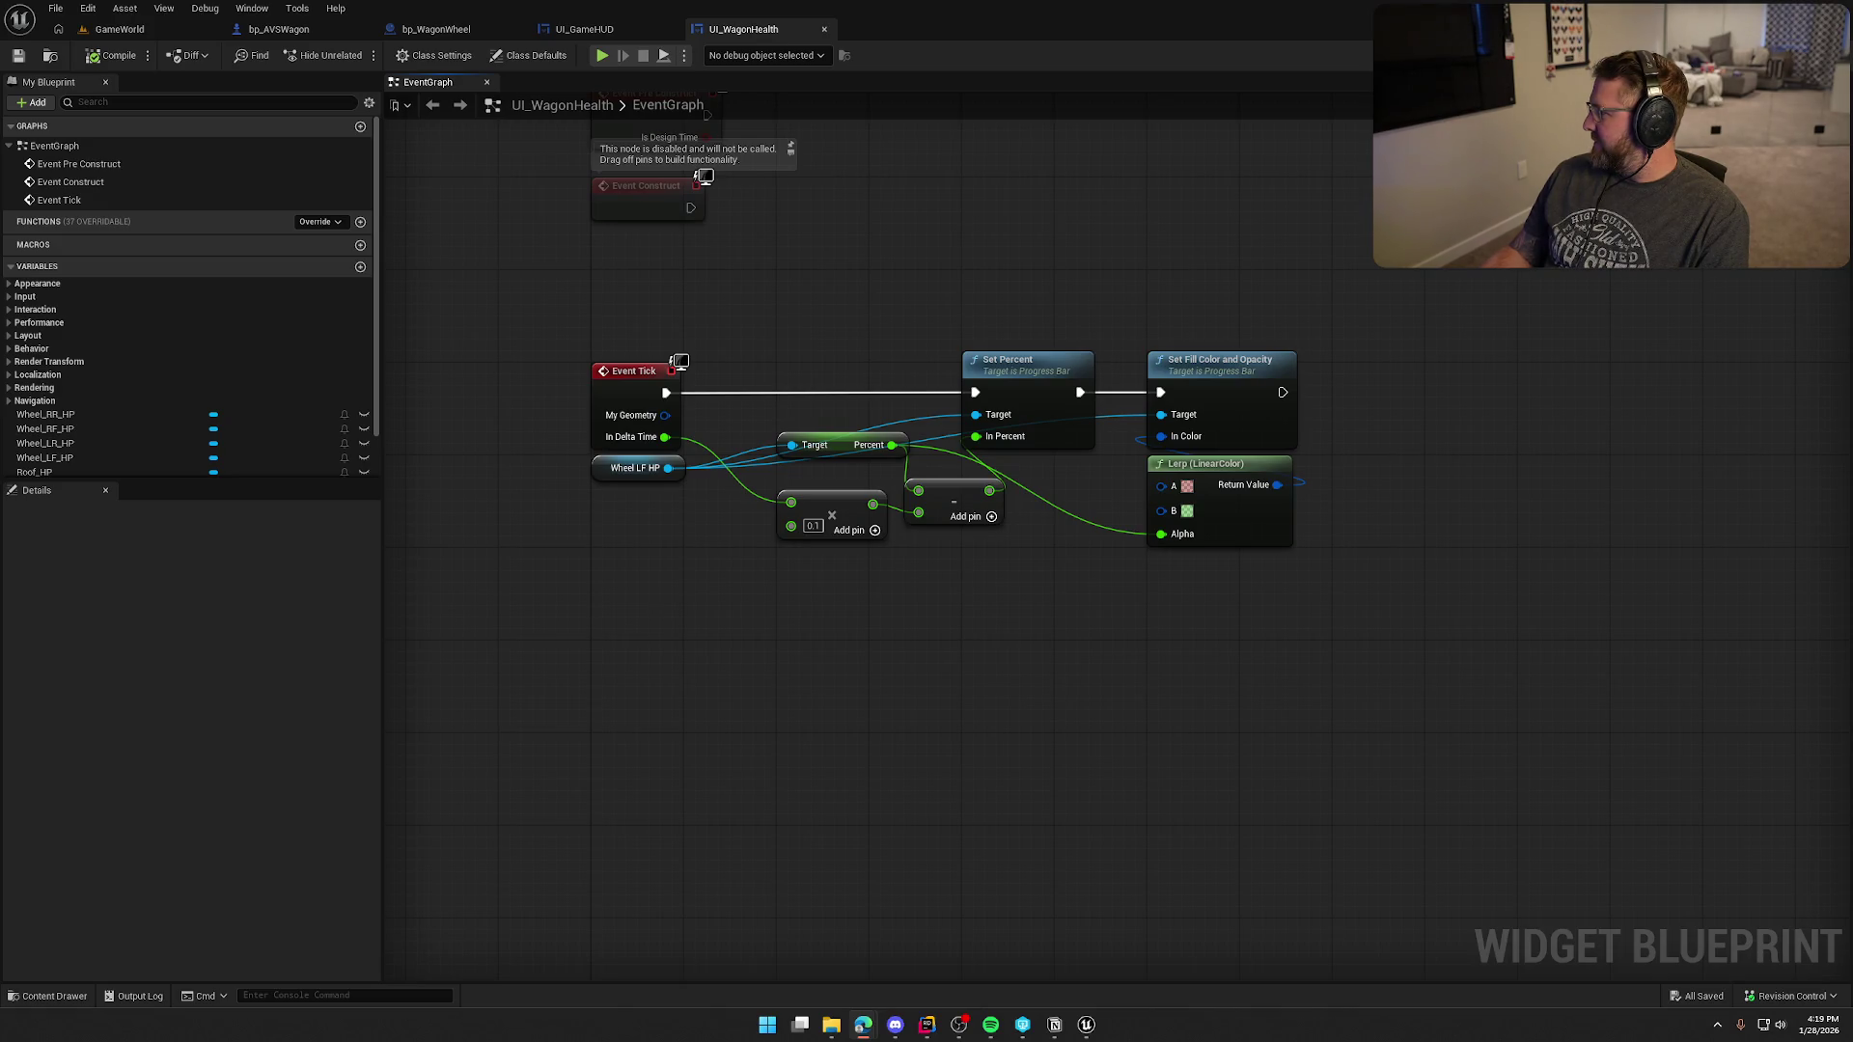
- Bring back Power Packs with sound on for the new $50 Silver pack opening, then switch to Unreal
{"action": "key", "text": "alt+Tab"}
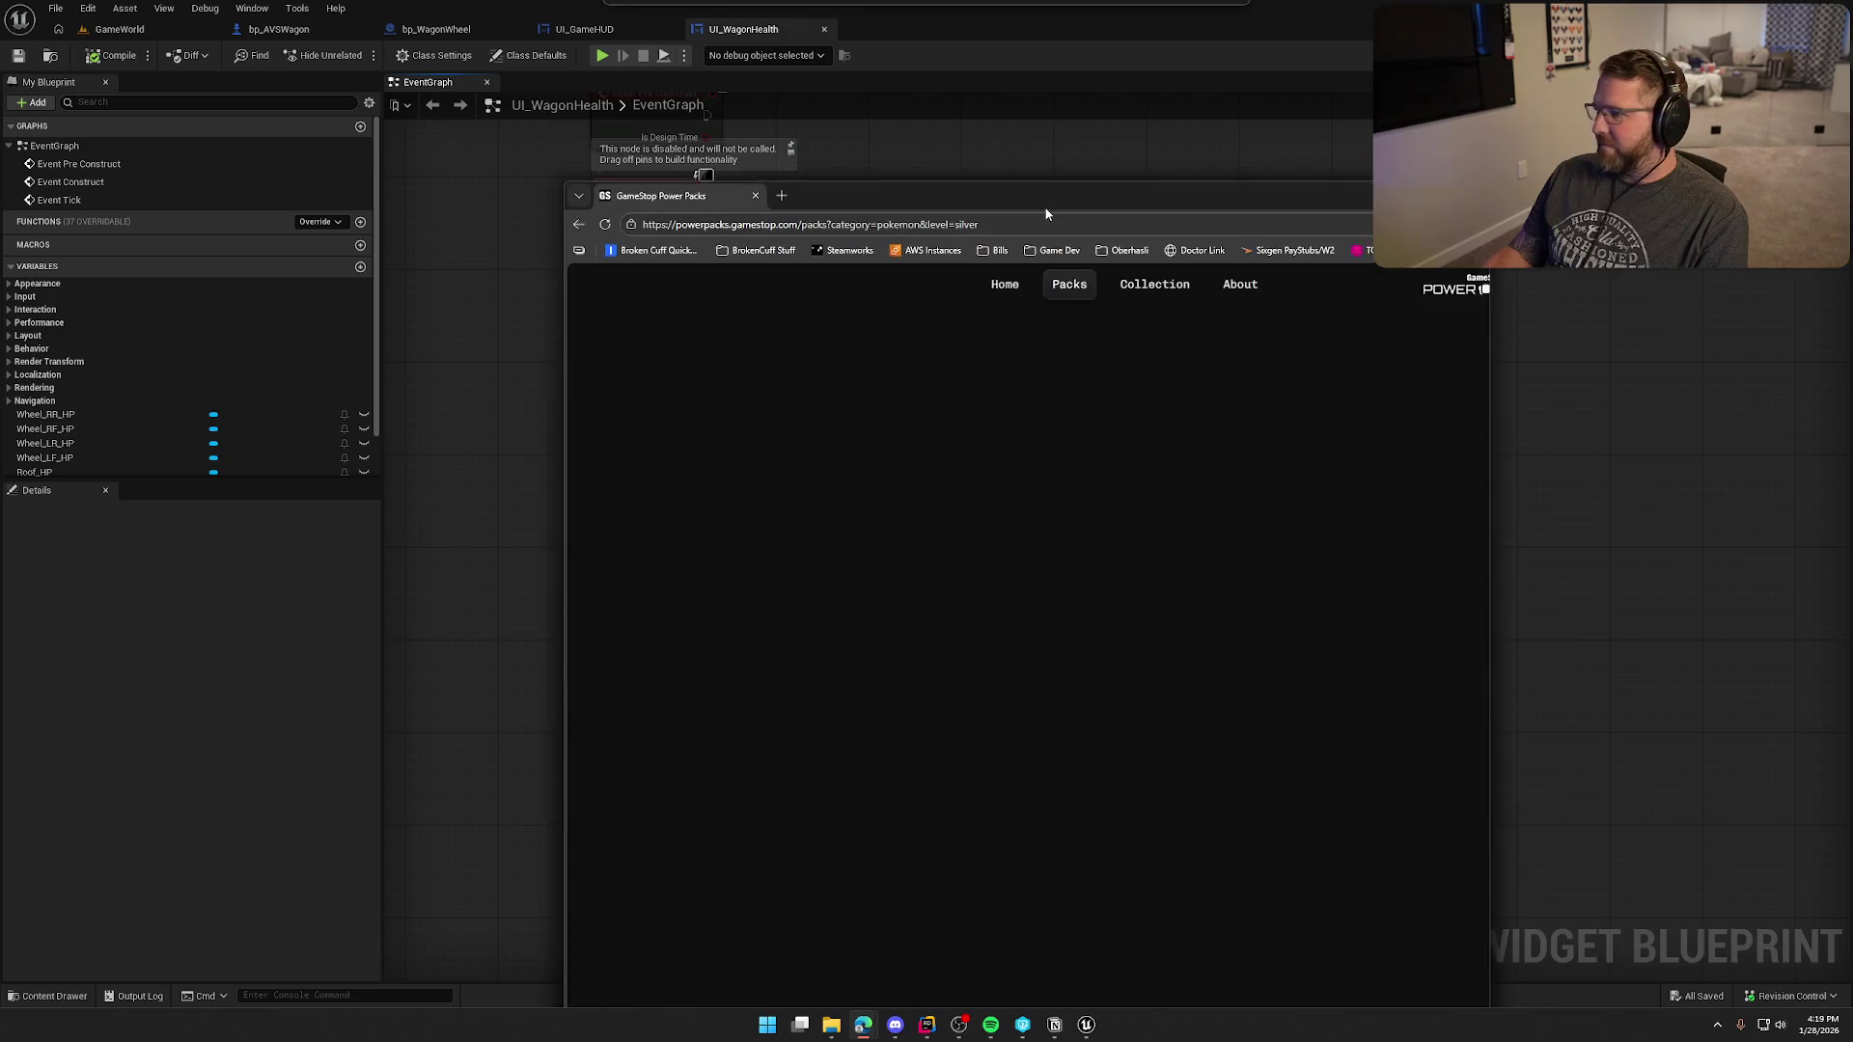
{"action": "double_click", "coordinate": [1044, 189]}
{"action": "left_click", "coordinate": [1419, 983]}
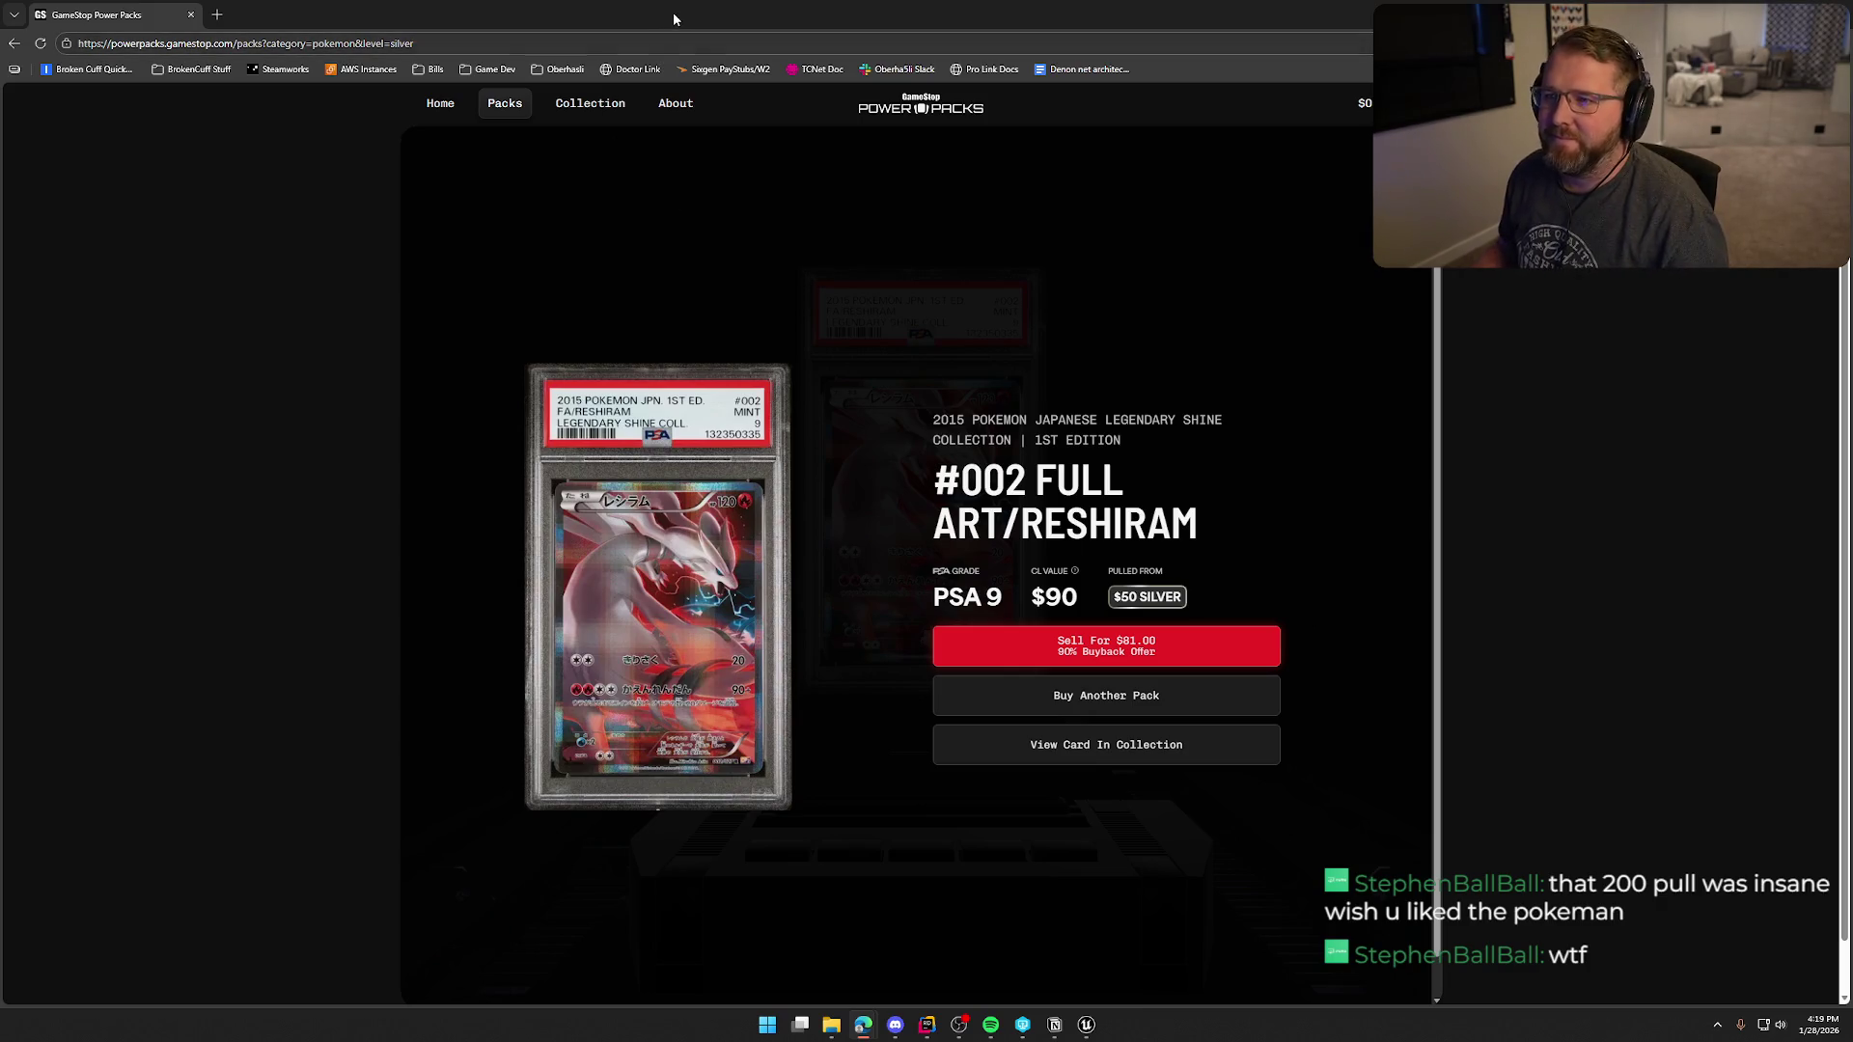
{"action": "key", "text": "alt+Tab"}
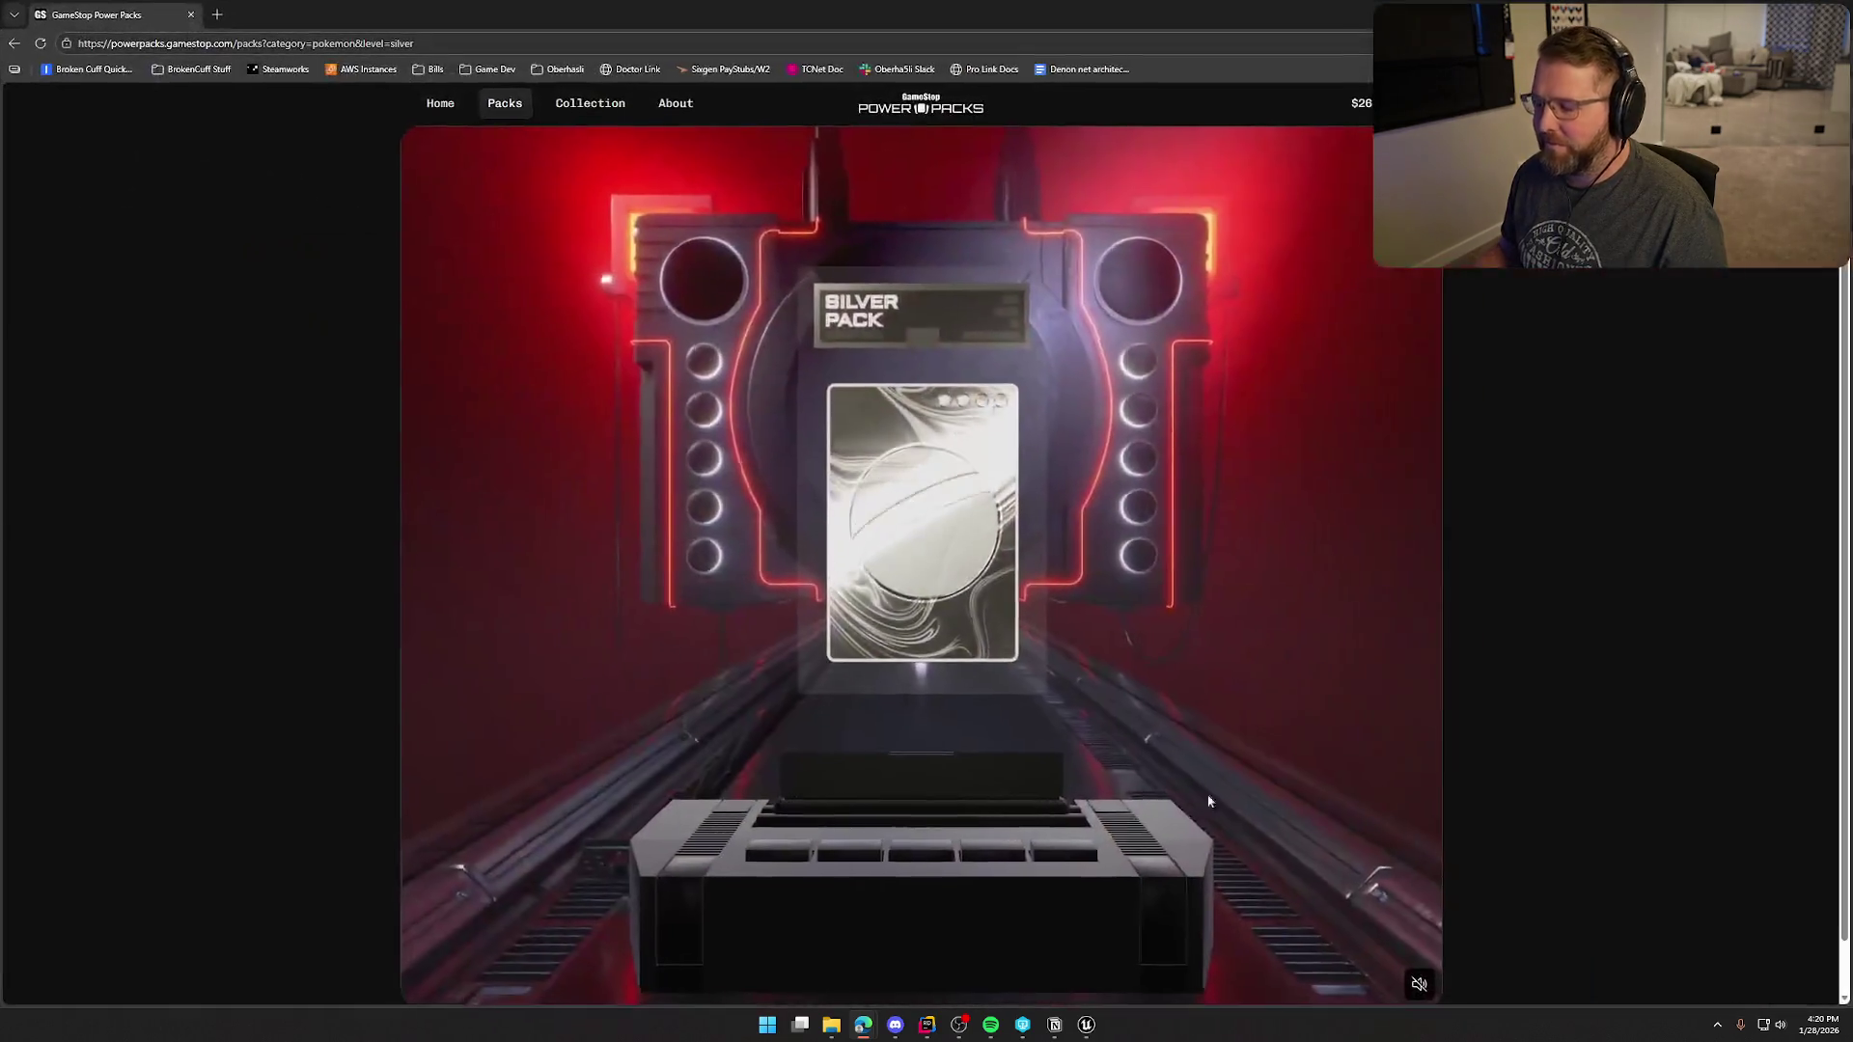
- Unmute the pack to reveal the PSA 9 Pikachu, then return to the UI_WagonHealth graph
{"action": "left_click", "coordinate": [1416, 986]}
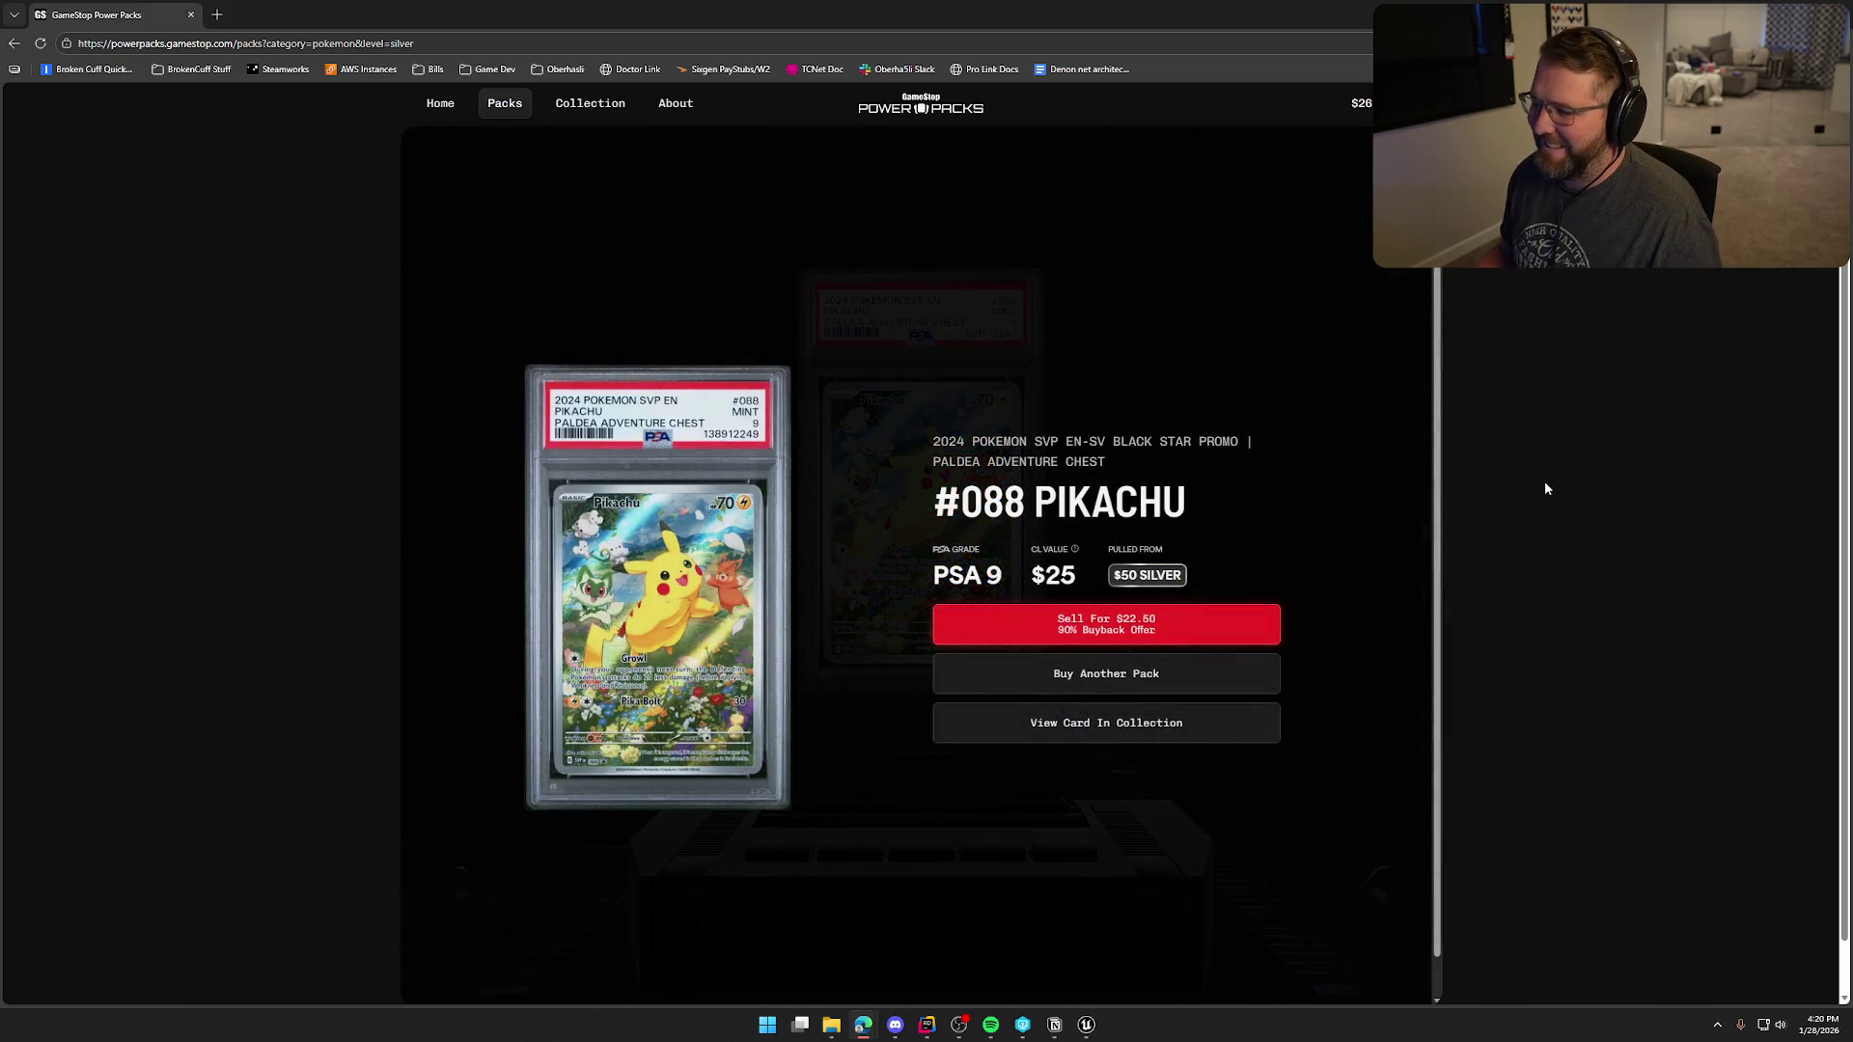
{"action": "key", "text": "alt+Tab"}
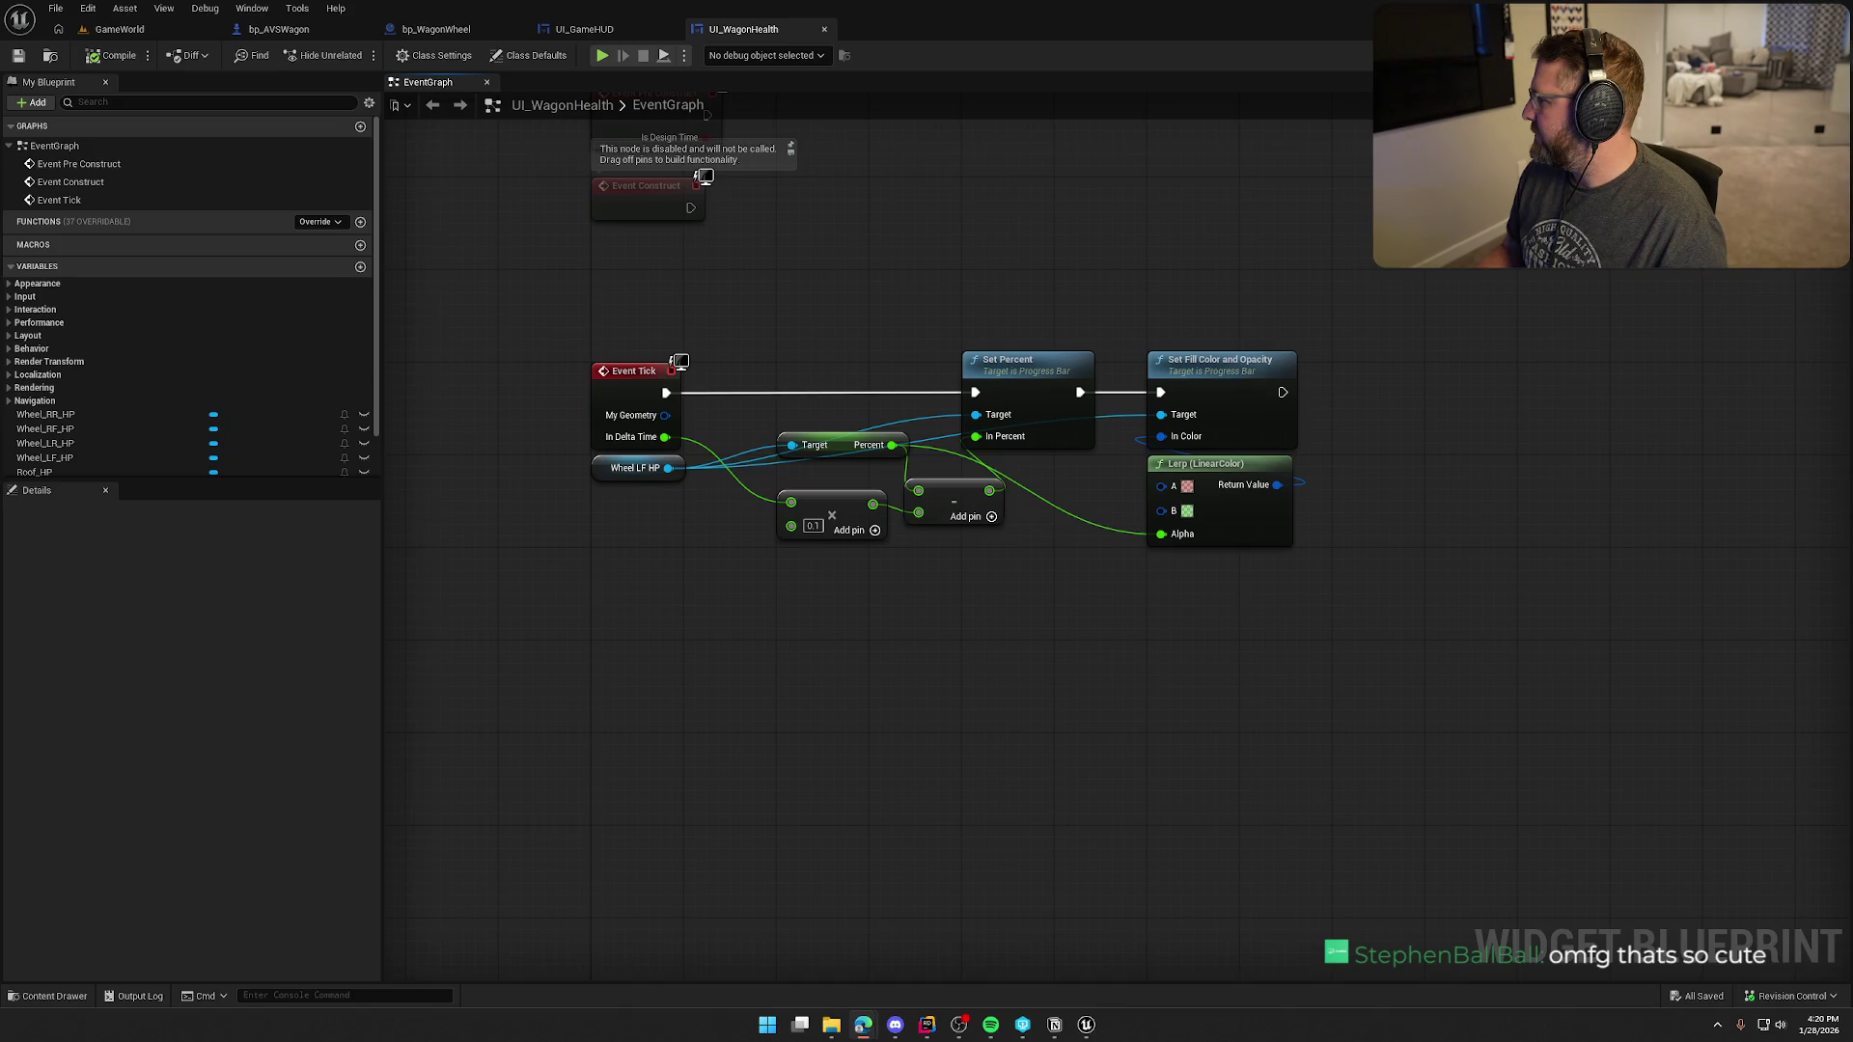
- Watch the starter pack reveal a PSA 7 LOSE? card worth $29 with sound on, then return to Unreal
{"action": "key", "text": "alt+Tab"}
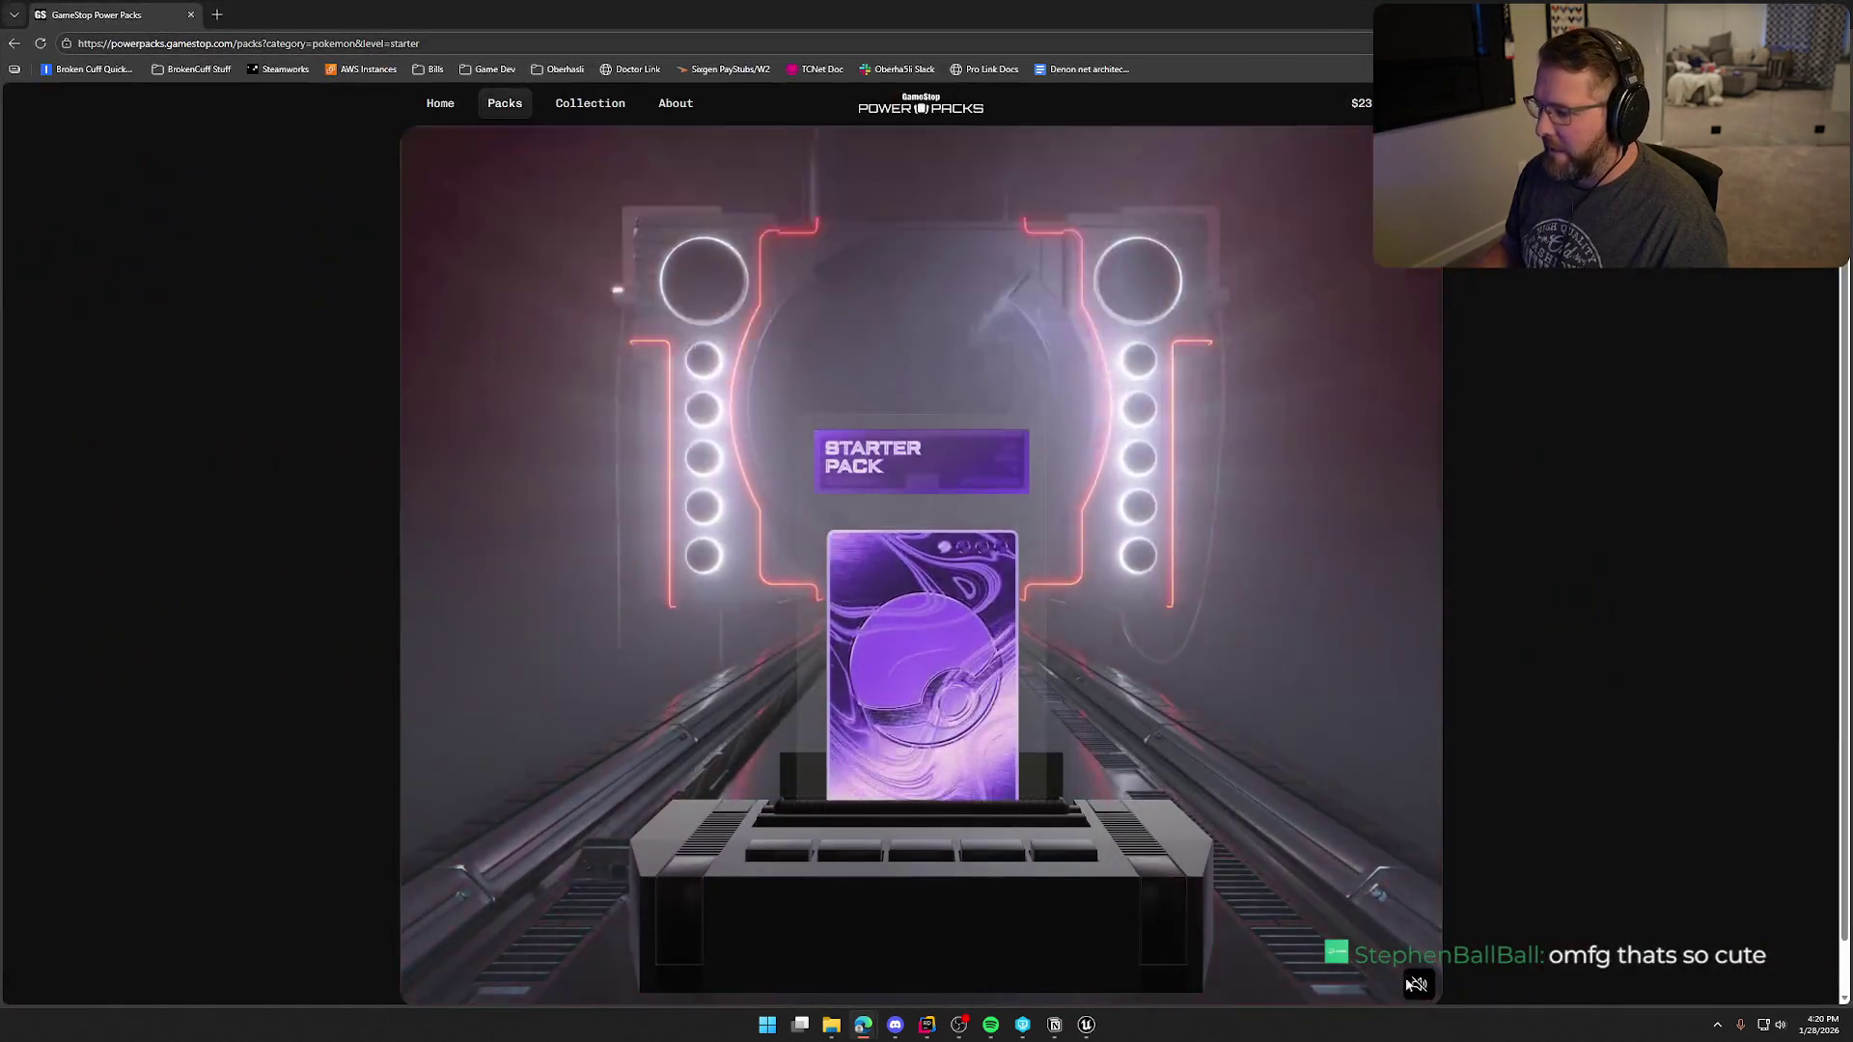
{"action": "left_click", "coordinate": [1415, 984]}
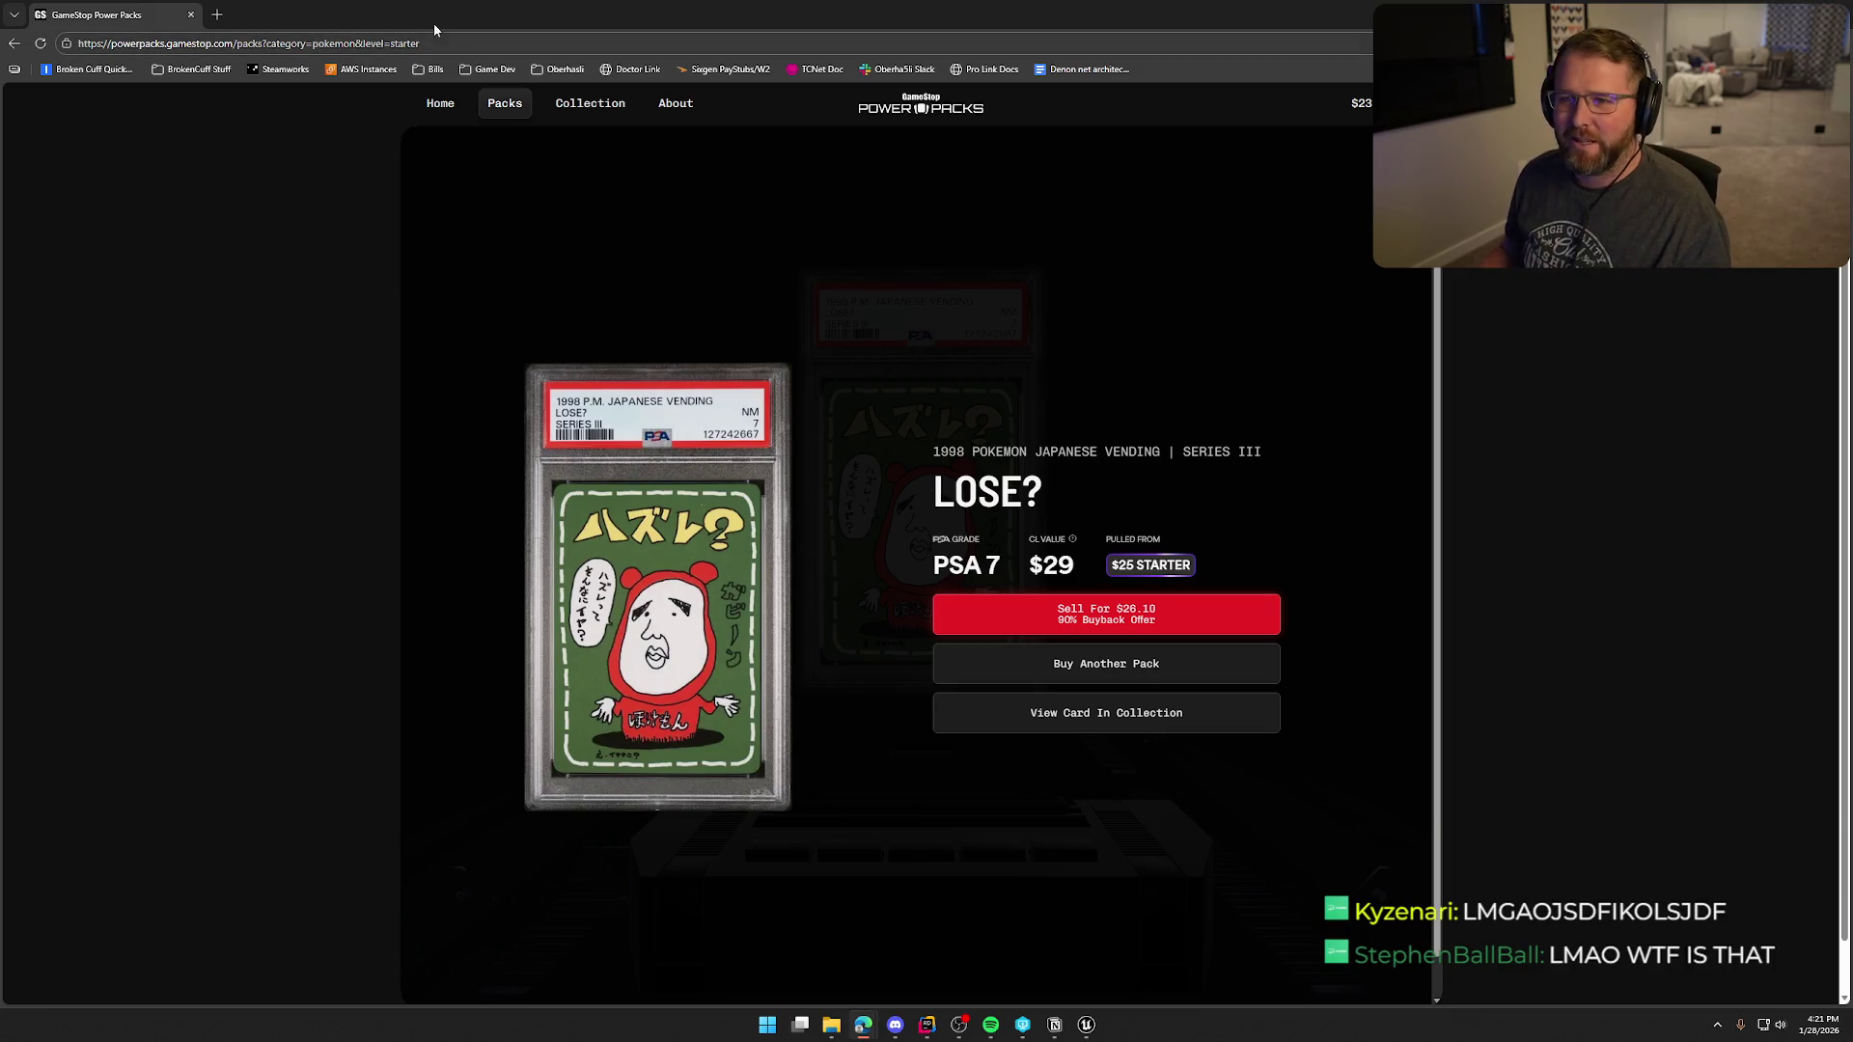
{"action": "key", "text": "alt+Tab"}
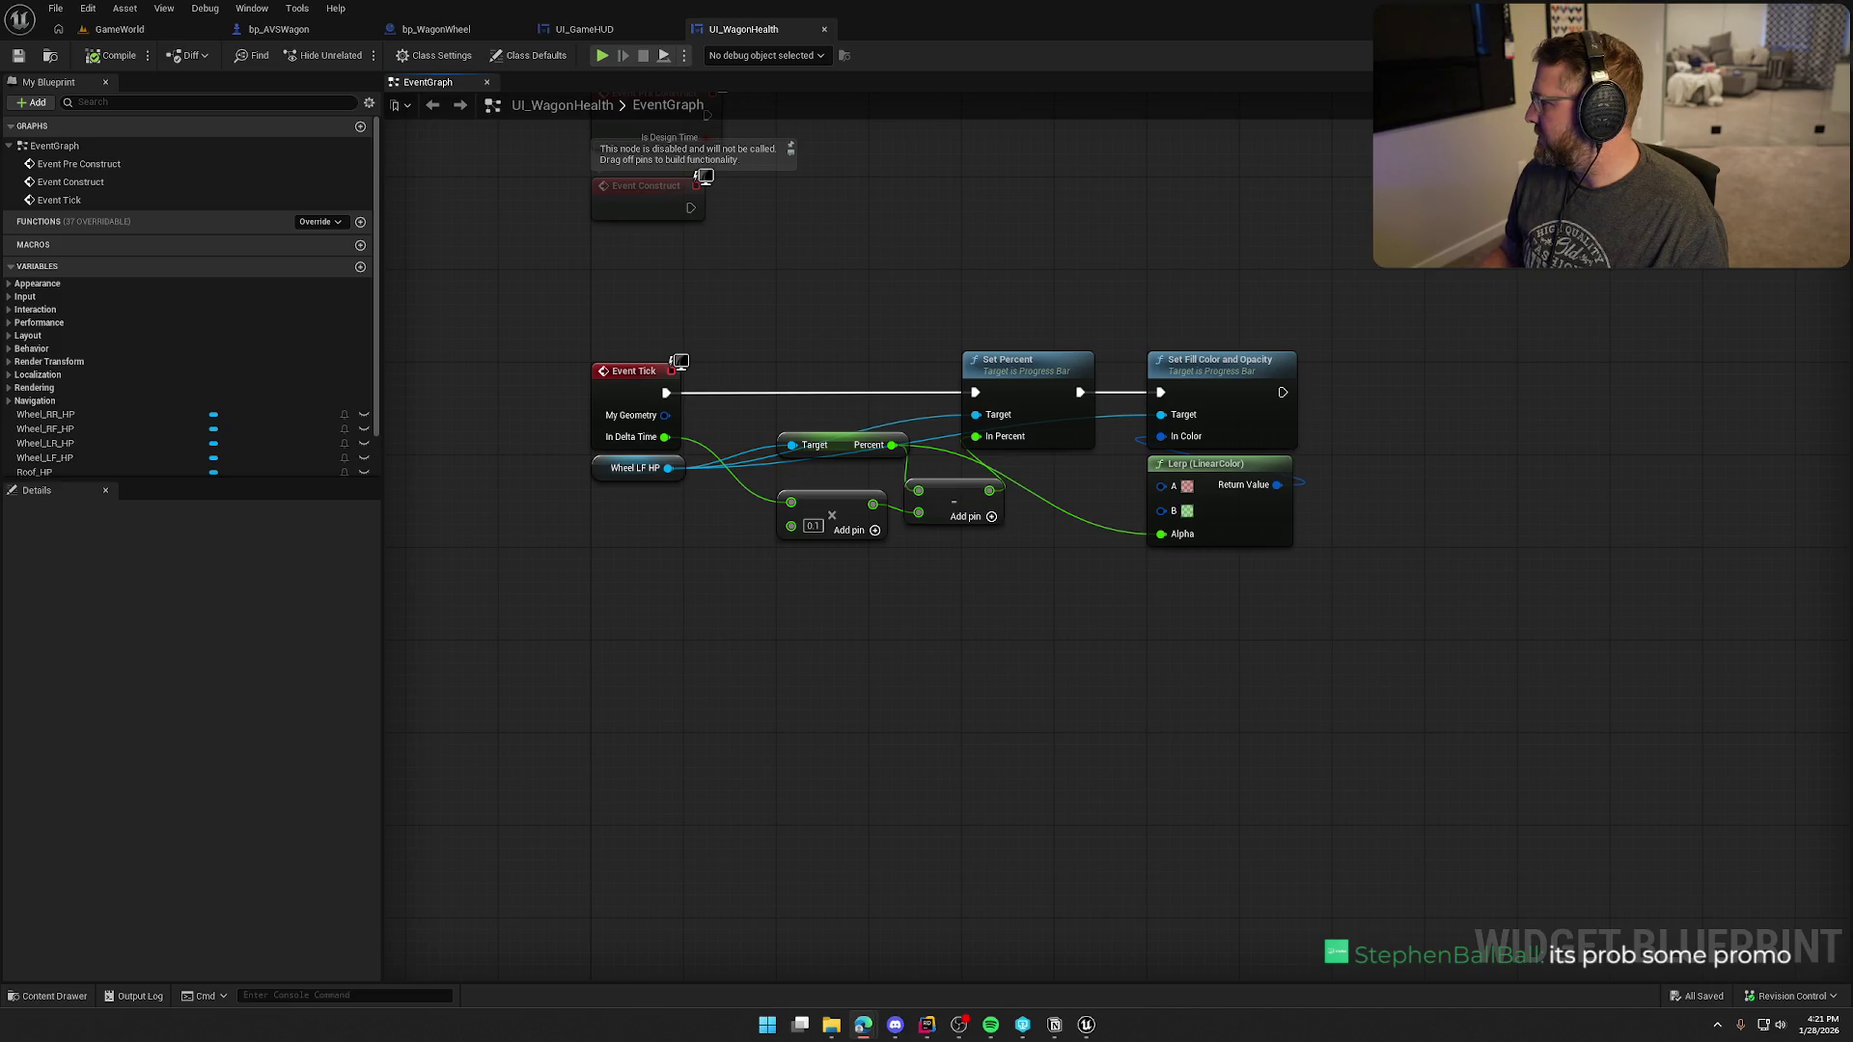
- Maximize Power Packs with sound on for the PSA 9 #173 Eevee starter pull, then return to Unreal
{"action": "key", "text": "alt+Tab"}
{"action": "double_click", "coordinate": [909, 135]}
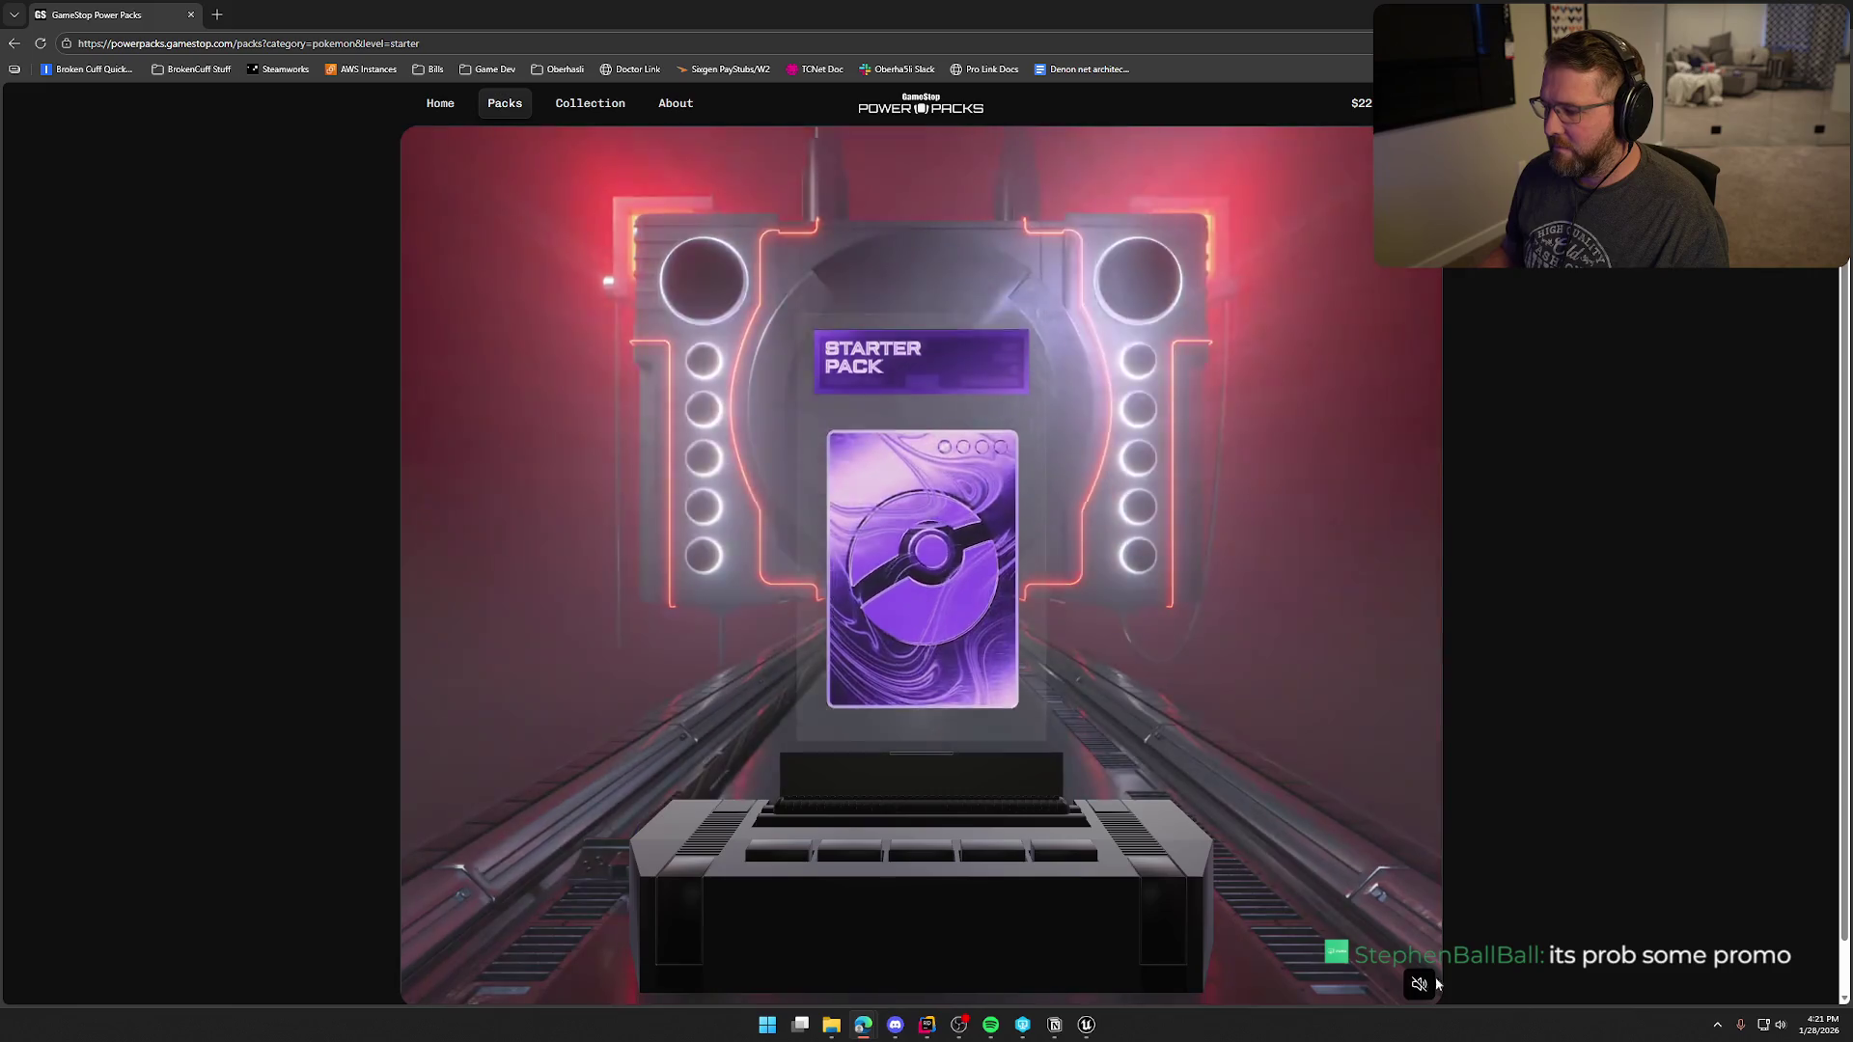
{"action": "left_click", "coordinate": [1434, 982]}
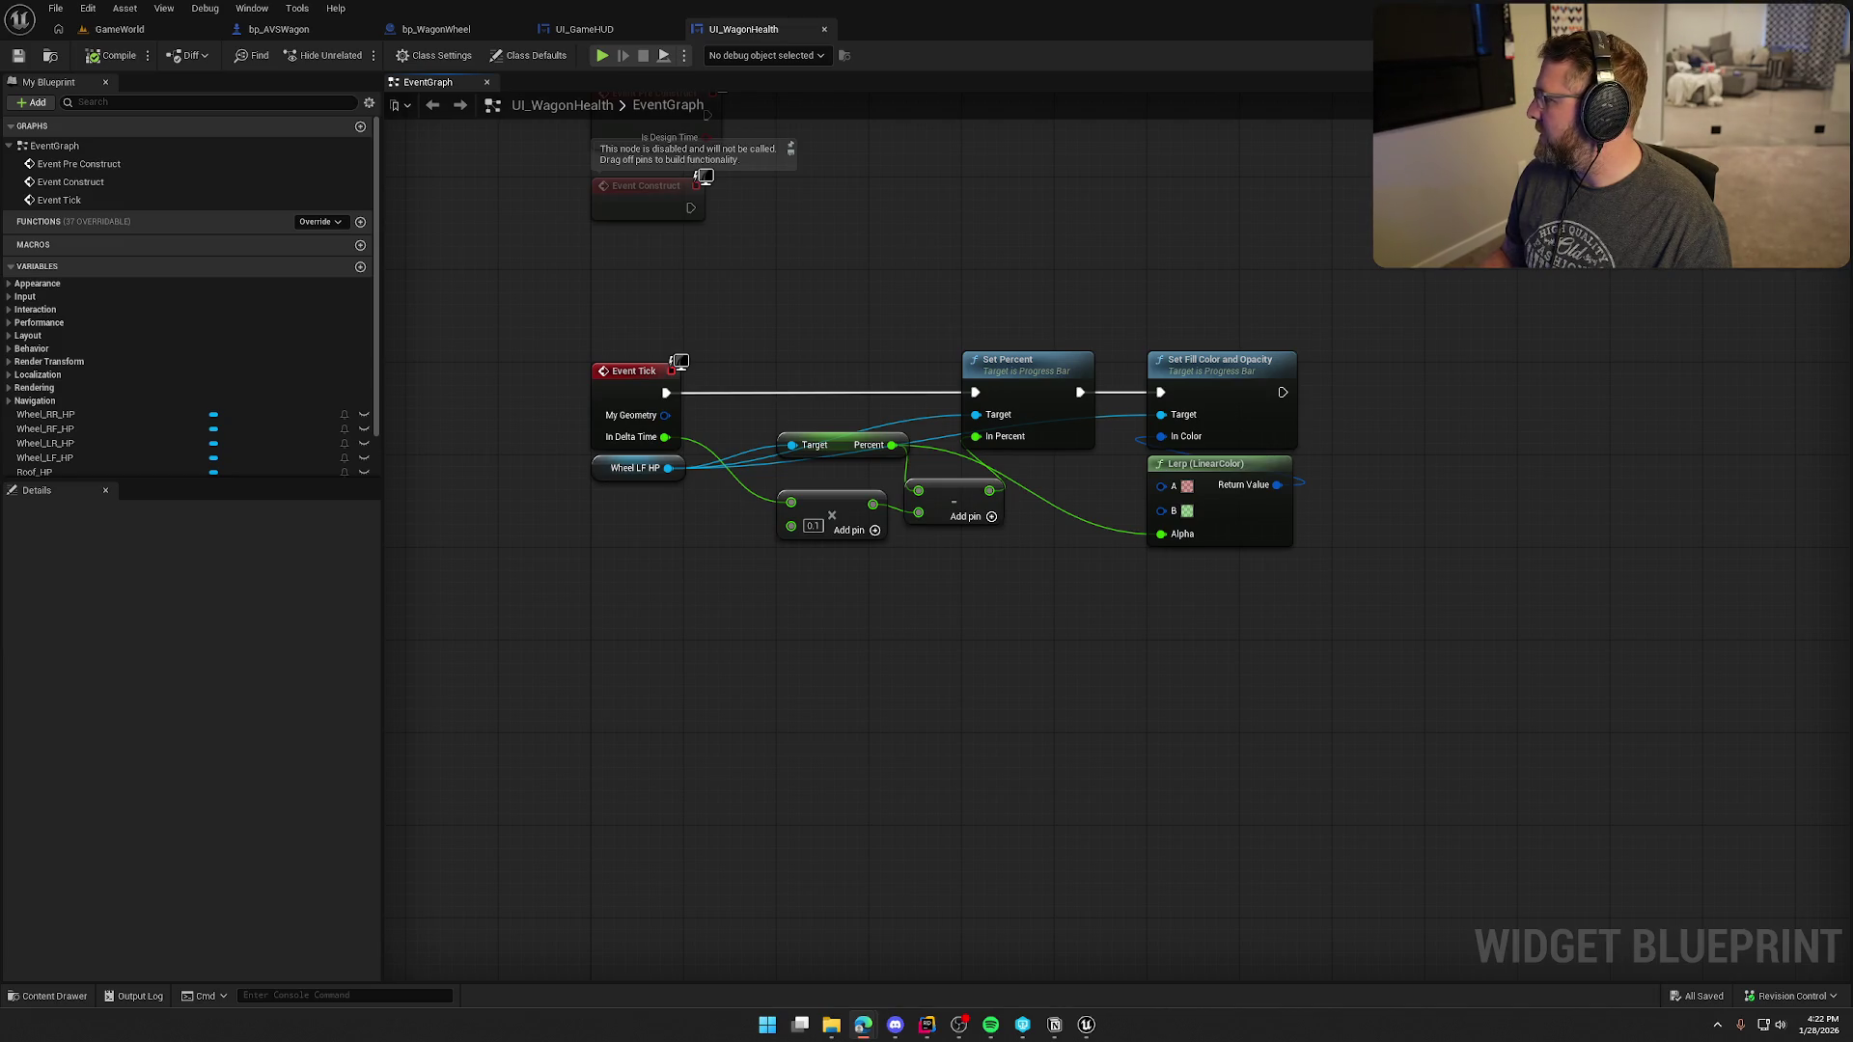
{"action": "key", "text": "alt+Tab"}
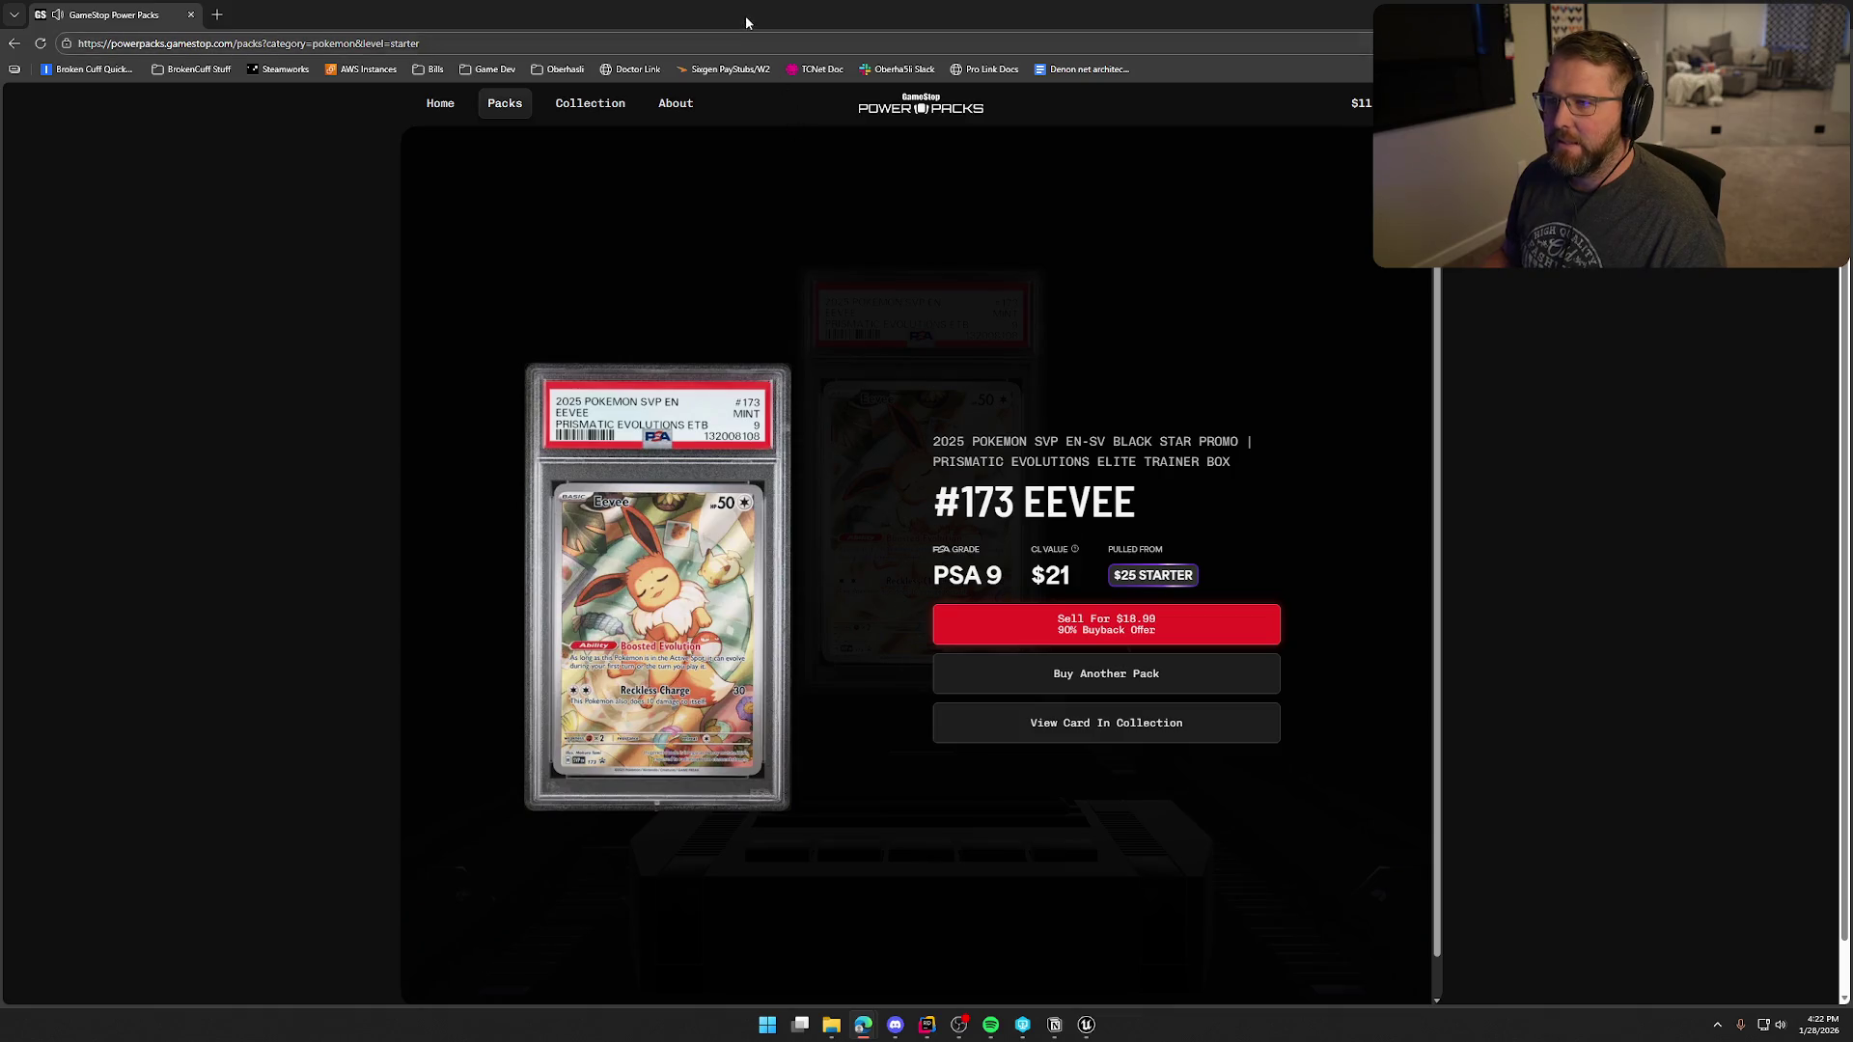
{"action": "key", "text": "alt+Tab"}
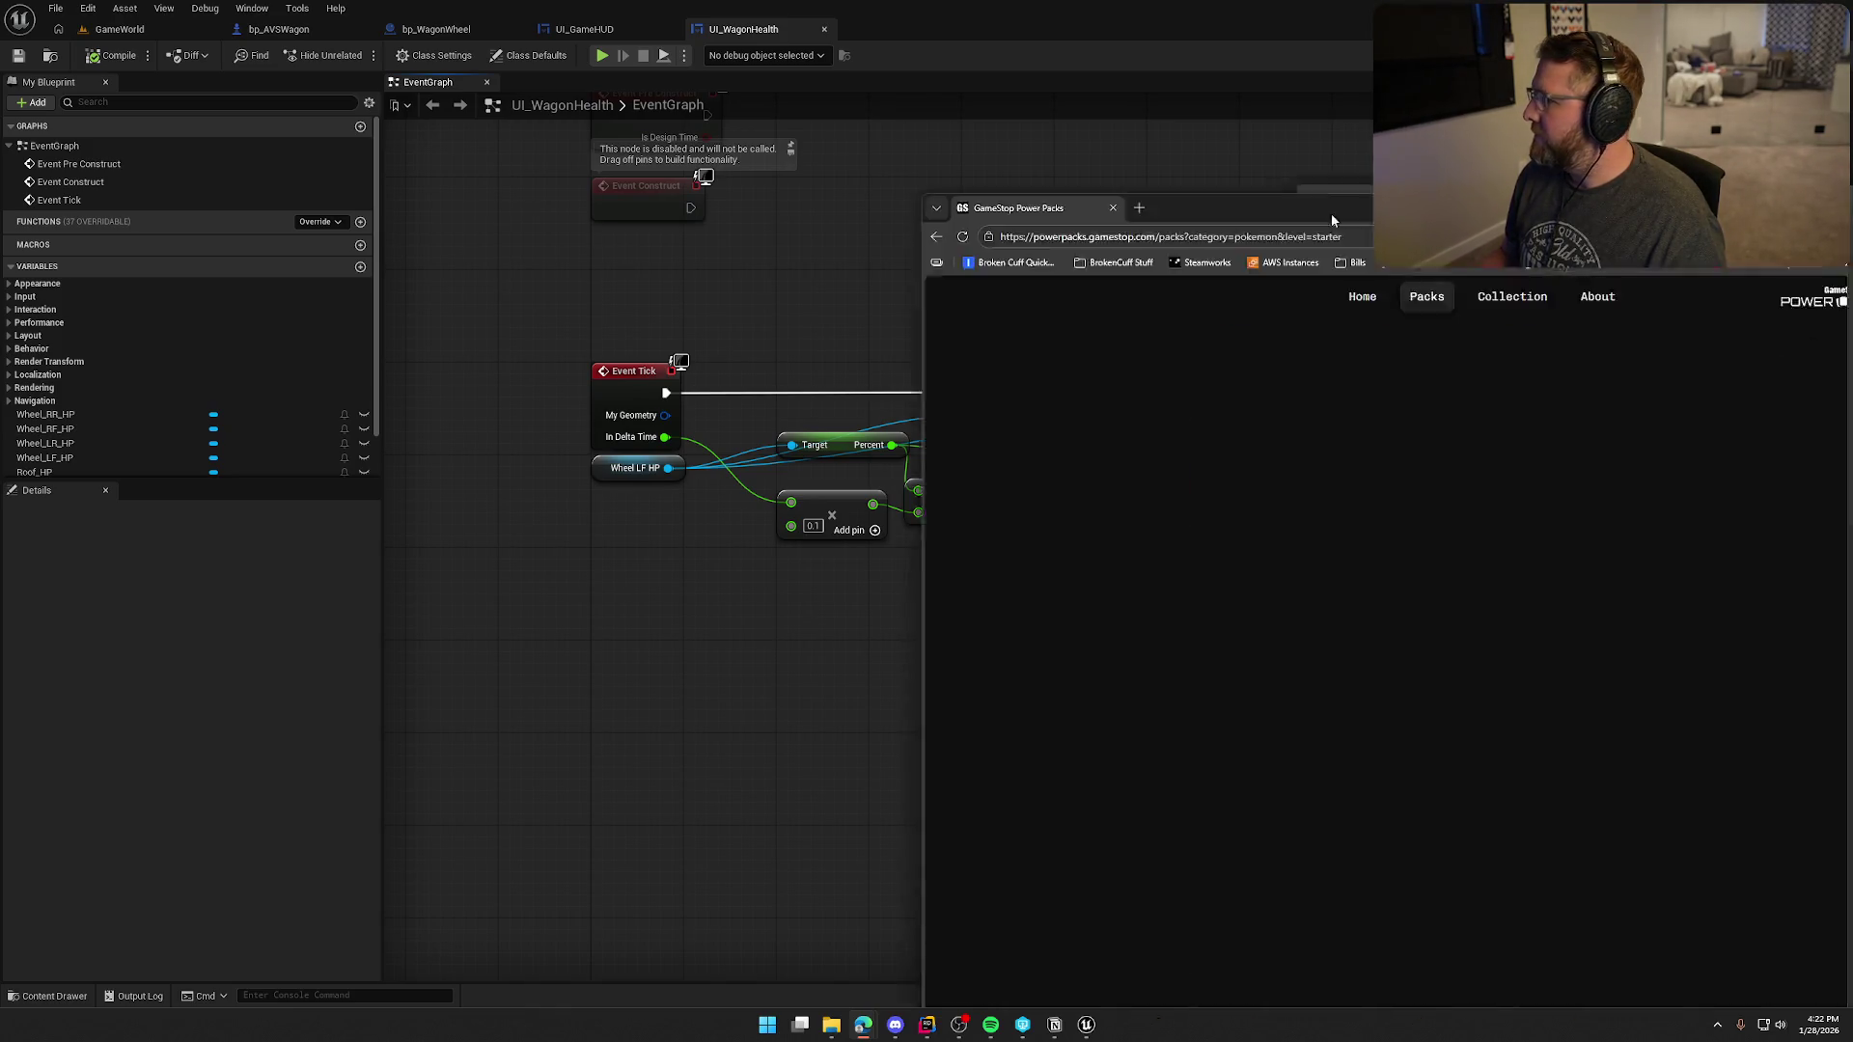
- Bring the browser back full-screen with sound for the PSA 7 Meloetta EX pull, then minimize it
{"action": "left_click_drag", "start_coordinate": [1330, 212], "coordinate": [1052, 131]}
{"action": "double_click", "coordinate": [1052, 131]}
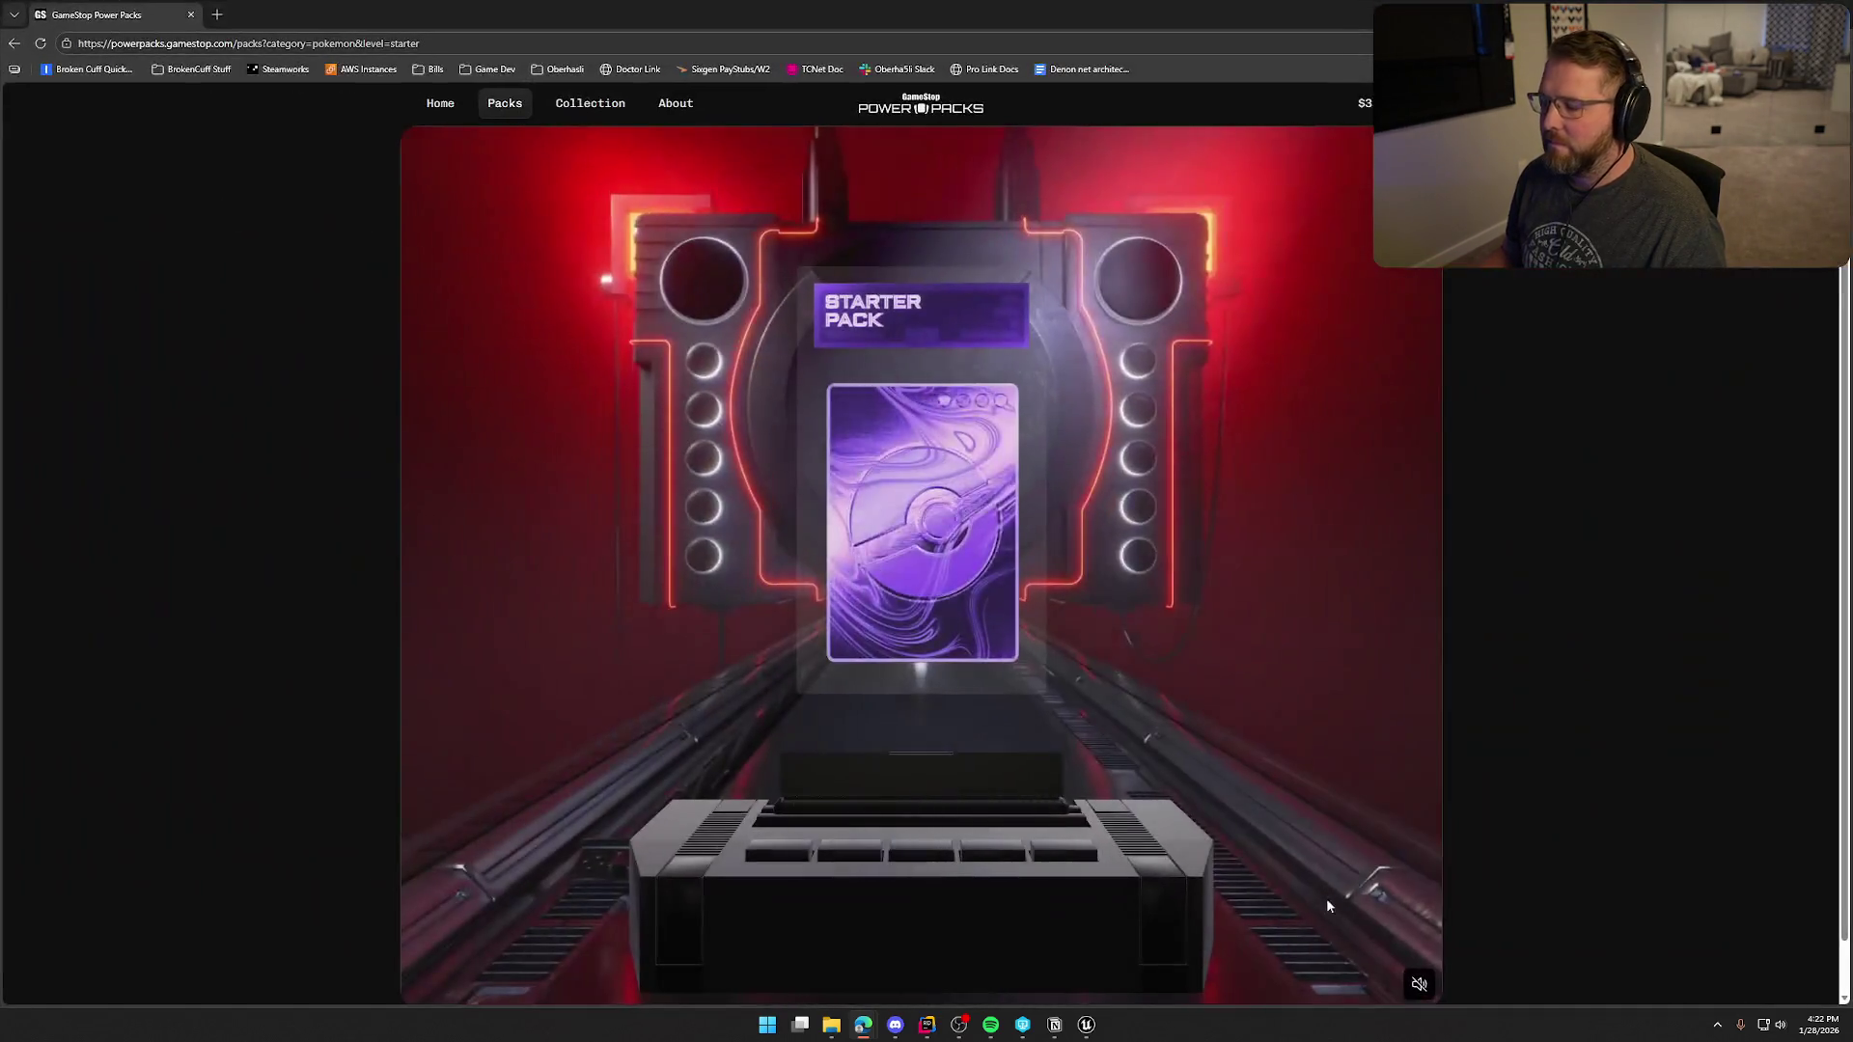
{"action": "left_click", "coordinate": [1418, 984]}
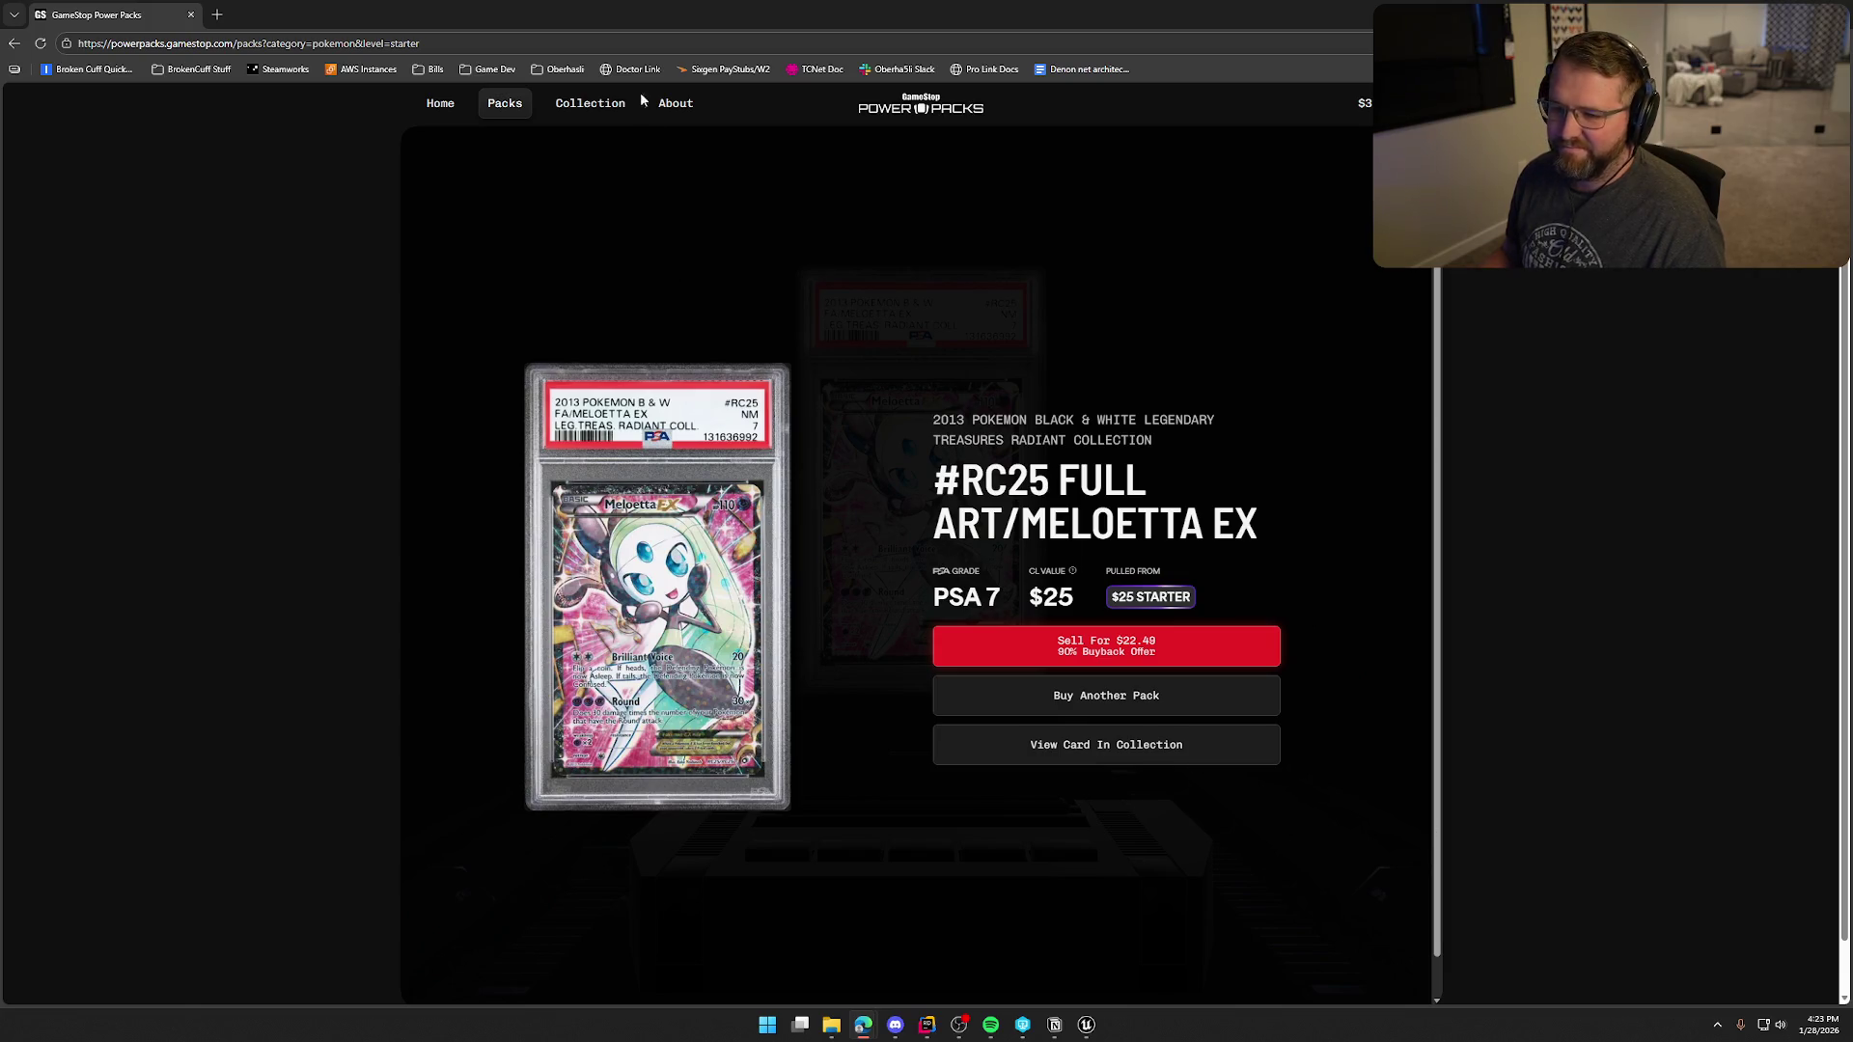
{"action": "key", "text": "super+Down"}
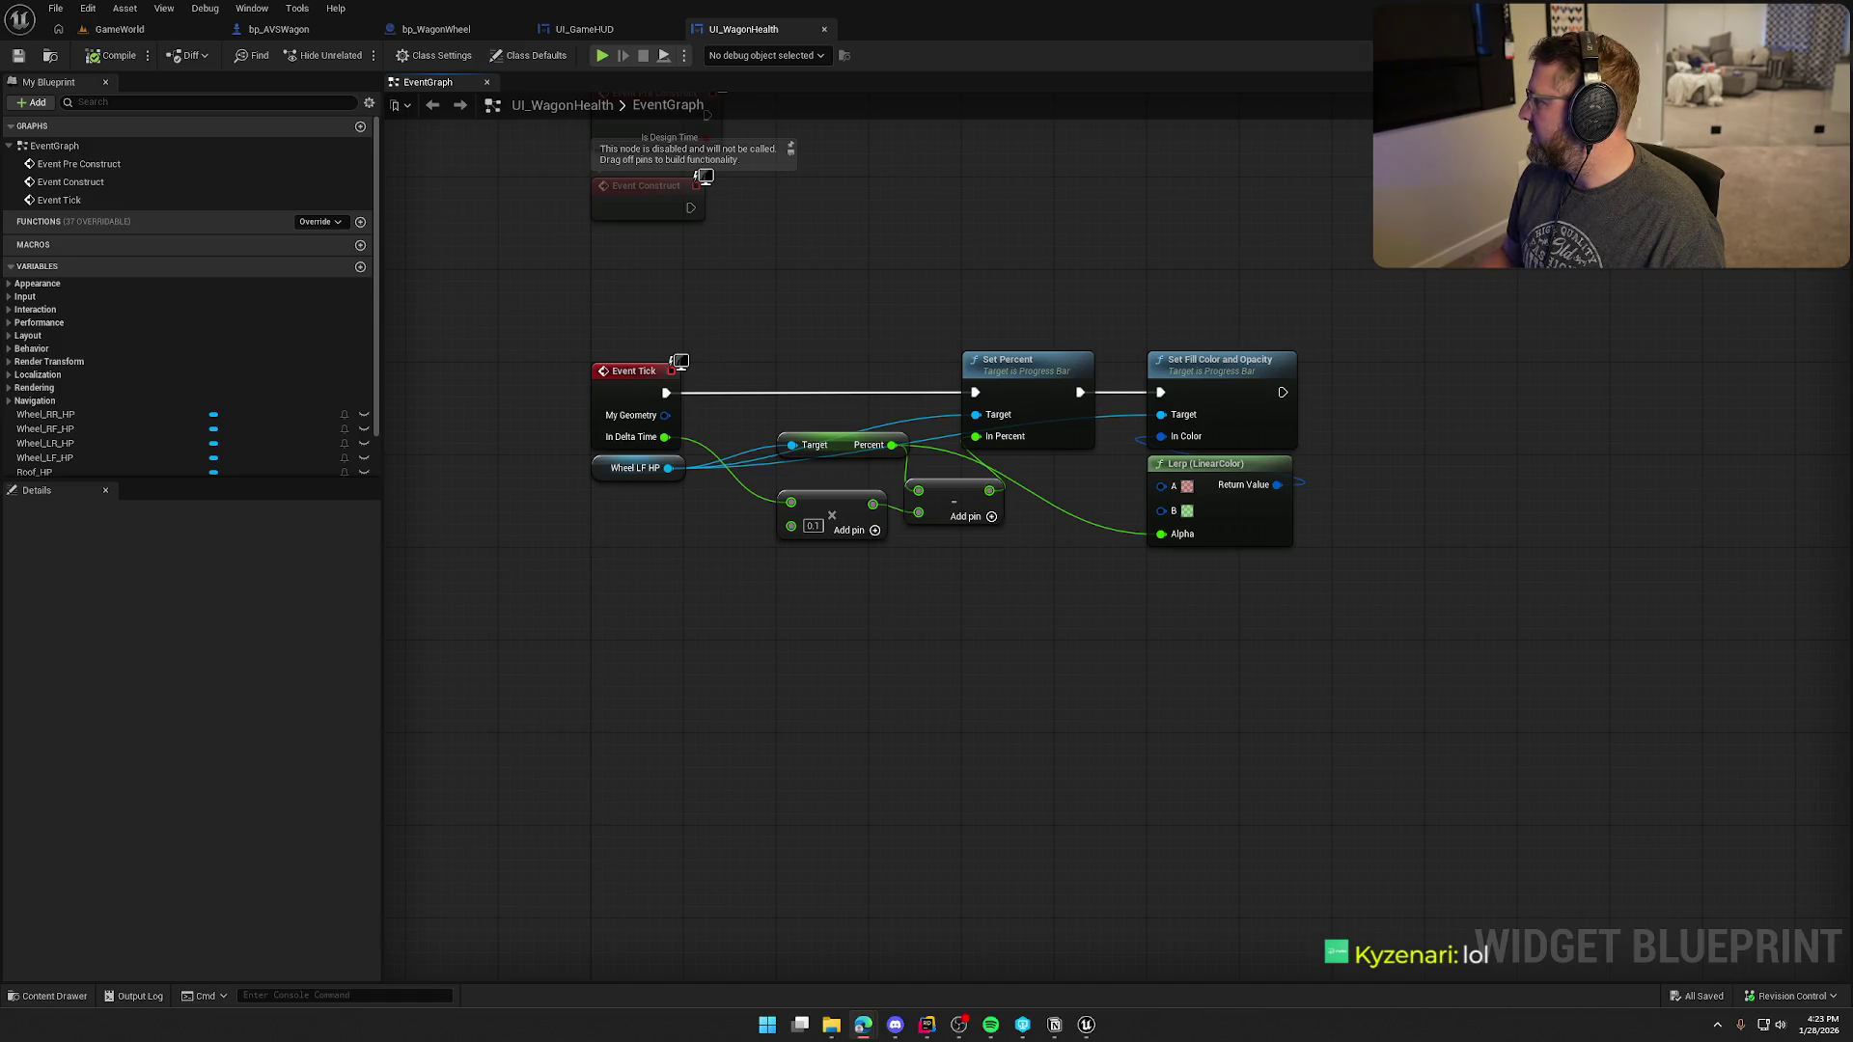
- Maximize Power Packs with sound on for the PSA 9 #198 Daisy's Help pull, then return to Unreal
{"action": "key", "text": "alt+Tab"}
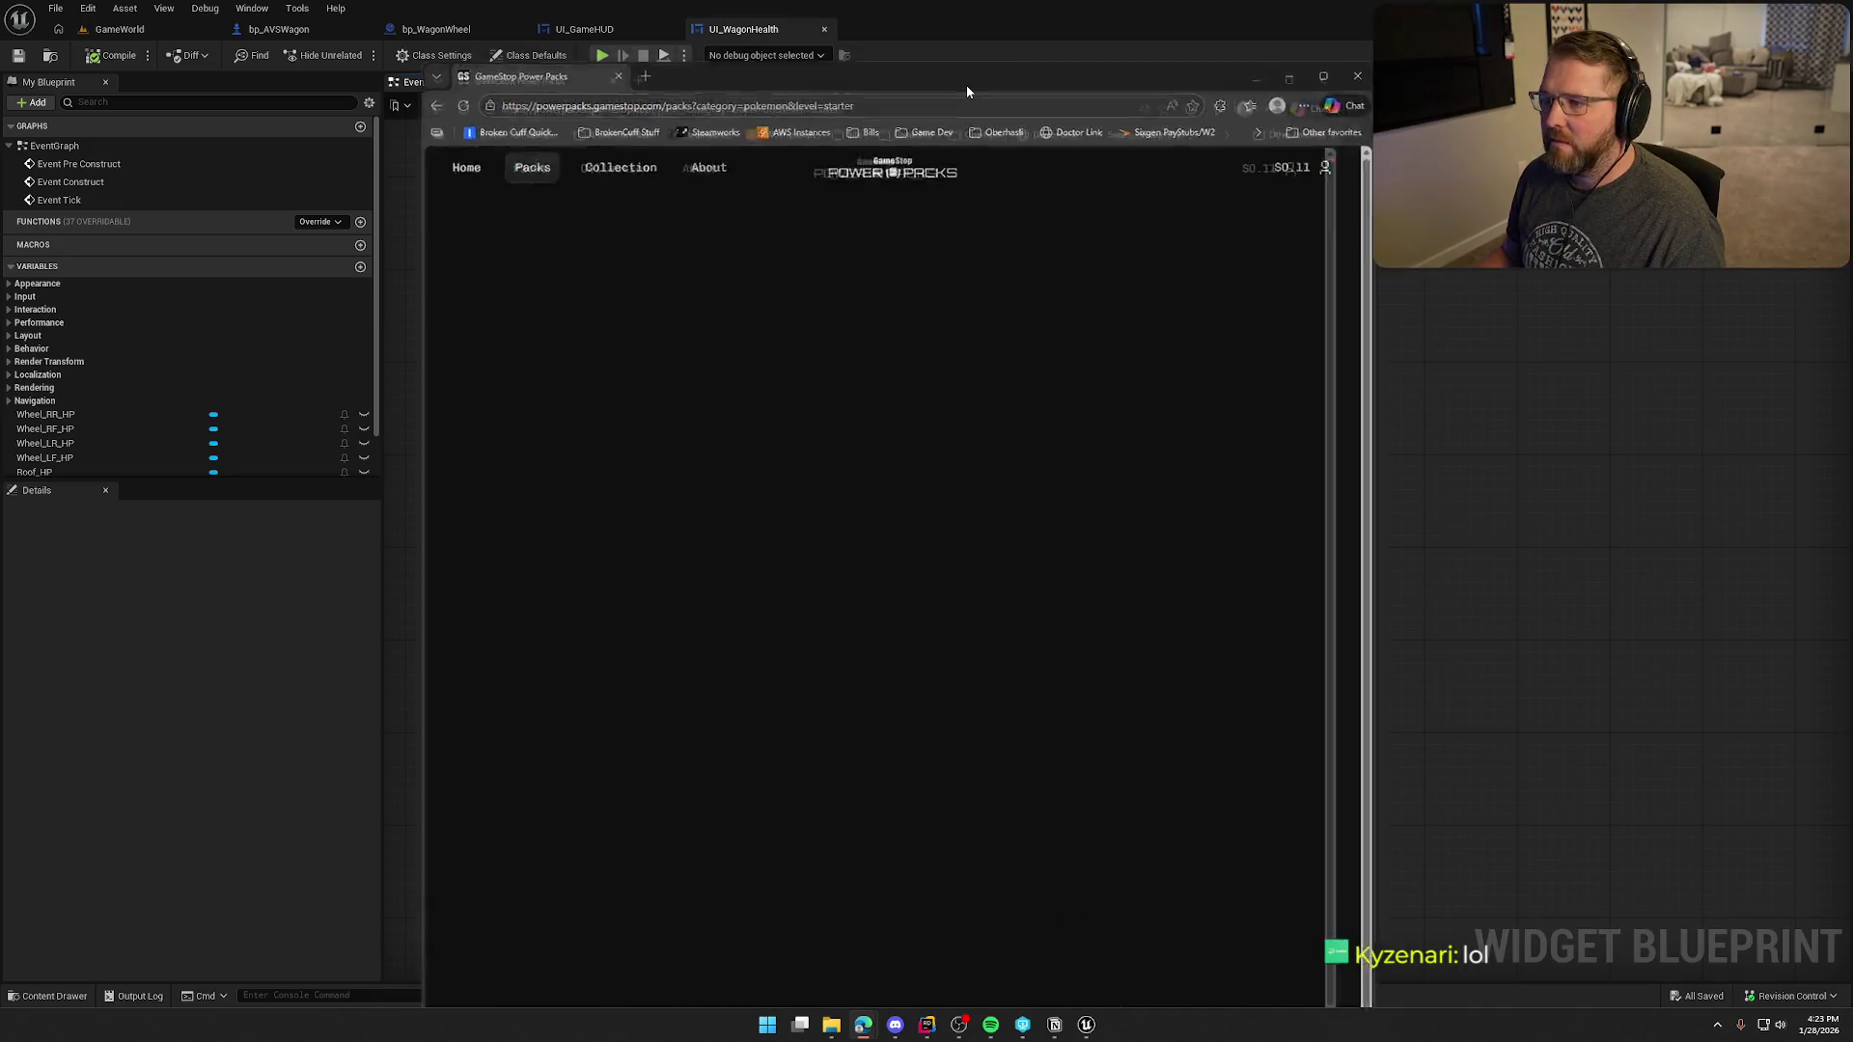
{"action": "double_click", "coordinate": [965, 84]}
{"action": "left_click", "coordinate": [1419, 985]}
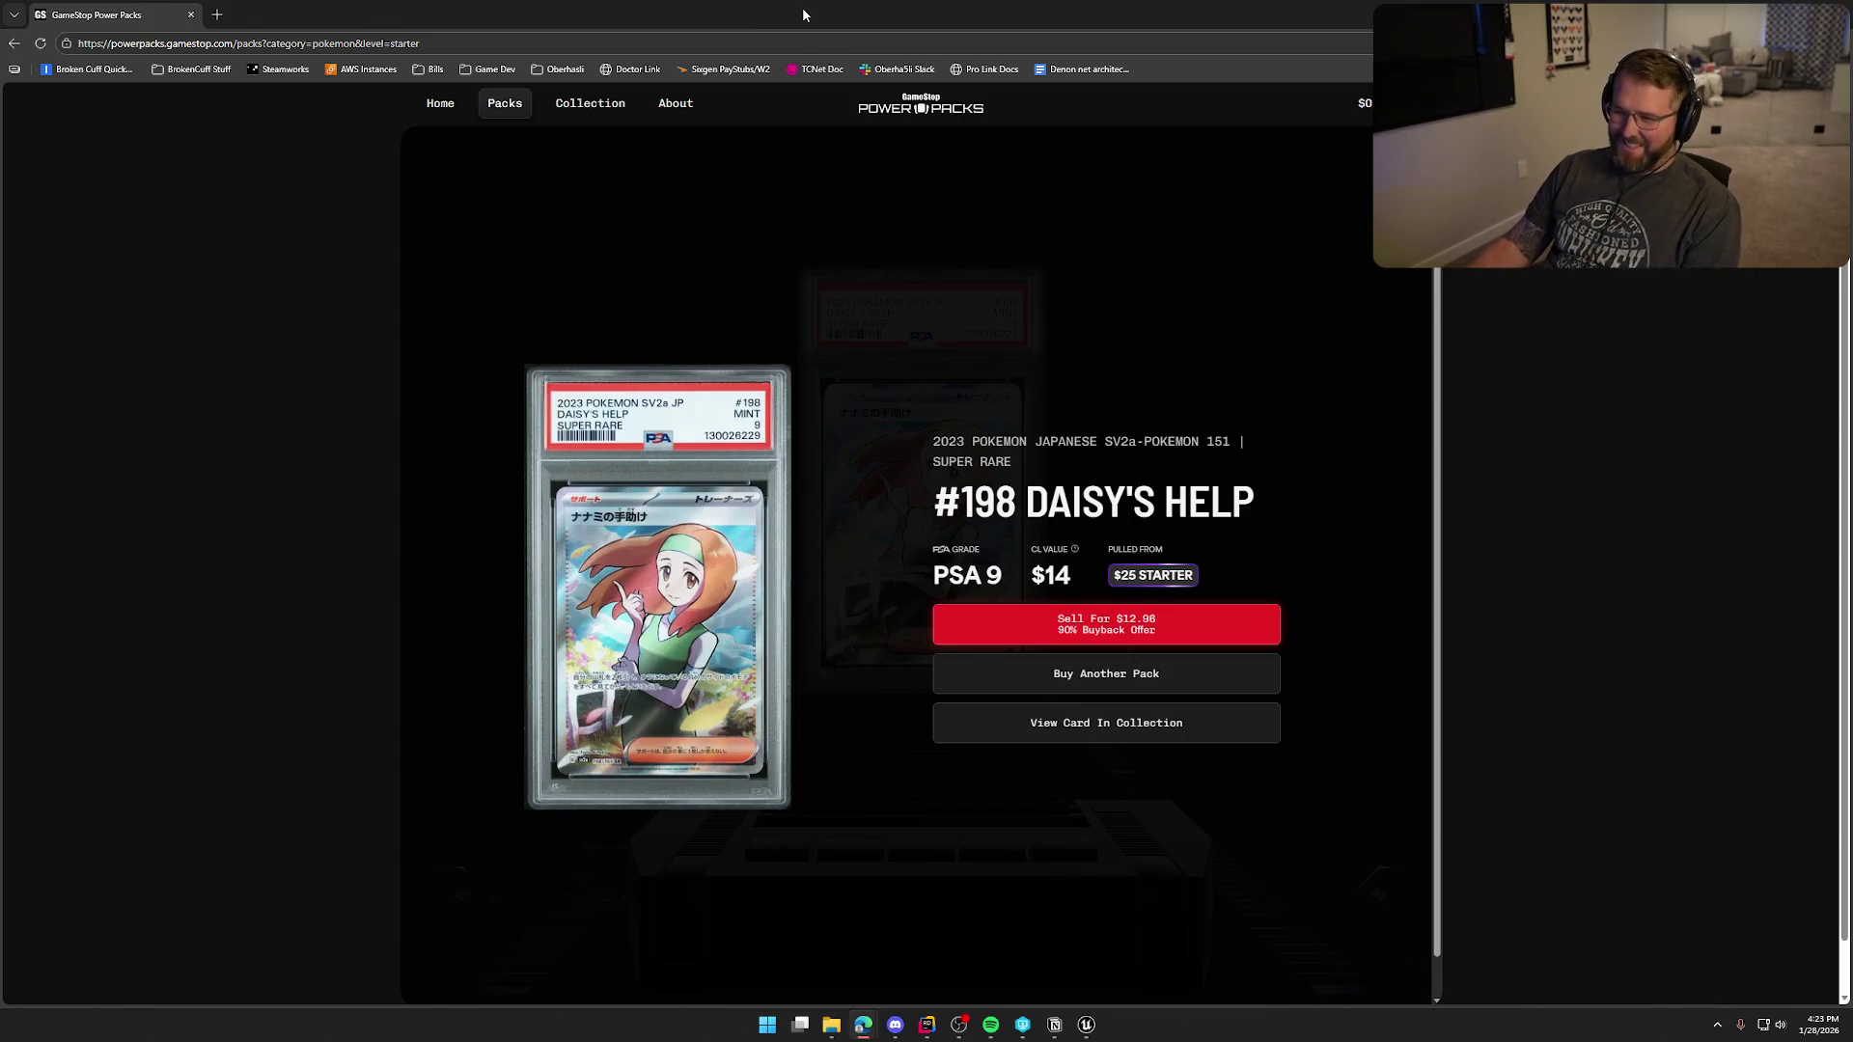
{"action": "key", "text": "alt+Tab"}
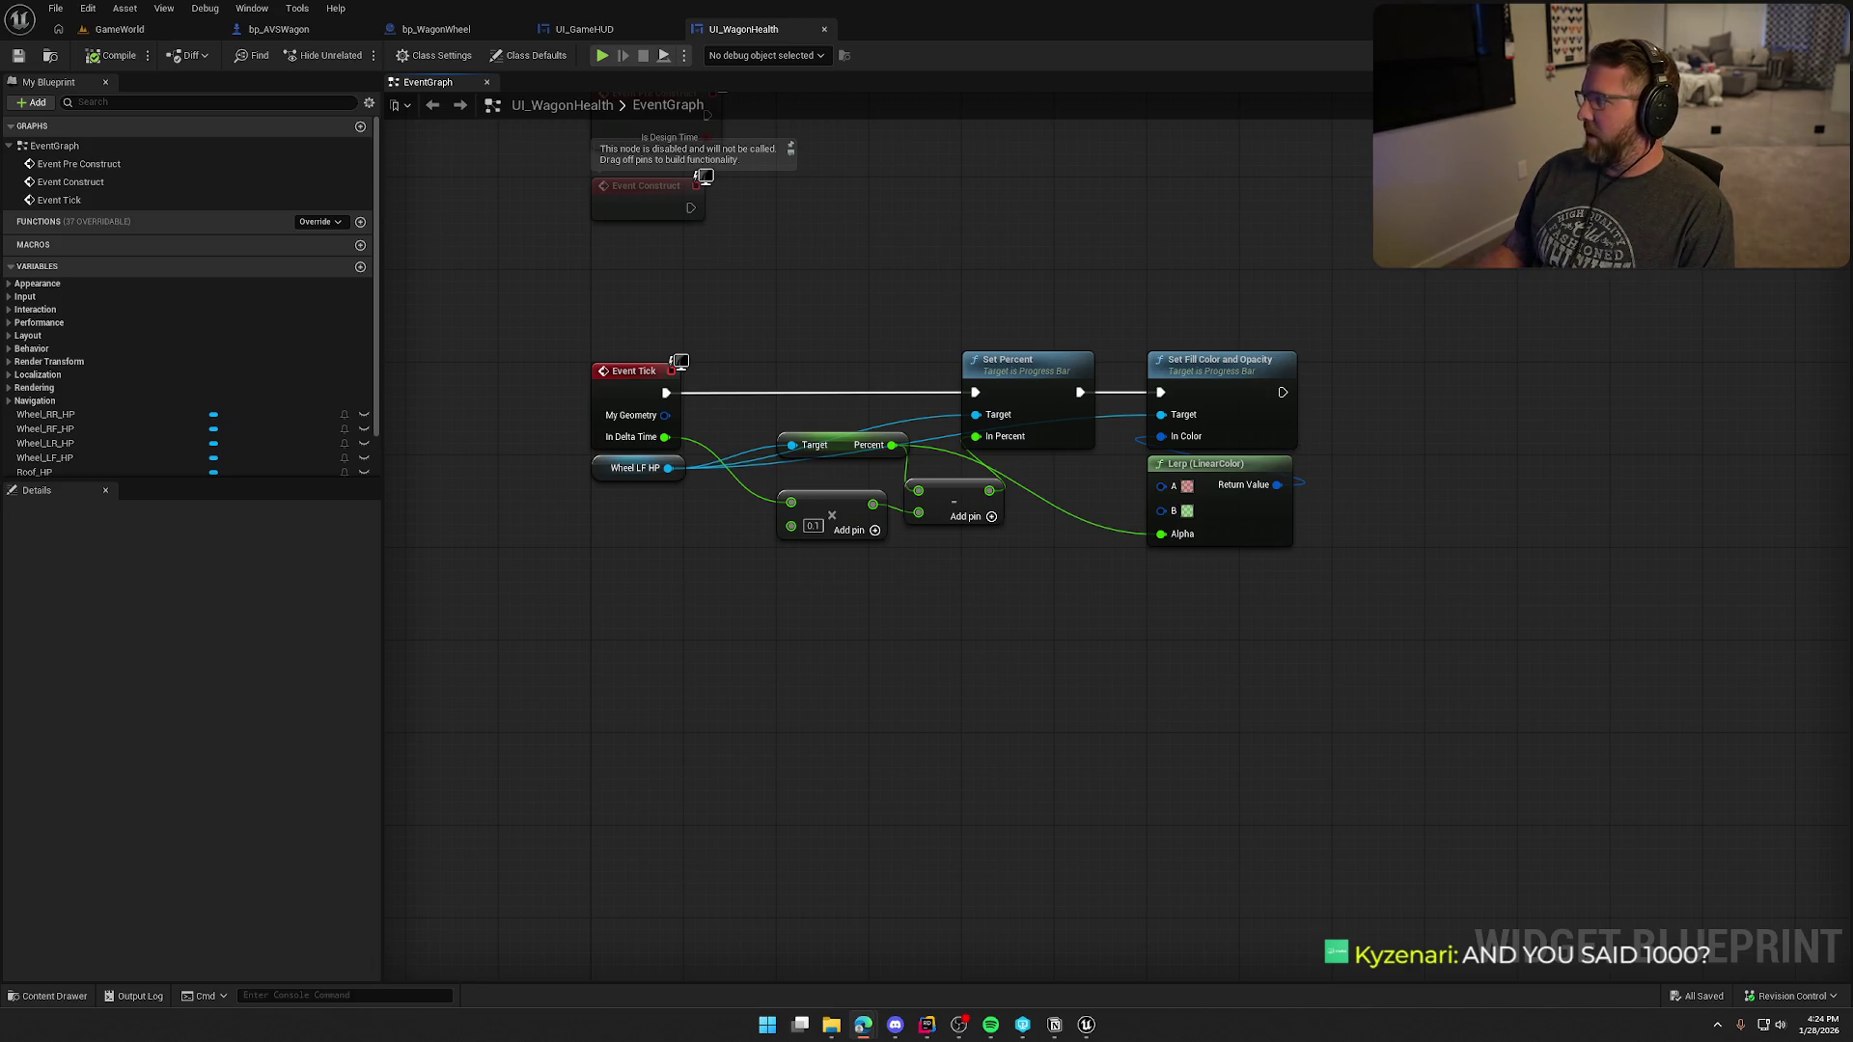
- Bring the Power Packs browser full screen and preview the #58 Pikachu card
{"action": "key", "text": "alt+Tab"}
{"action": "double_click", "coordinate": [1057, 90]}
{"action": "left_click", "coordinate": [843, 662]}
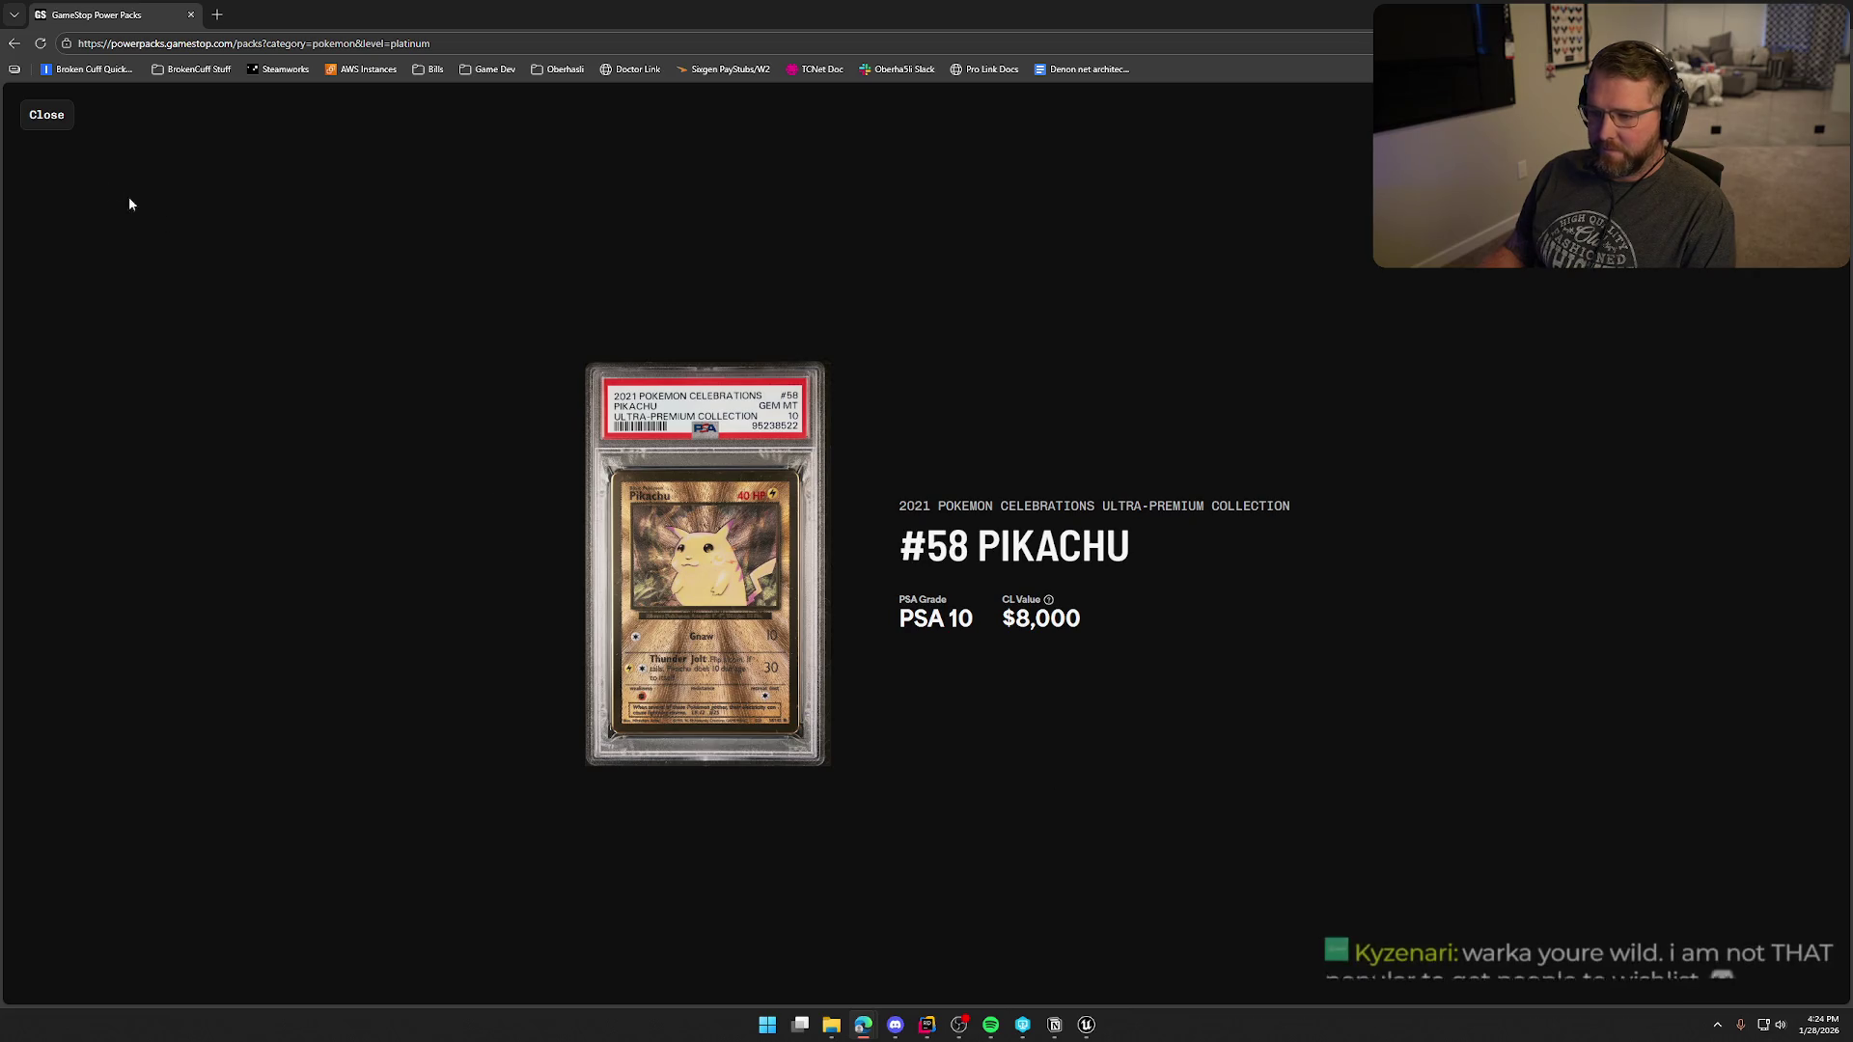
{"action": "left_click", "coordinate": [54, 117]}
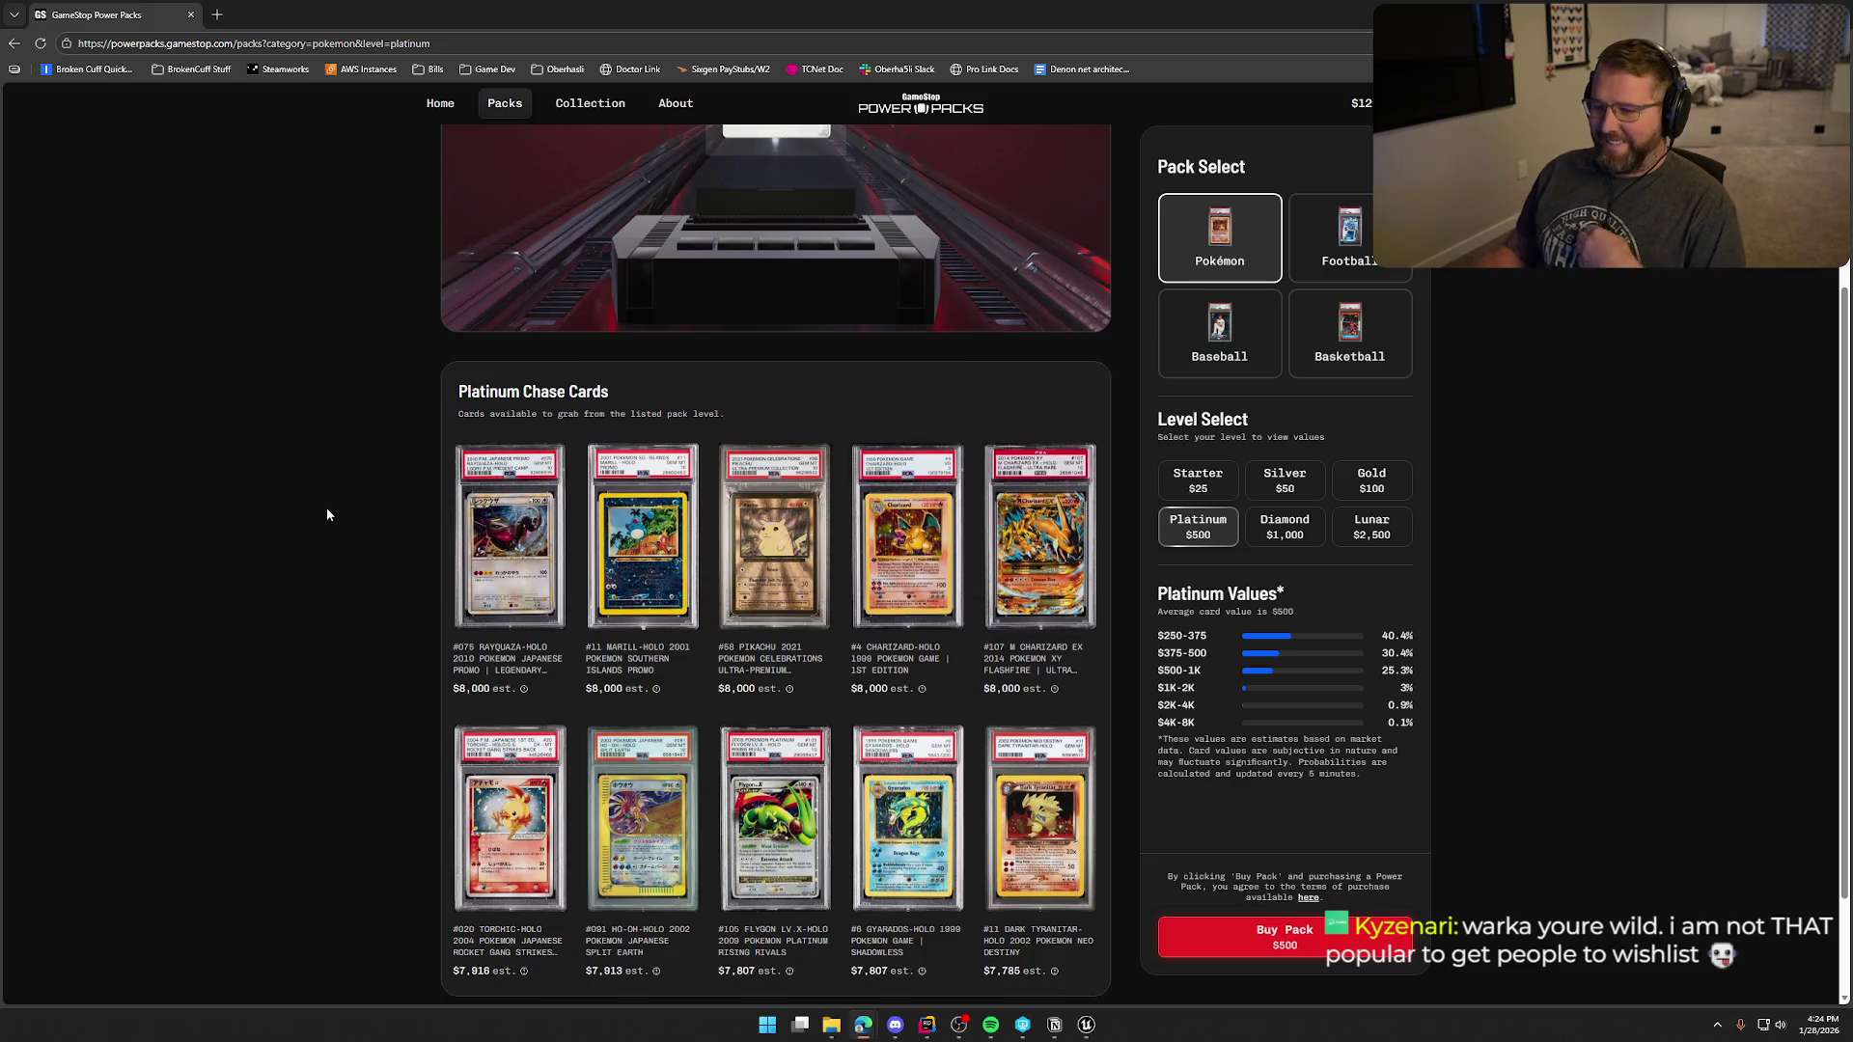
- On the Diamond level, preview #208 Poncho-Wearing Pikachu and #020 Torchic-Holo, then show the Lunar level
{"action": "scroll", "coordinate": [326, 508], "scroll_direction": "down", "scroll_amount": 1}
{"action": "scroll", "coordinate": [334, 512], "scroll_direction": "down", "scroll_amount": 1}
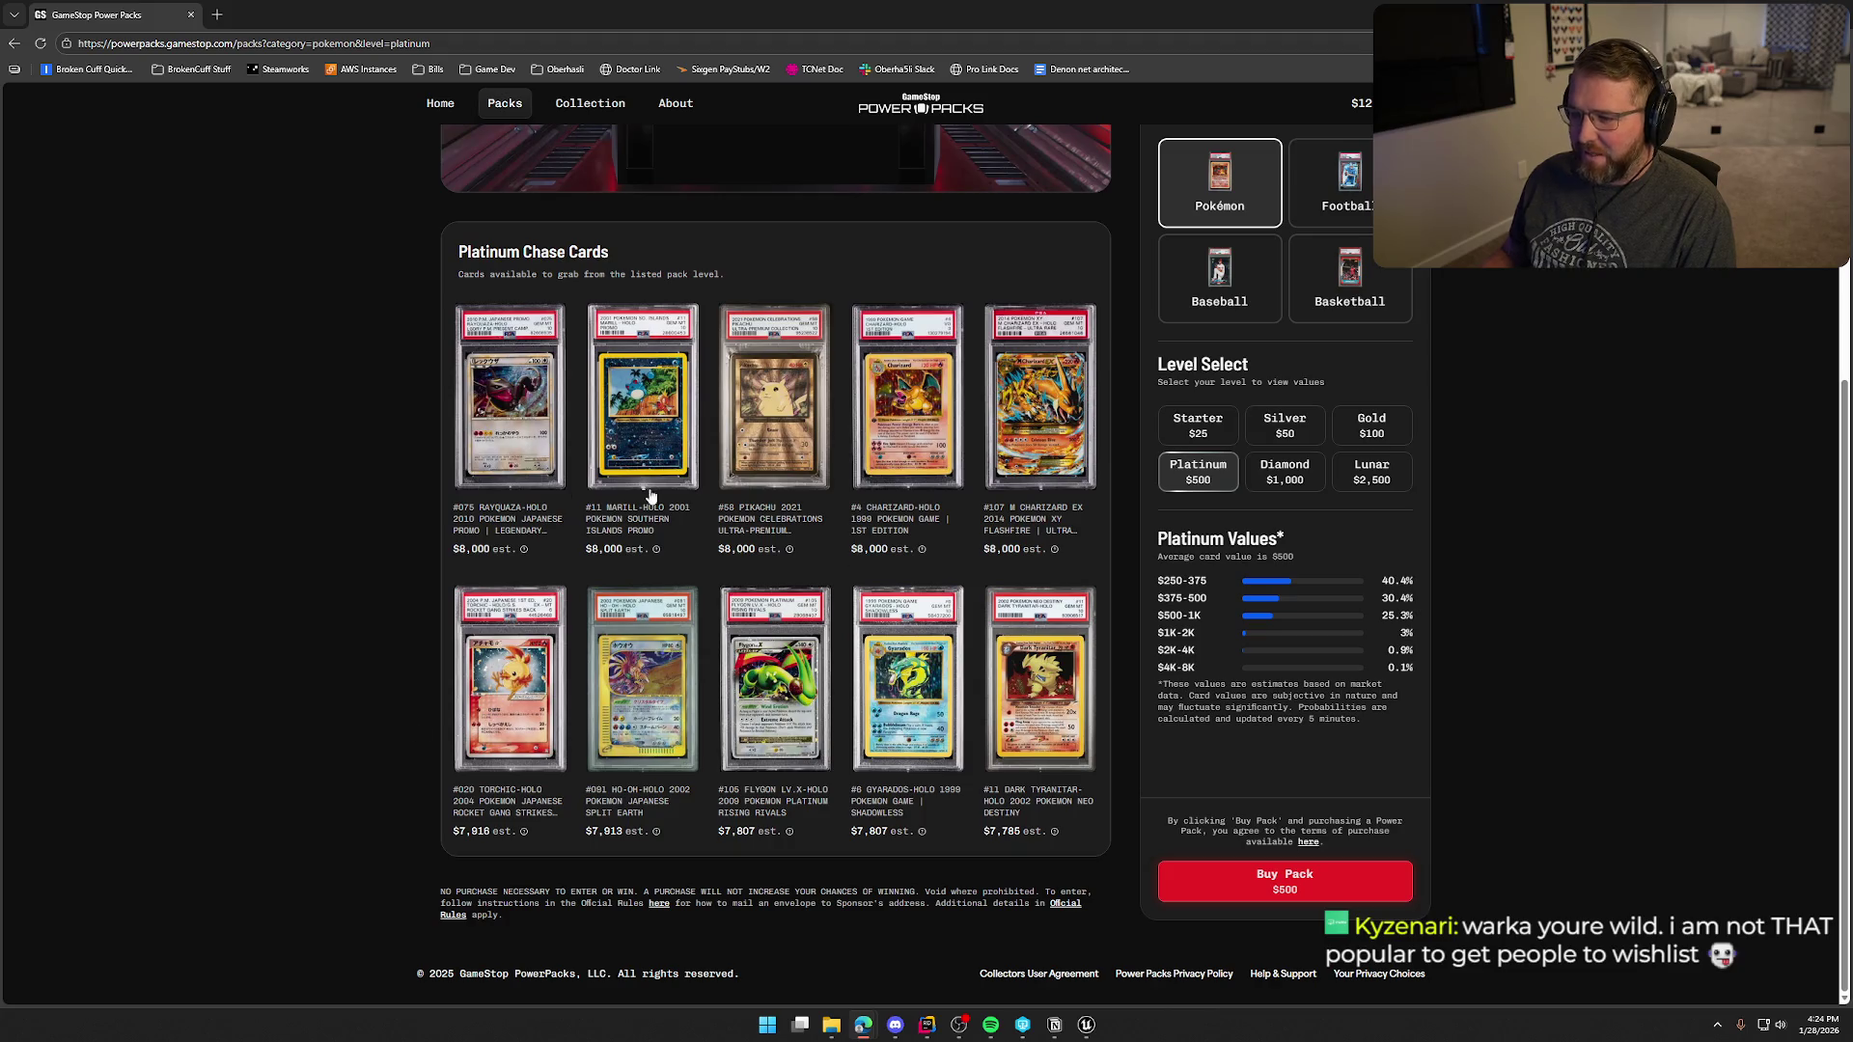
{"action": "left_click", "coordinate": [1285, 472]}
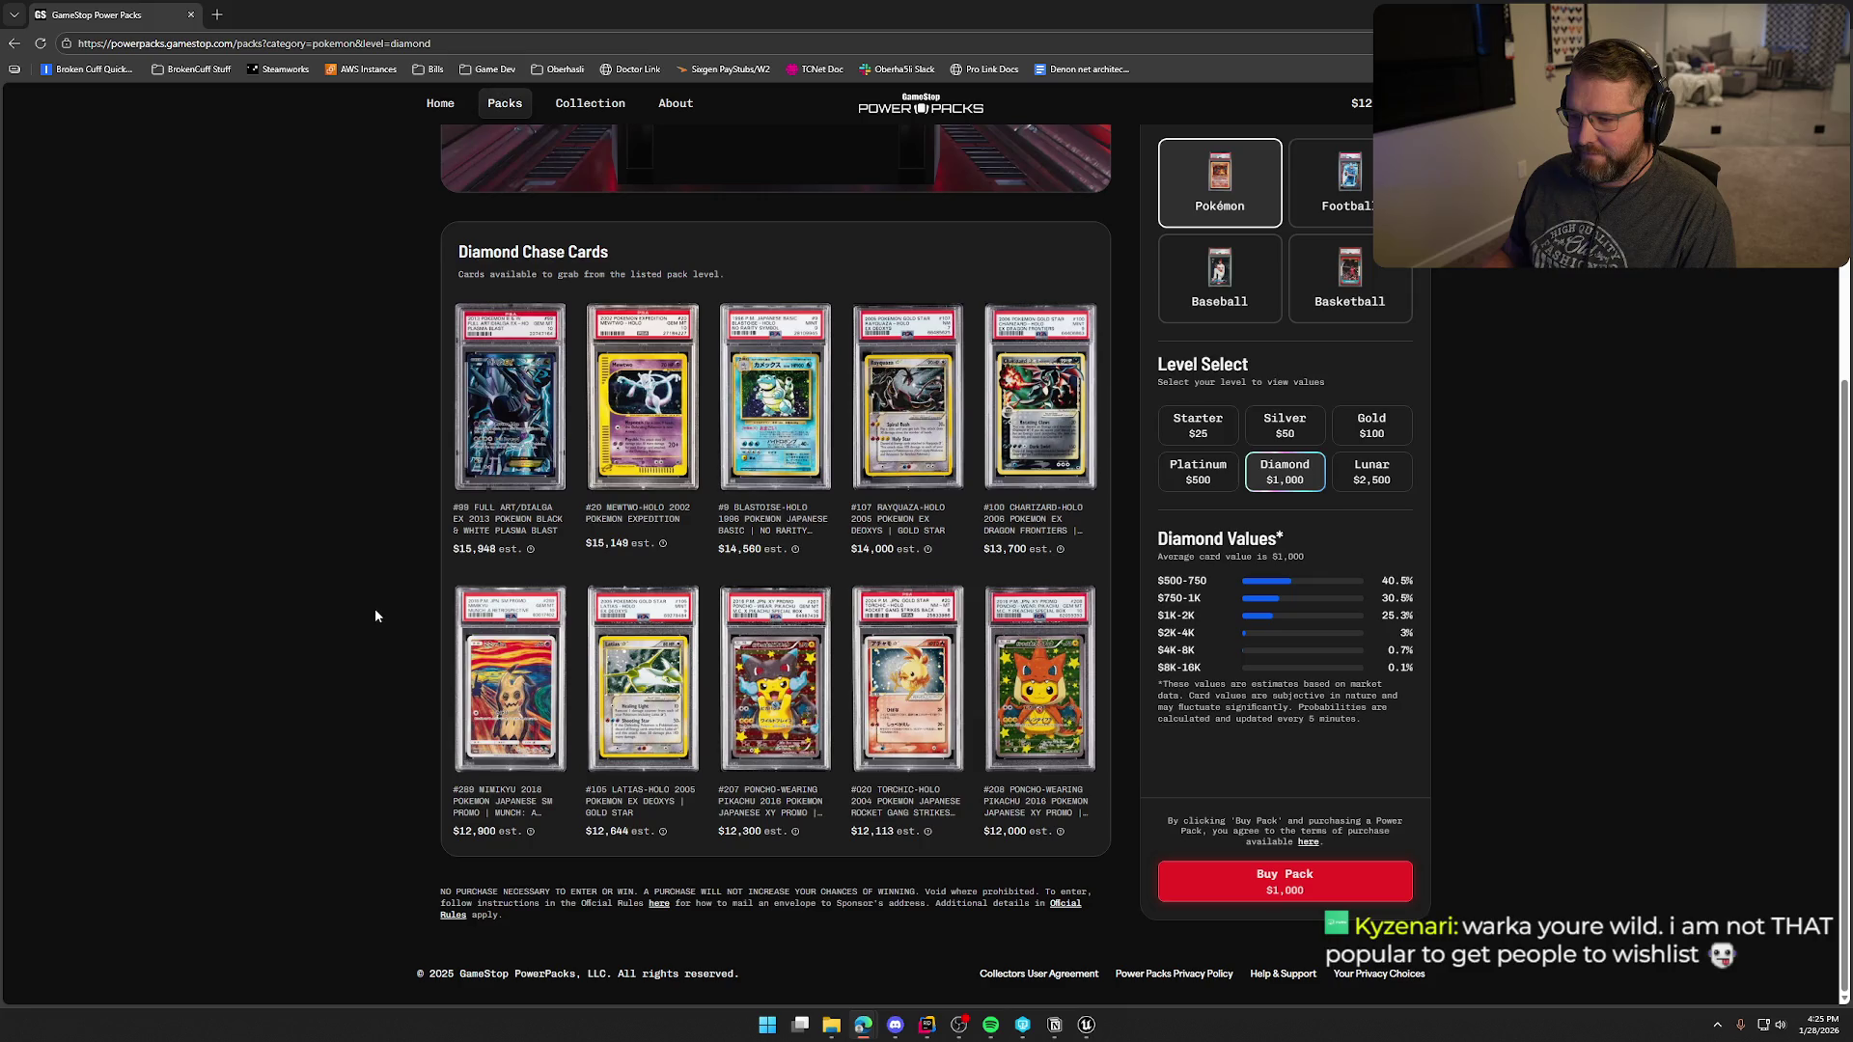
{"action": "left_click", "coordinate": [1039, 670]}
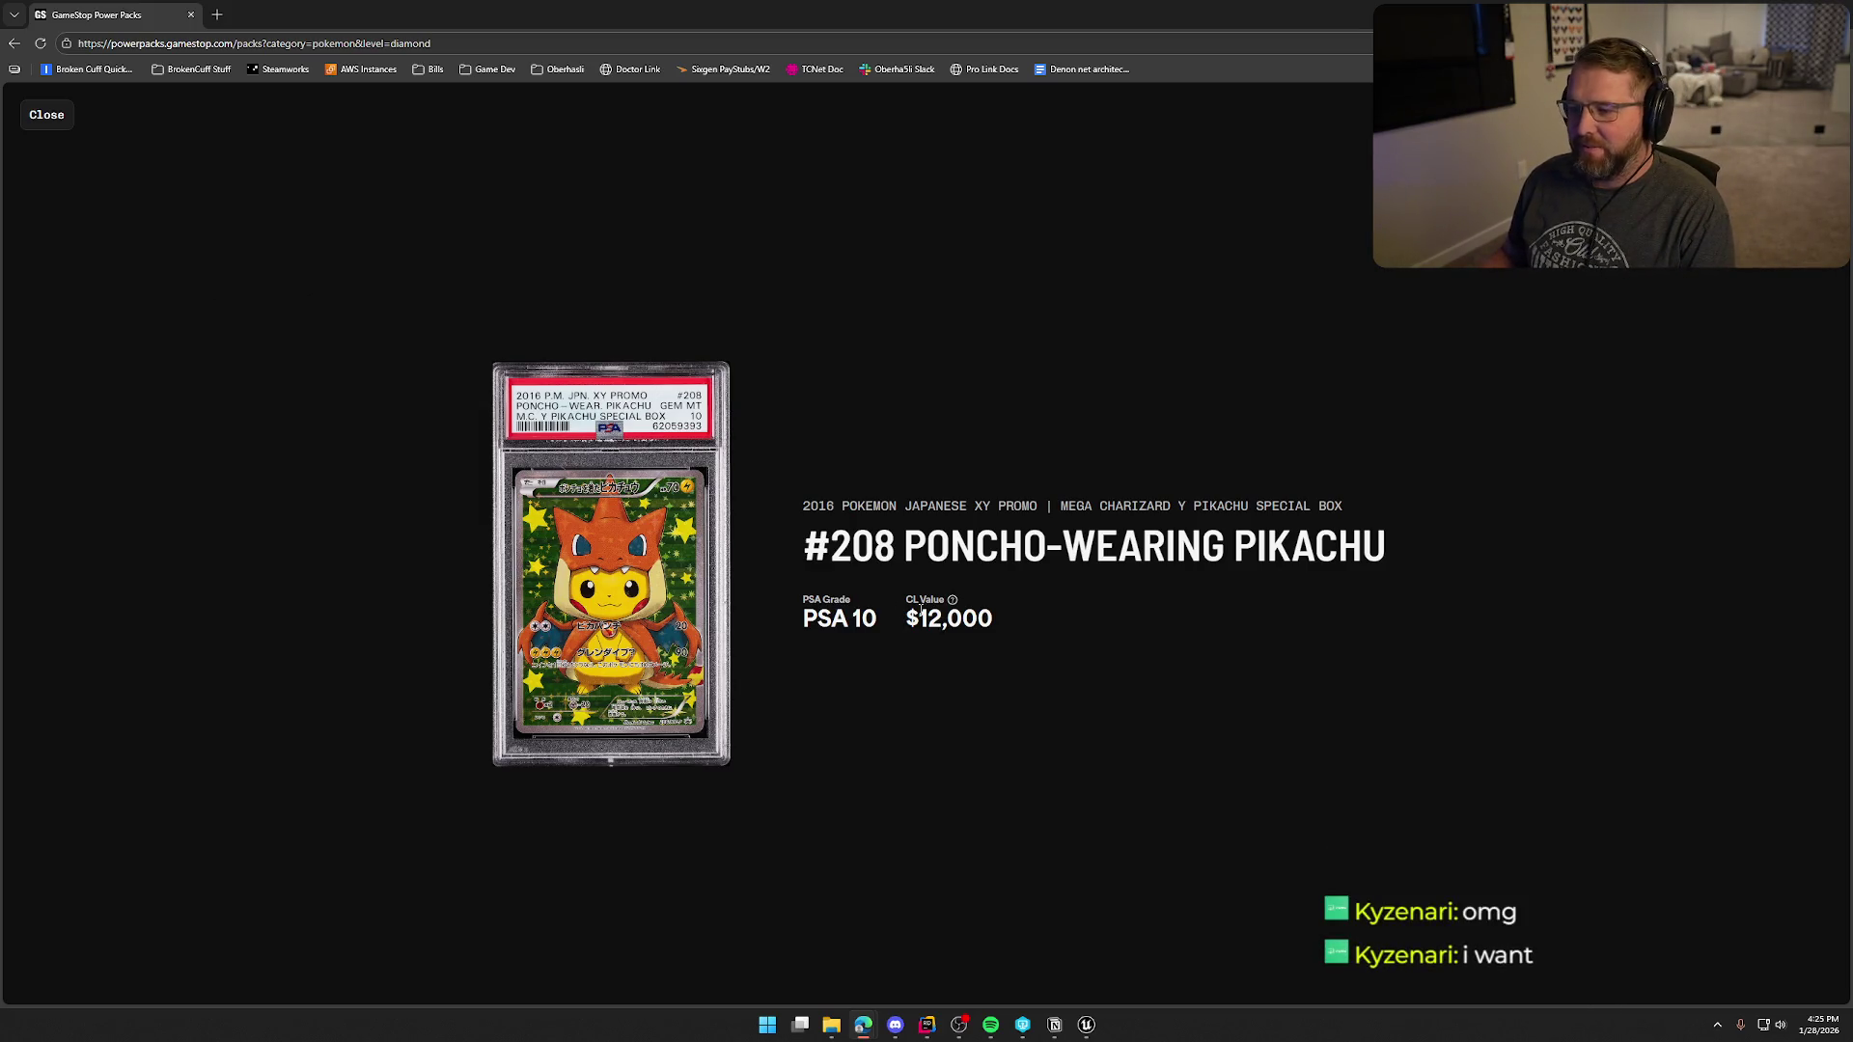
{"action": "left_click", "coordinate": [47, 116]}
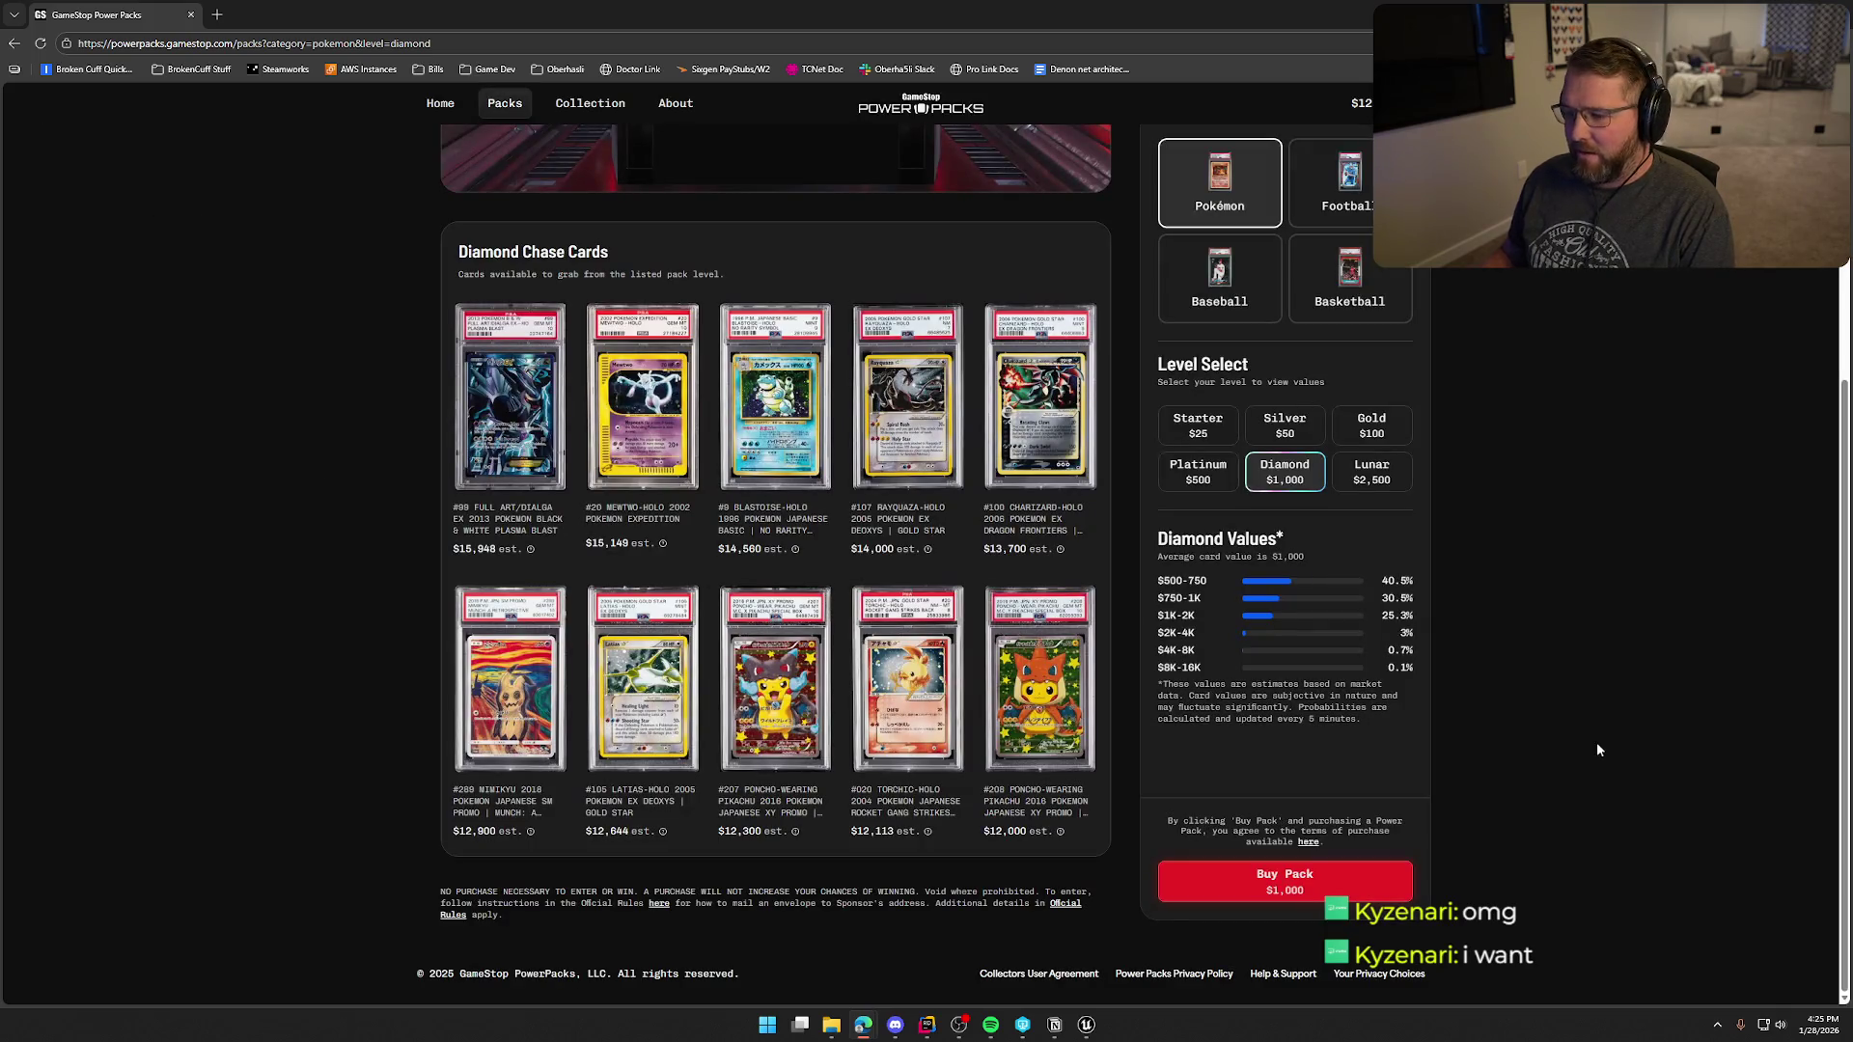
{"action": "left_click", "coordinate": [946, 715]}
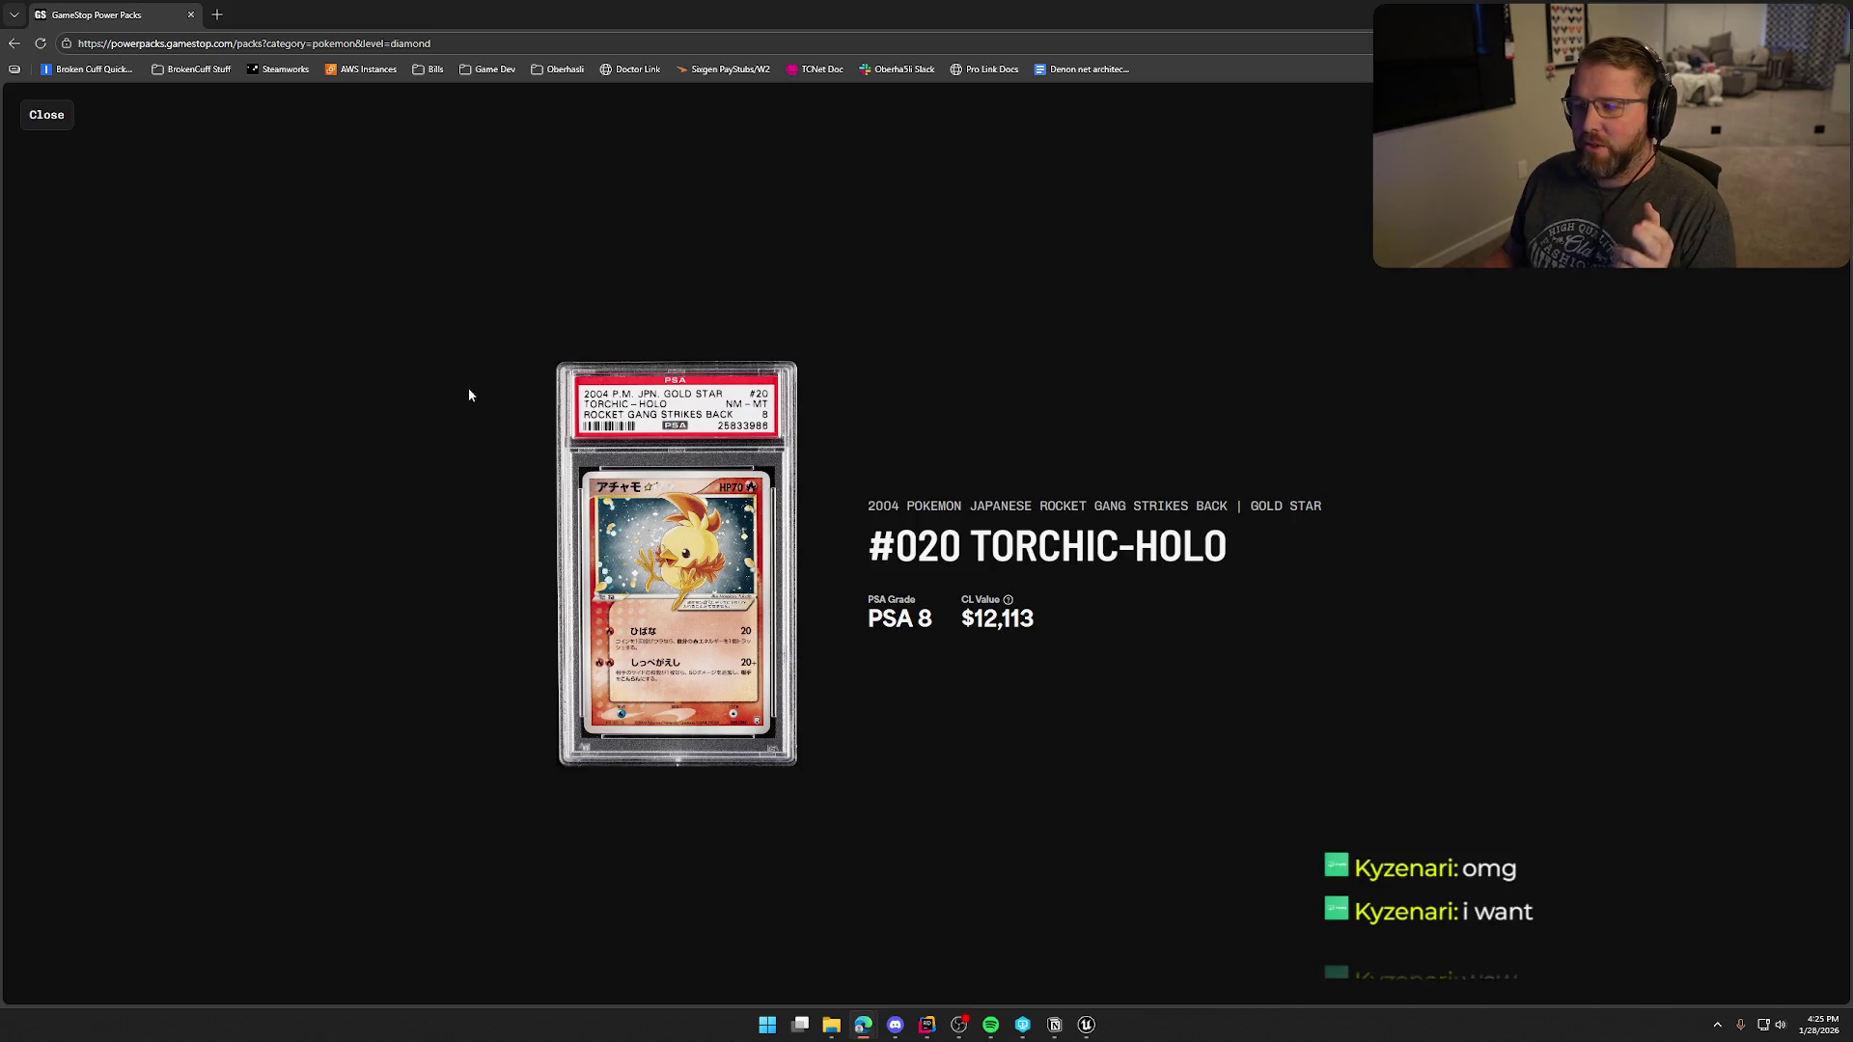
{"action": "left_click", "coordinate": [53, 115]}
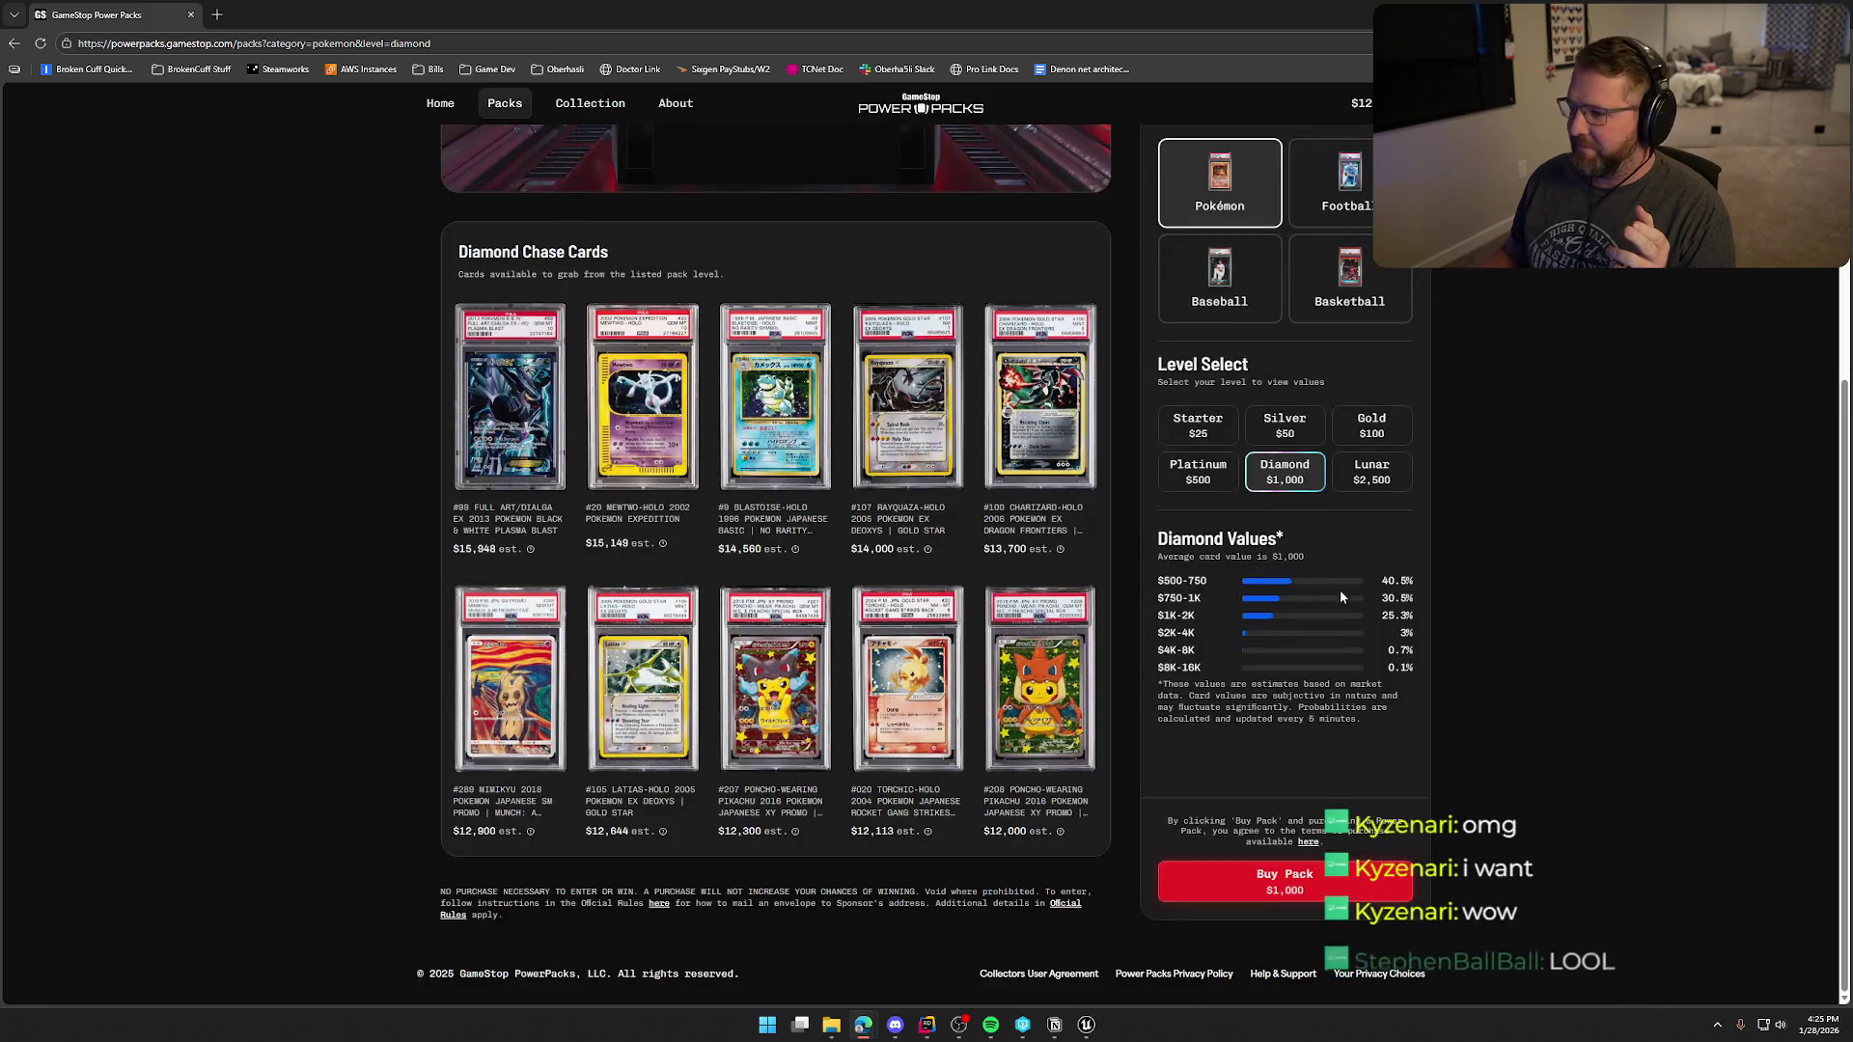
{"action": "left_click", "coordinate": [1369, 479]}
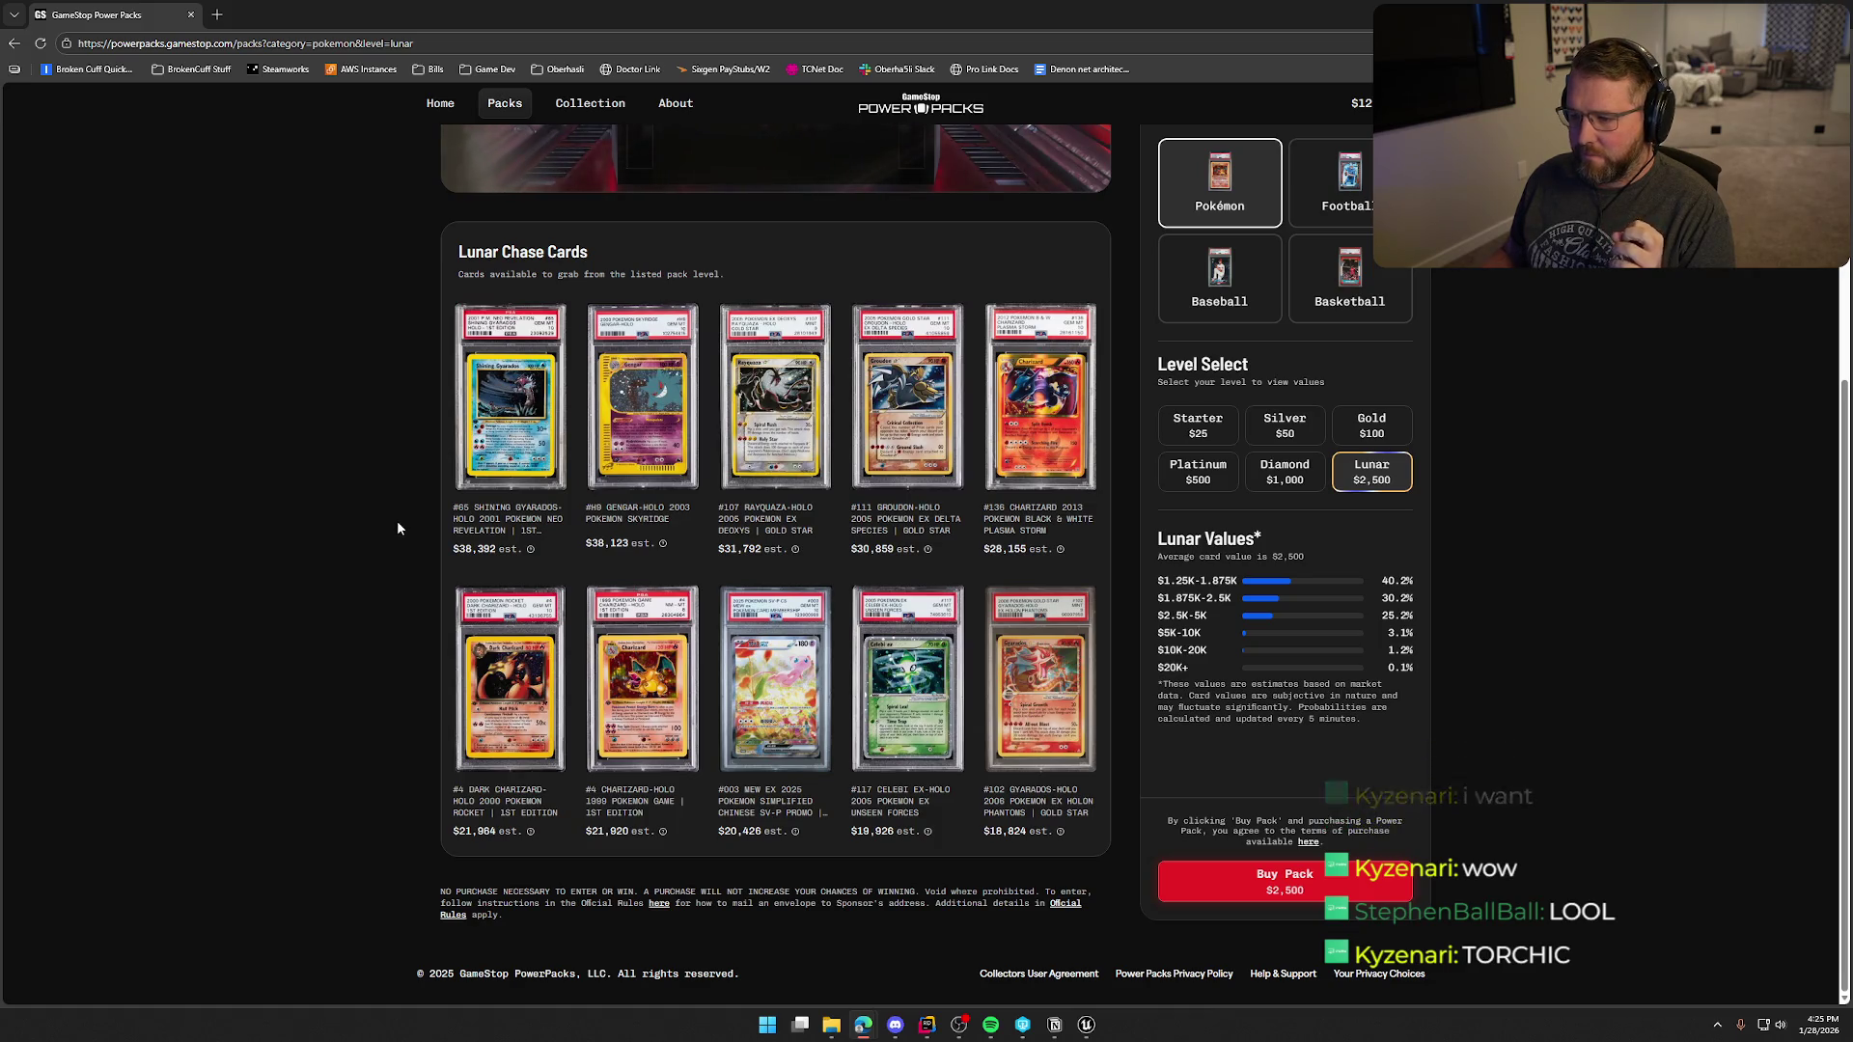
- Preview the #136 Charizard card, then return to the Diamond level's chase cards
{"action": "left_click", "coordinate": [1032, 432]}
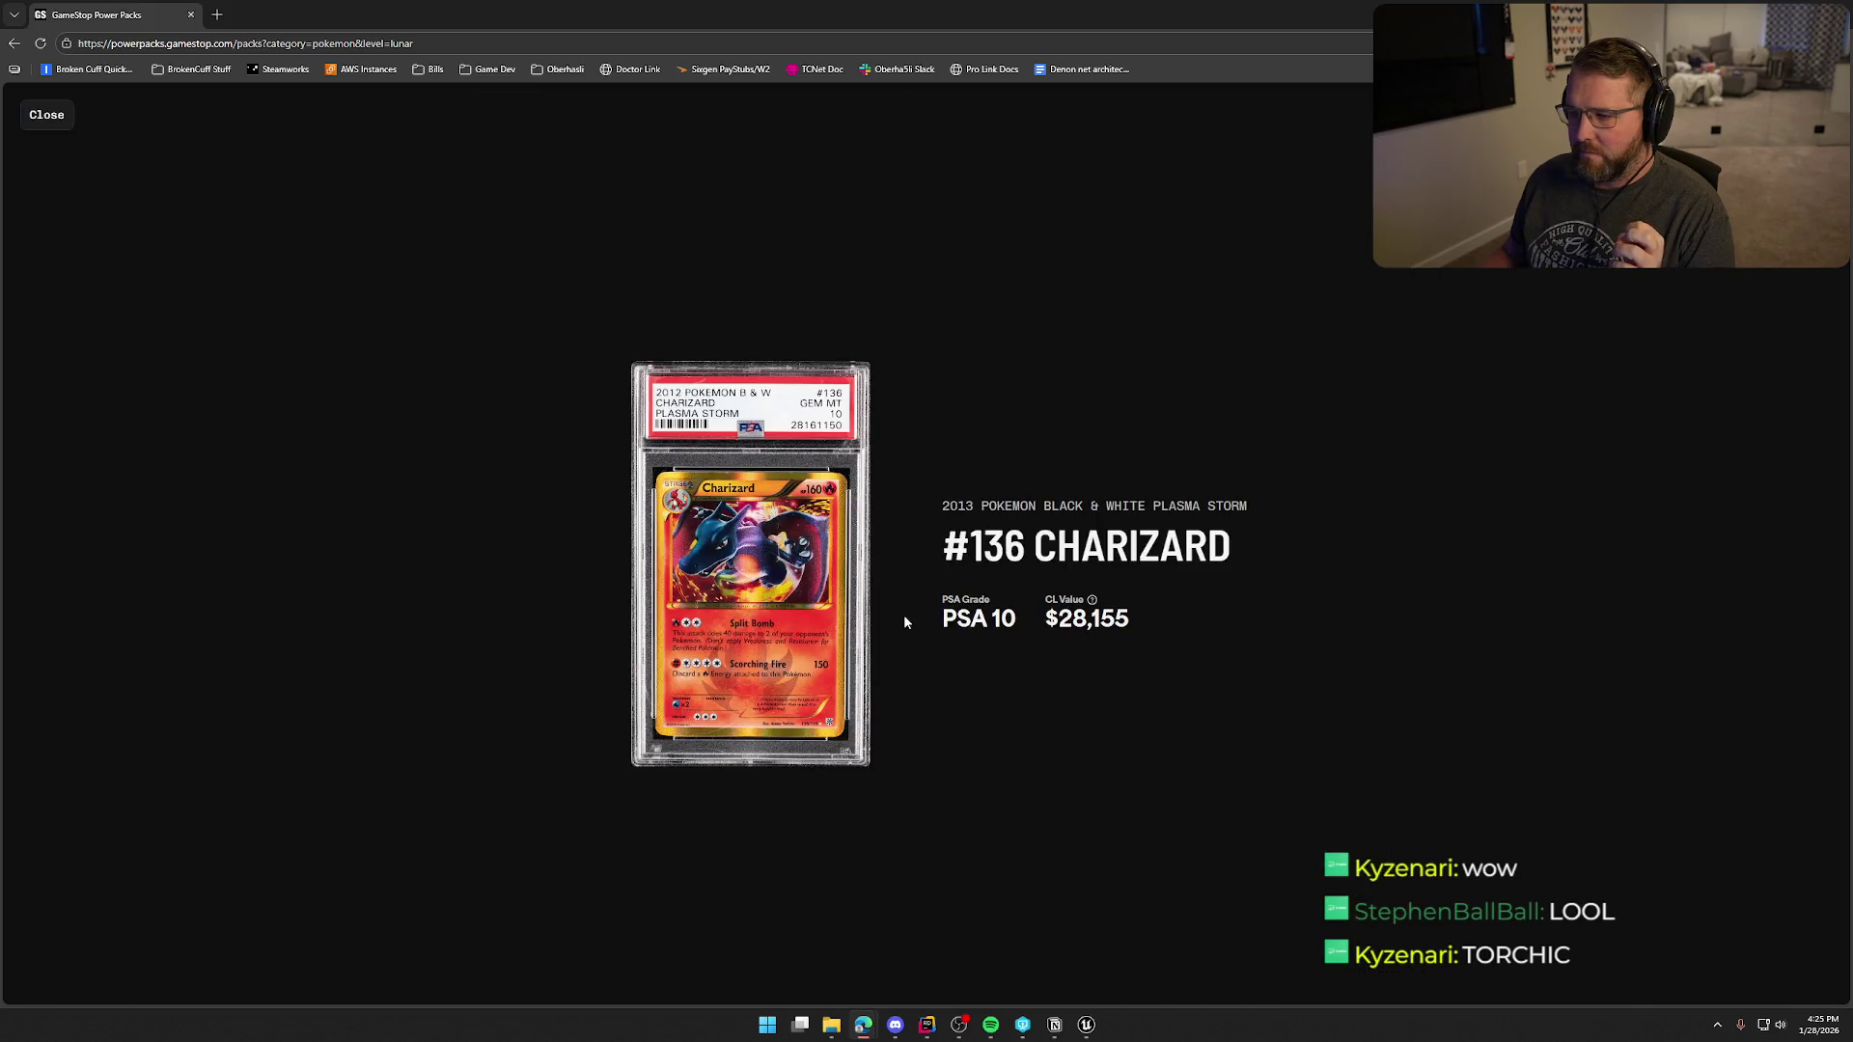
{"action": "left_click", "coordinate": [44, 115]}
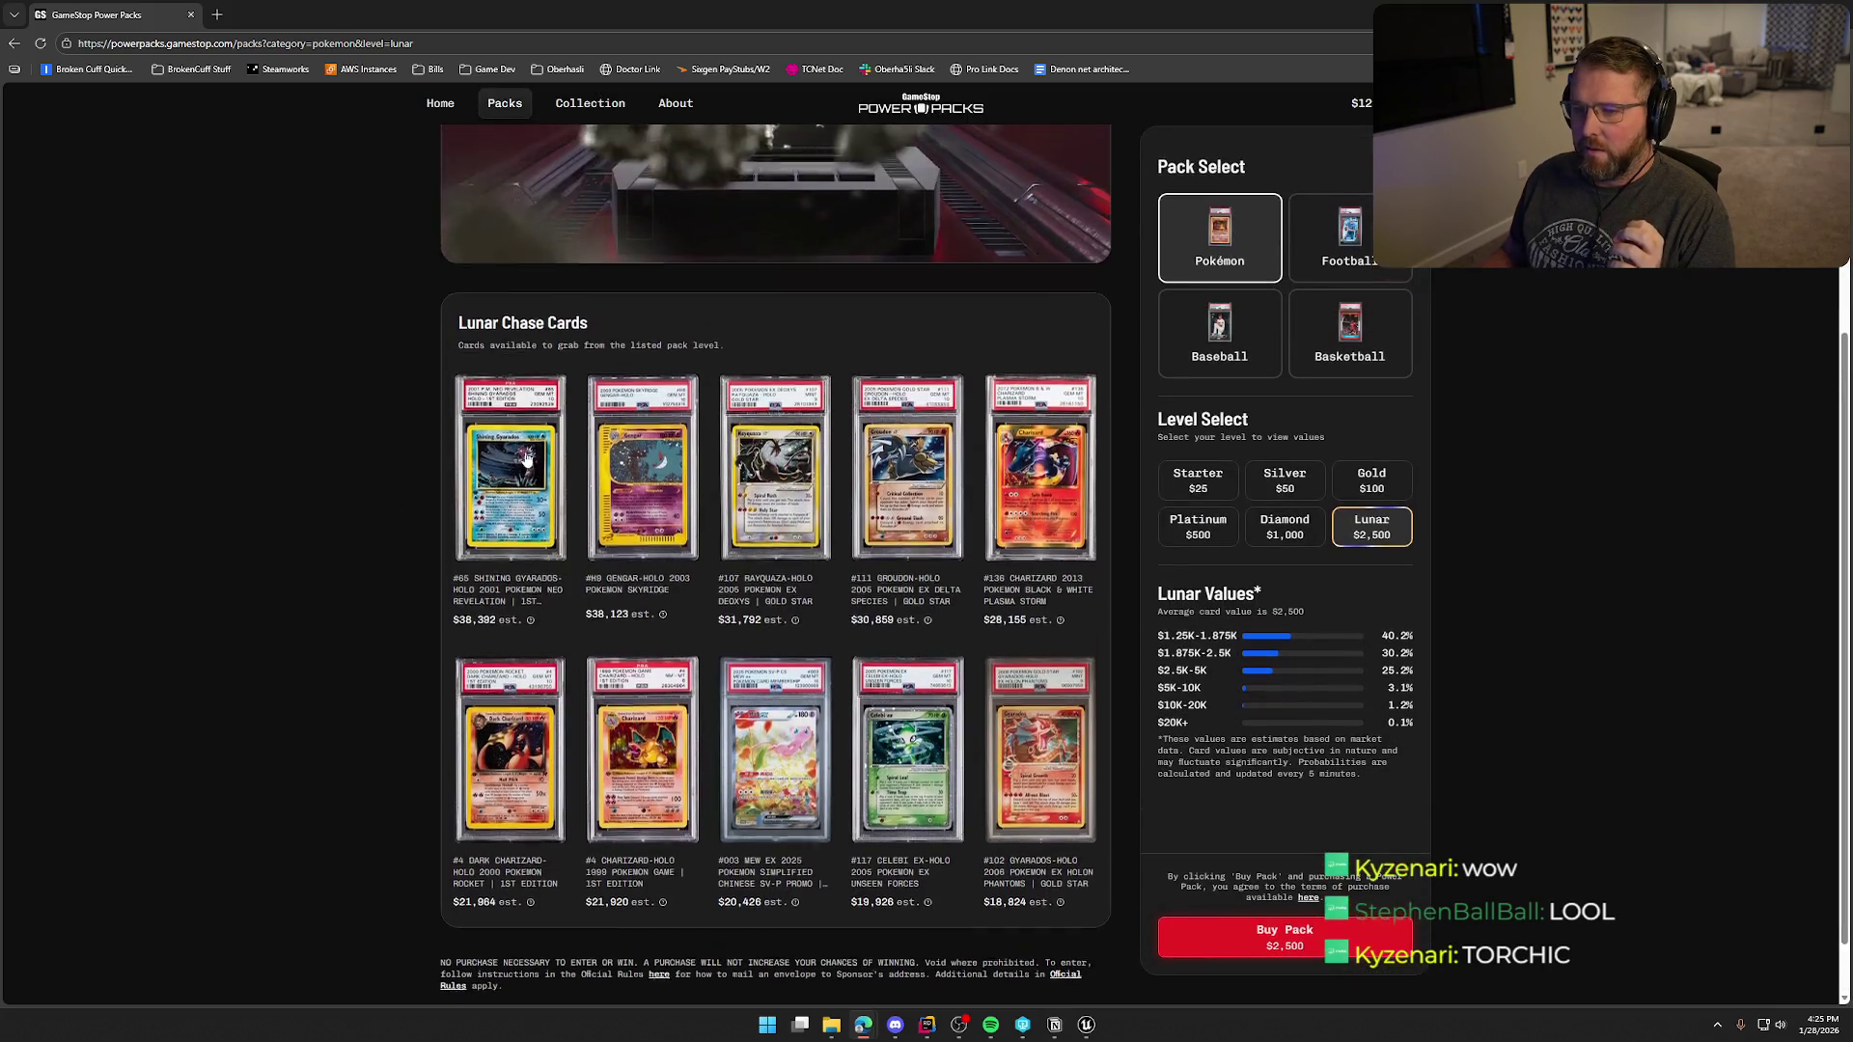
{"action": "scroll", "coordinate": [352, 492], "scroll_direction": "up", "scroll_amount": 1}
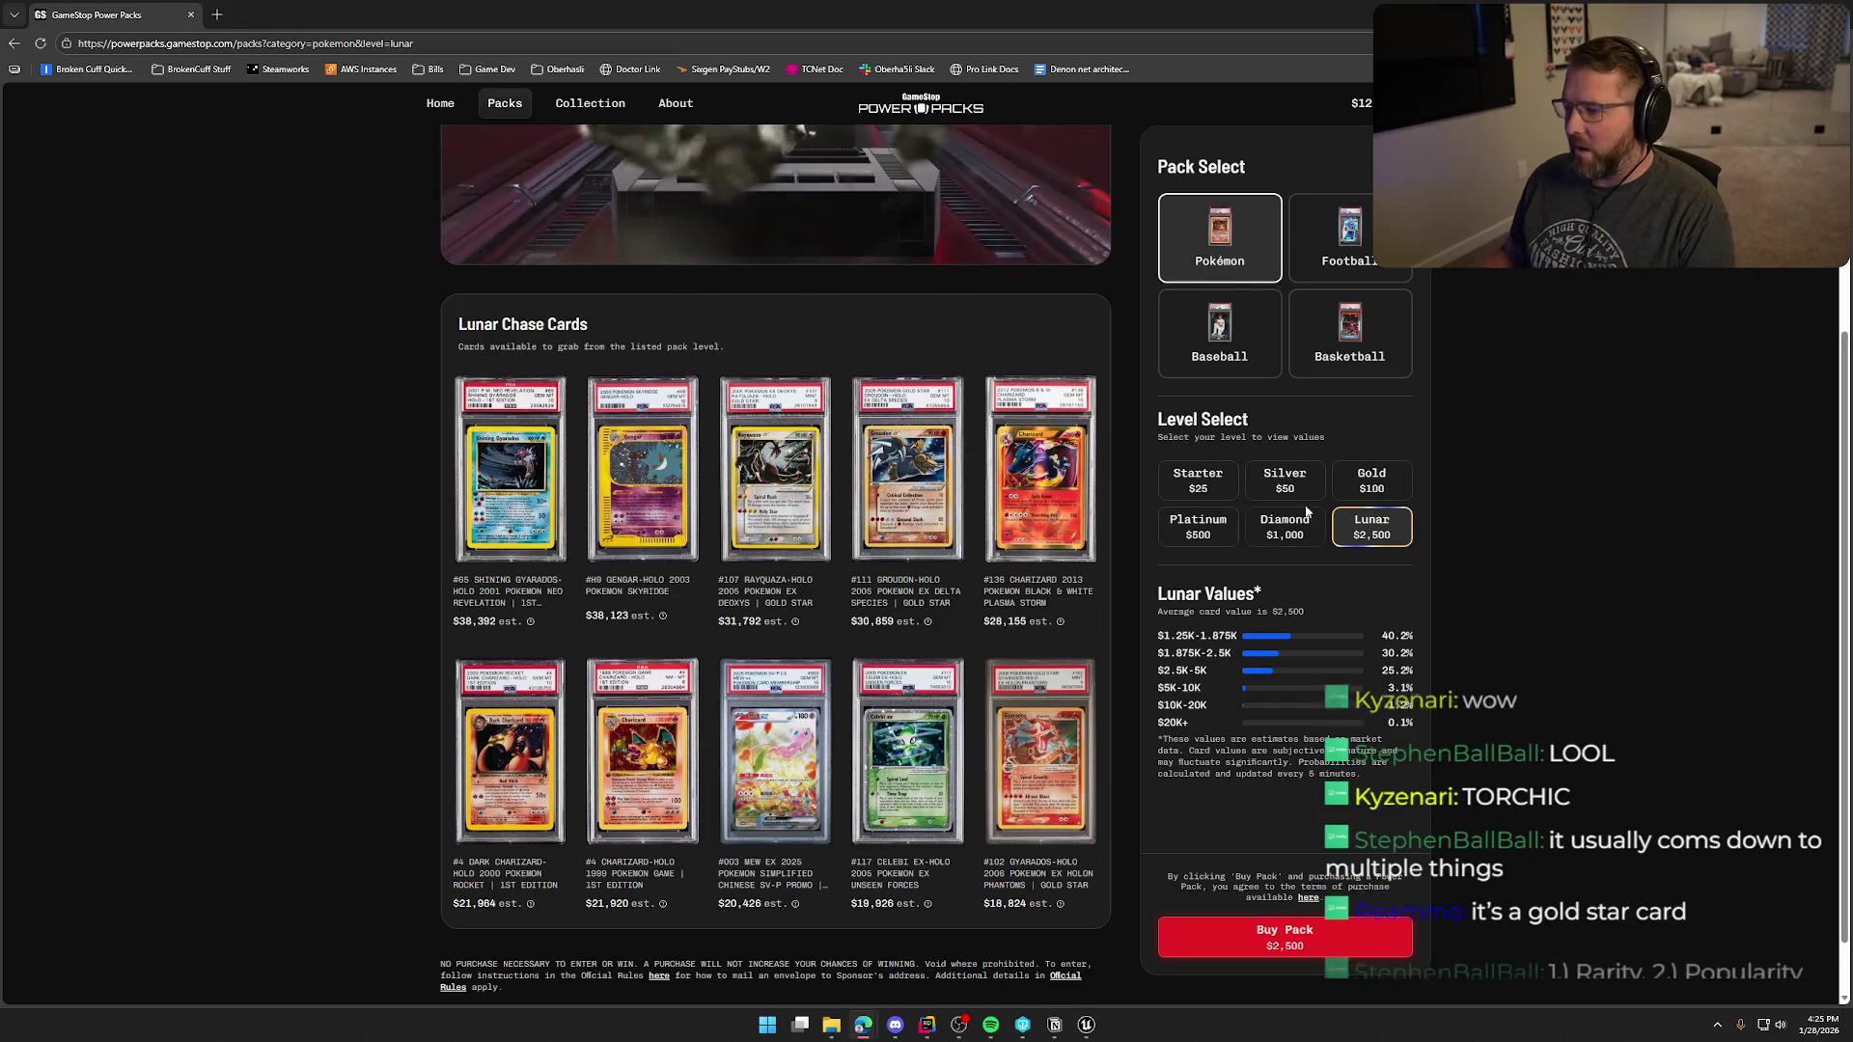
{"action": "left_click", "coordinate": [1285, 527]}
- Preview the Diamond #020 Torchic-Holo and #107 Rayquaza-Holo card details
{"action": "left_click", "coordinate": [932, 783]}
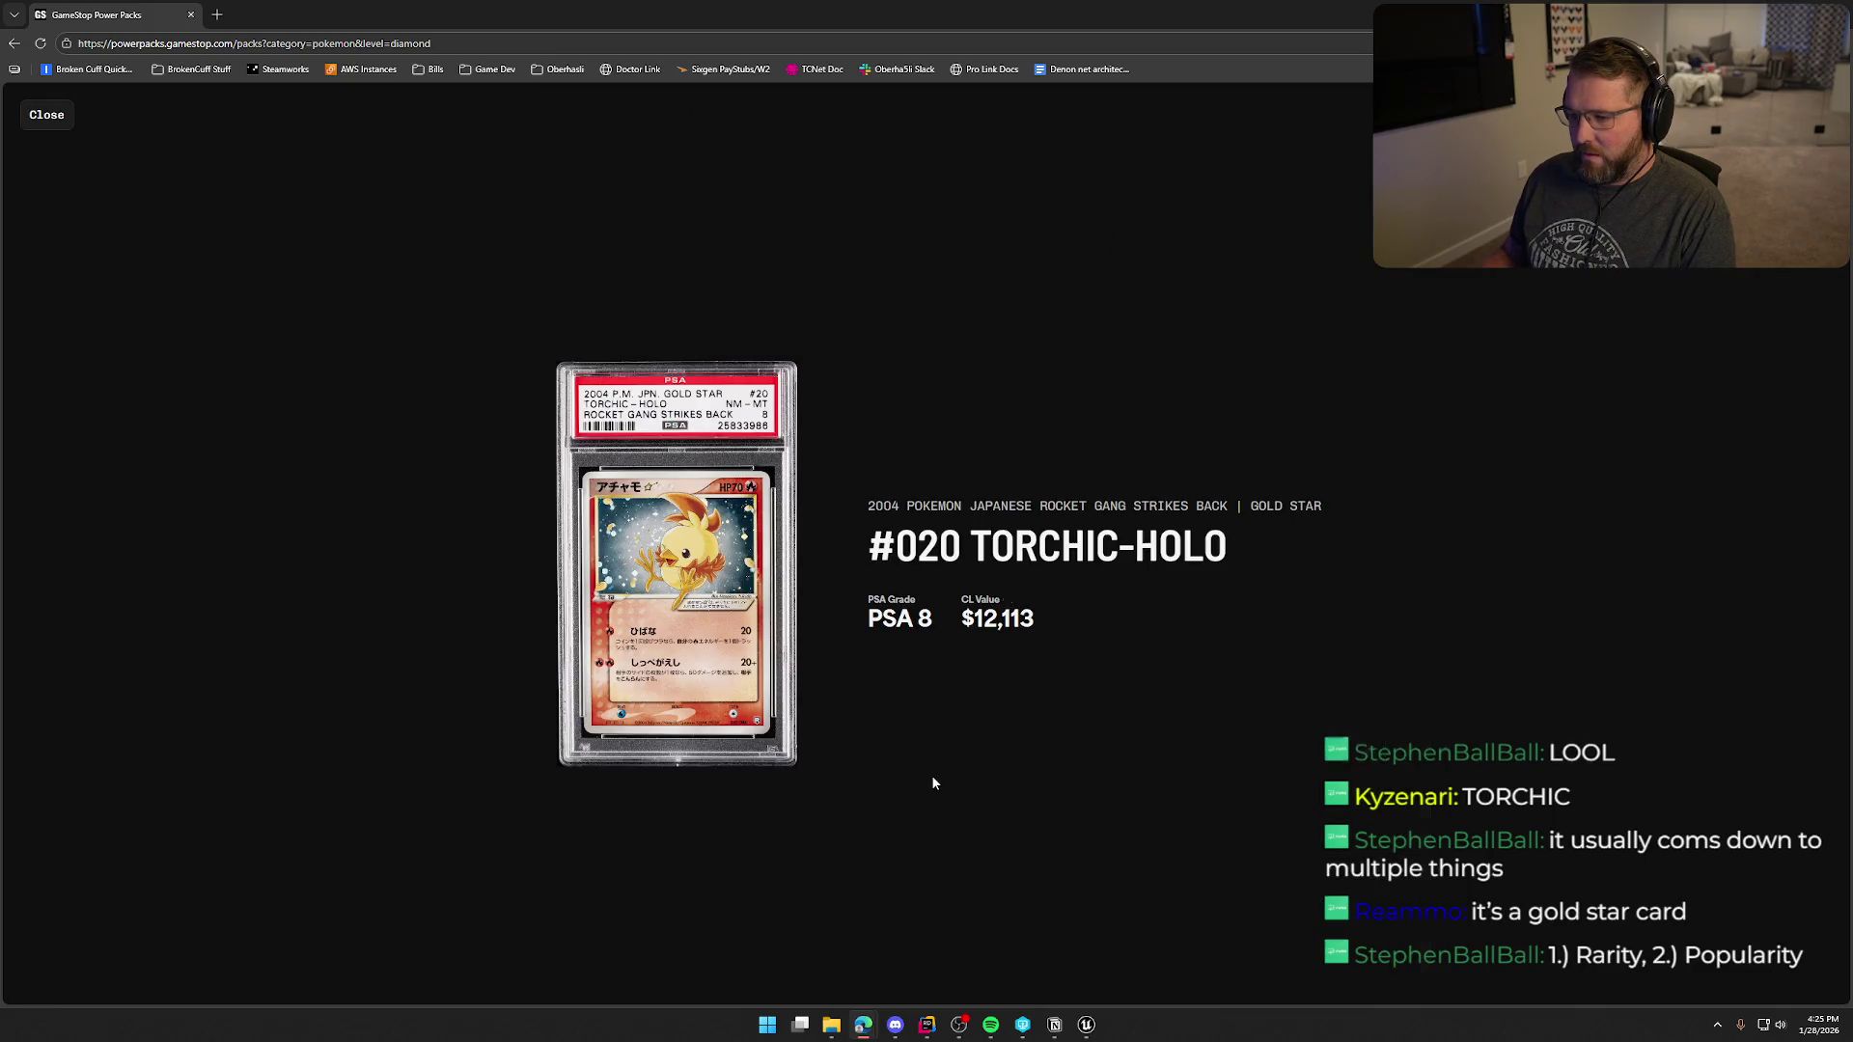
{"action": "left_click", "coordinate": [1157, 701]}
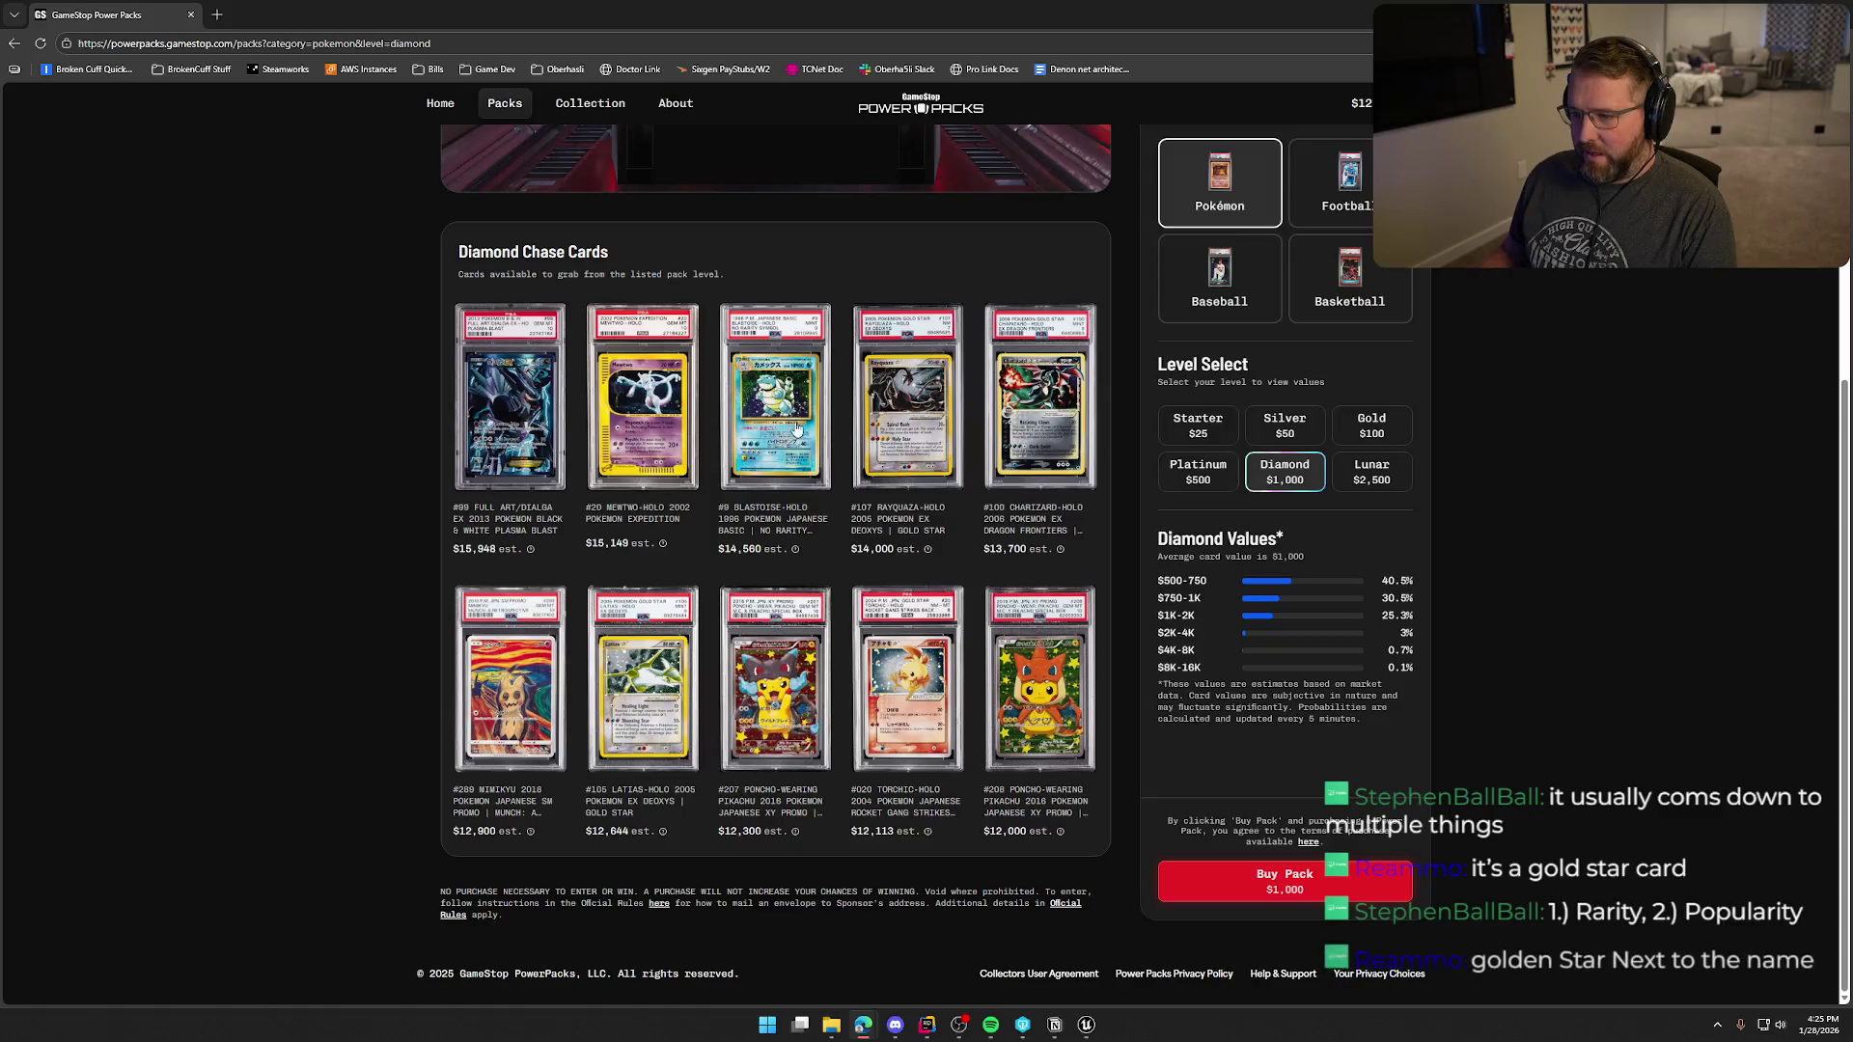
{"action": "left_click", "coordinate": [914, 422]}
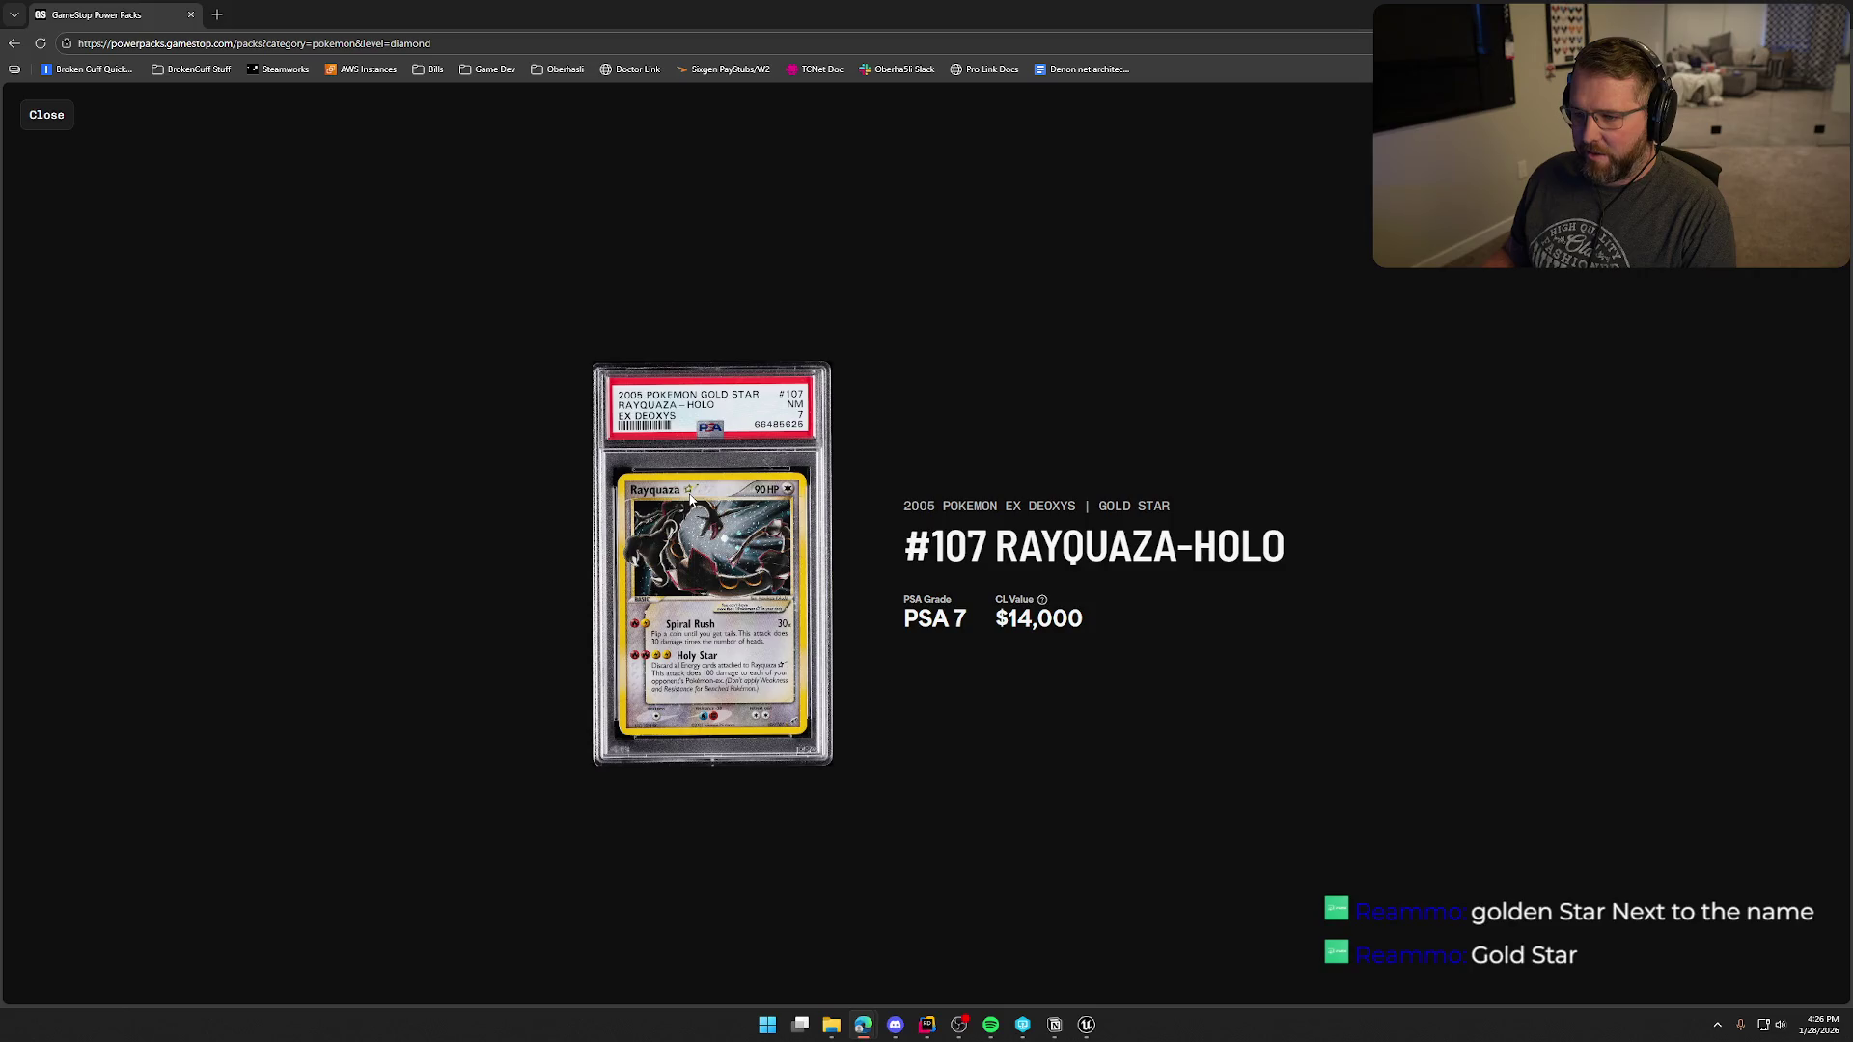
{"action": "left_click", "coordinate": [48, 118]}
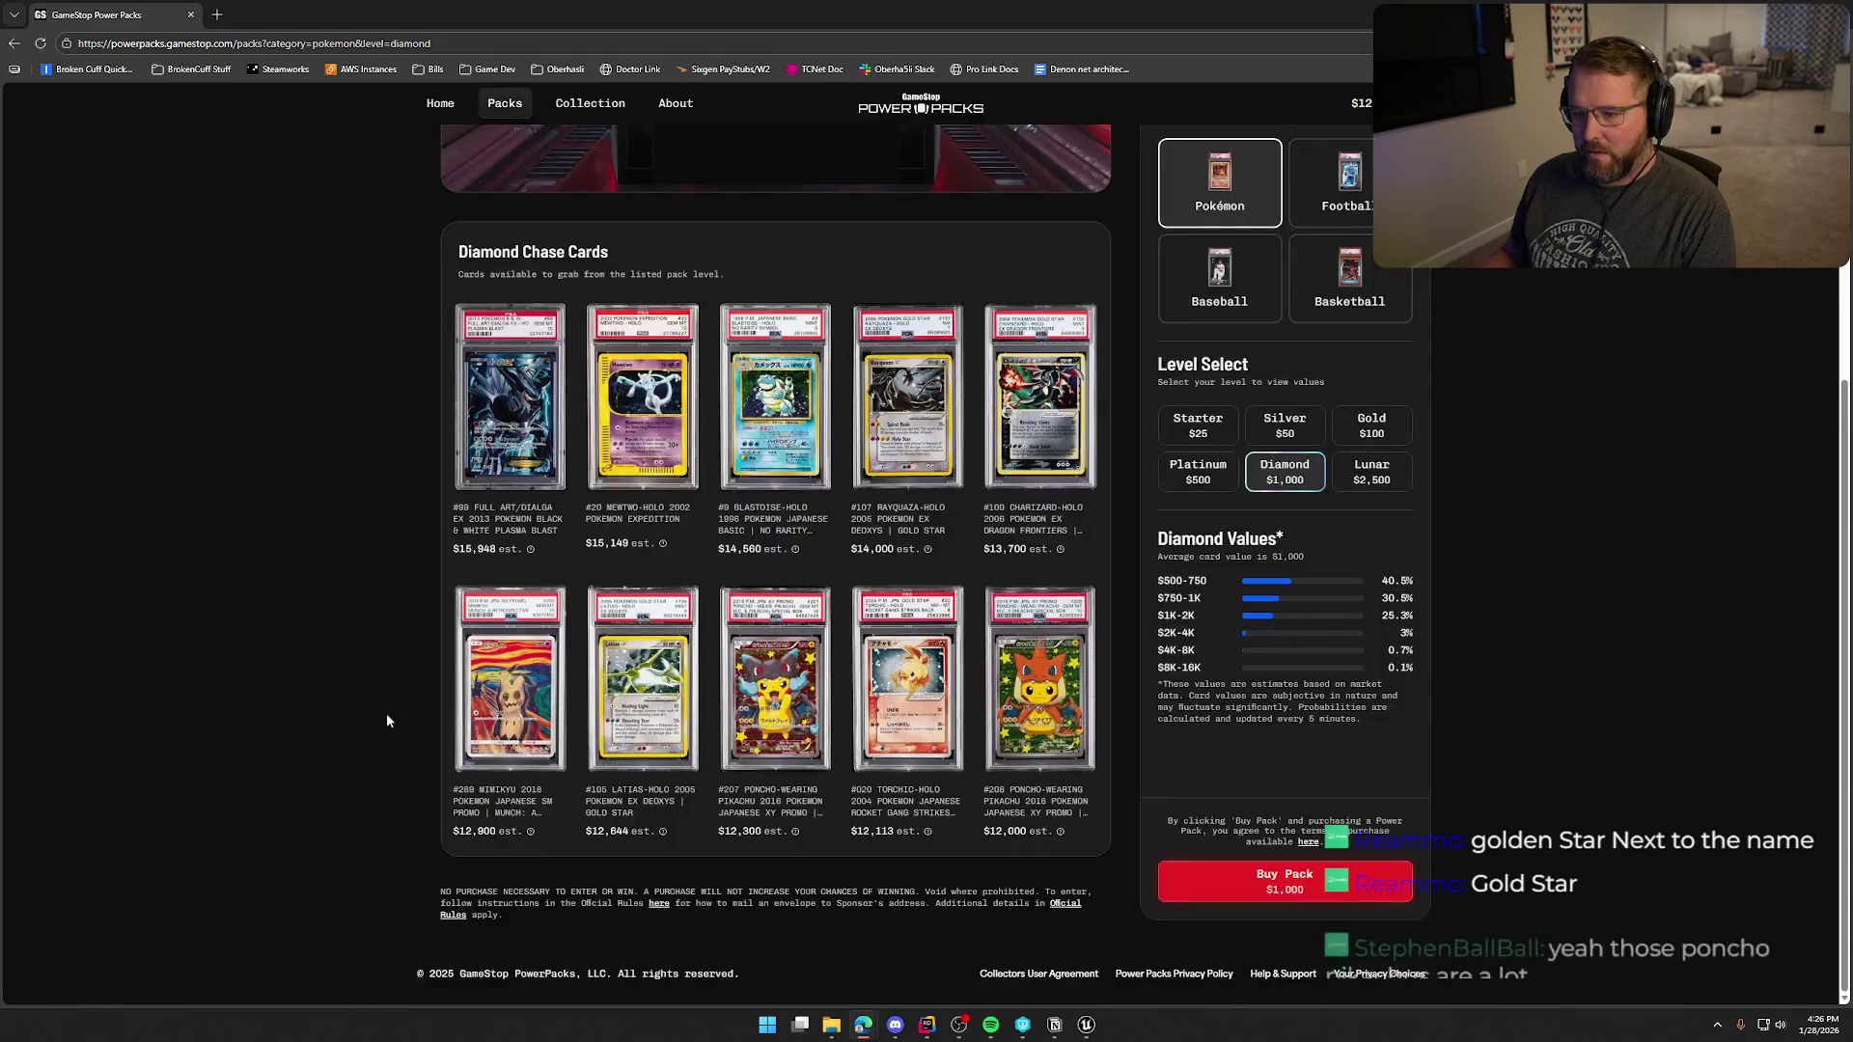
{"action": "left_click", "coordinate": [899, 683]}
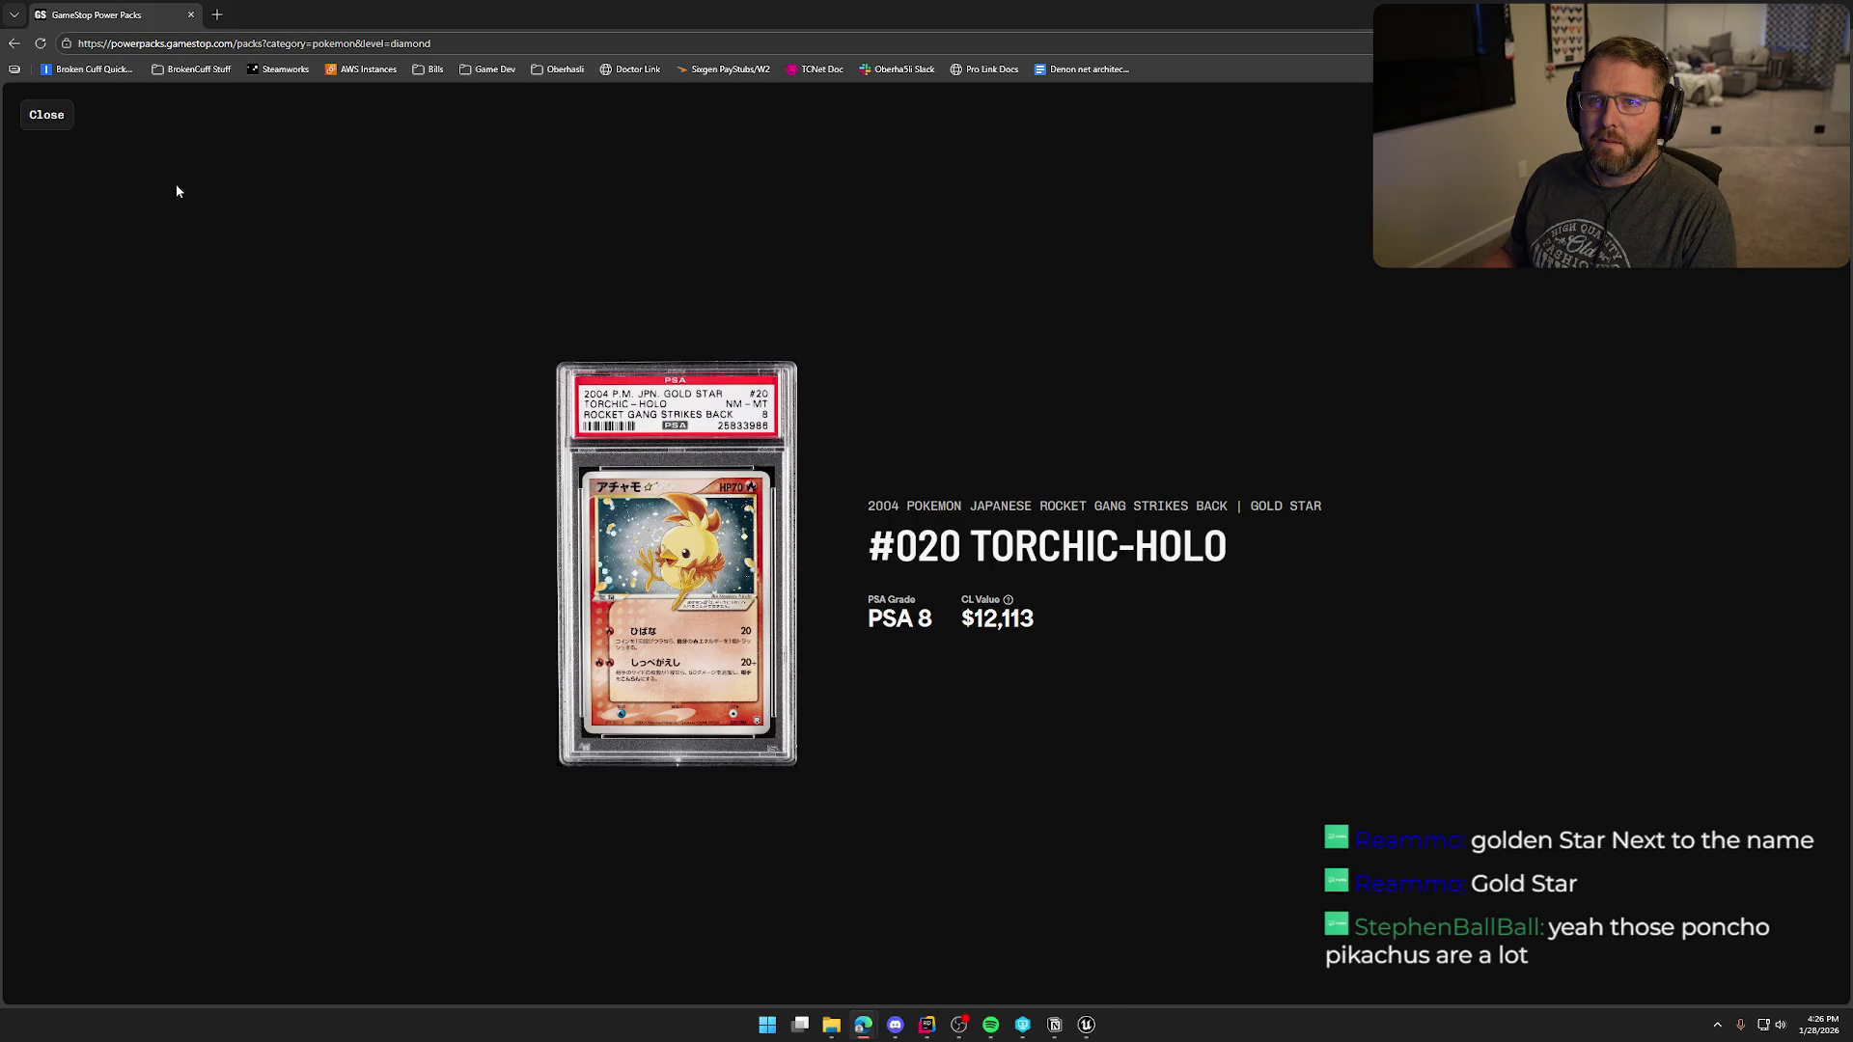
{"action": "left_click", "coordinate": [58, 117]}
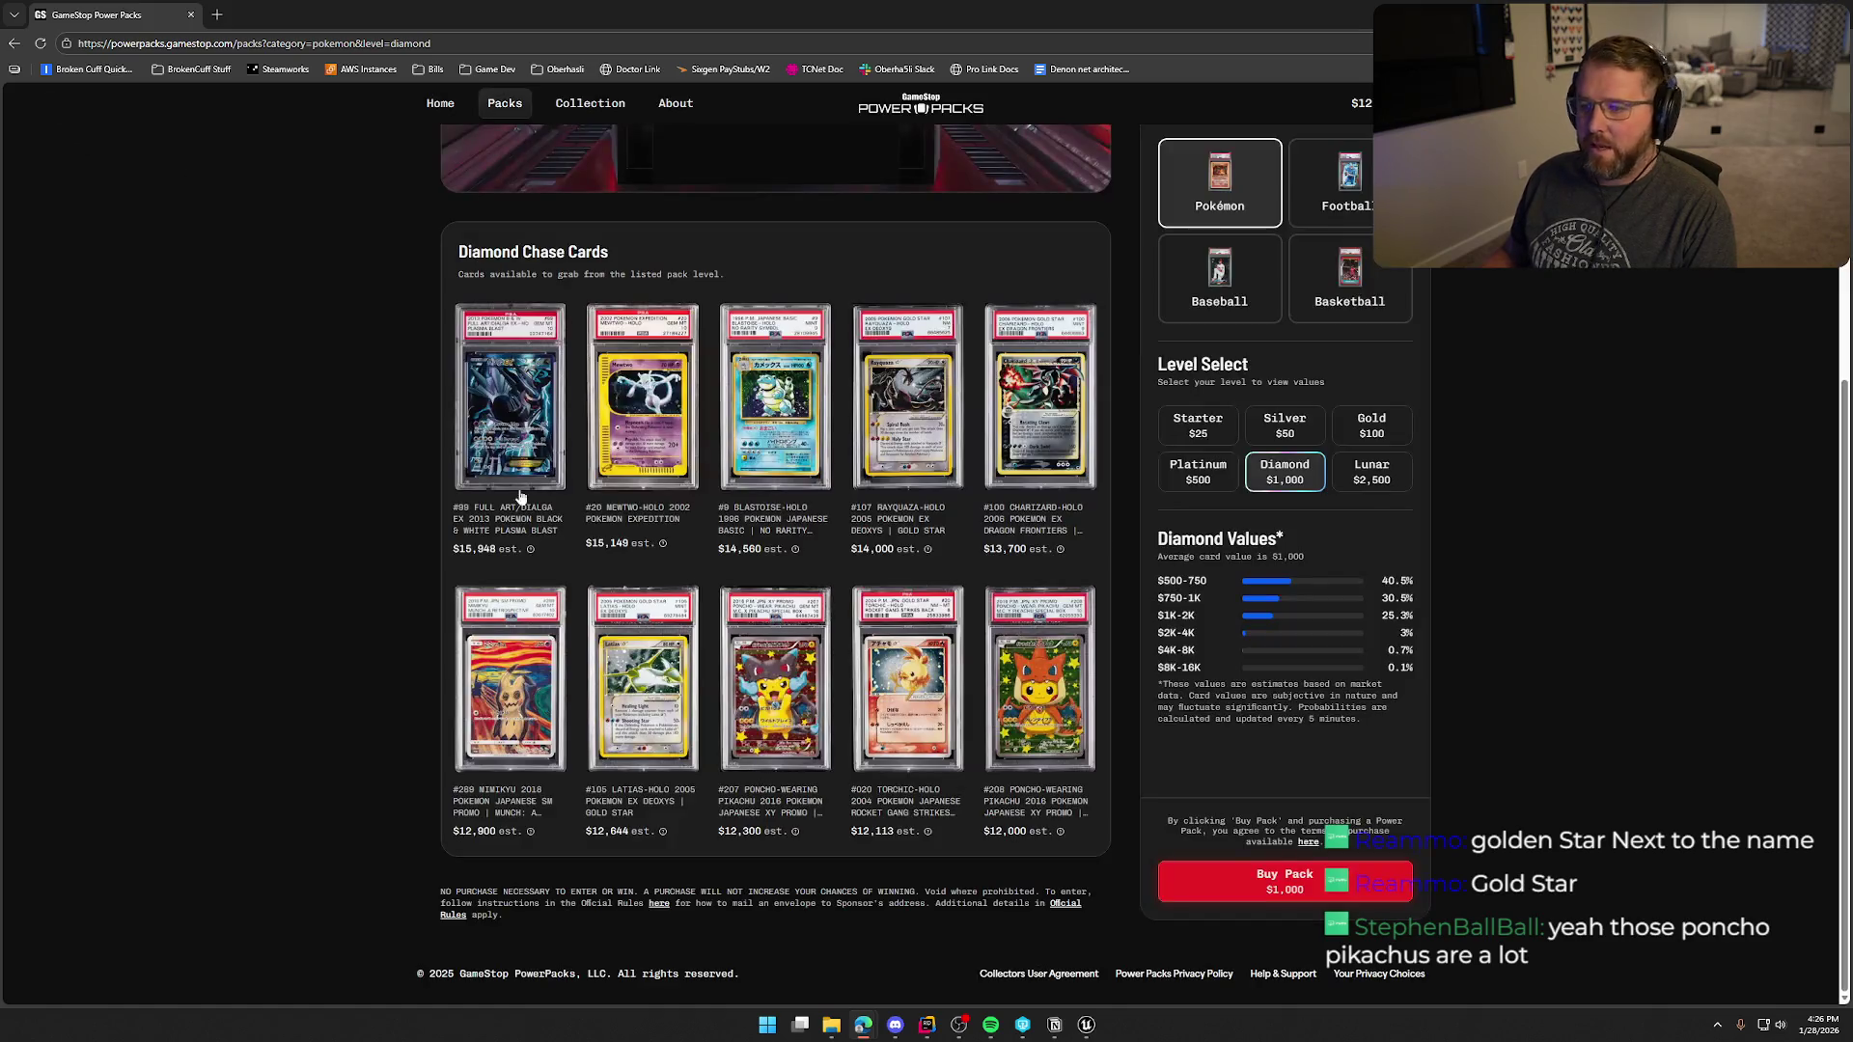
- Preview the #208 Poncho-Wearing Pikachu, #020 Torchic-Holo and #105 Latias-Holo card details
{"action": "left_click", "coordinate": [1020, 657]}
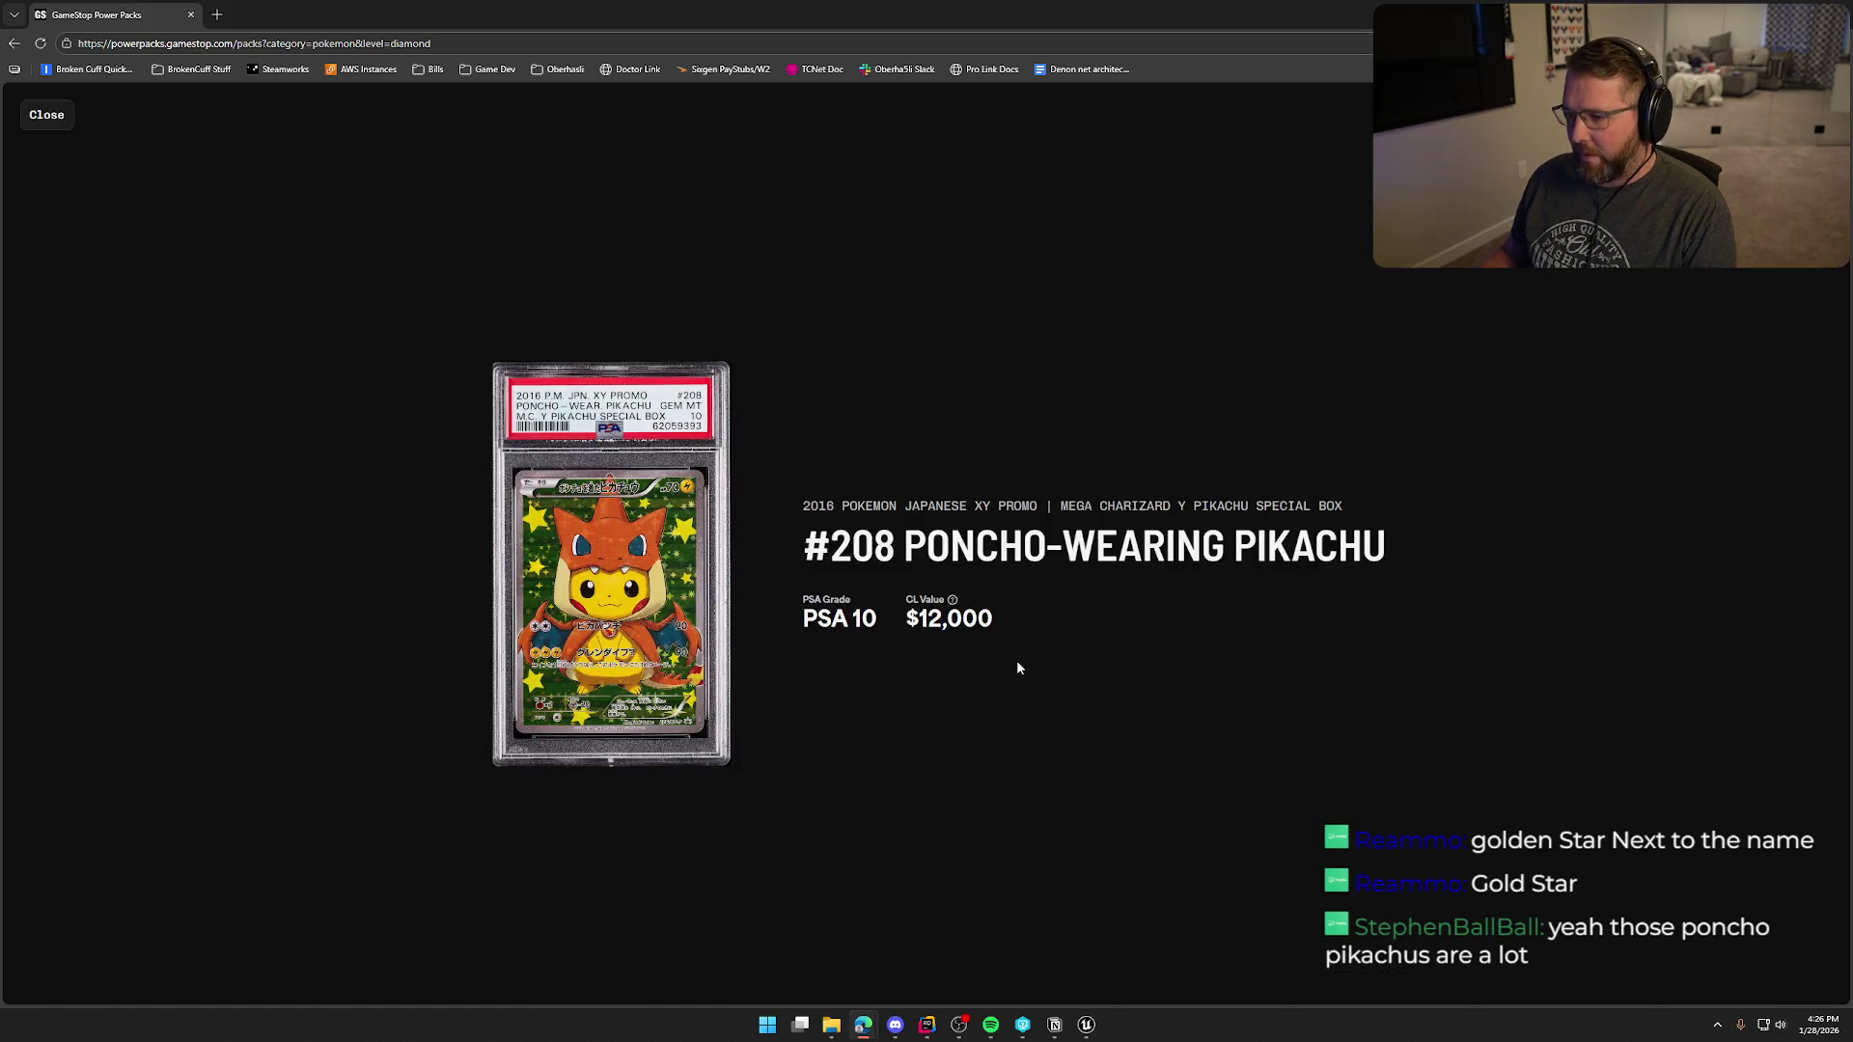
{"action": "left_click", "coordinate": [48, 118]}
{"action": "left_click", "coordinate": [907, 664]}
{"action": "left_click", "coordinate": [49, 116]}
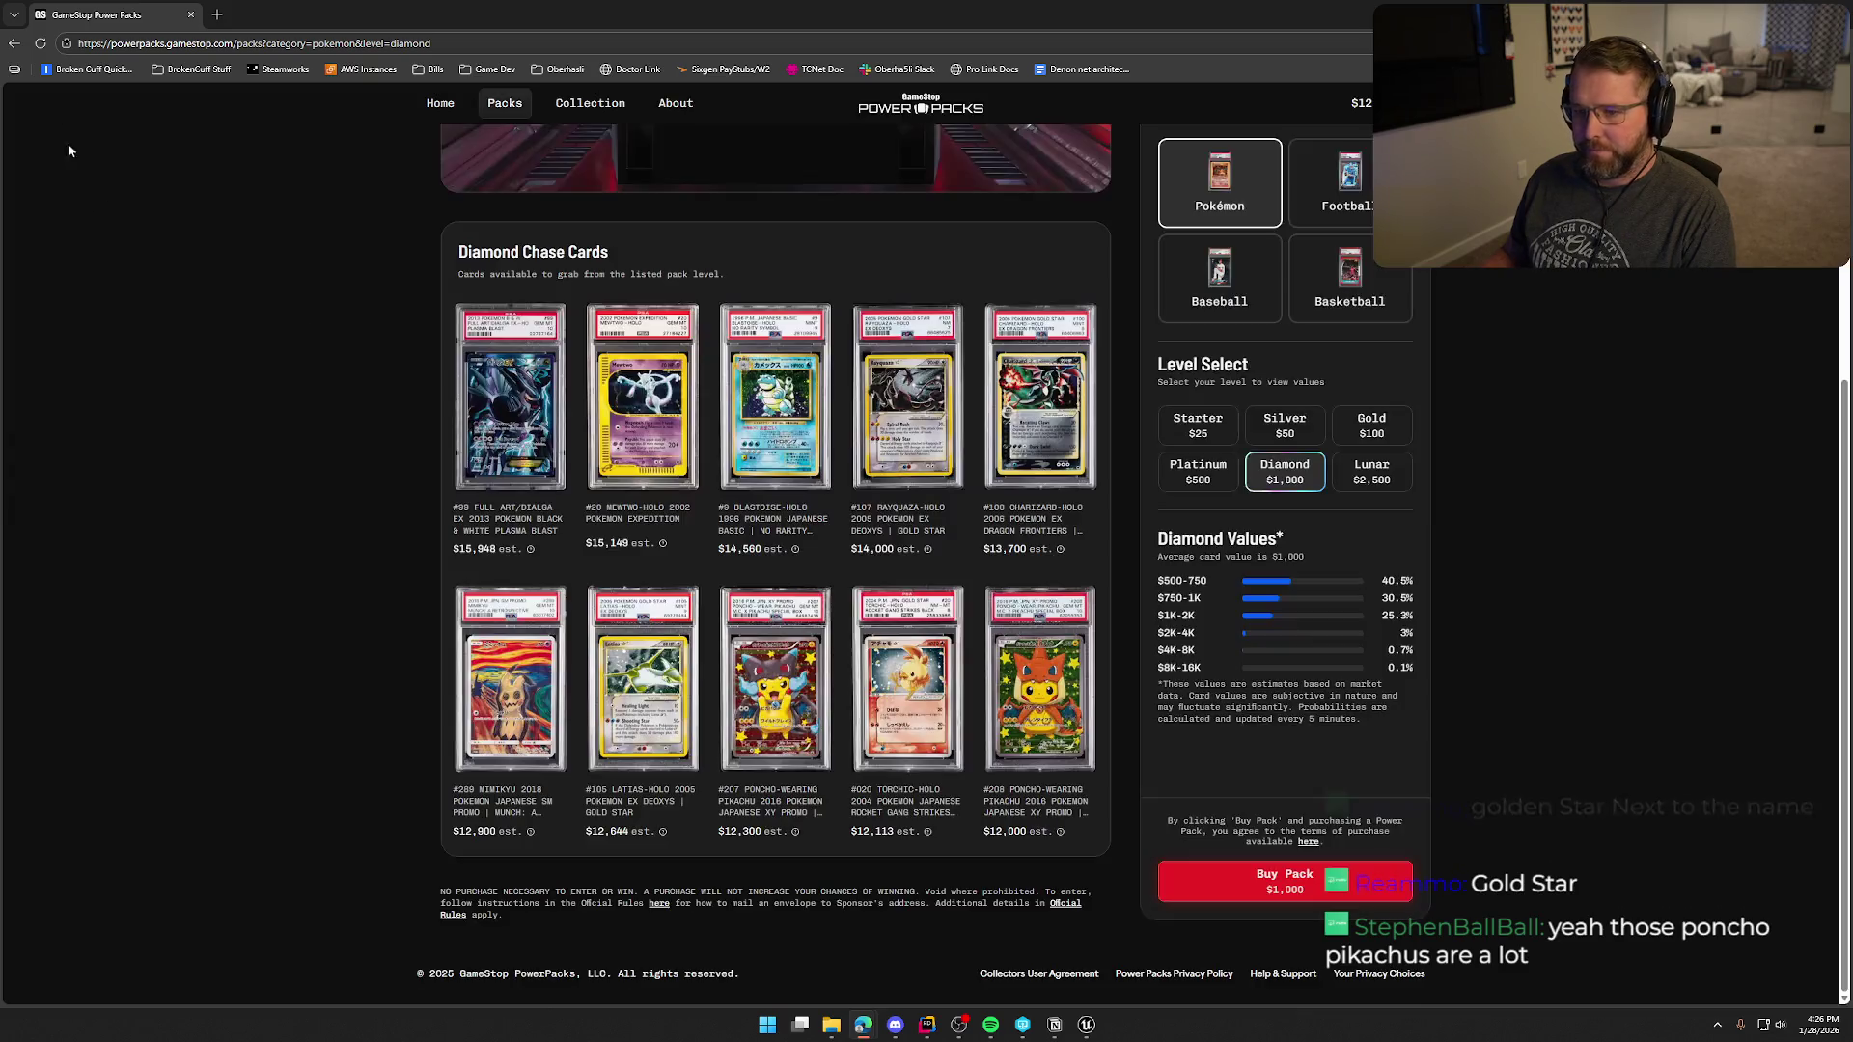
{"action": "left_click", "coordinate": [624, 674]}
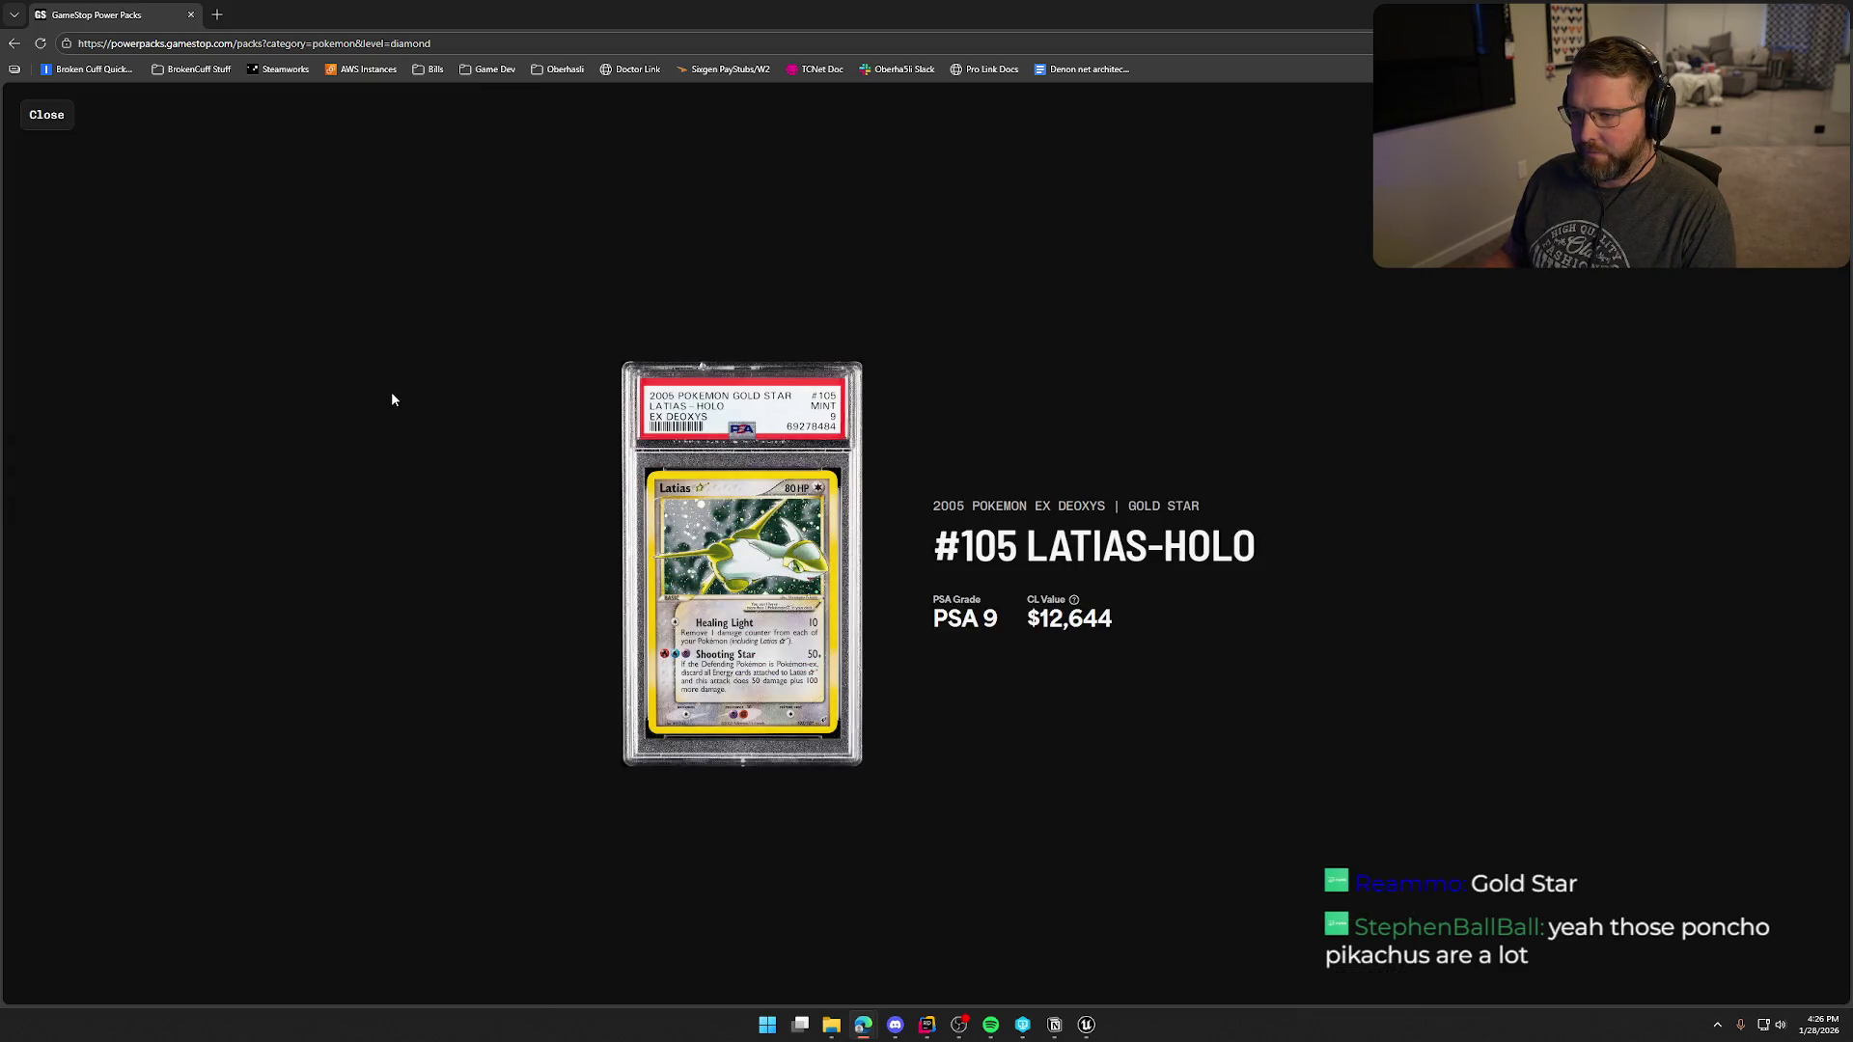
{"action": "left_click", "coordinate": [47, 115]}
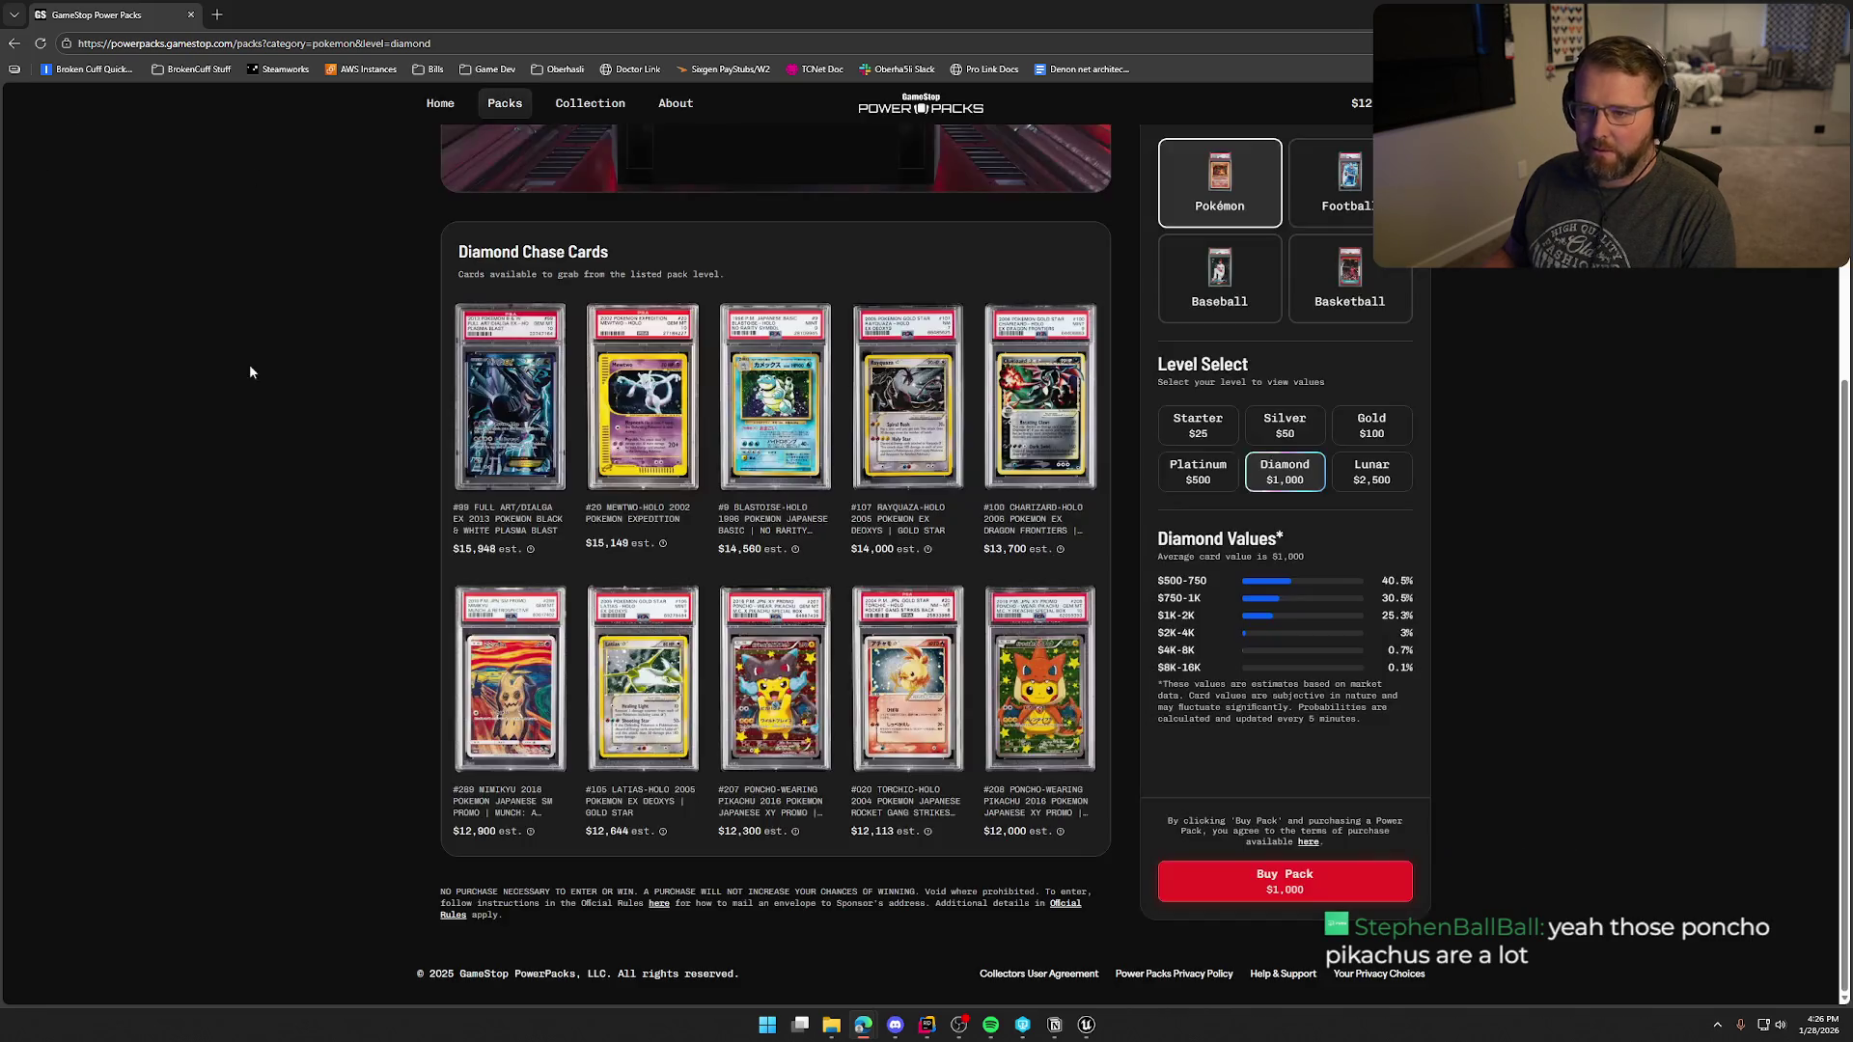
- Inspect the #99 Full Art Dialga EX card, then scroll back to the Diamond pack display
{"action": "left_click", "coordinate": [515, 413]}
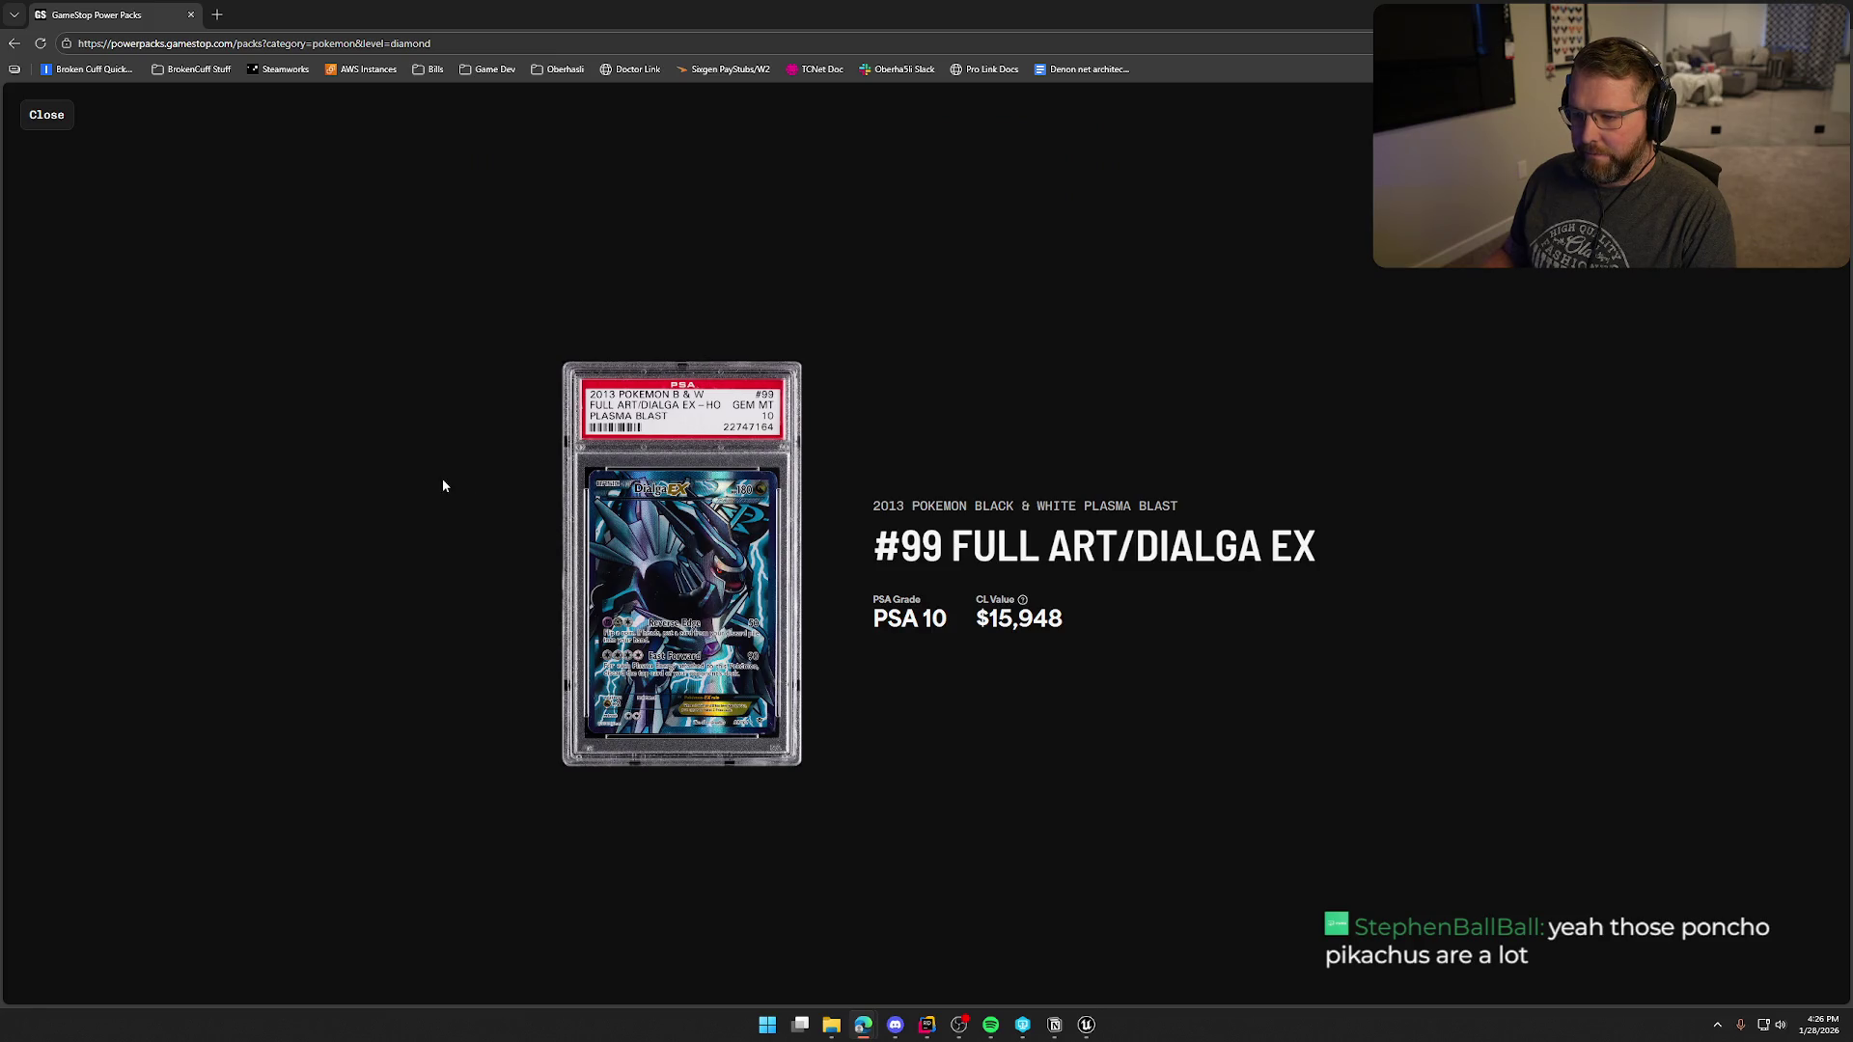
{"action": "left_click_drag", "start_coordinate": [969, 627], "coordinate": [1083, 628]}
{"action": "left_click", "coordinate": [363, 471]}
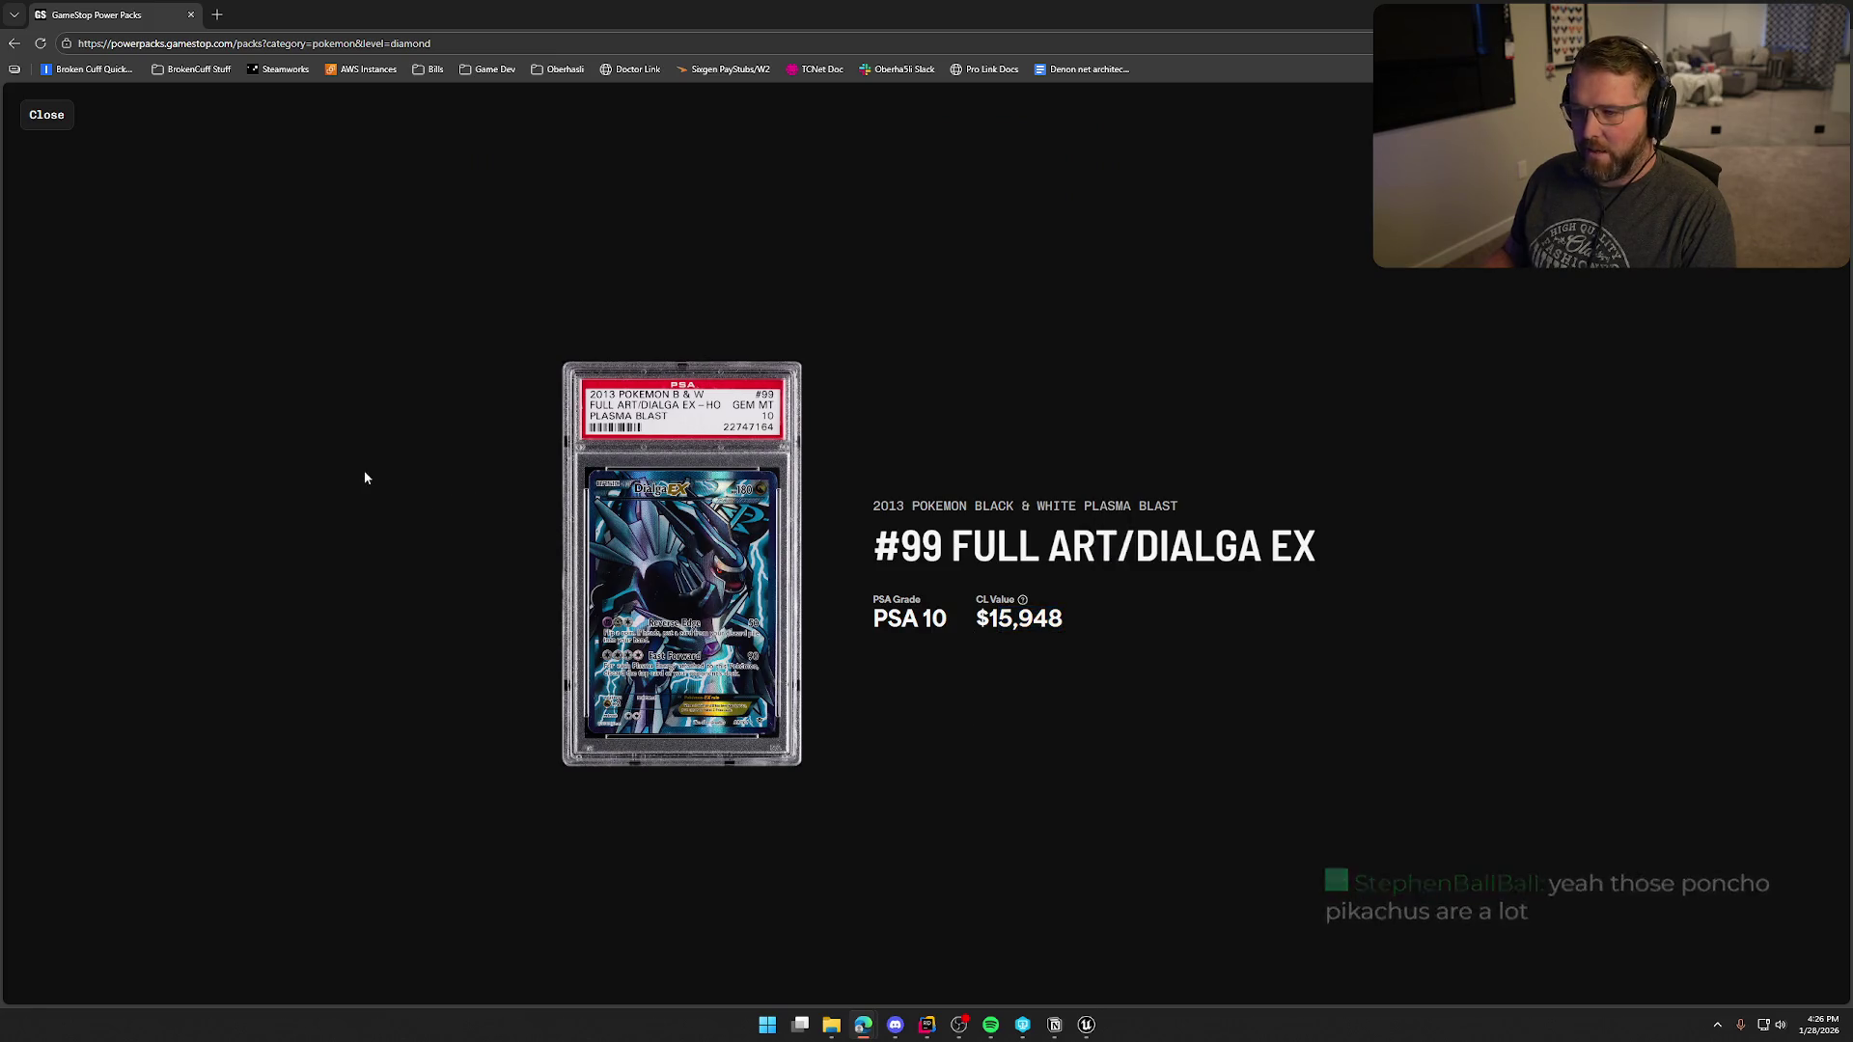
{"action": "left_click", "coordinate": [46, 117]}
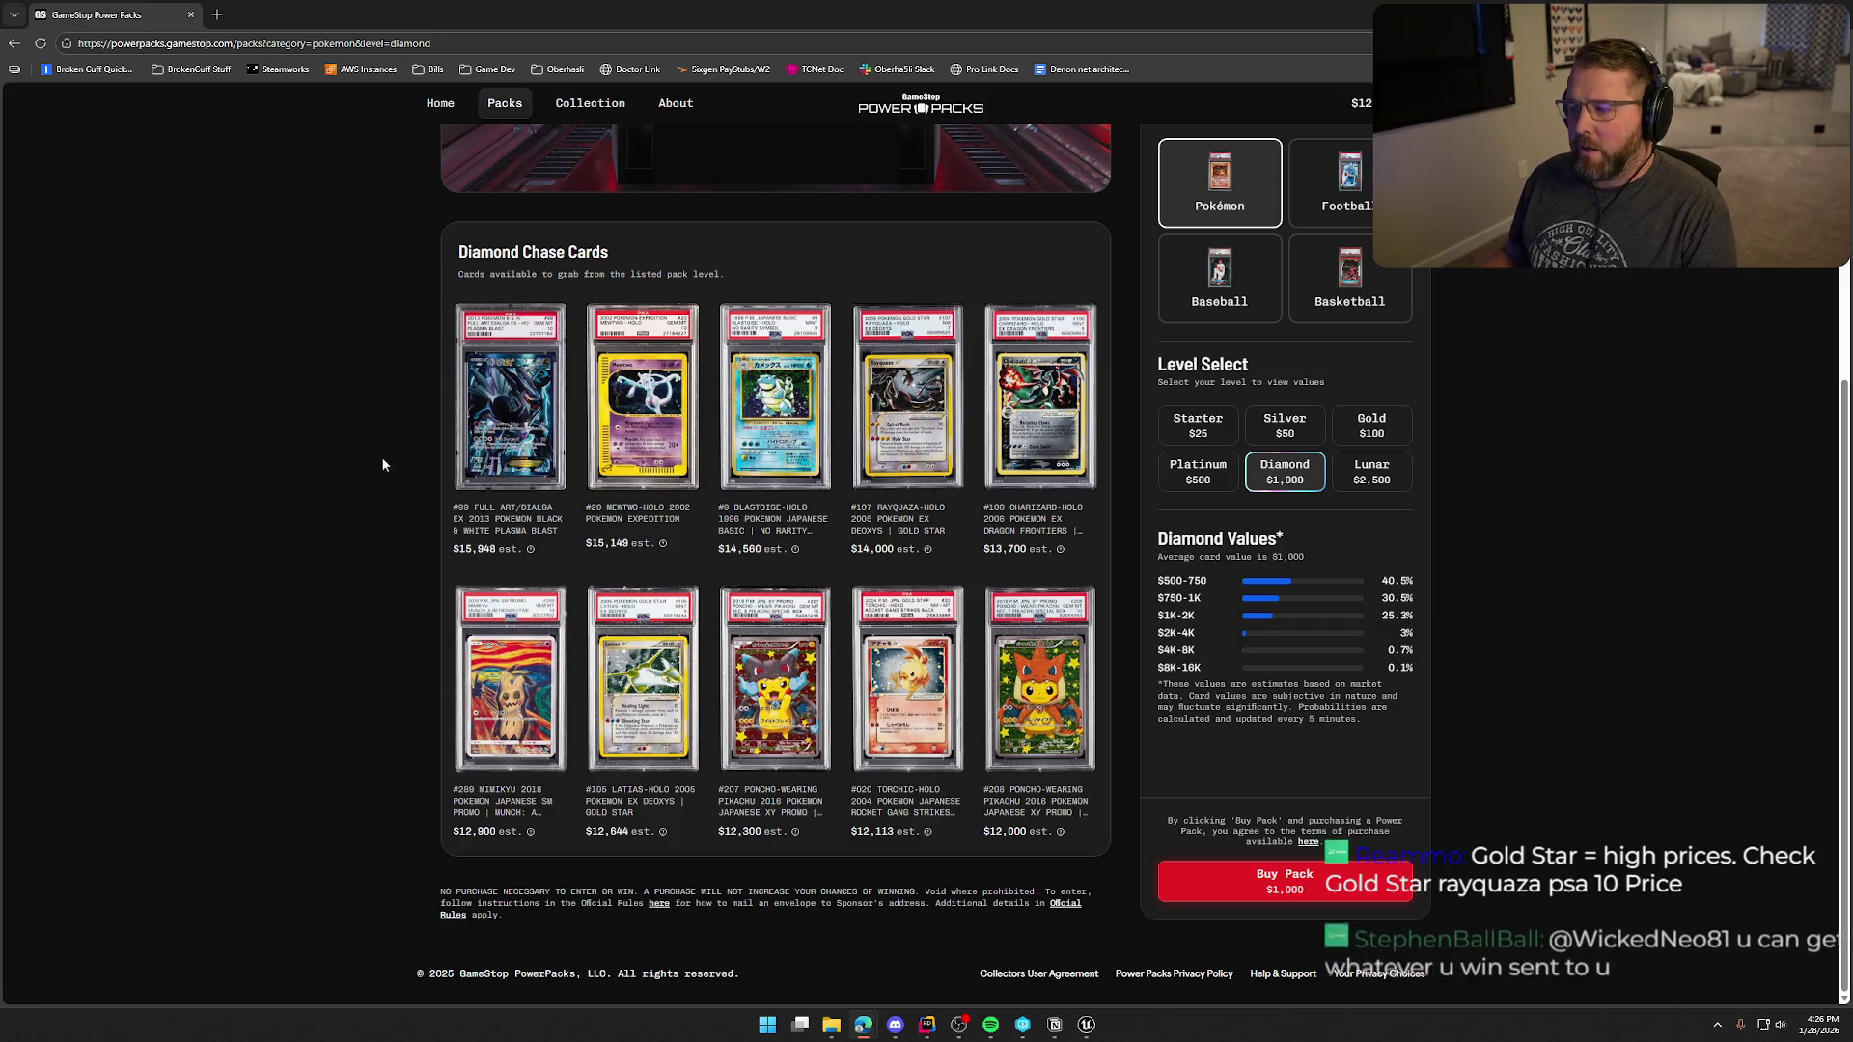
{"action": "scroll", "coordinate": [314, 586], "scroll_direction": "up", "scroll_amount": 5}
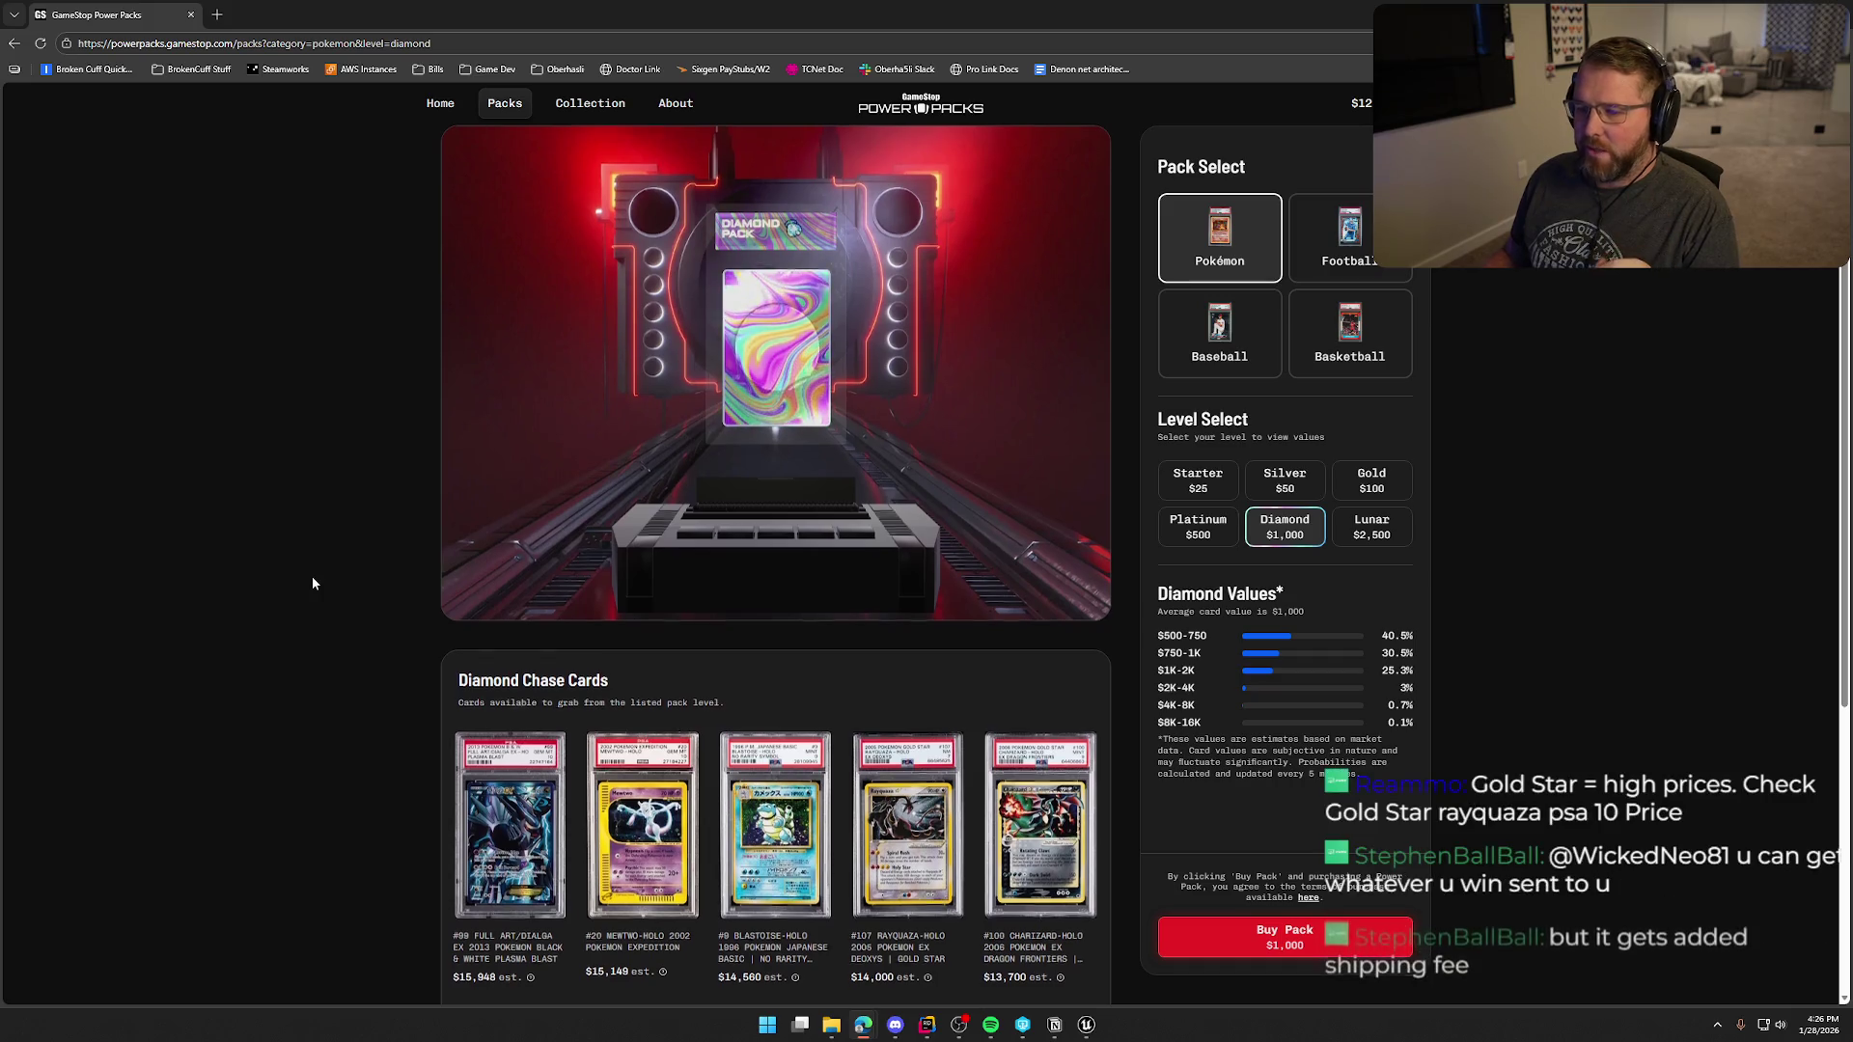
{"action": "scroll", "coordinate": [312, 583], "scroll_direction": "down", "scroll_amount": 2}
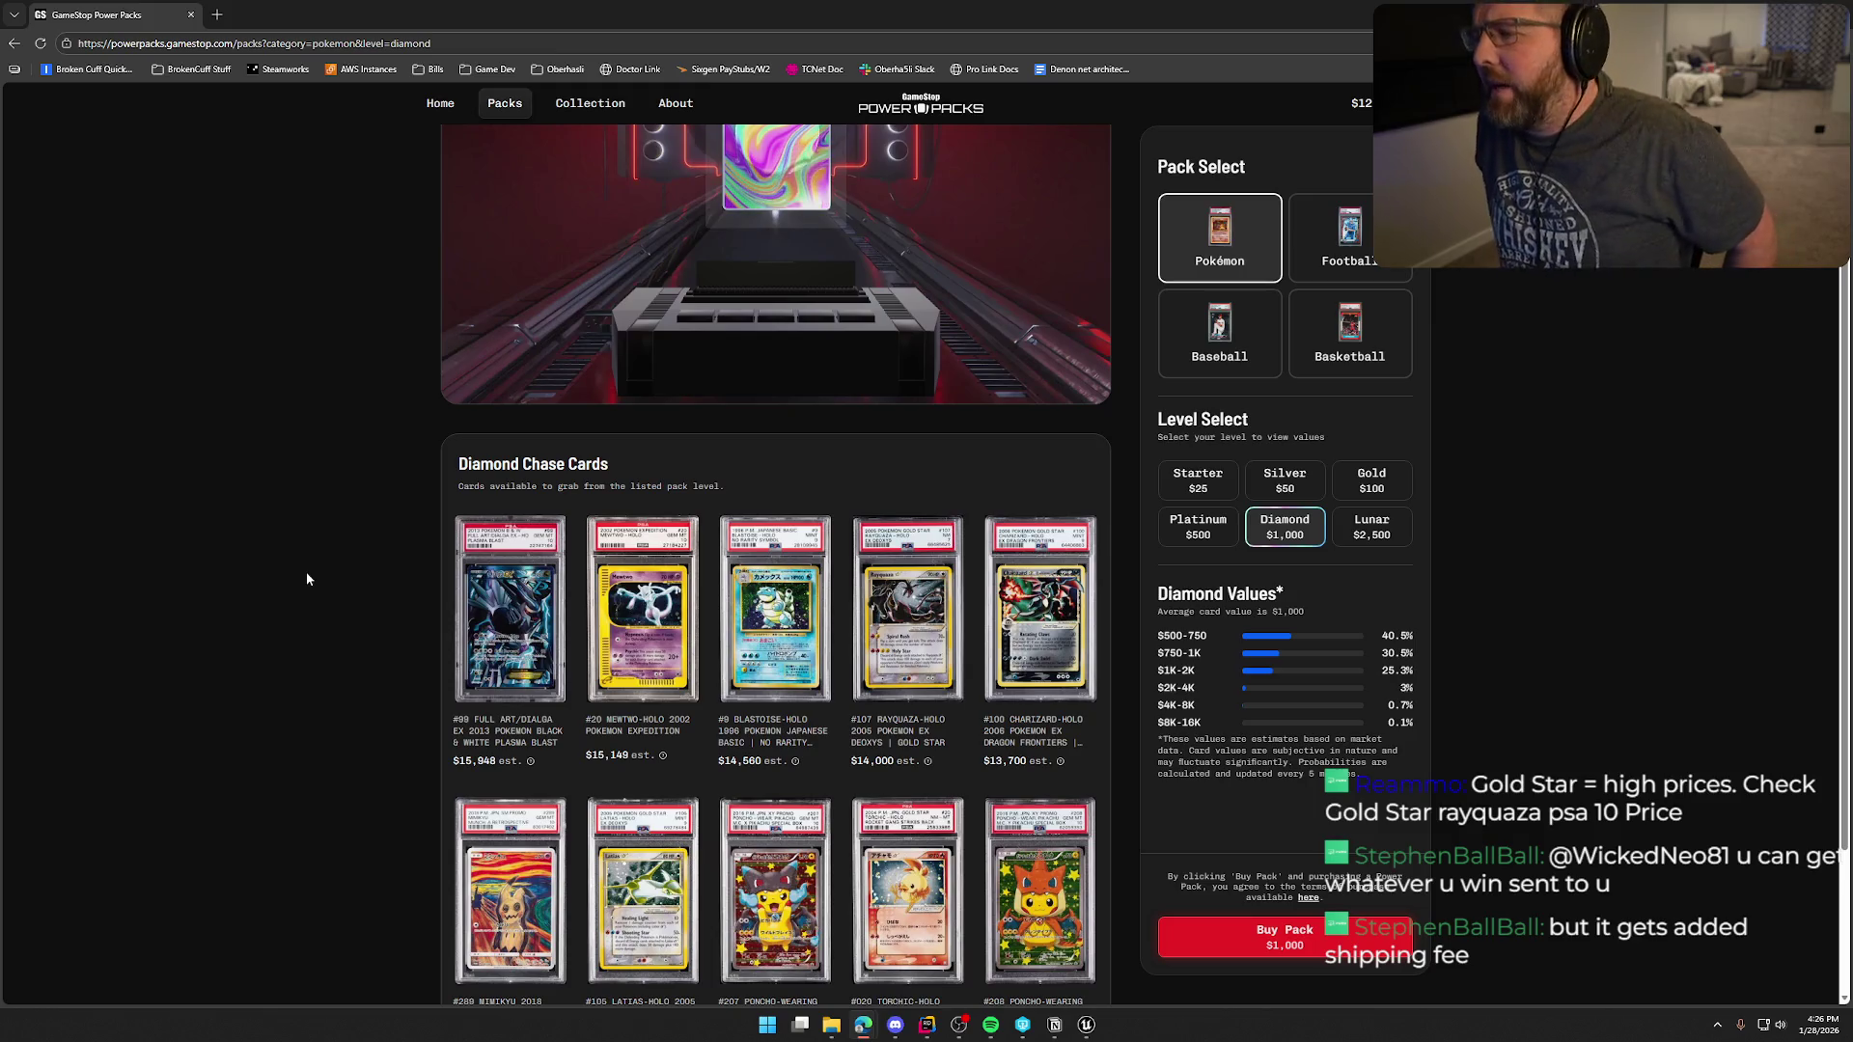
- Glance at the UI_WagonHealth event graph, then return to the card page in the browser
{"action": "key", "text": "alt+Tab"}
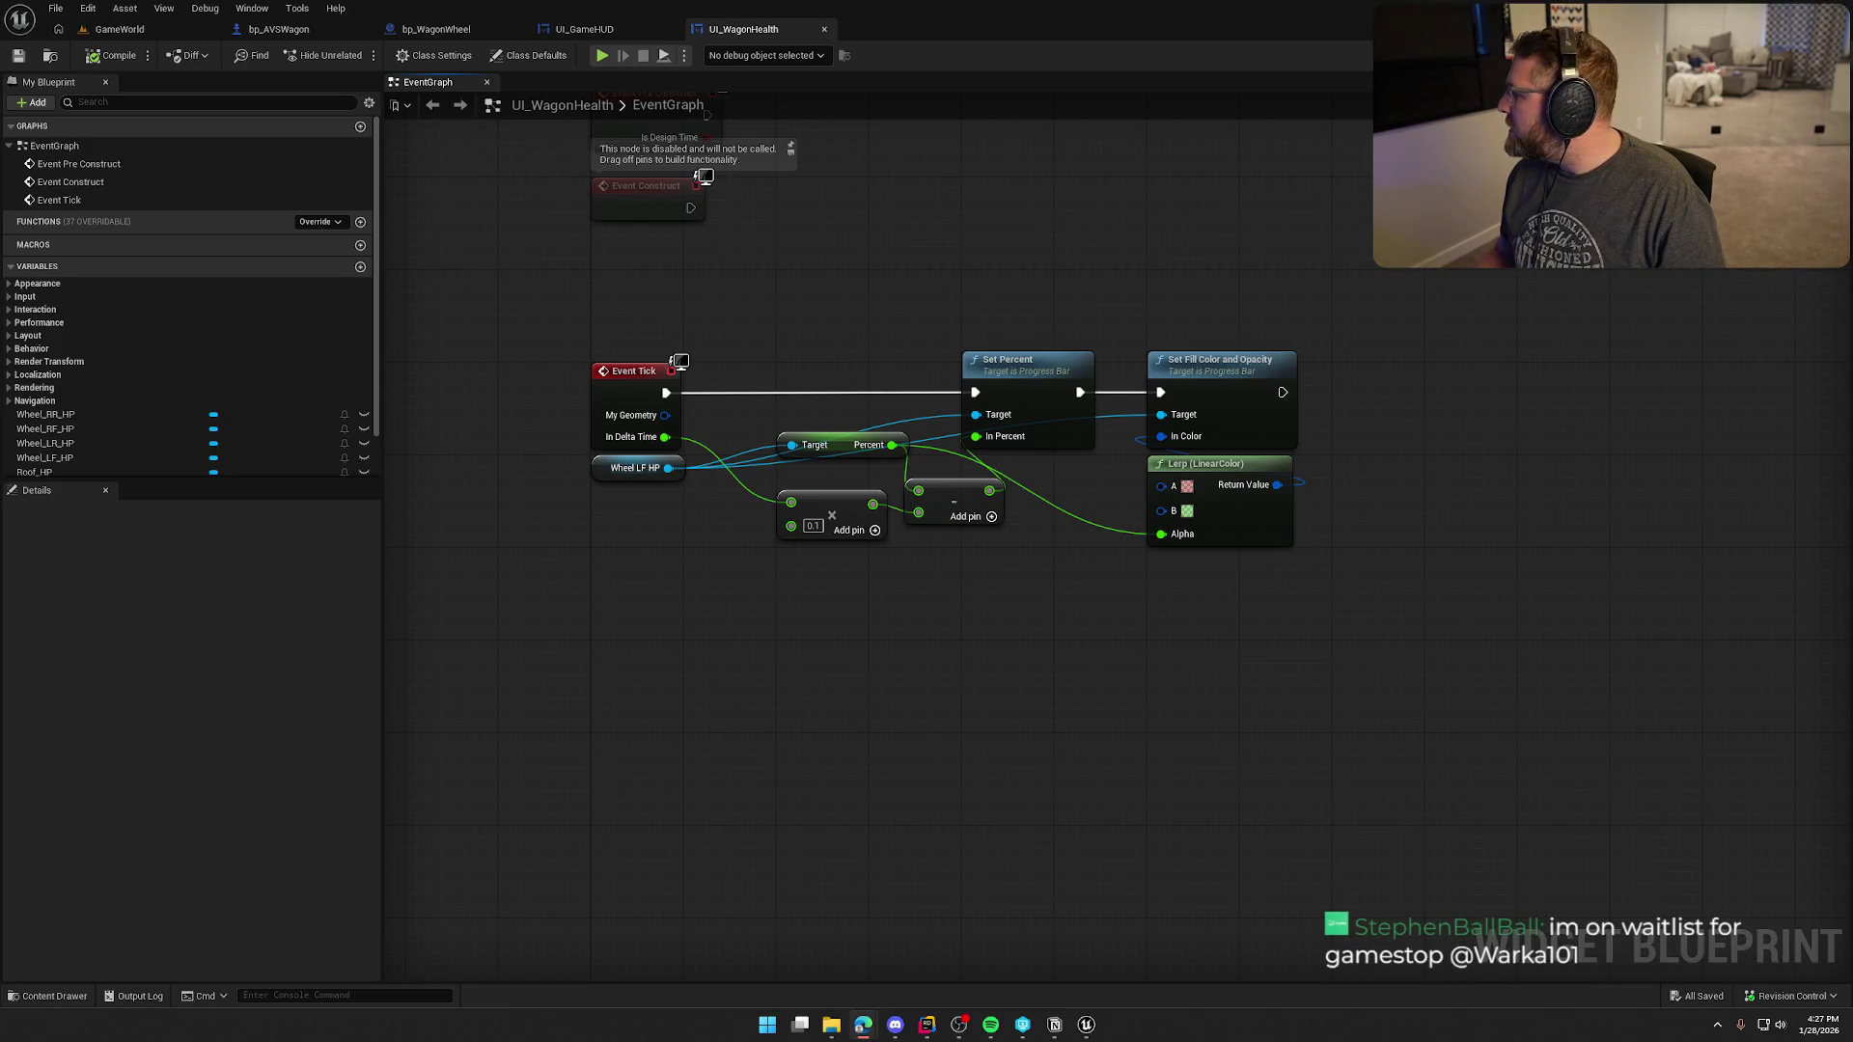
{"action": "key", "text": "alt+Tab"}
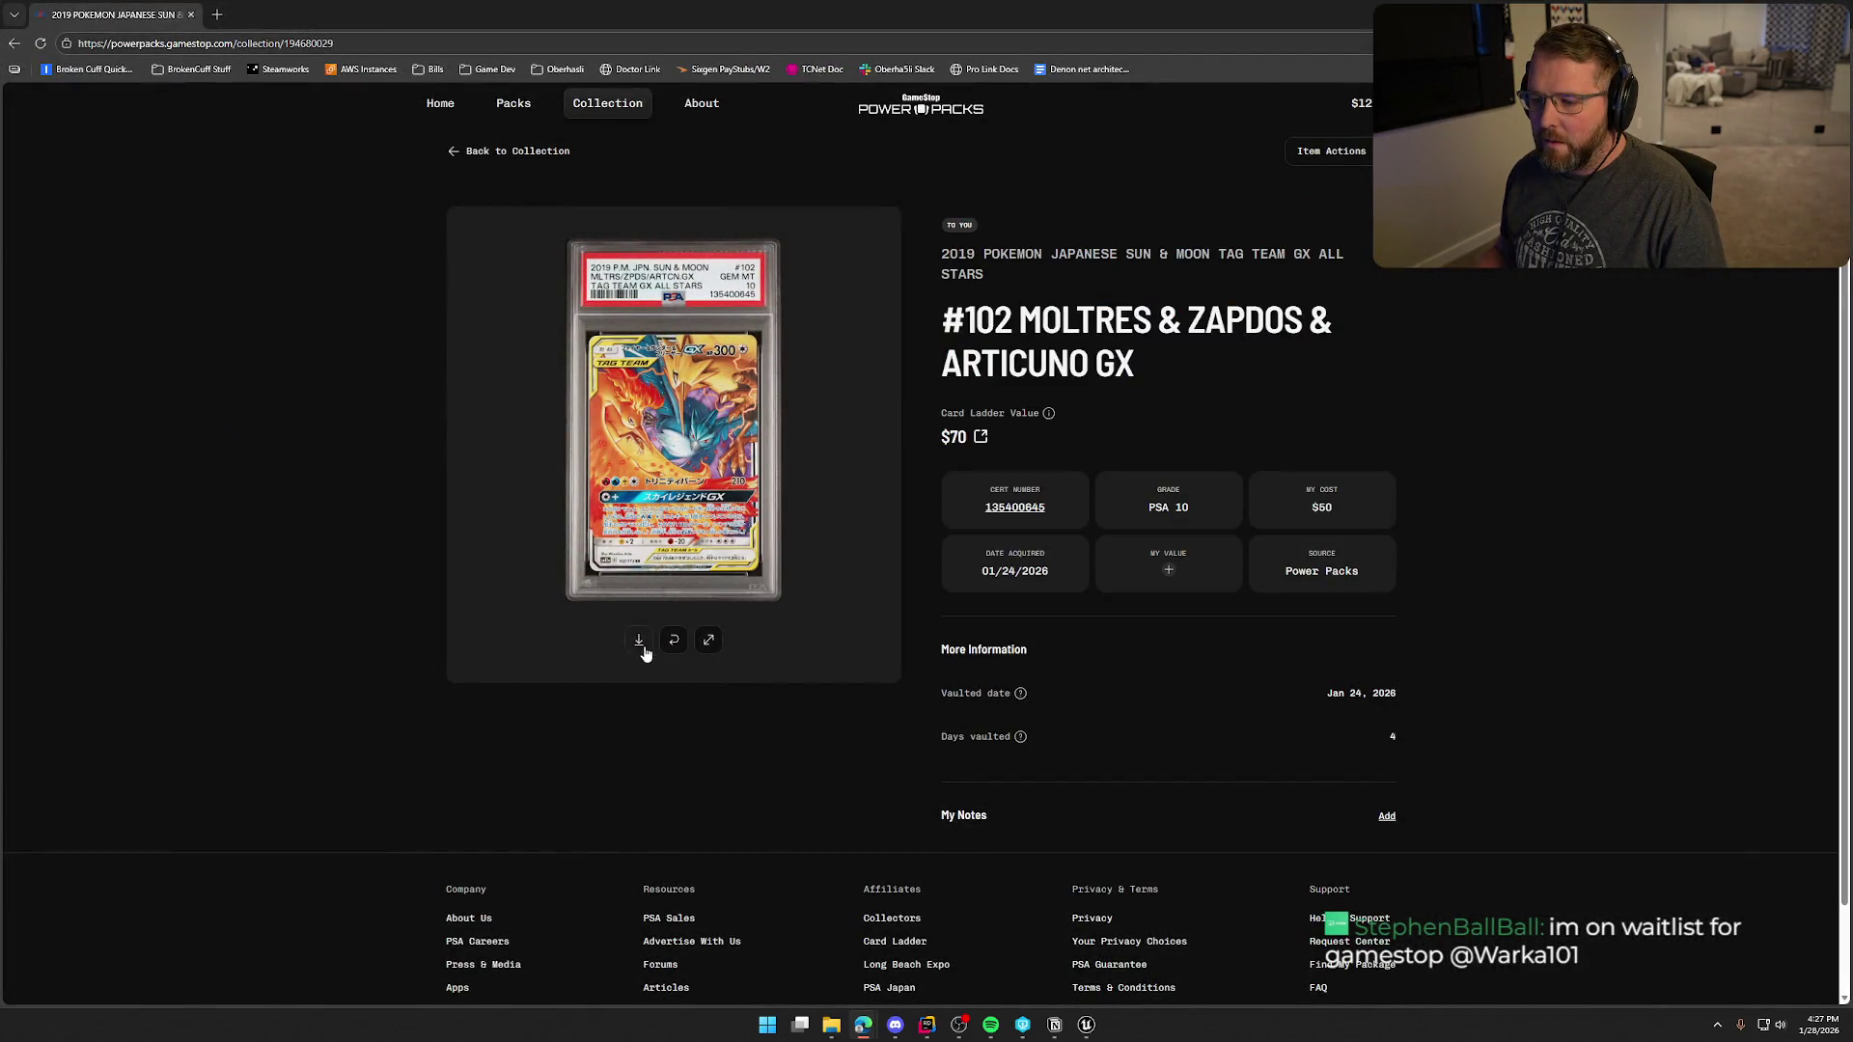
{"action": "left_click", "coordinate": [710, 642]}
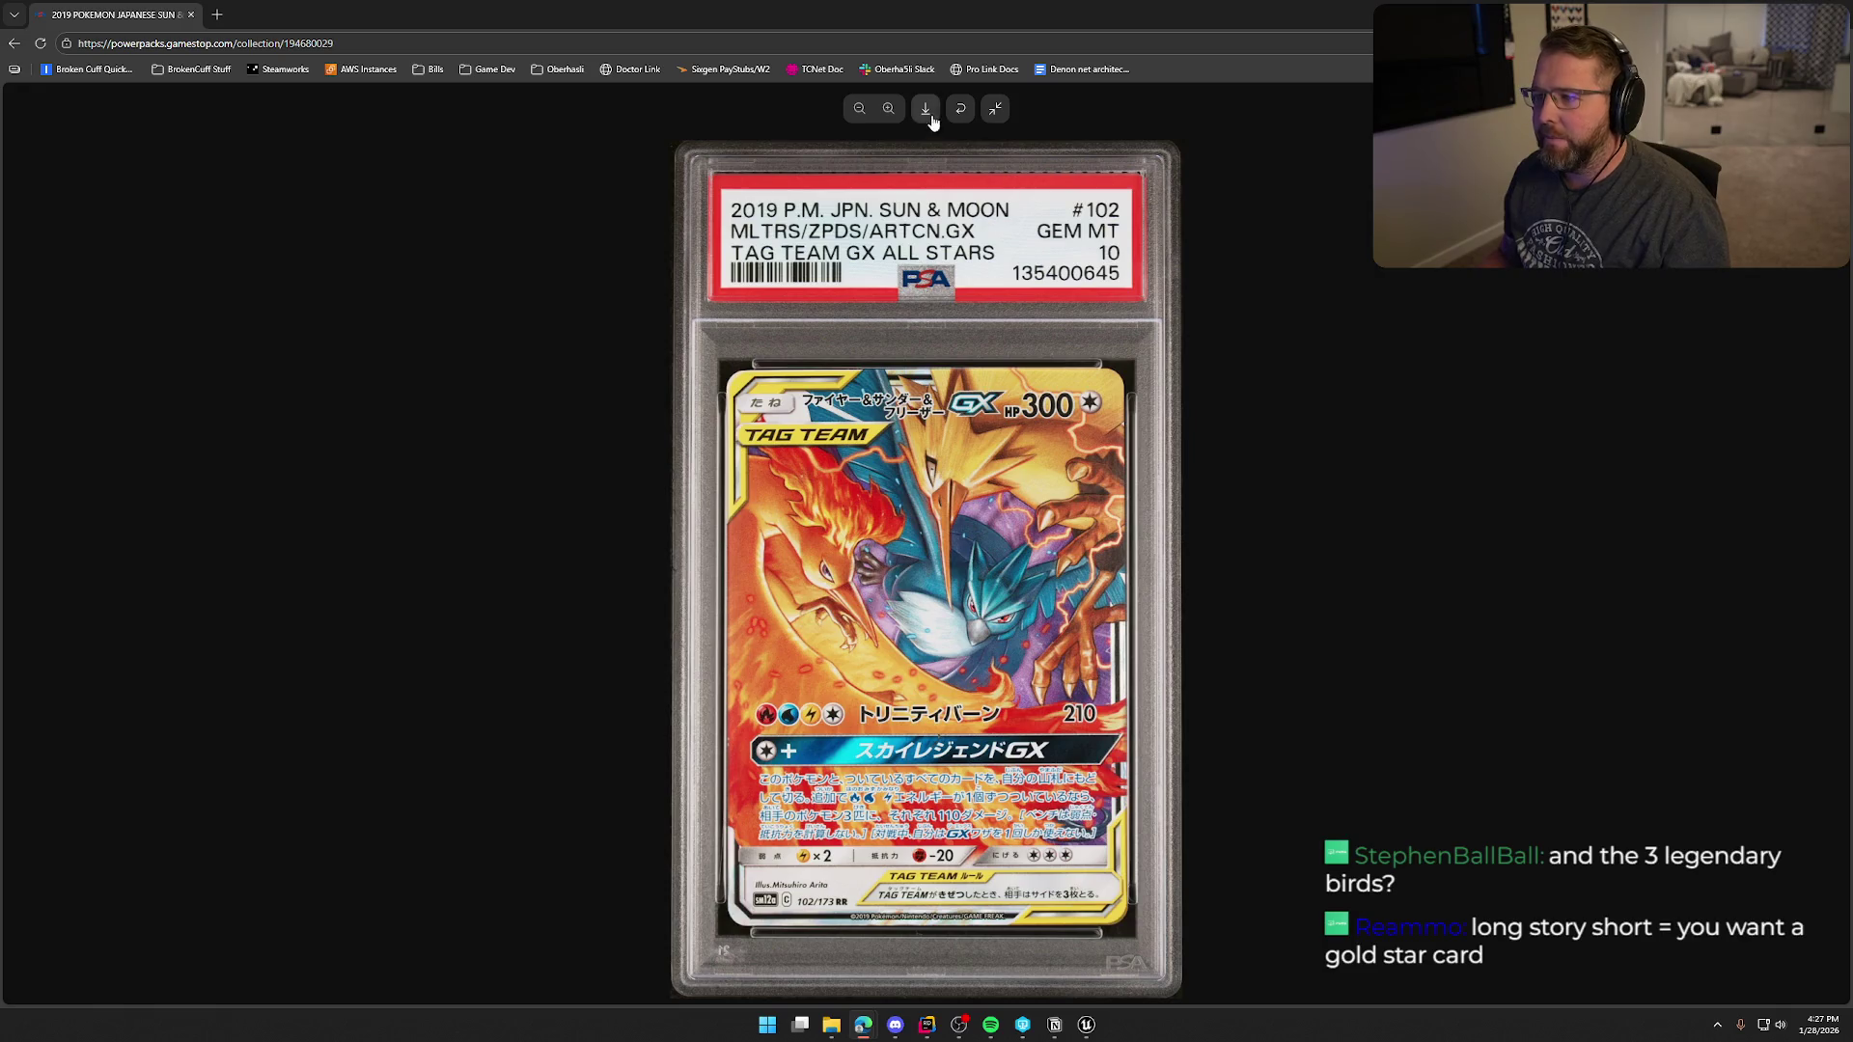
{"action": "left_click", "coordinate": [960, 112]}
{"action": "left_click", "coordinate": [960, 114]}
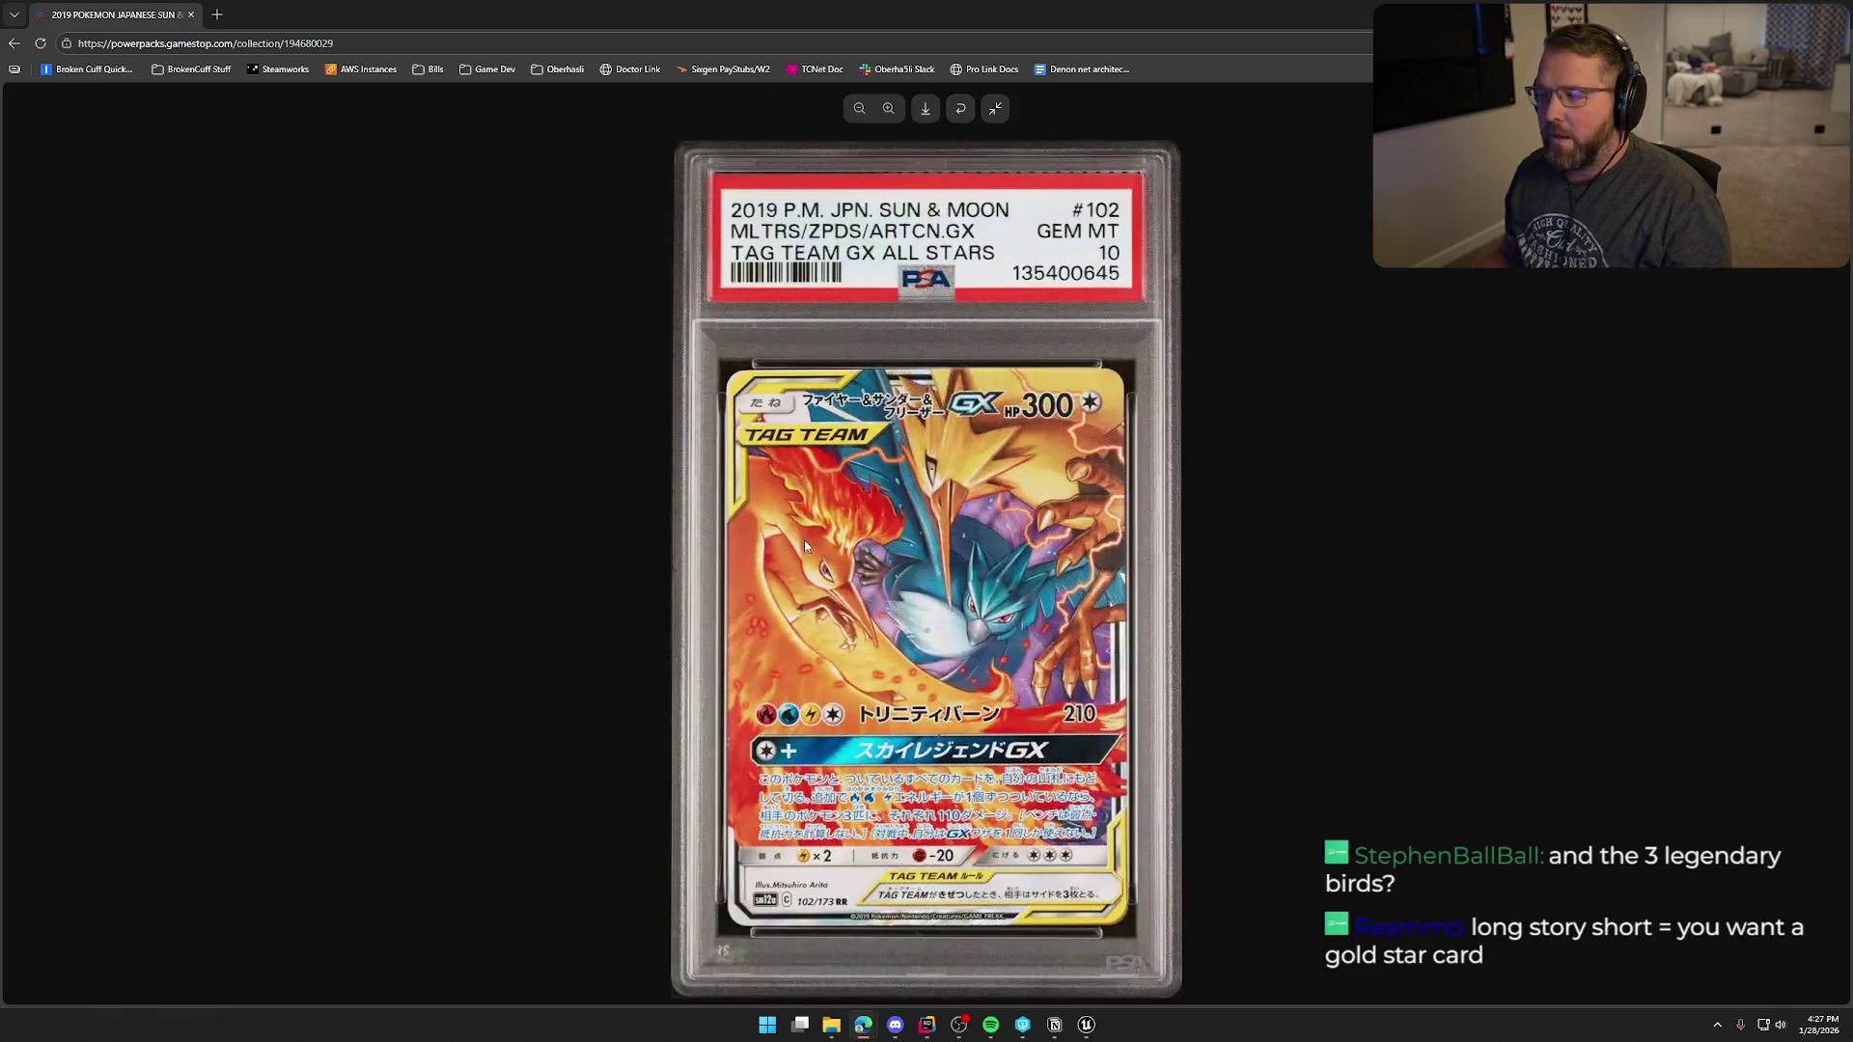
{"action": "left_click", "coordinate": [995, 109]}
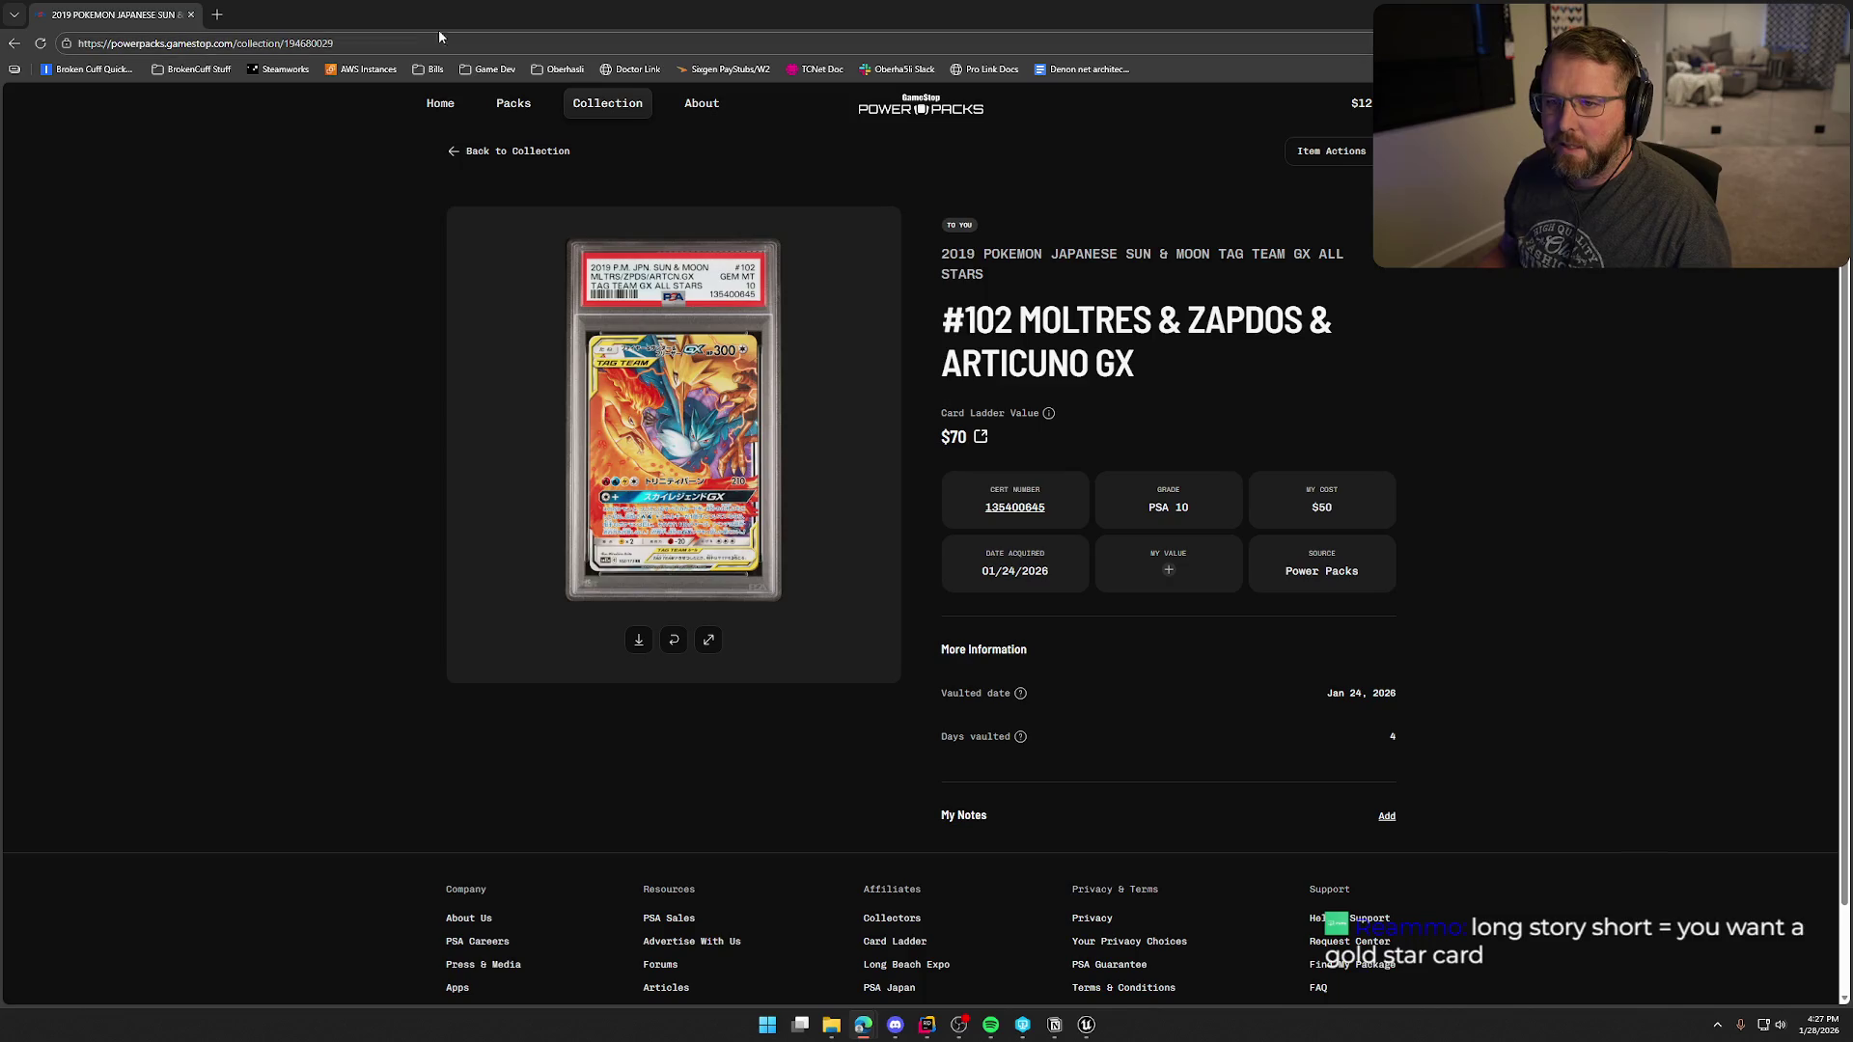
{"action": "key", "text": "alt+Tab"}
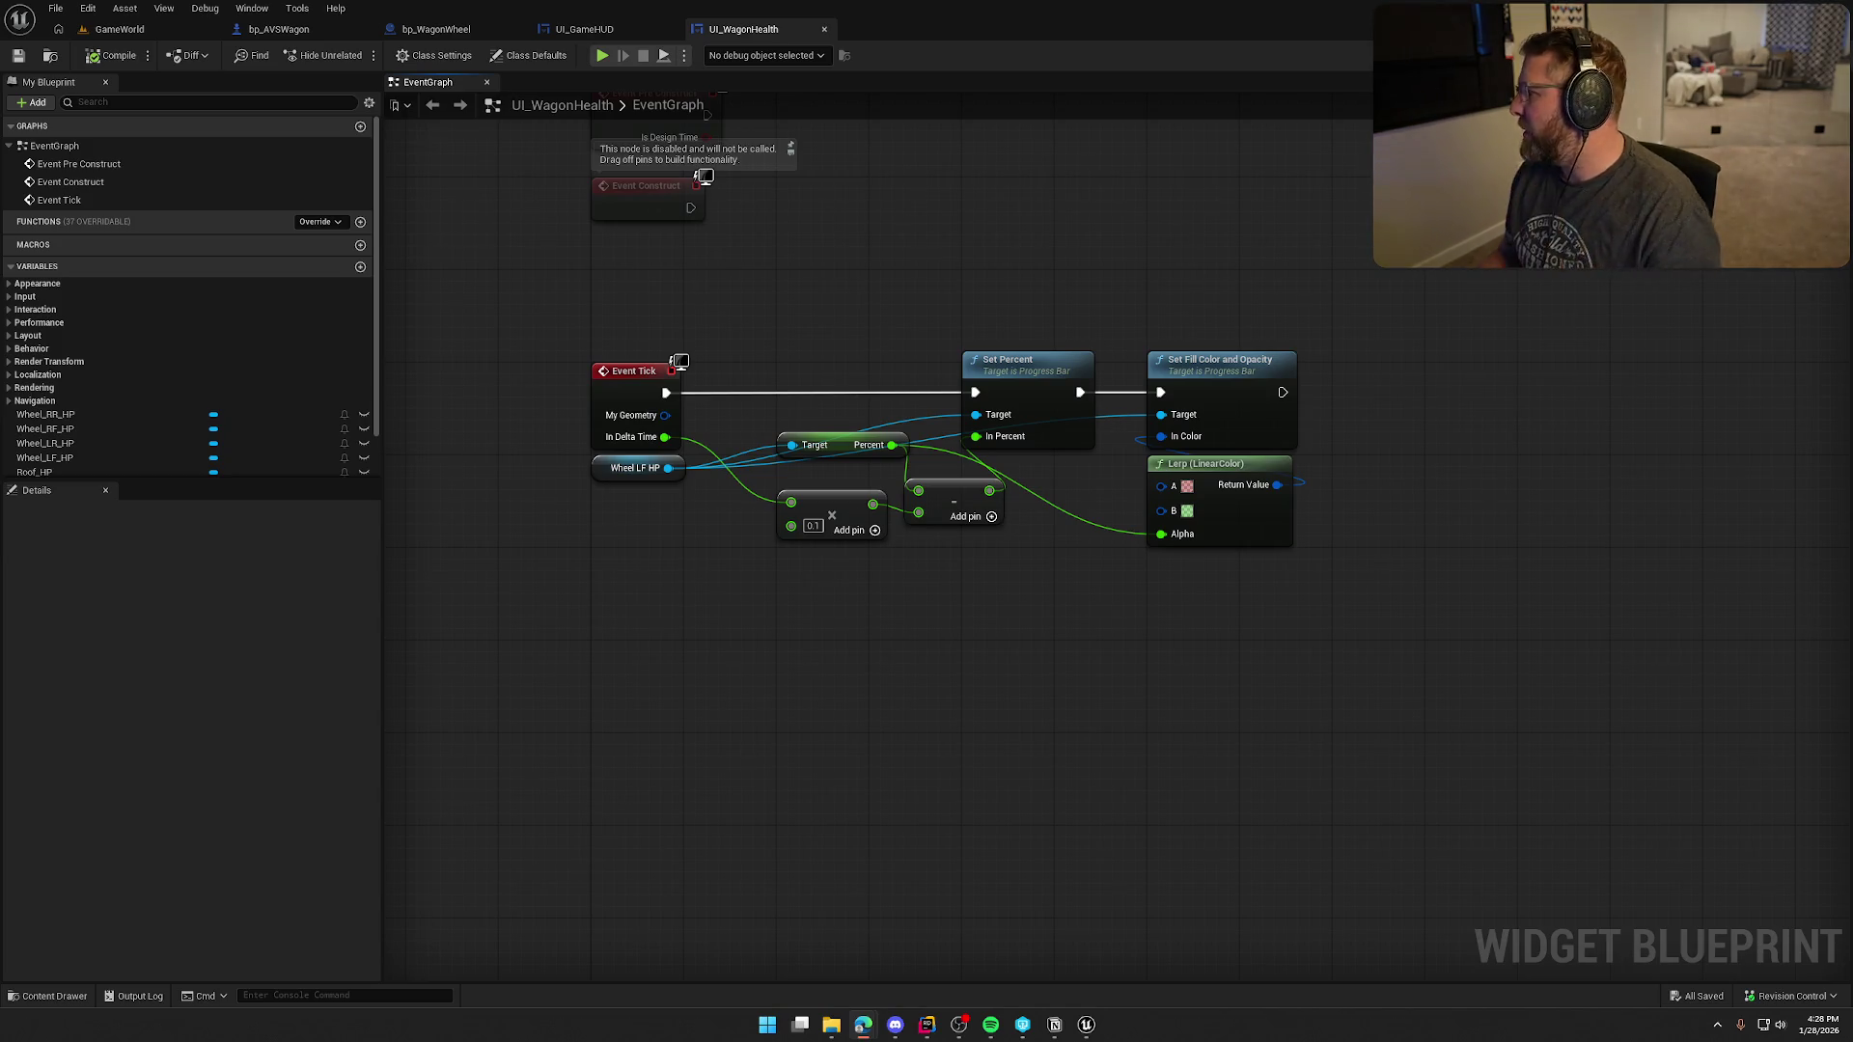
- Drag the browser back over the Unreal editor to show the #11 Meganium-Holo page
{"action": "left_click_drag", "start_coordinate": [1851, 110], "coordinate": [909, 110]}
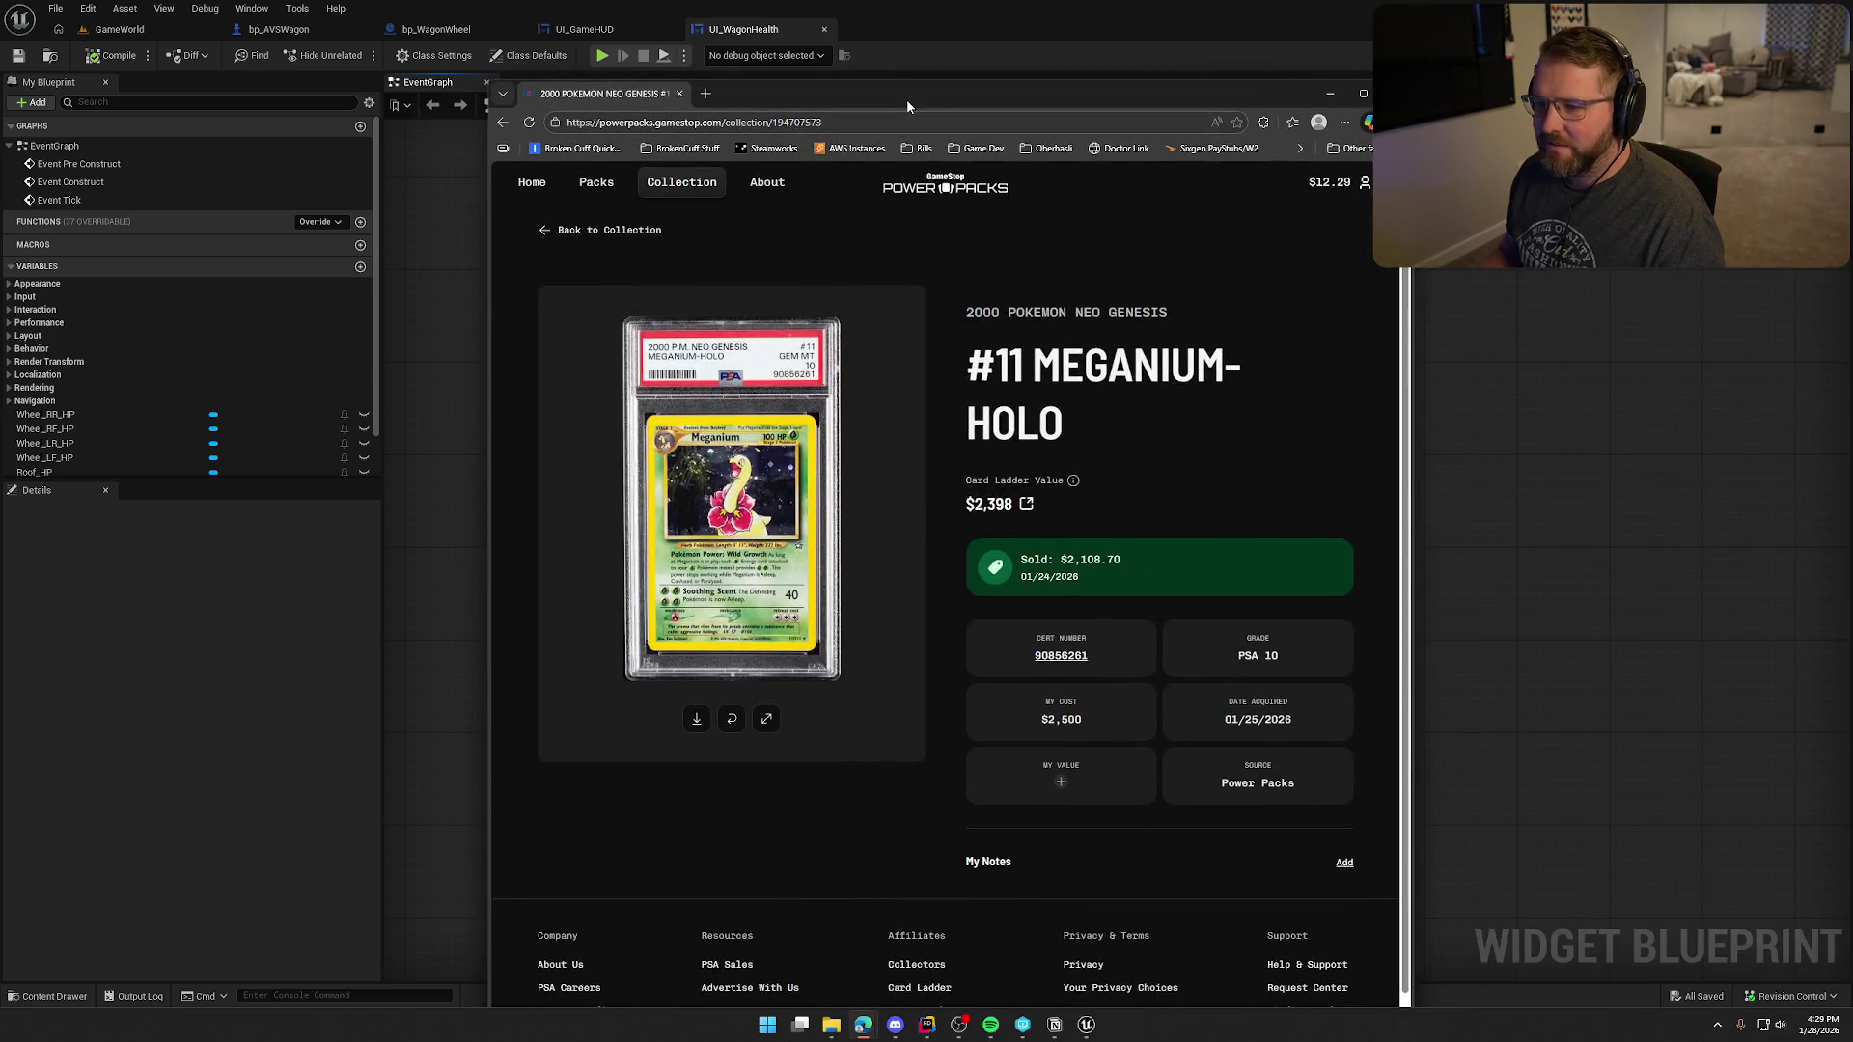
- Maximize the browser and view the #11 Meganium-Holo slab full size, flipping to its back and front
{"action": "double_click", "coordinate": [906, 99]}
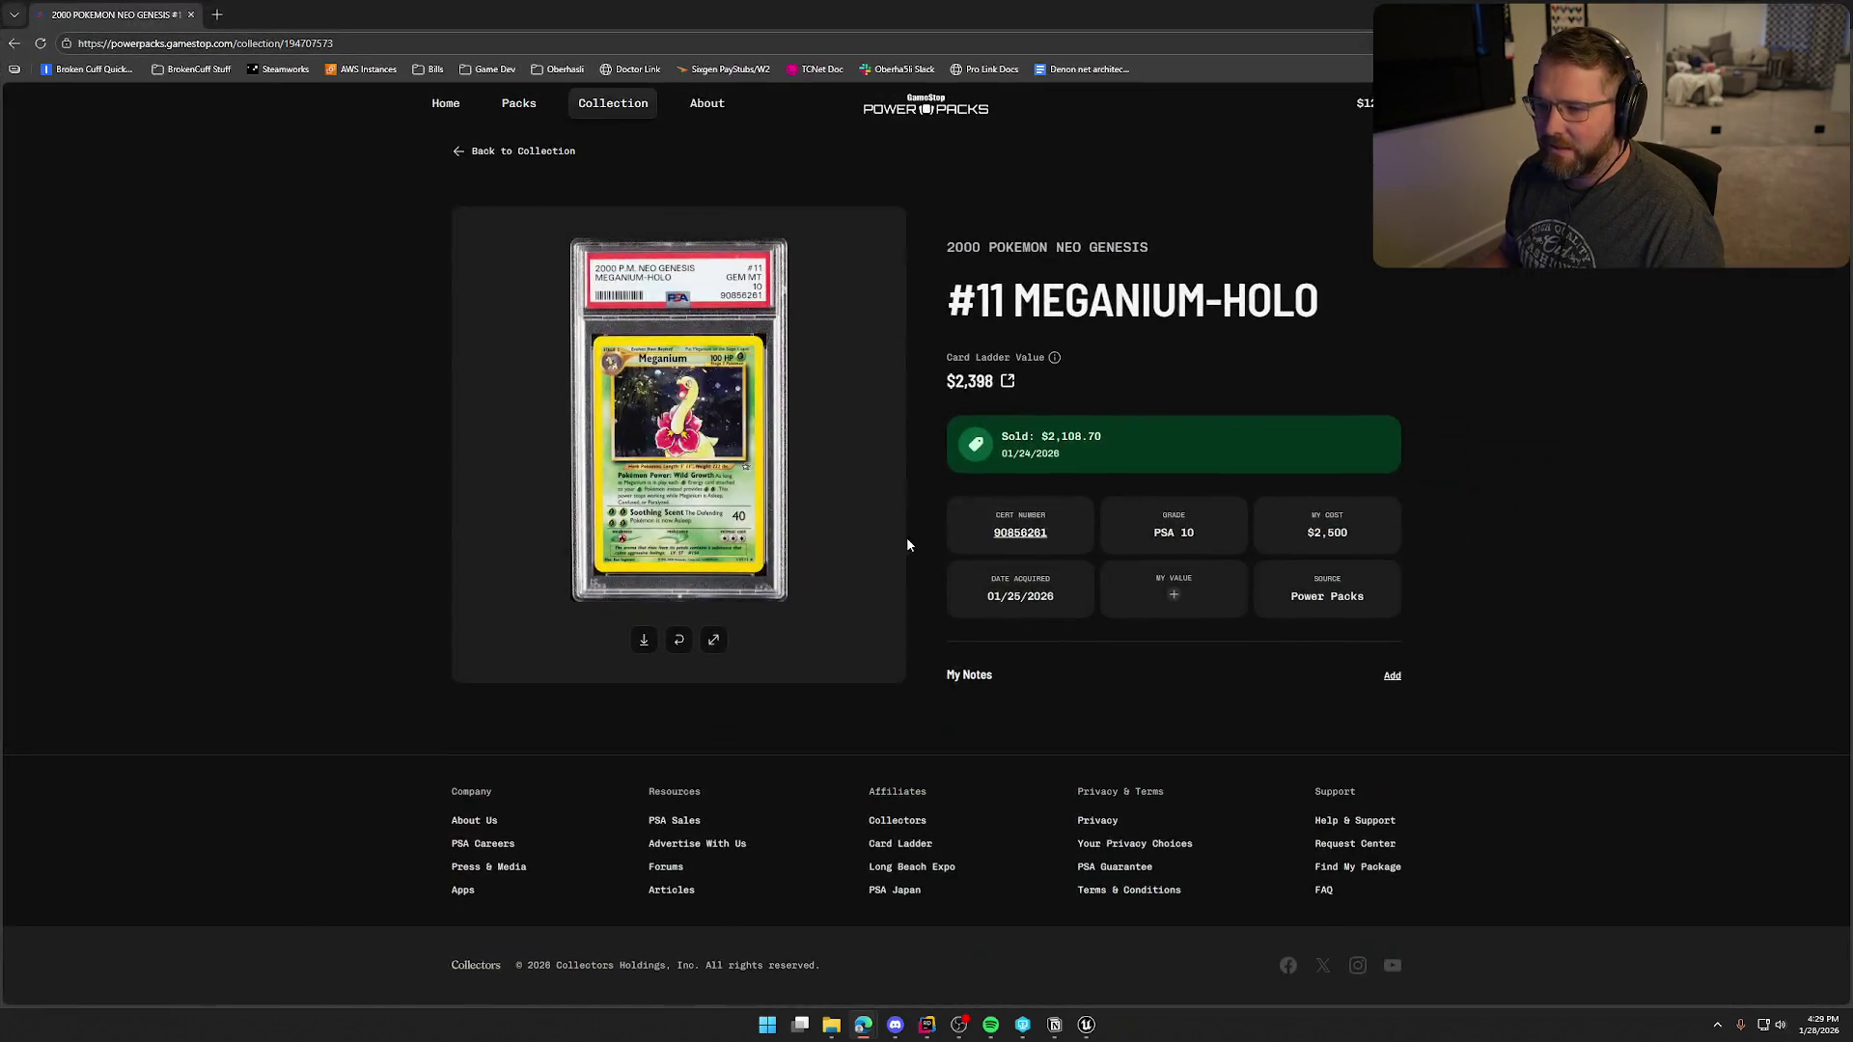
{"action": "left_click", "coordinate": [713, 641]}
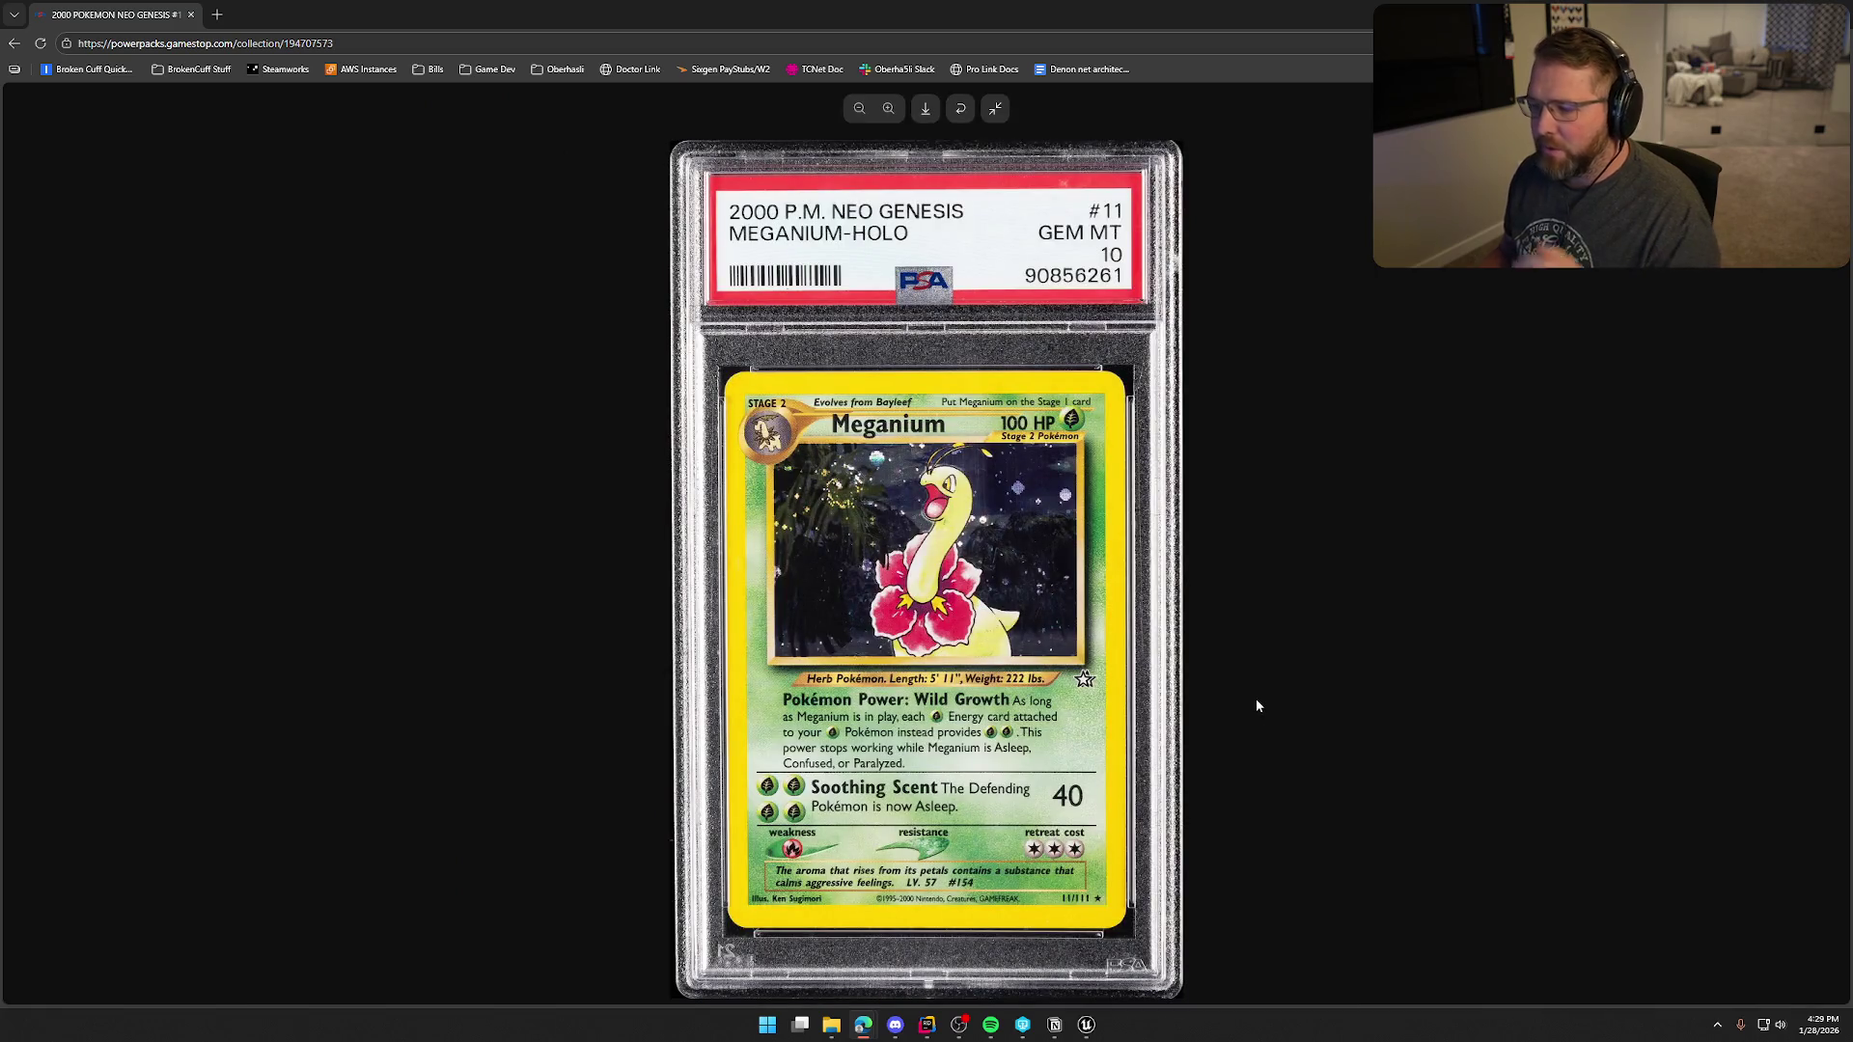
{"action": "left_click", "coordinate": [963, 111]}
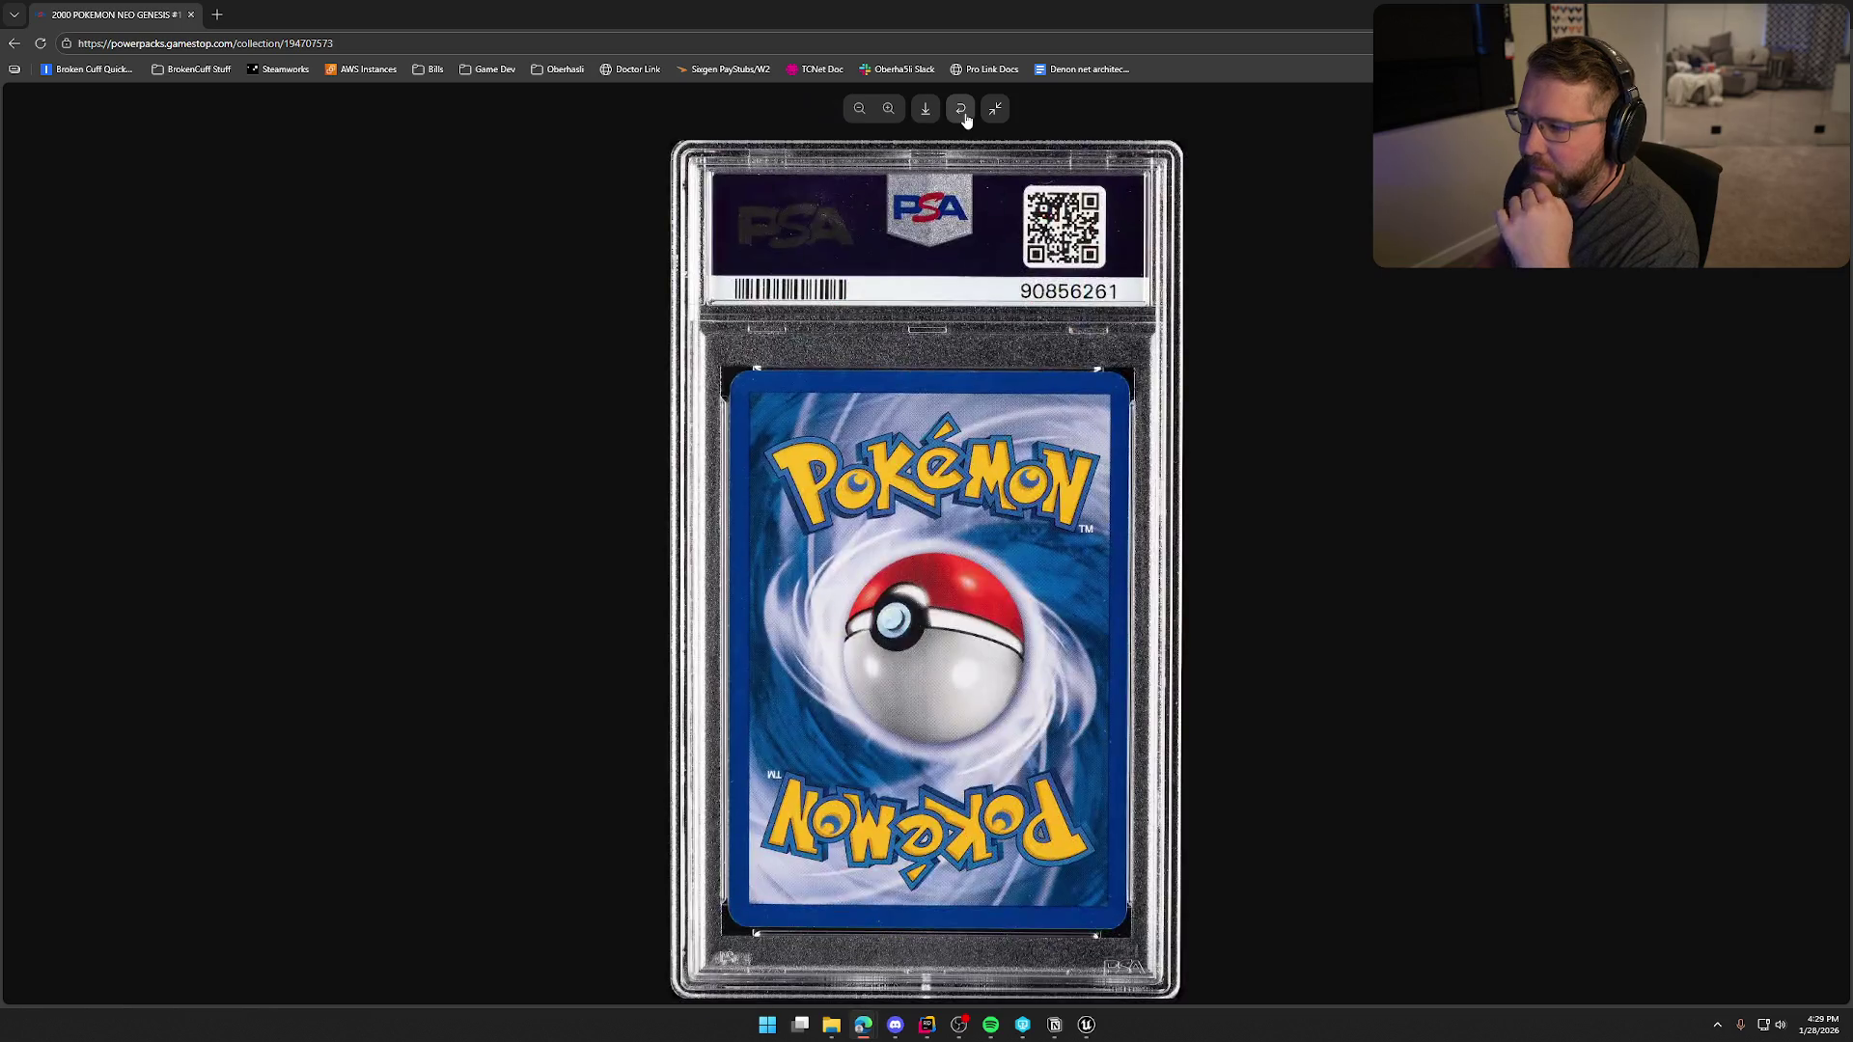
{"action": "left_click", "coordinate": [962, 111]}
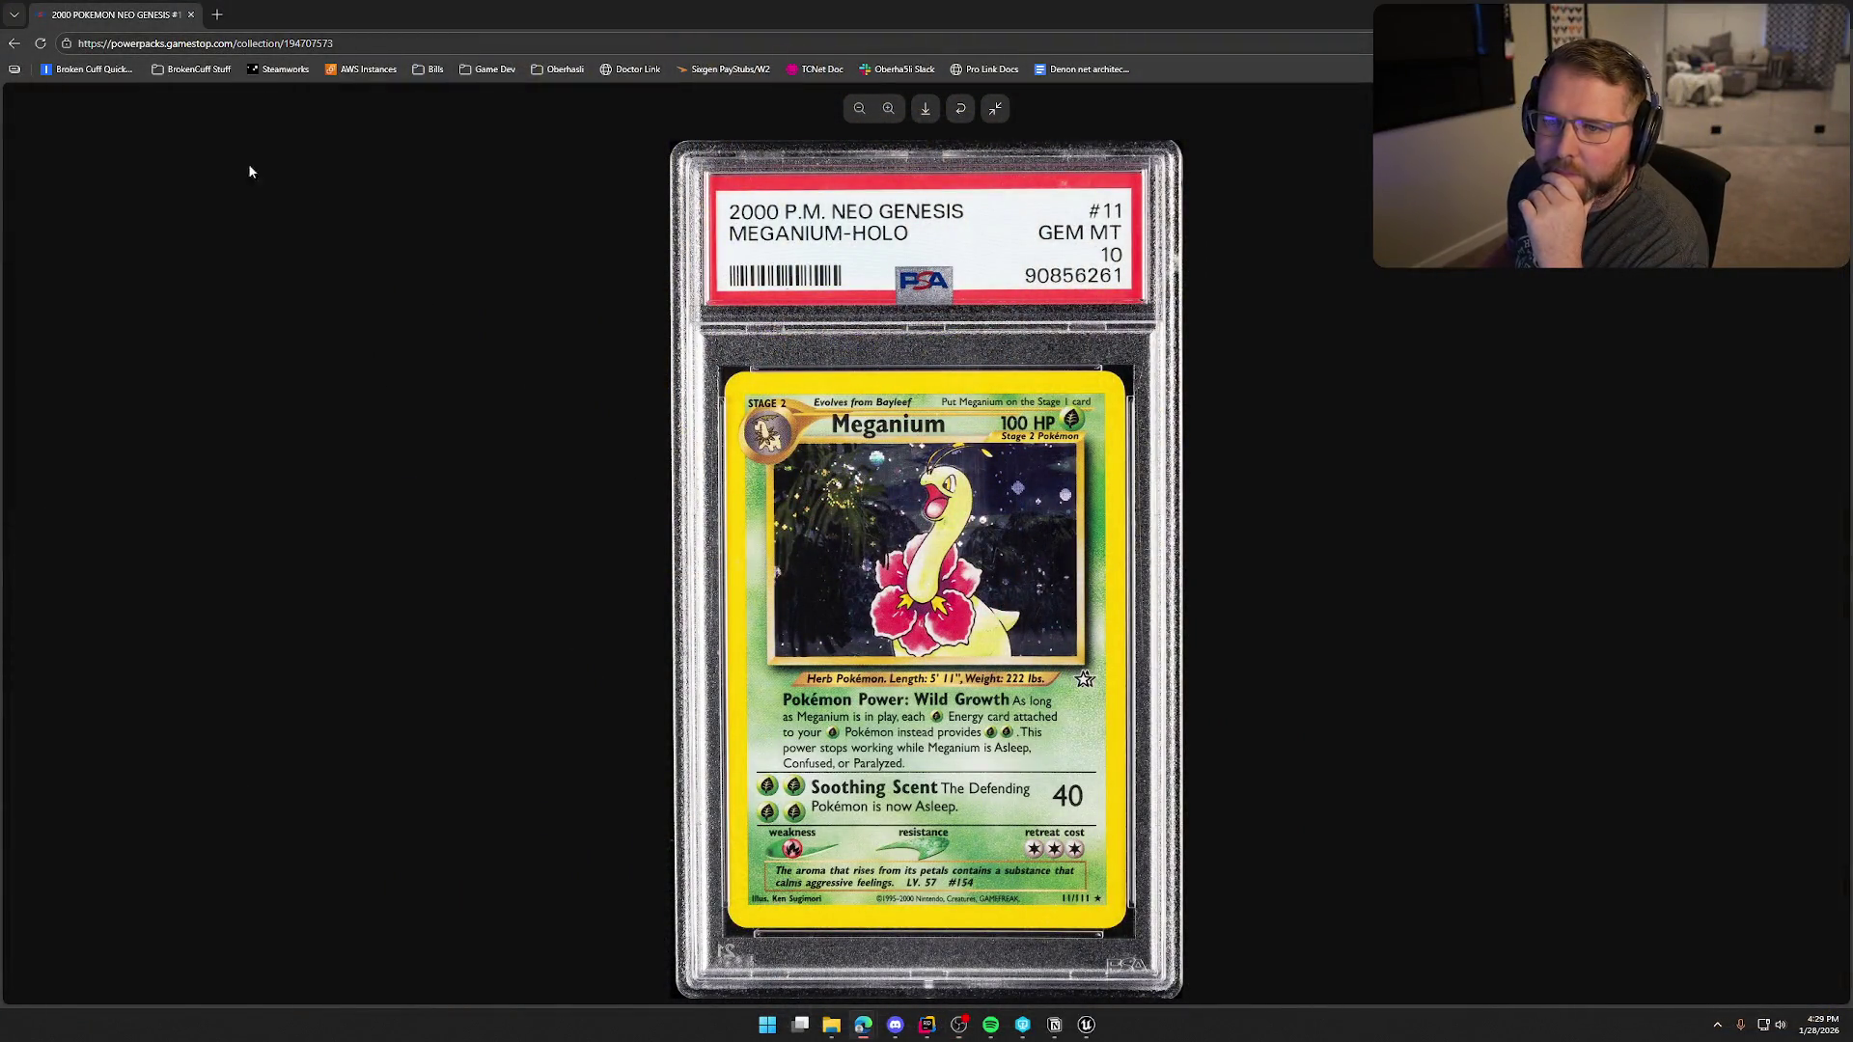
- Close the card viewer, pan the UI_WagonHealth graph to the construct events, and open GameWorld
{"action": "left_click", "coordinate": [996, 109]}
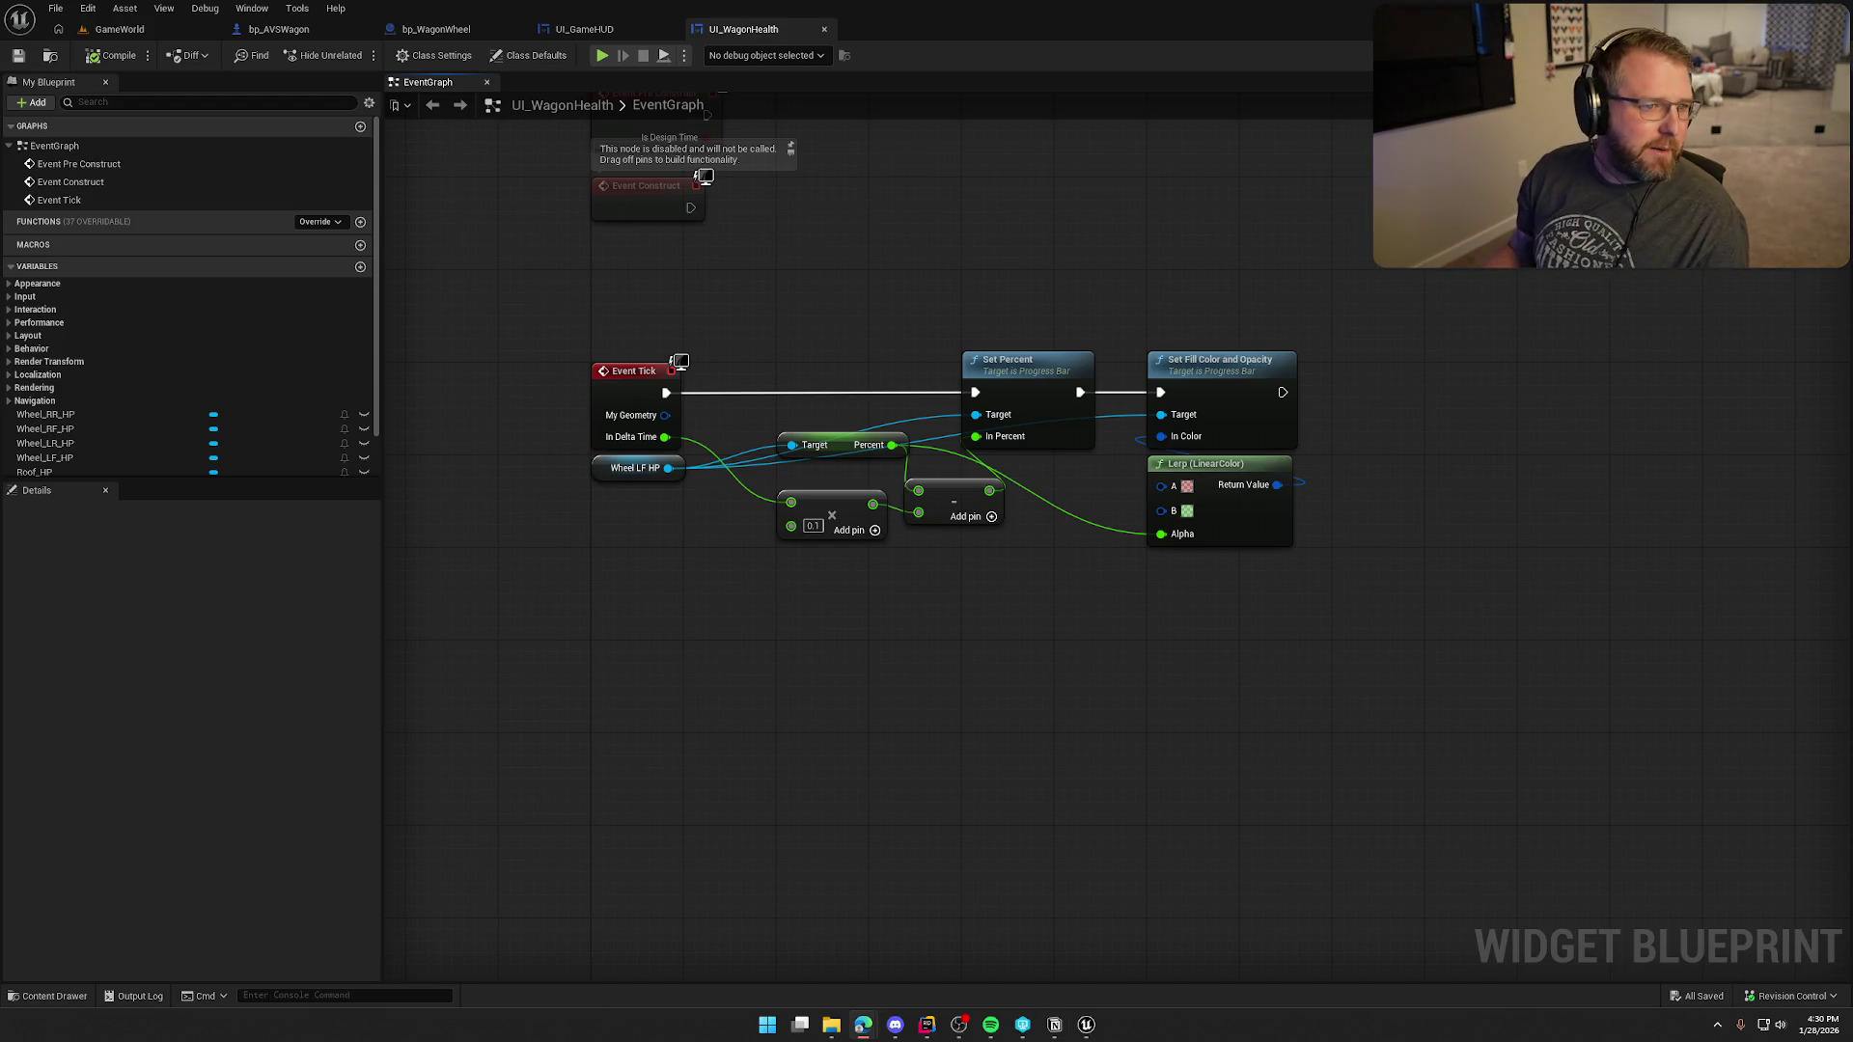
{"action": "left_click_drag", "start_coordinate": [873, 748], "coordinate": [896, 757]}
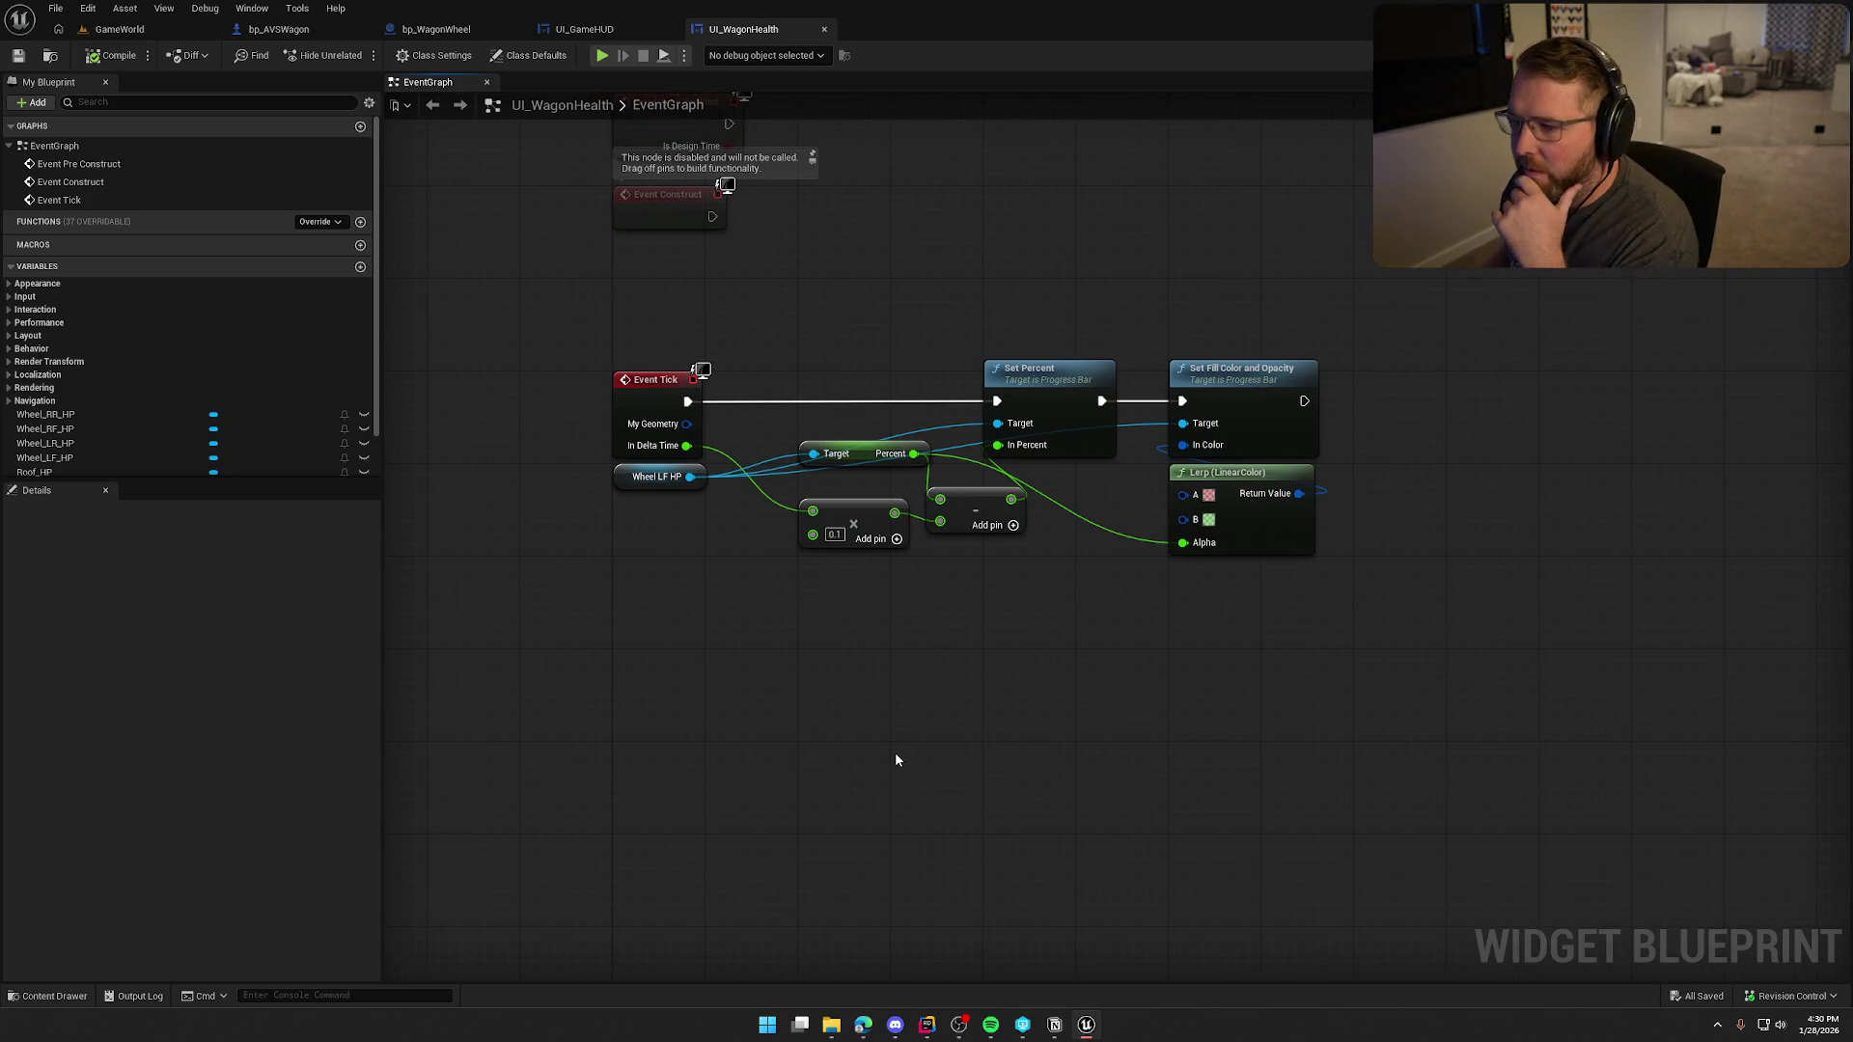
{"action": "left_click_drag", "start_coordinate": [1021, 722], "coordinate": [1021, 828]}
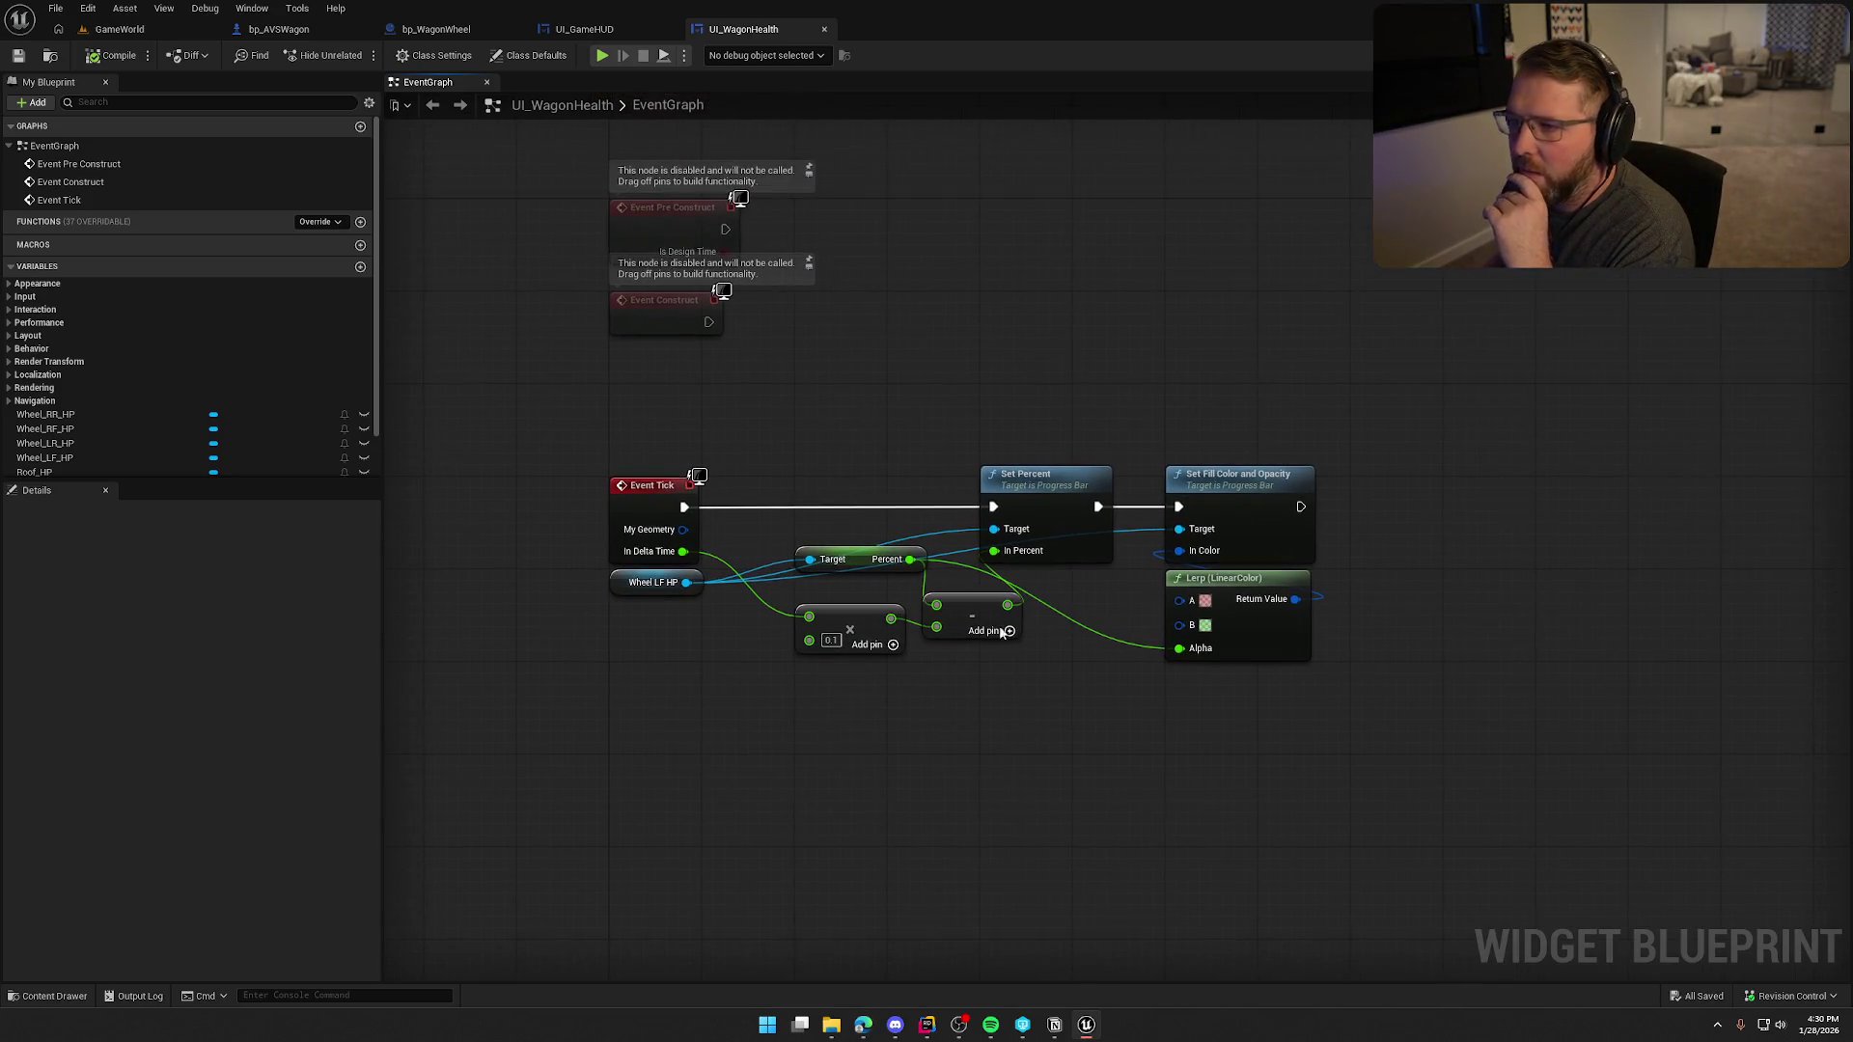
{"action": "left_click", "coordinate": [172, 30]}
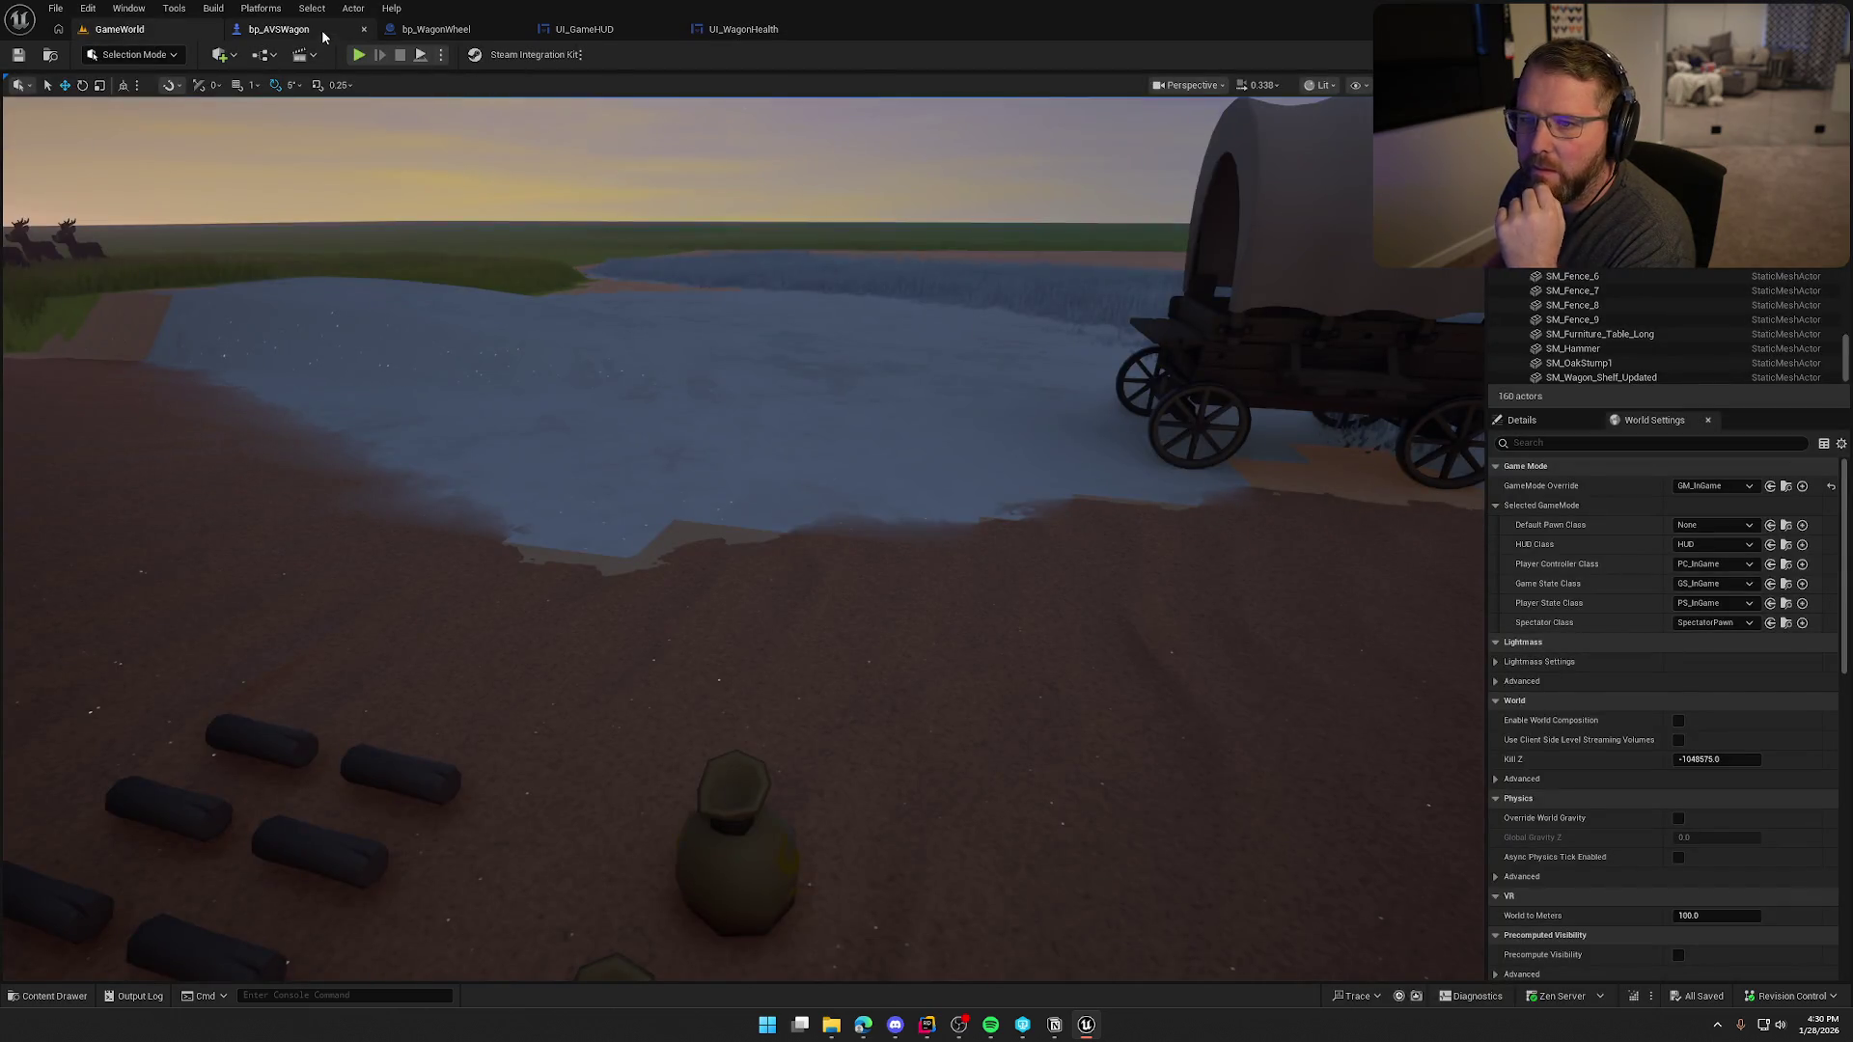
- Open the UI_GameHUD designer, zoom the canvas, and select then deselect the root Overlay
{"action": "left_click", "coordinate": [279, 29]}
{"action": "left_click", "coordinate": [611, 33]}
{"action": "scroll", "coordinate": [866, 486], "scroll_direction": "up", "scroll_amount": 2}
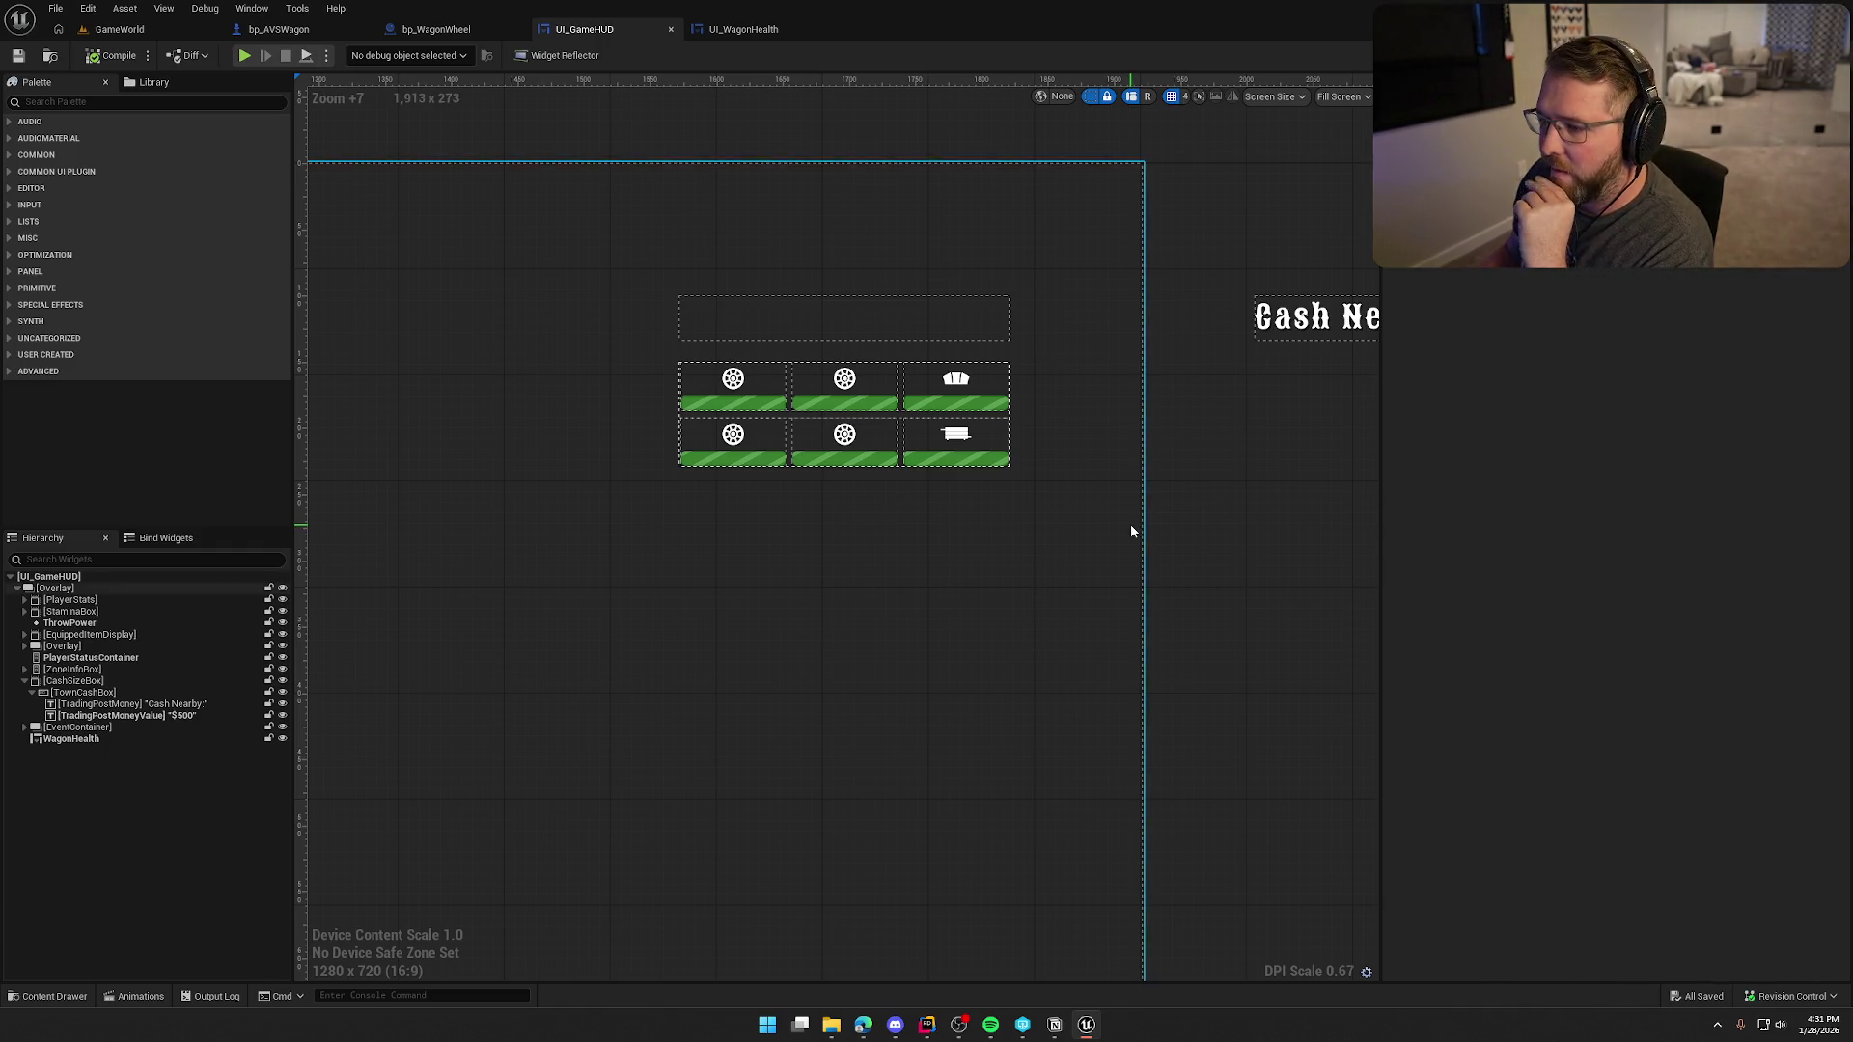
{"action": "left_click", "coordinate": [1264, 454]}
{"action": "left_click", "coordinate": [1229, 474]}
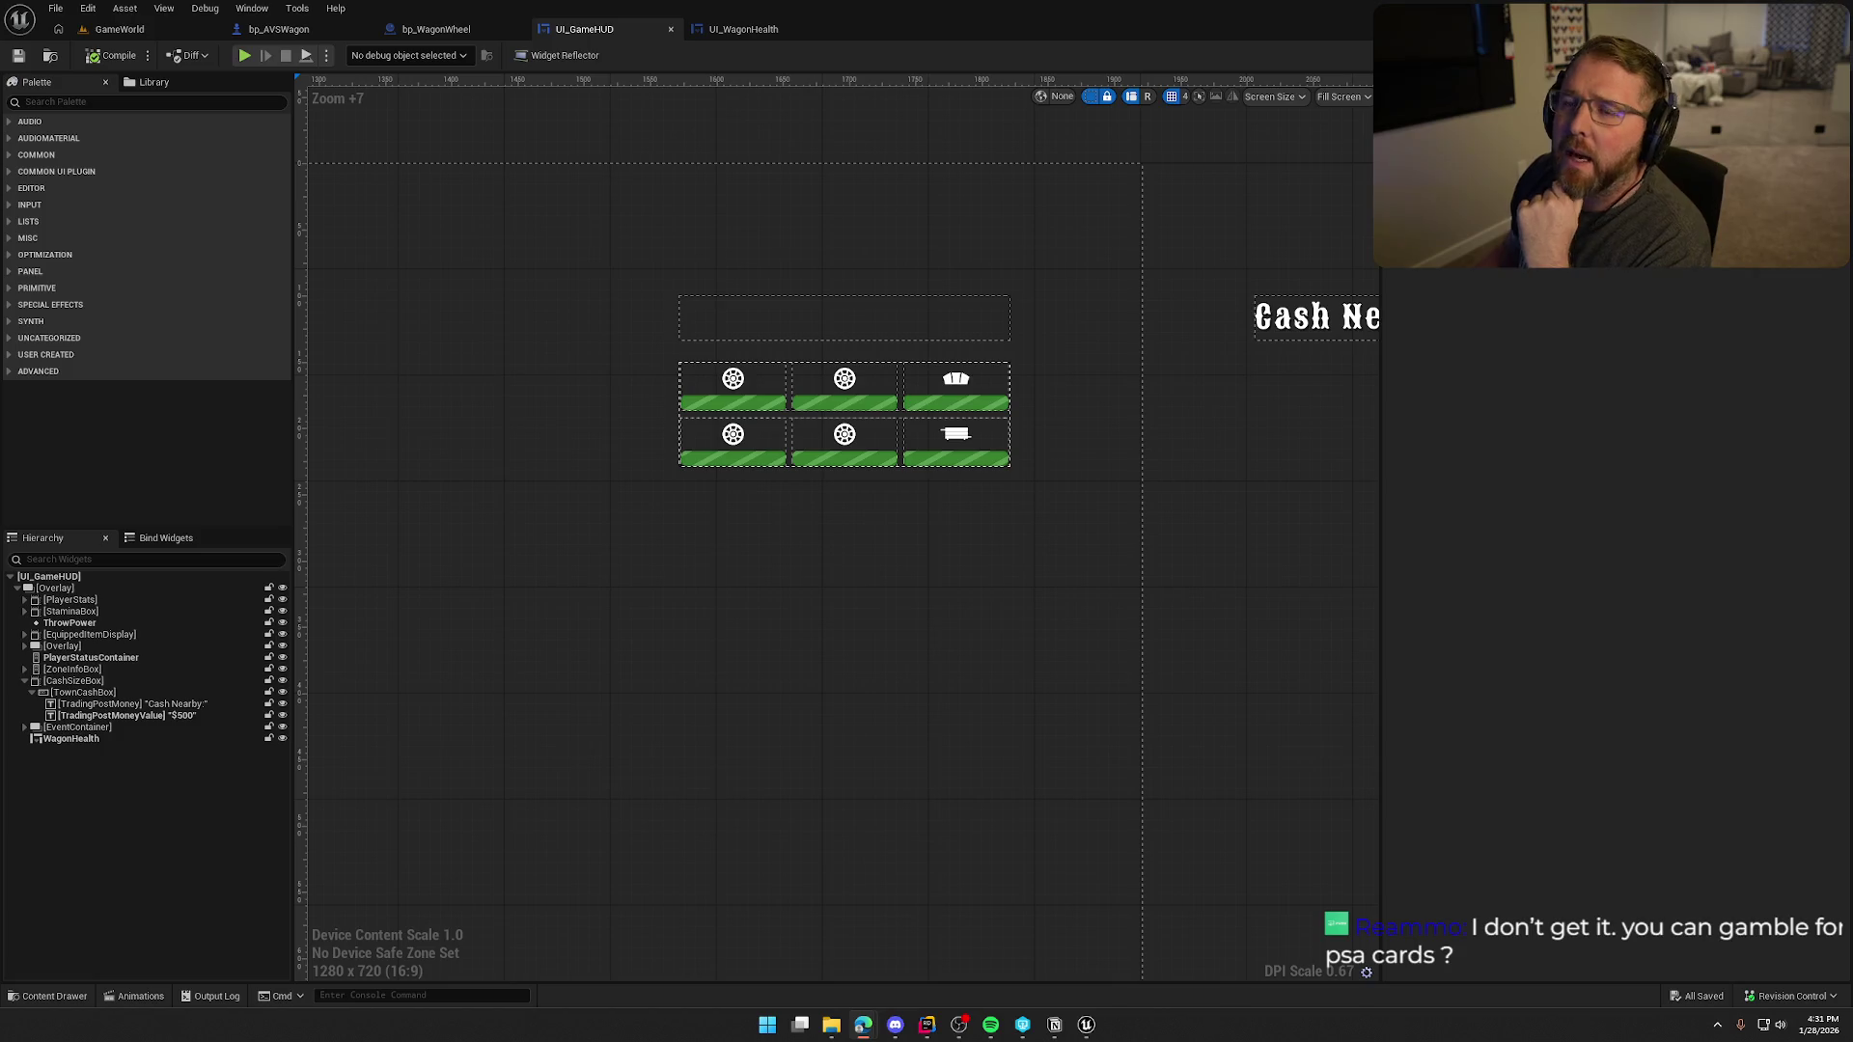
- In the browser, check the Platinum pack's $250-375 value range, then switch to the Starter level
{"action": "key", "text": "alt+Tab"}
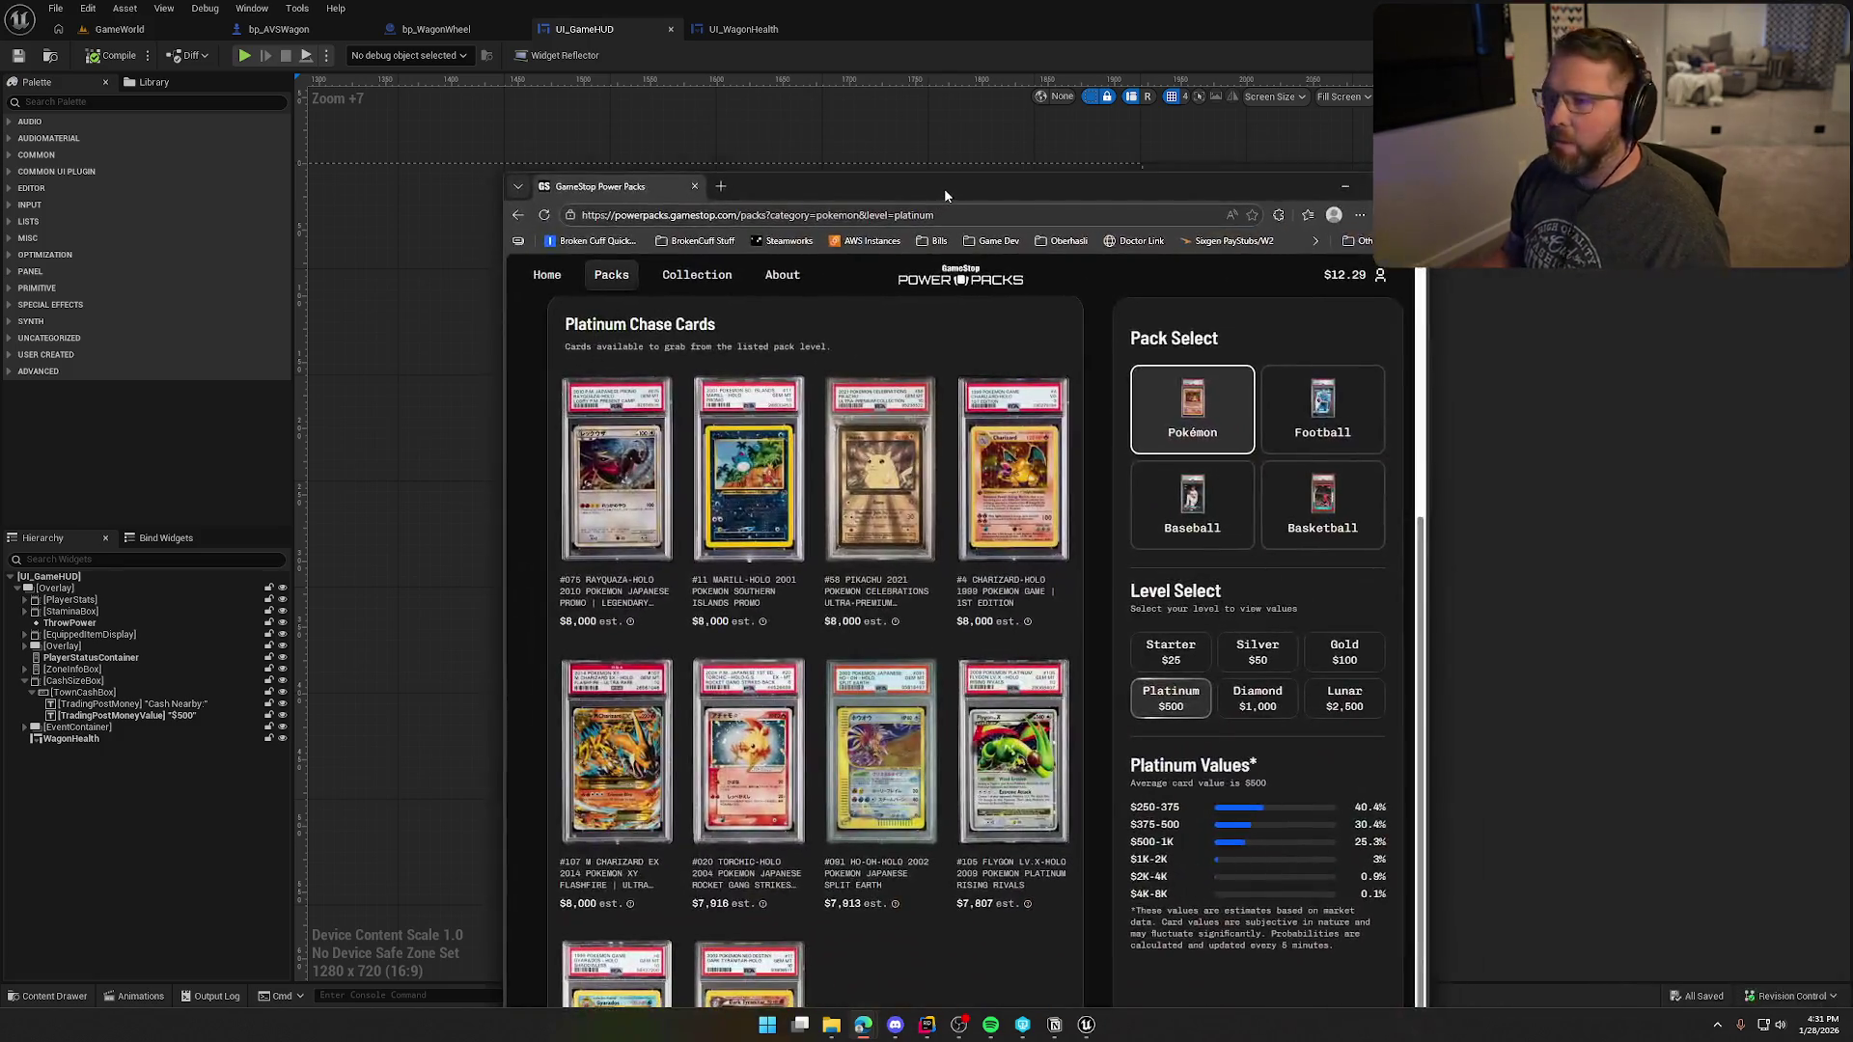
{"action": "scroll", "coordinate": [1445, 707], "scroll_direction": "up", "scroll_amount": 3}
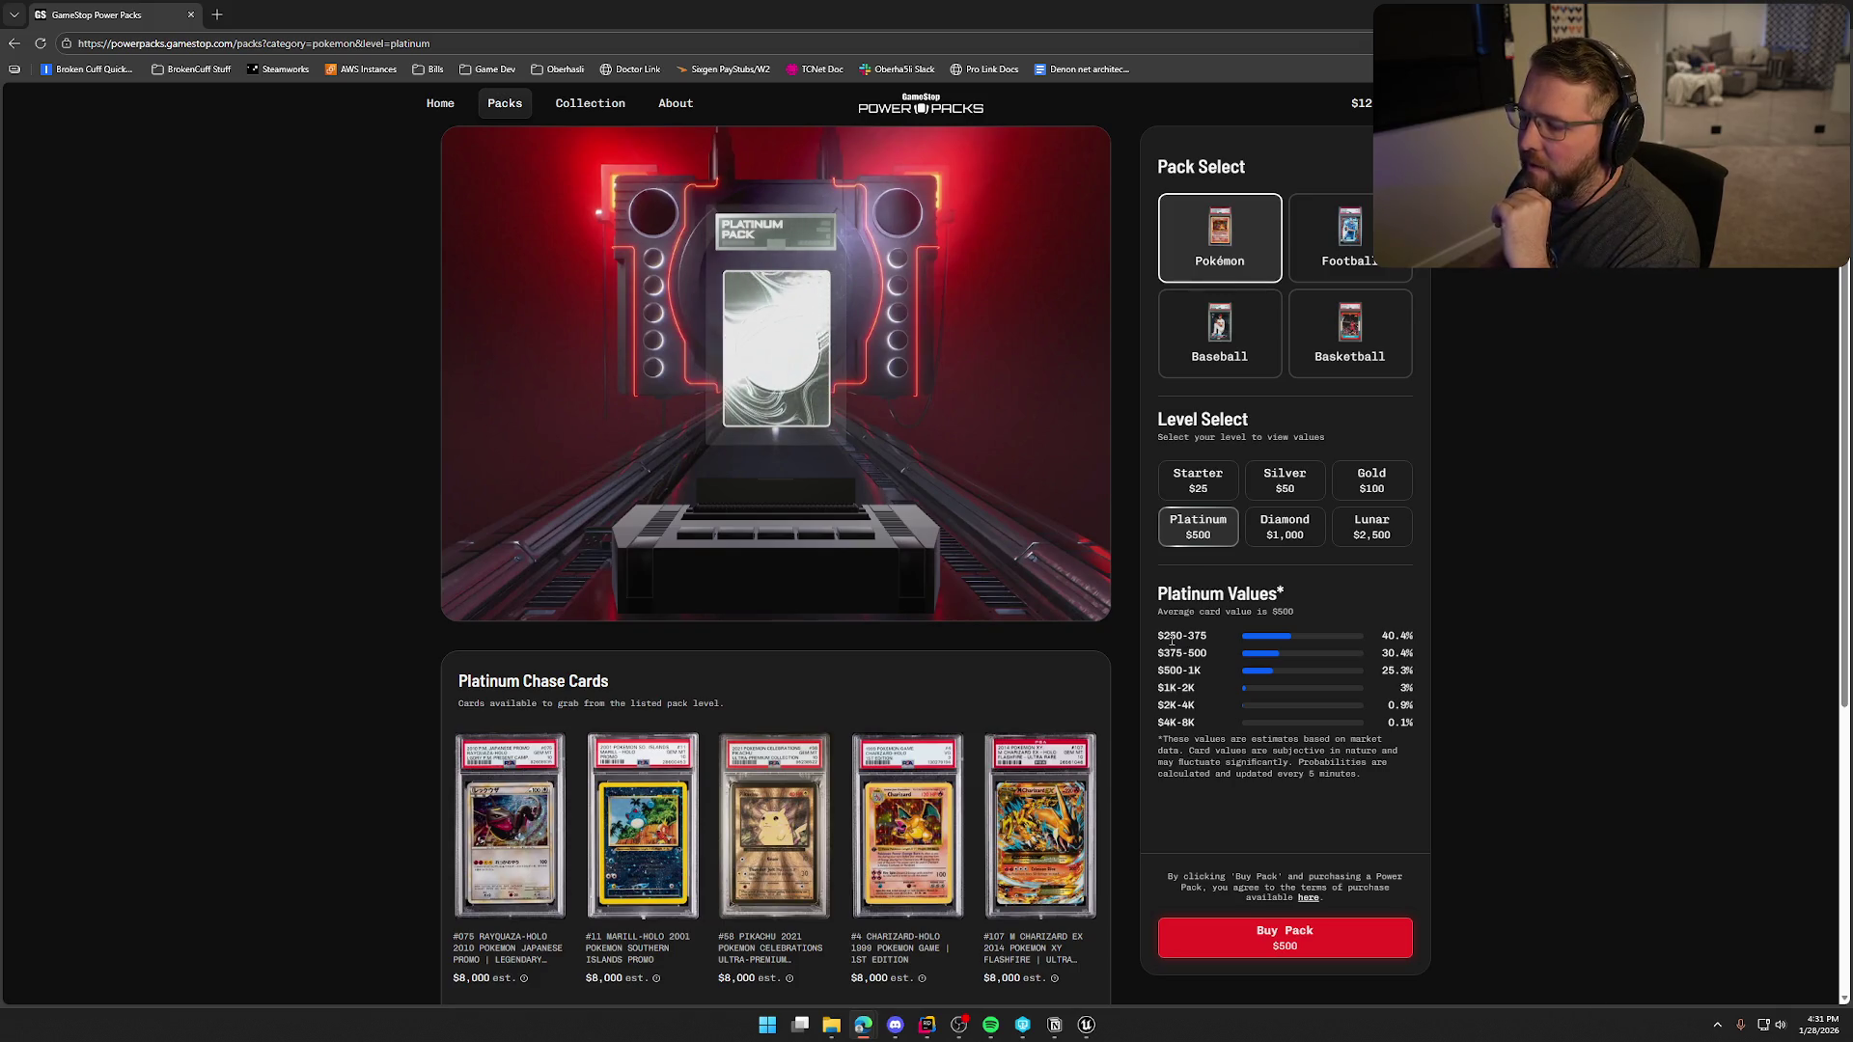
{"action": "left_click_drag", "start_coordinate": [1165, 636], "coordinate": [1187, 632]}
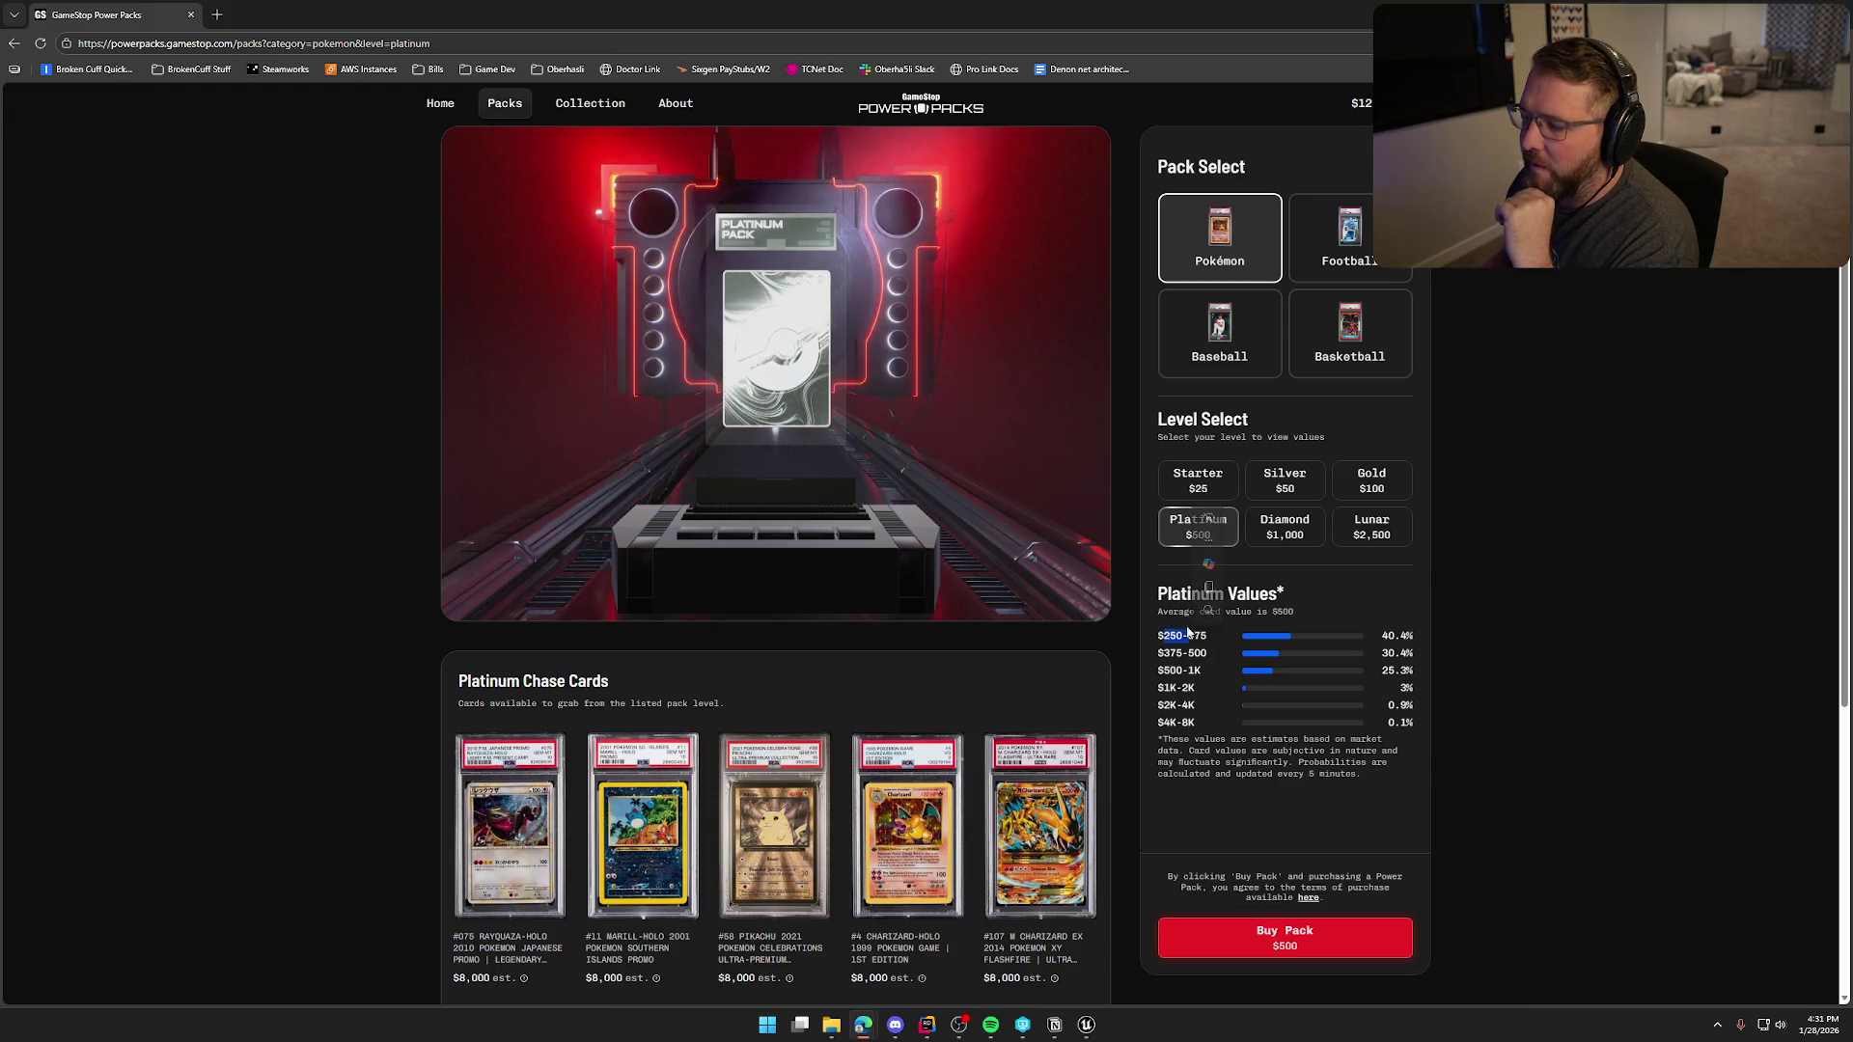
{"action": "left_click", "coordinate": [1332, 582]}
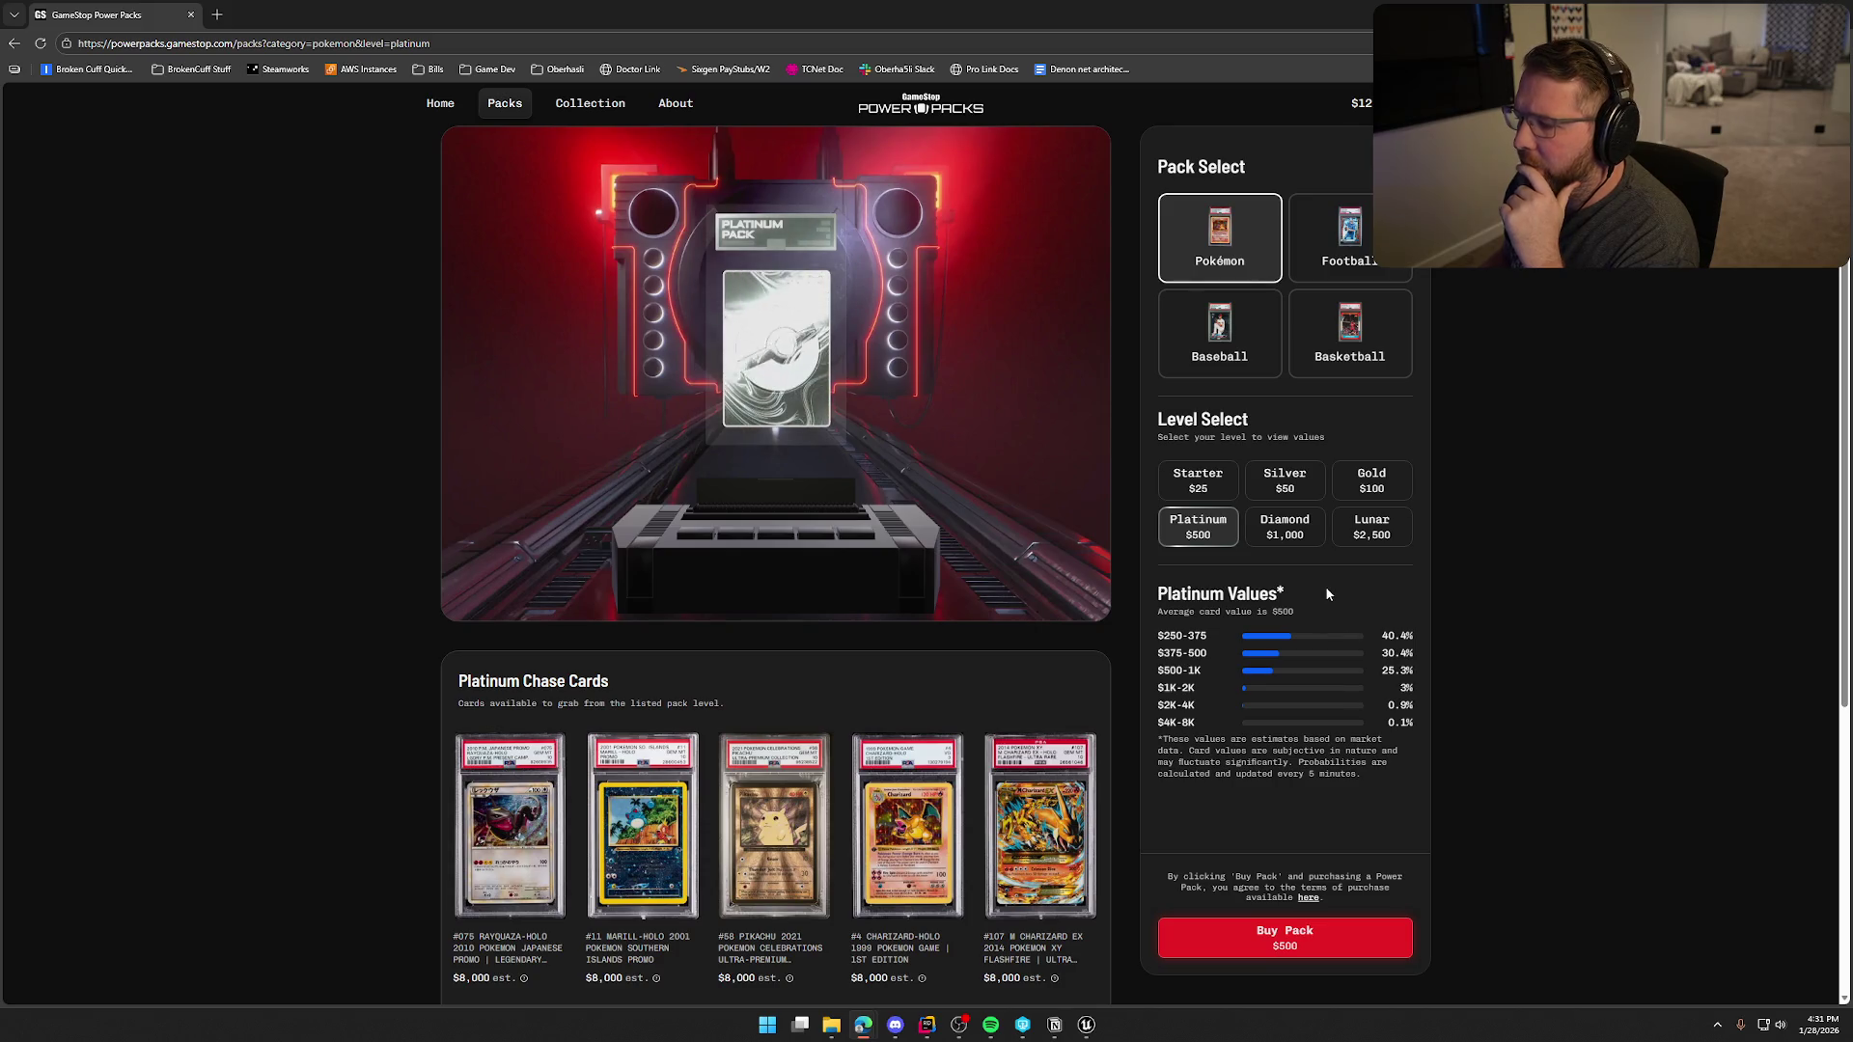
{"action": "left_click", "coordinate": [1197, 480]}
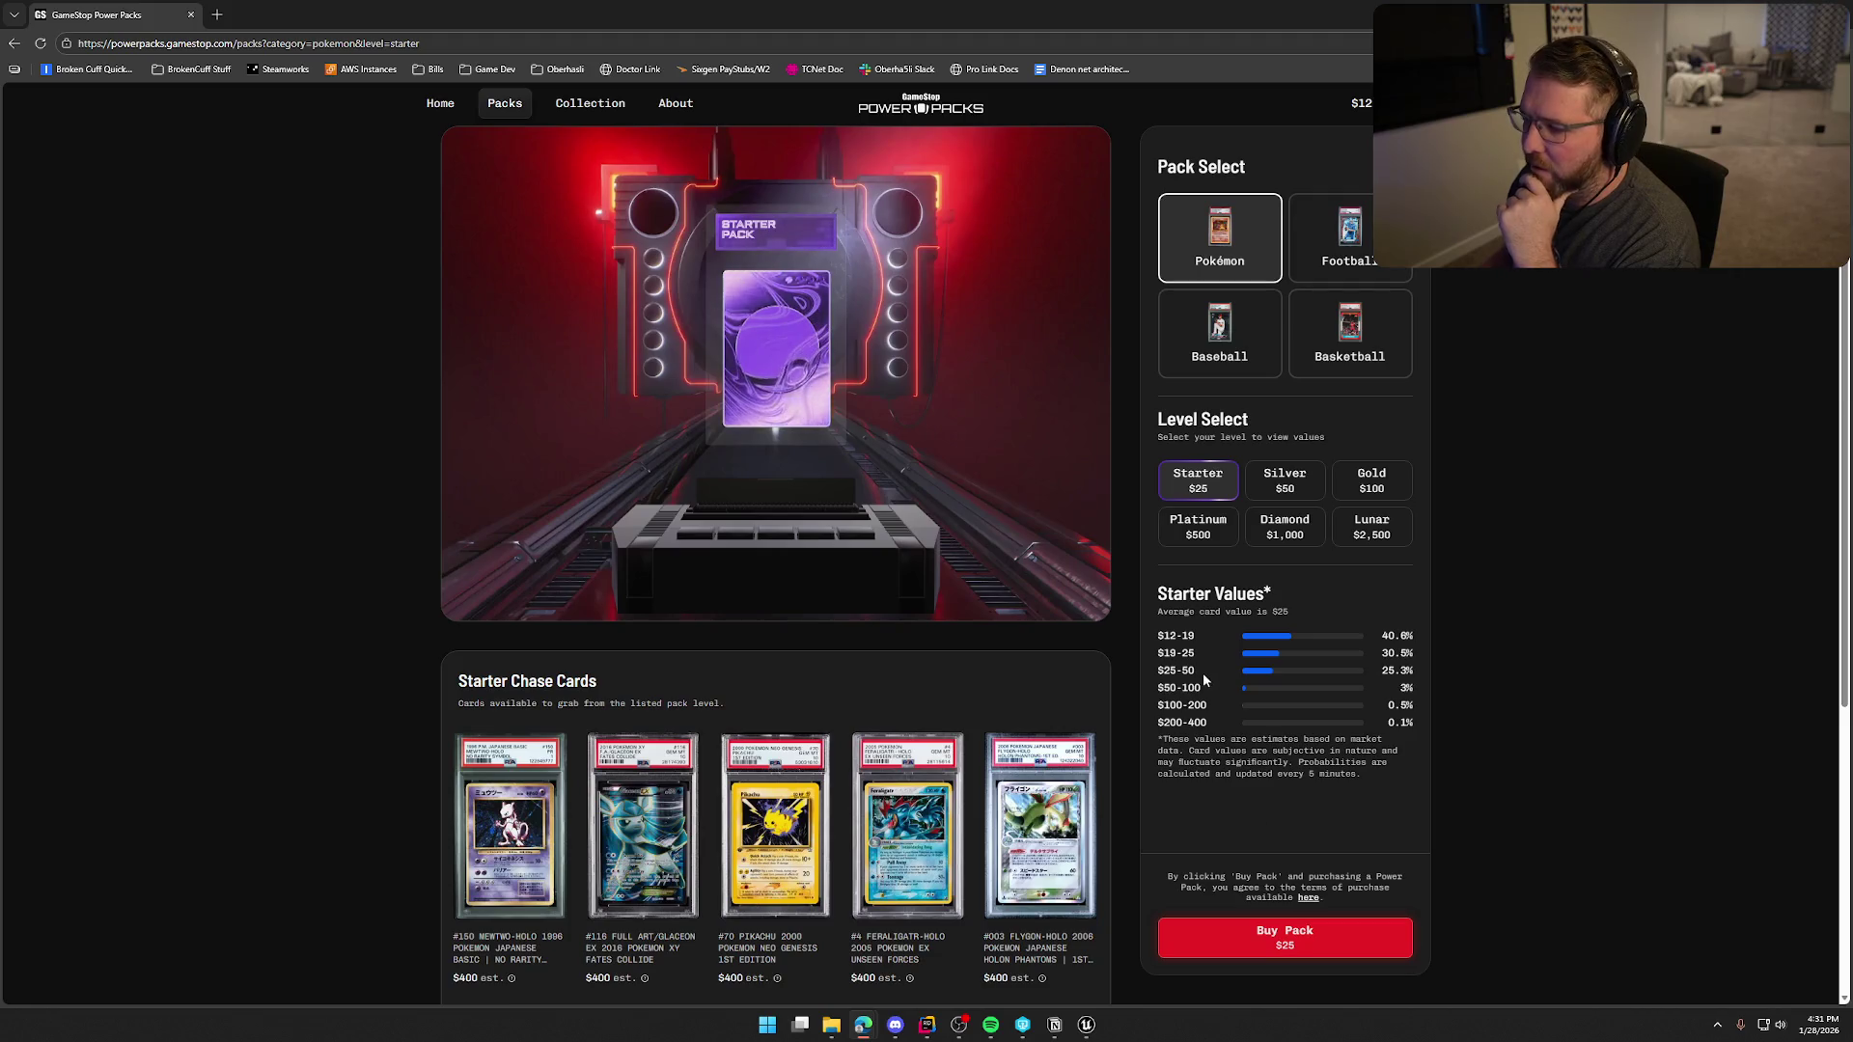
{"action": "scroll", "coordinate": [1260, 782], "scroll_direction": "down", "scroll_amount": 5}
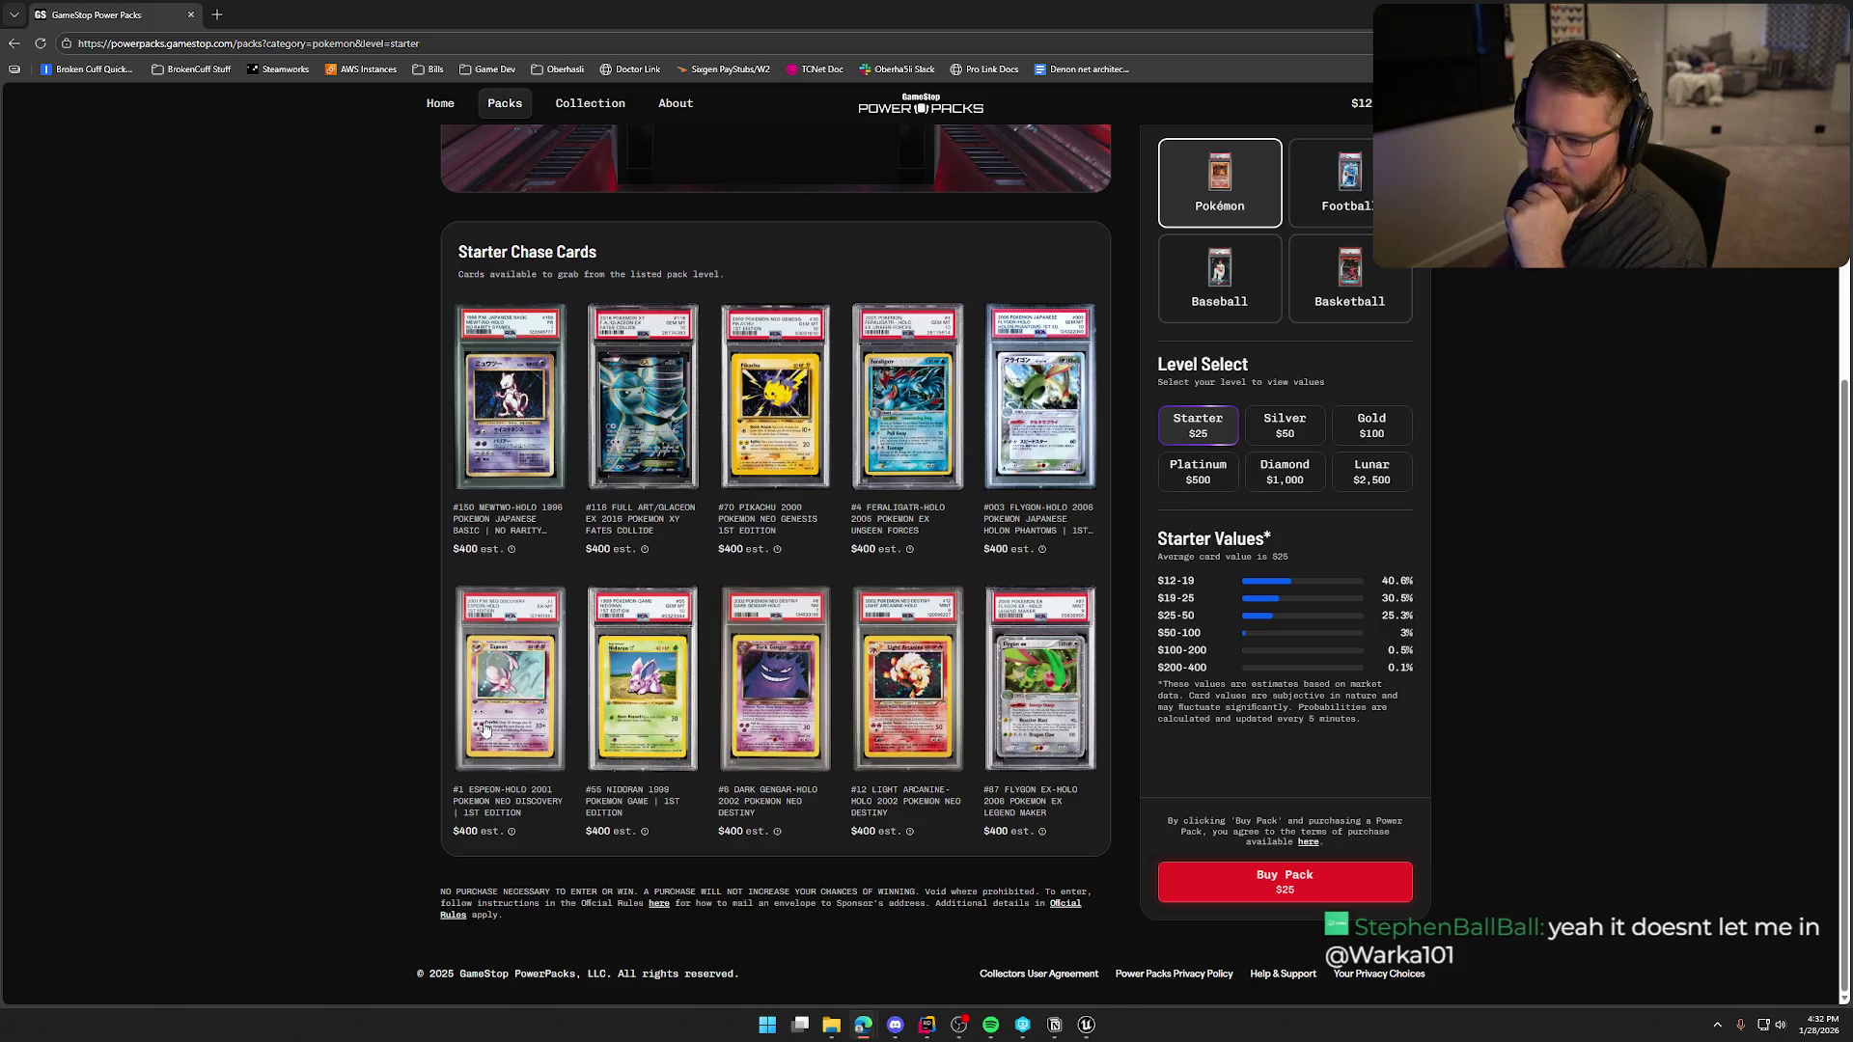
{"action": "left_click", "coordinate": [792, 700]}
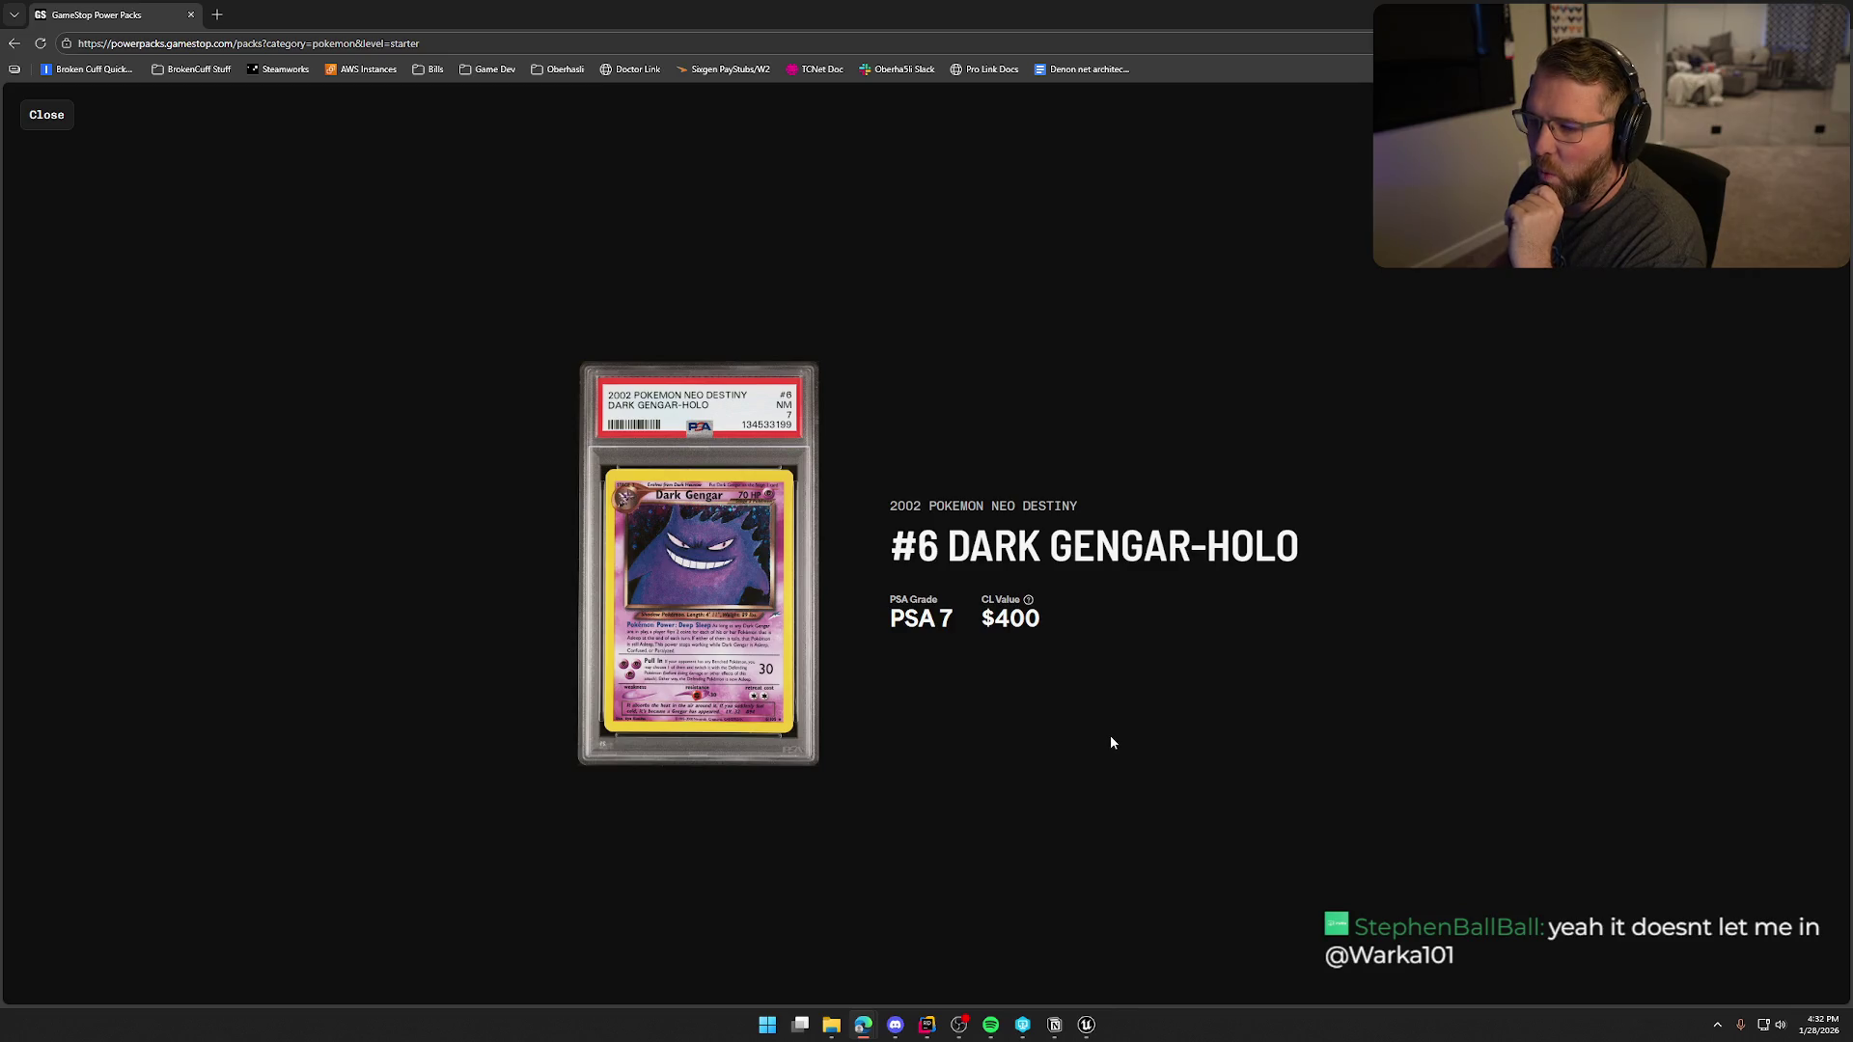
{"action": "left_click", "coordinate": [46, 114]}
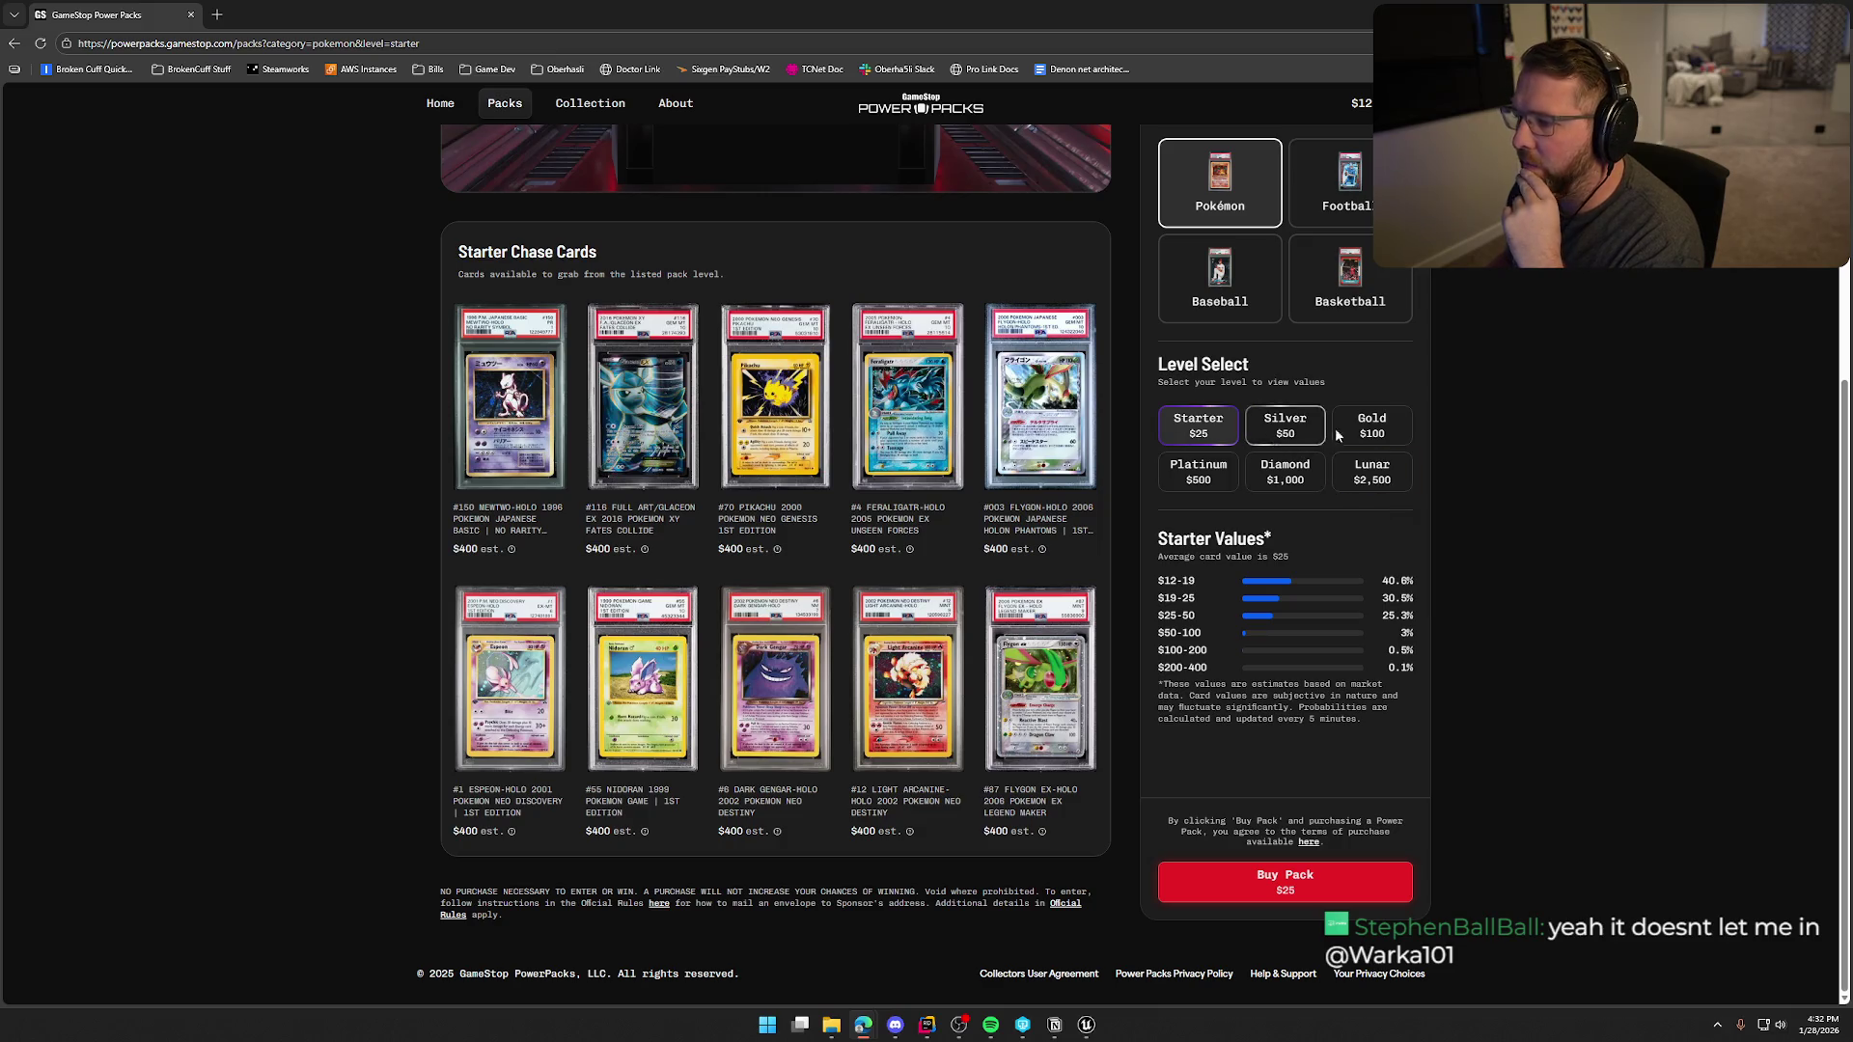
- Switch to the Lunar level and scroll through its pack and chase cards
{"action": "left_click", "coordinate": [1371, 472]}
{"action": "scroll", "coordinate": [1486, 608], "scroll_direction": "up", "scroll_amount": 1}
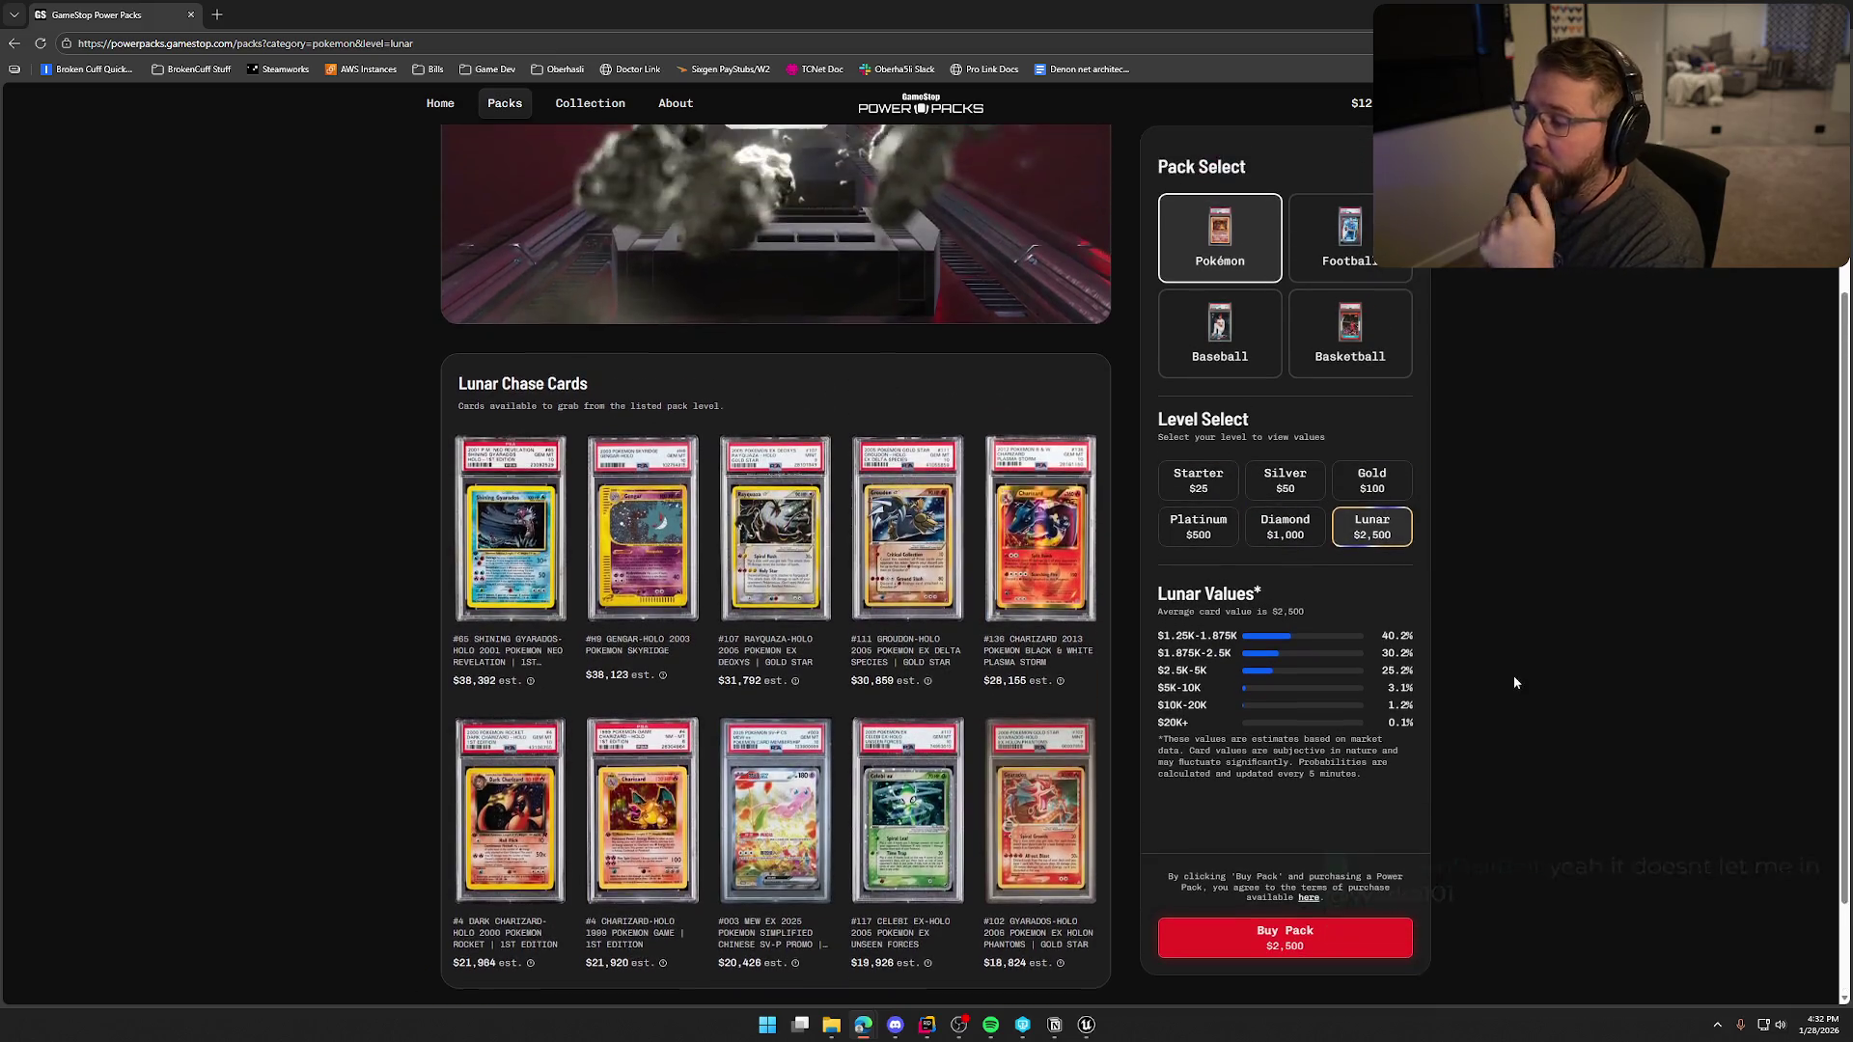
{"action": "scroll", "coordinate": [1409, 608], "scroll_direction": "up", "scroll_amount": 1}
{"action": "scroll", "coordinate": [1422, 637], "scroll_direction": "up", "scroll_amount": 1}
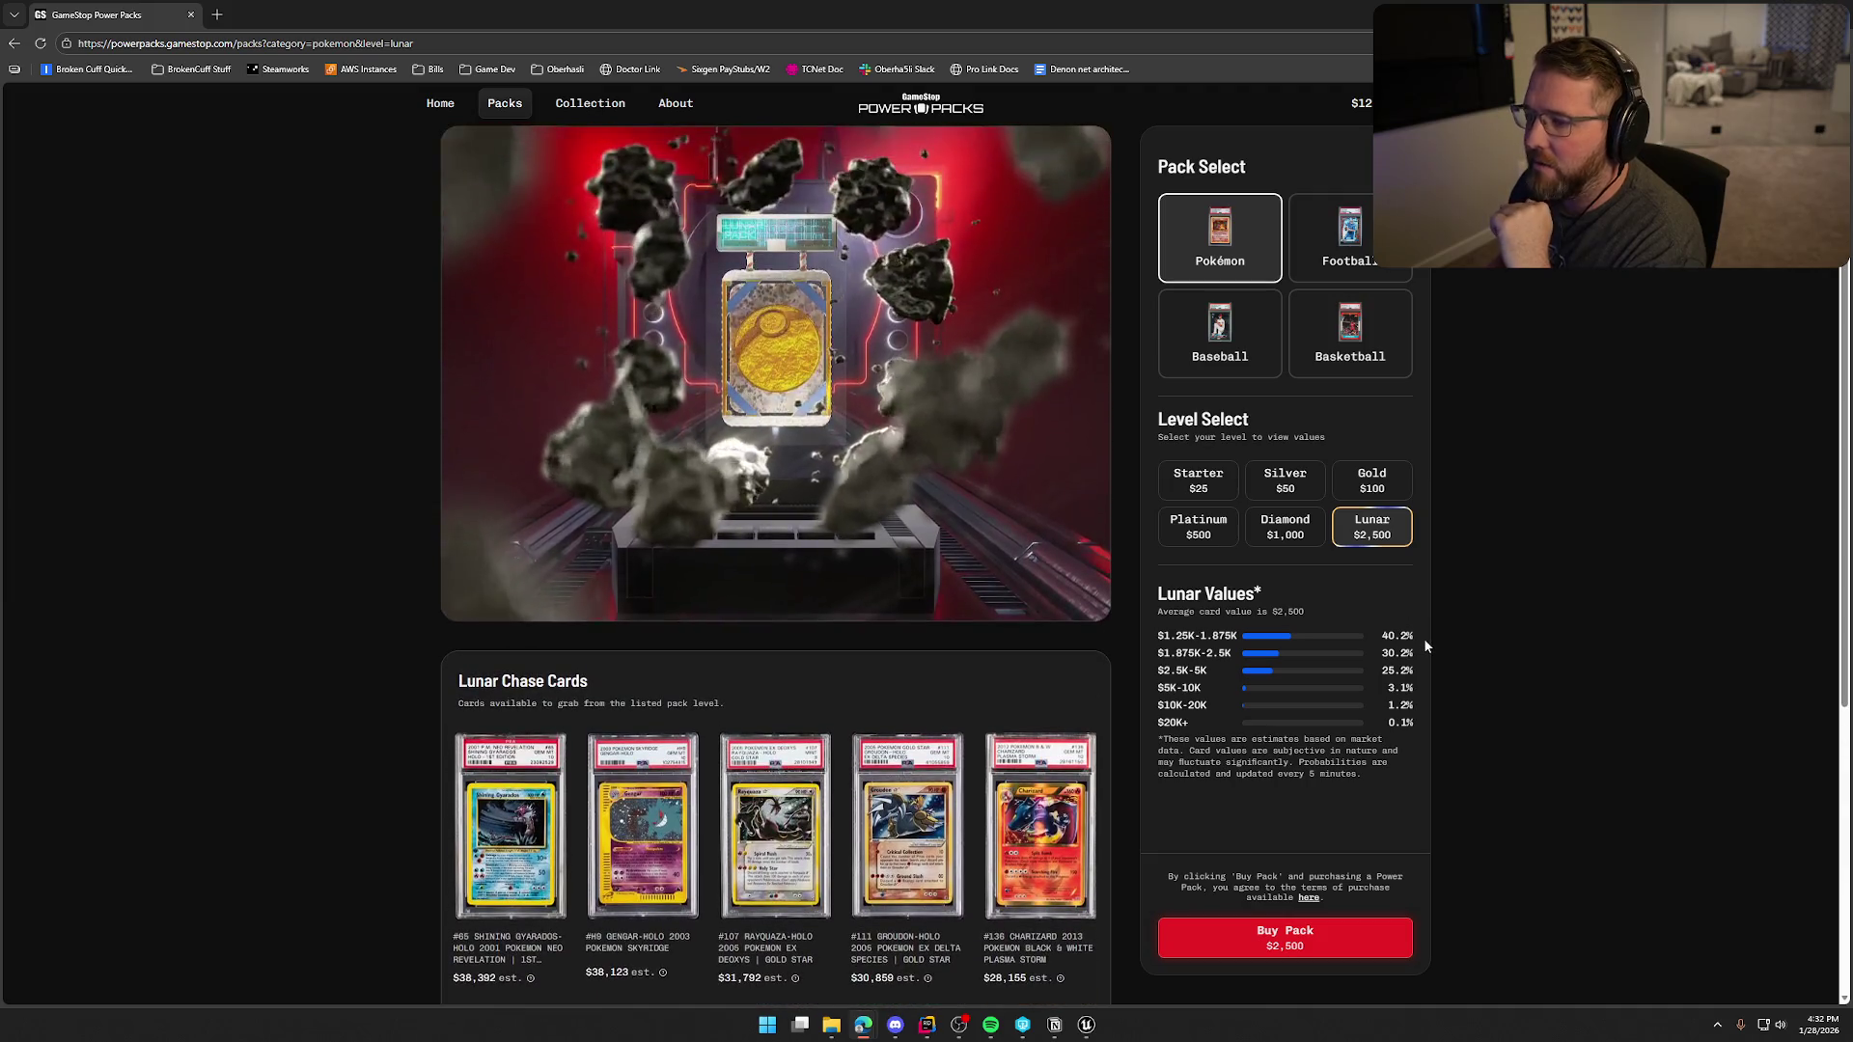
{"action": "scroll", "coordinate": [1501, 617], "scroll_direction": "down", "scroll_amount": 1}
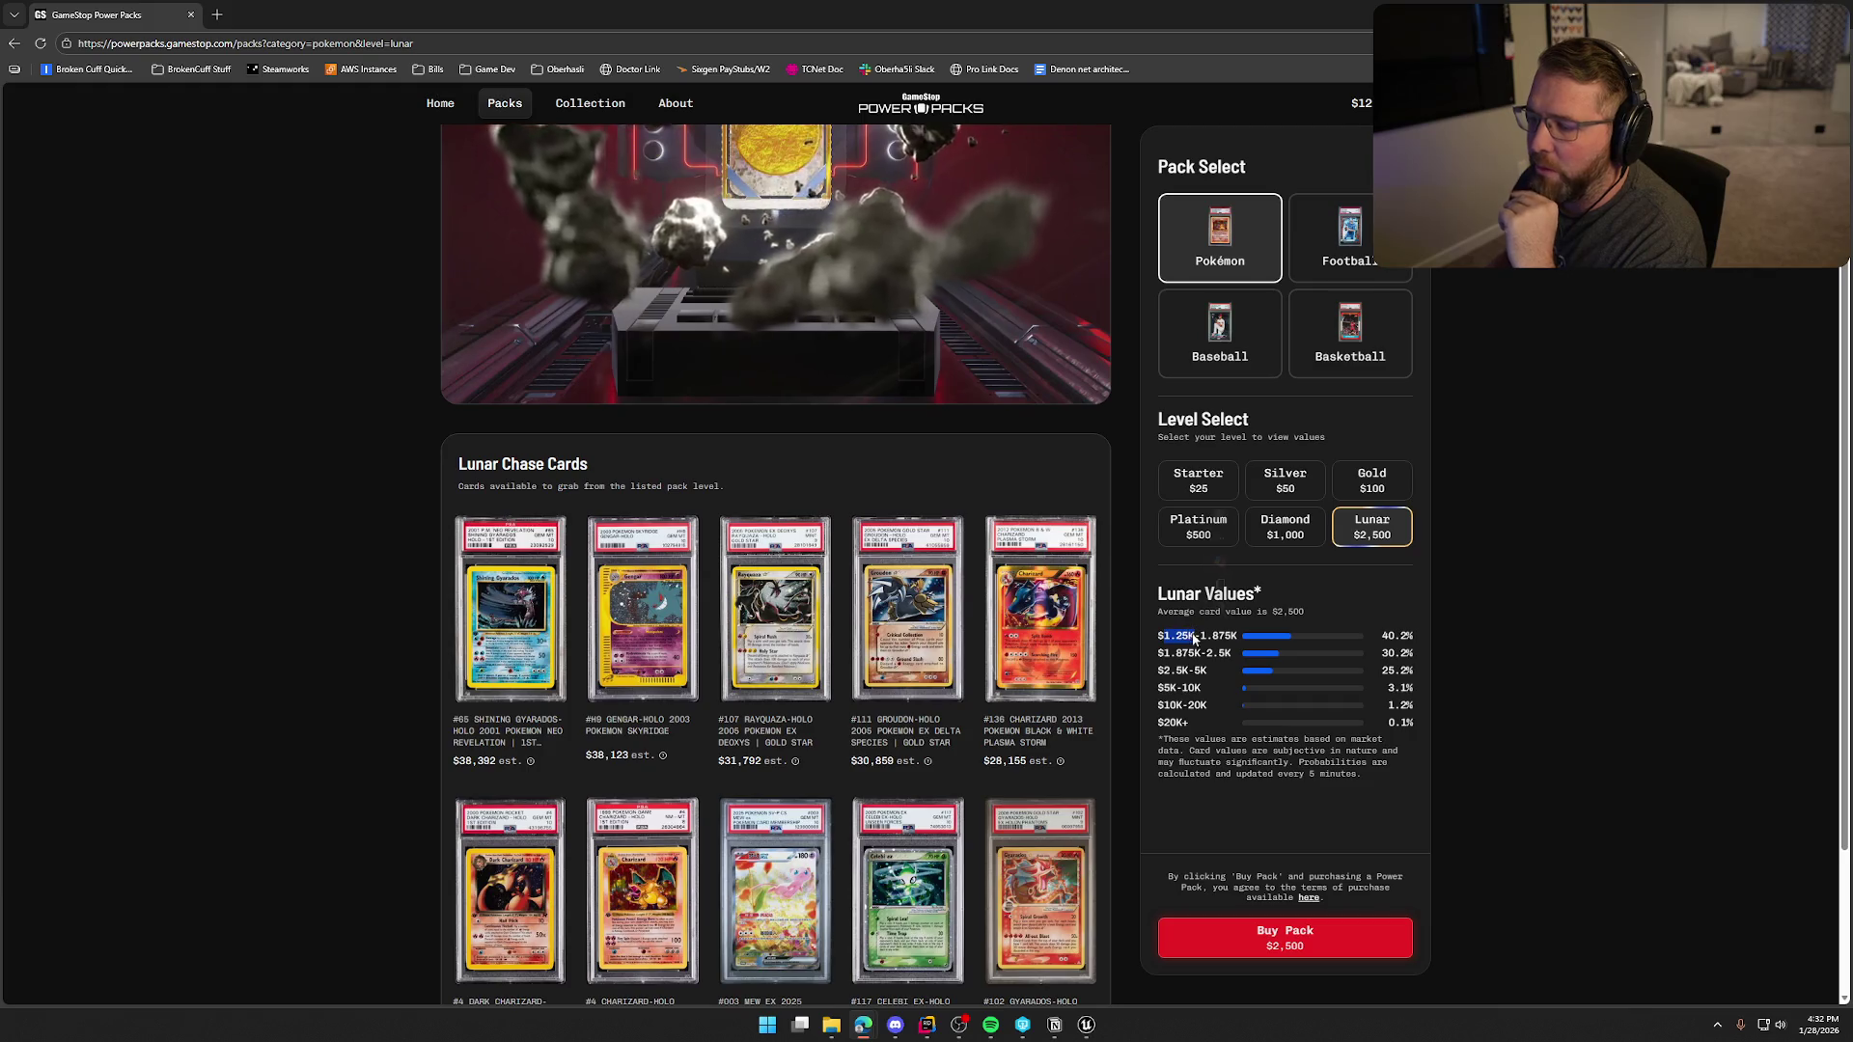
{"action": "scroll", "coordinate": [1394, 557], "scroll_direction": "down", "scroll_amount": 2}
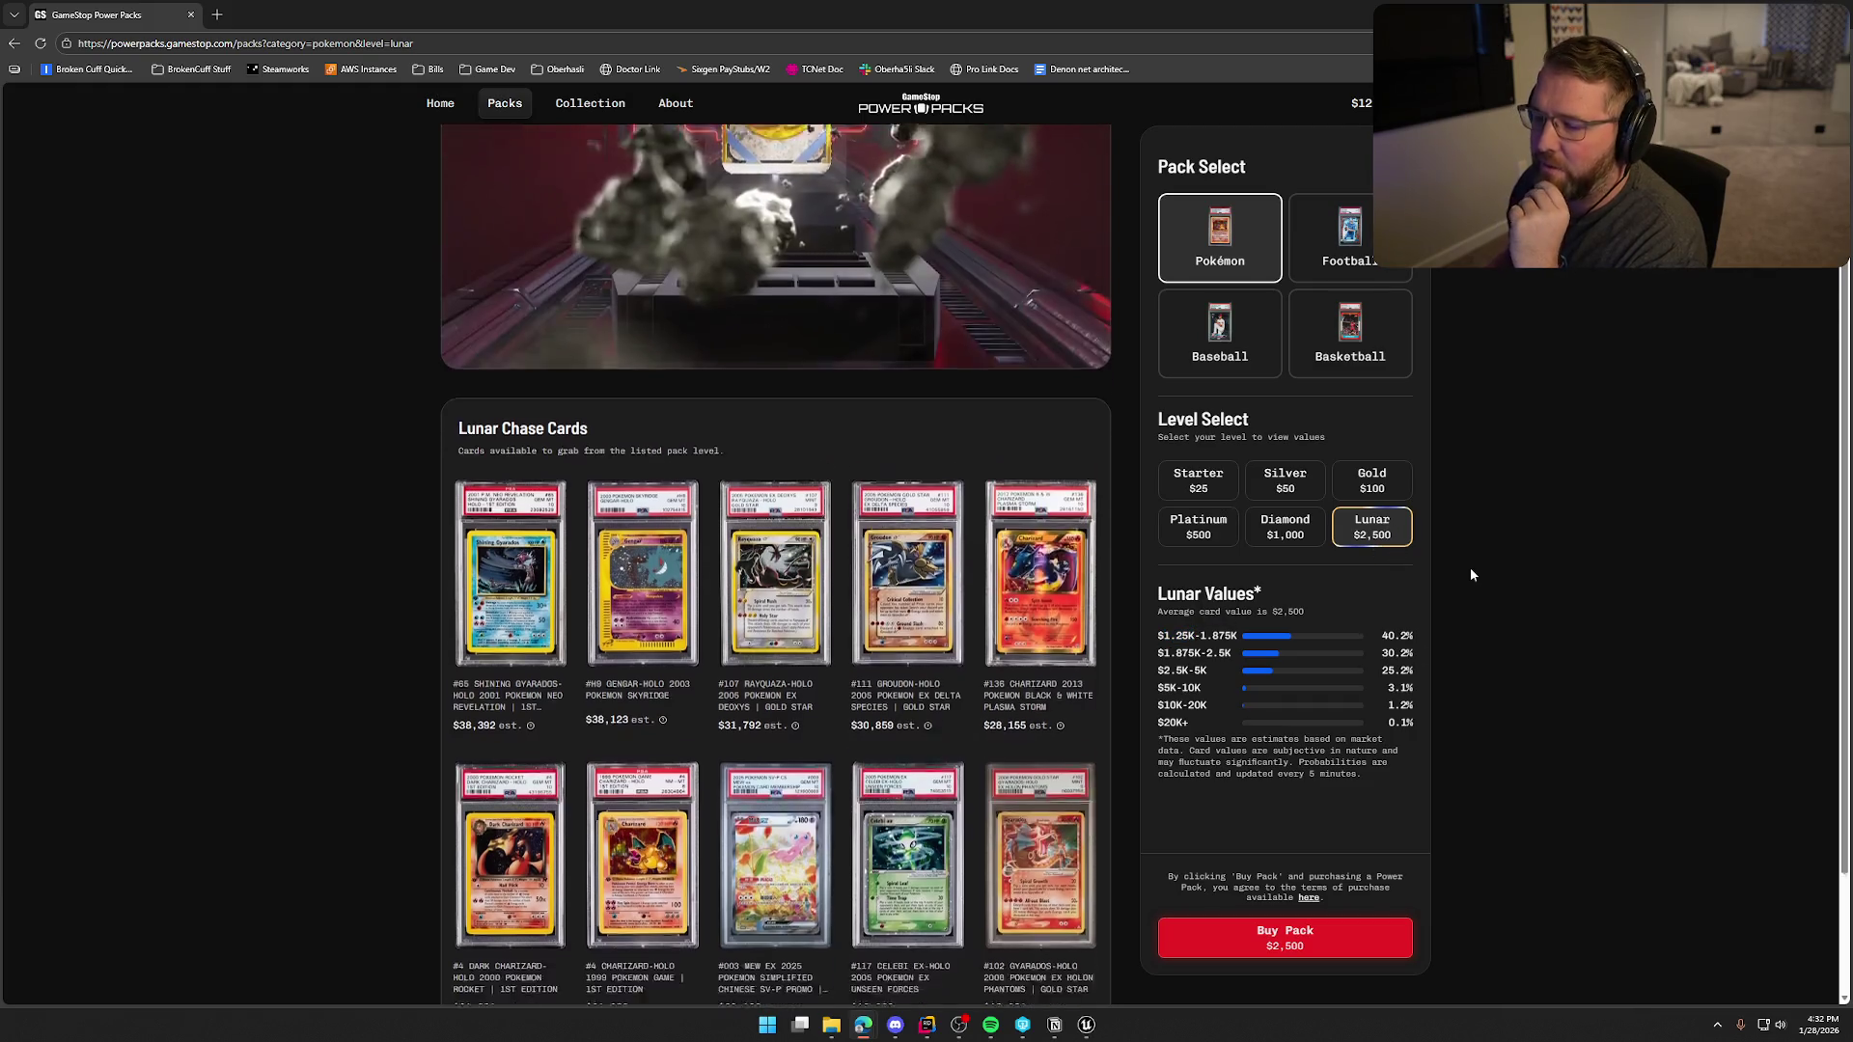
{"action": "scroll", "coordinate": [1335, 712], "scroll_direction": "down", "scroll_amount": 1}
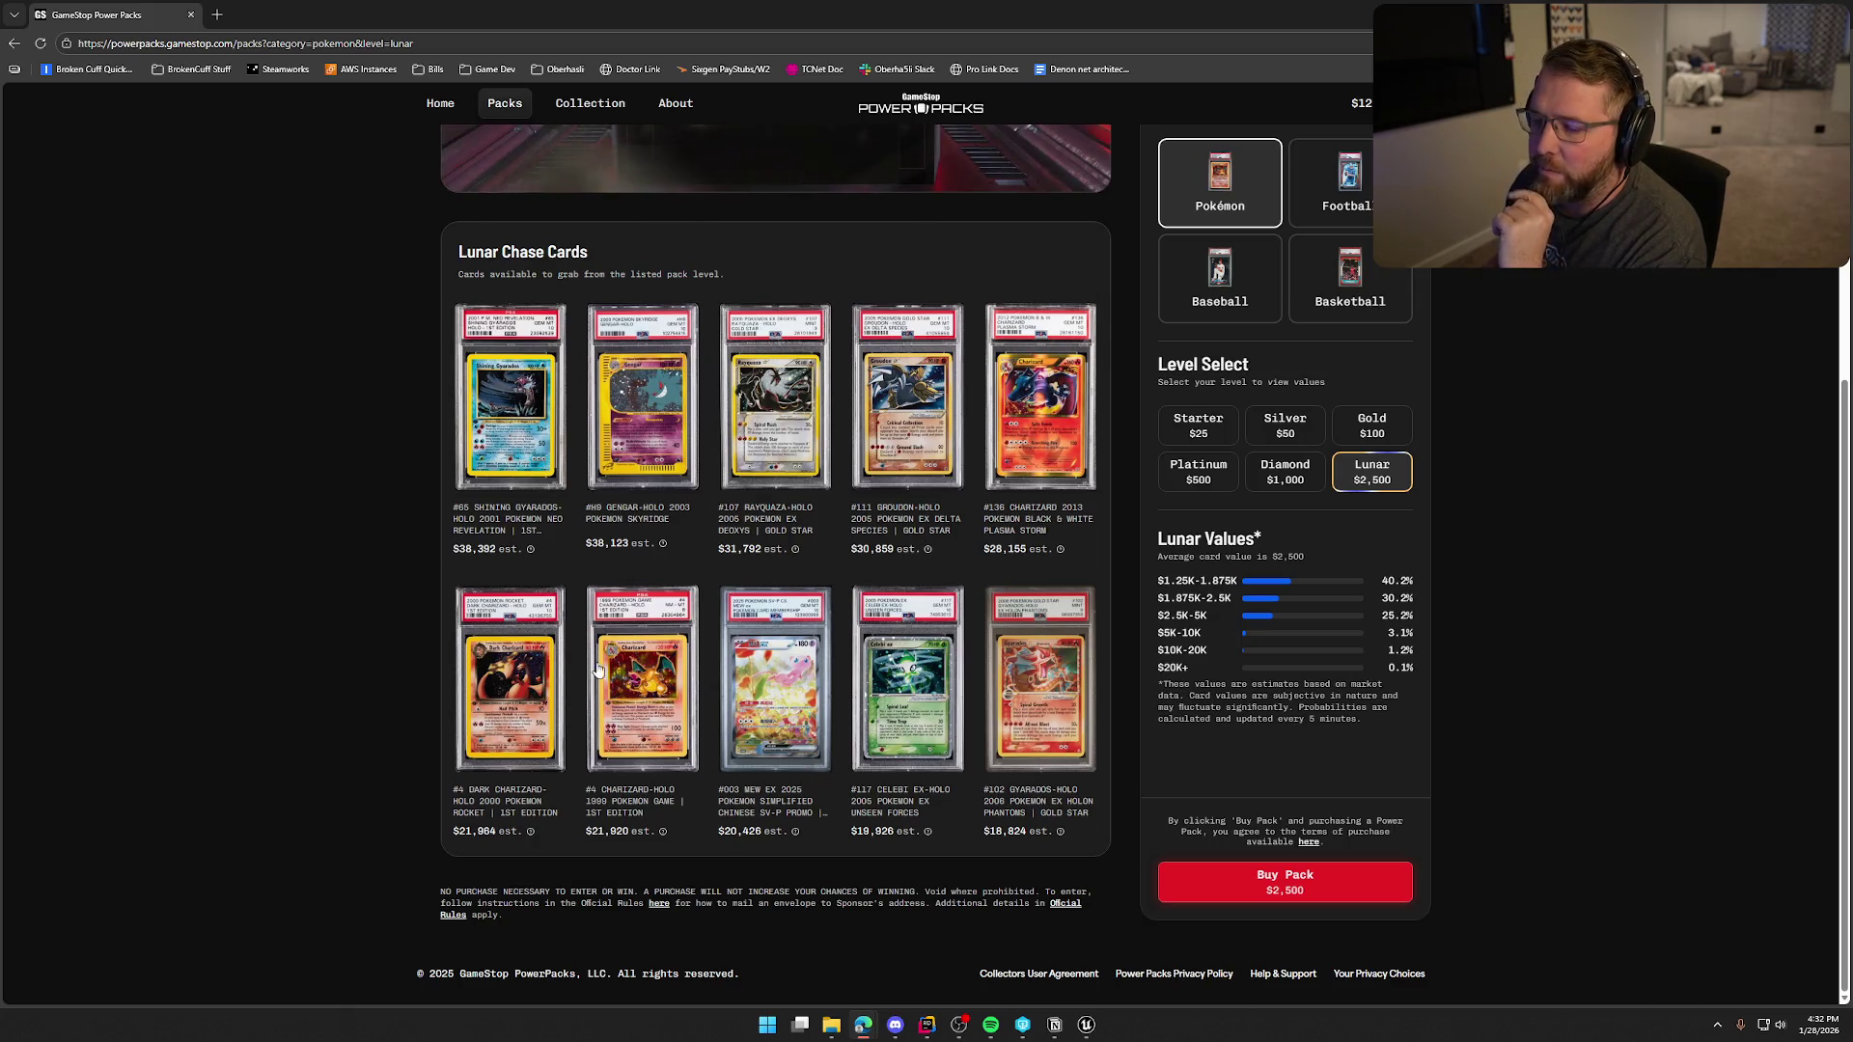
- Check the #4 Charizard-Holo card's 21,920 value and the $2.5K-5K value range
{"action": "left_click", "coordinate": [640, 722]}
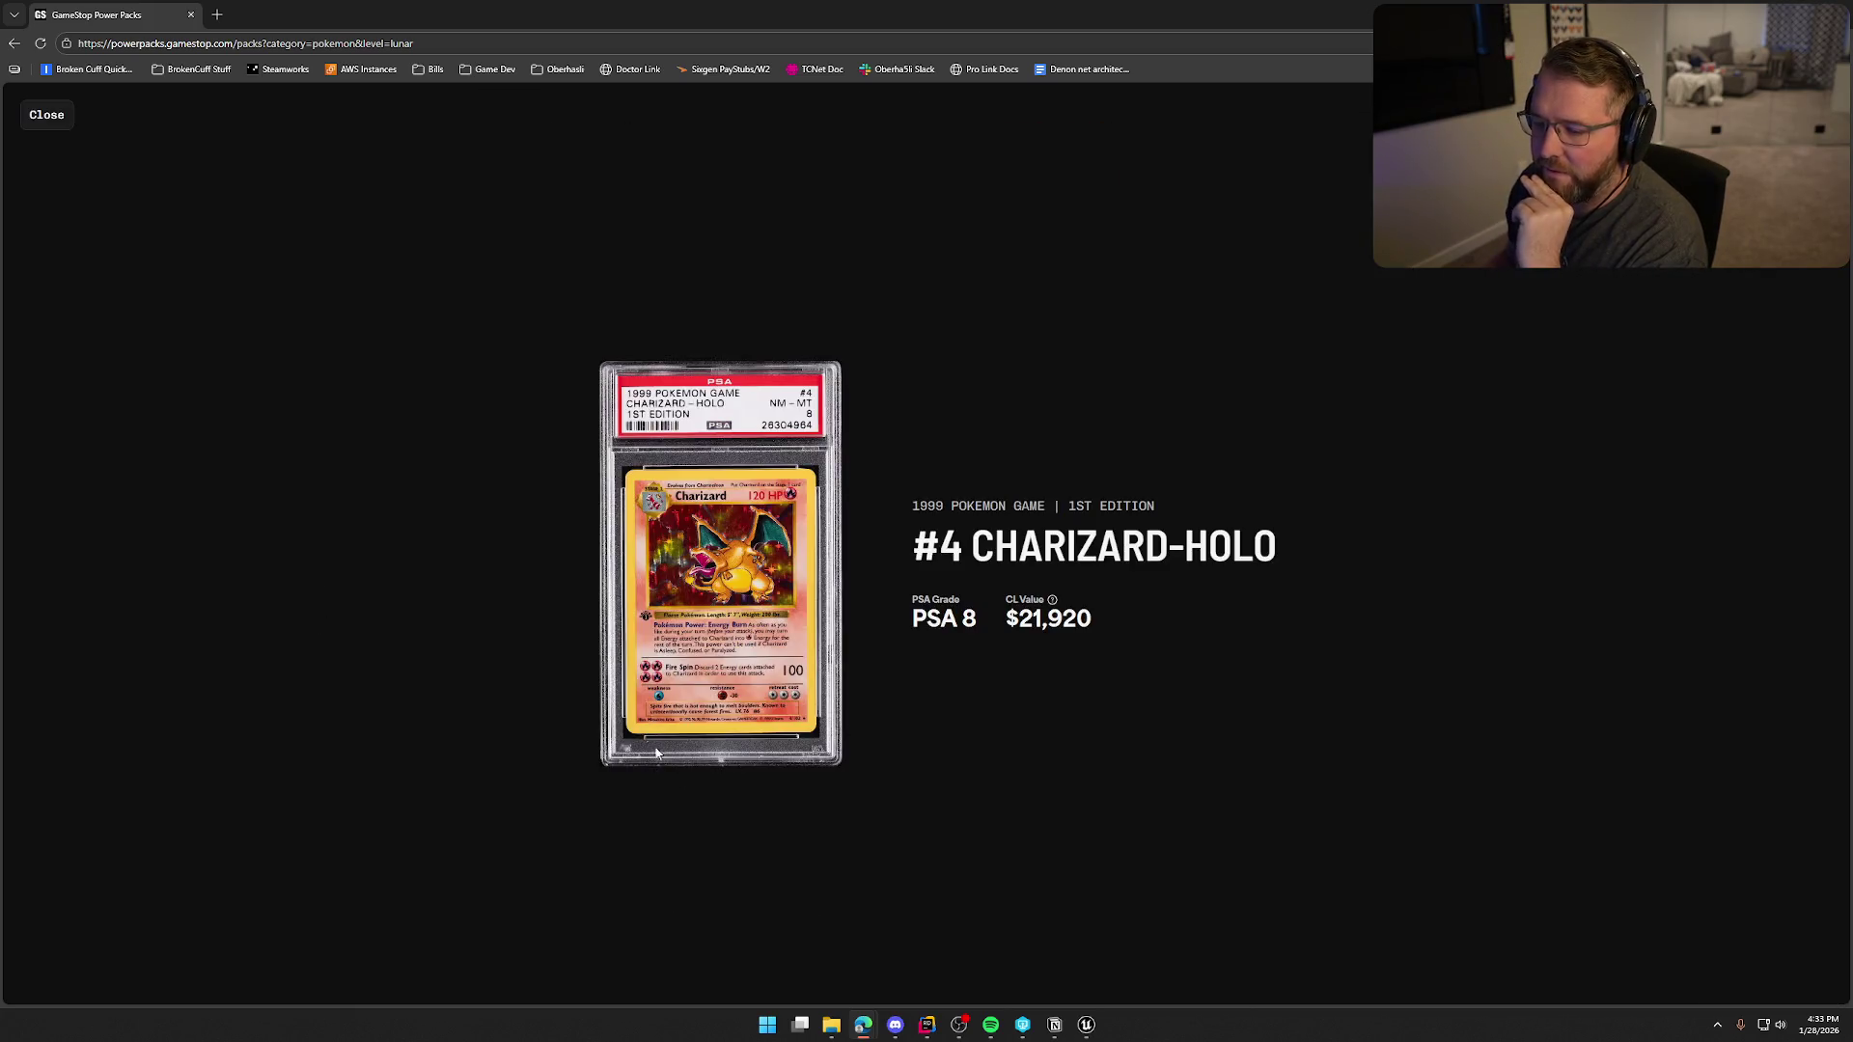
{"action": "left_click_drag", "start_coordinate": [1019, 622], "coordinate": [1098, 633]}
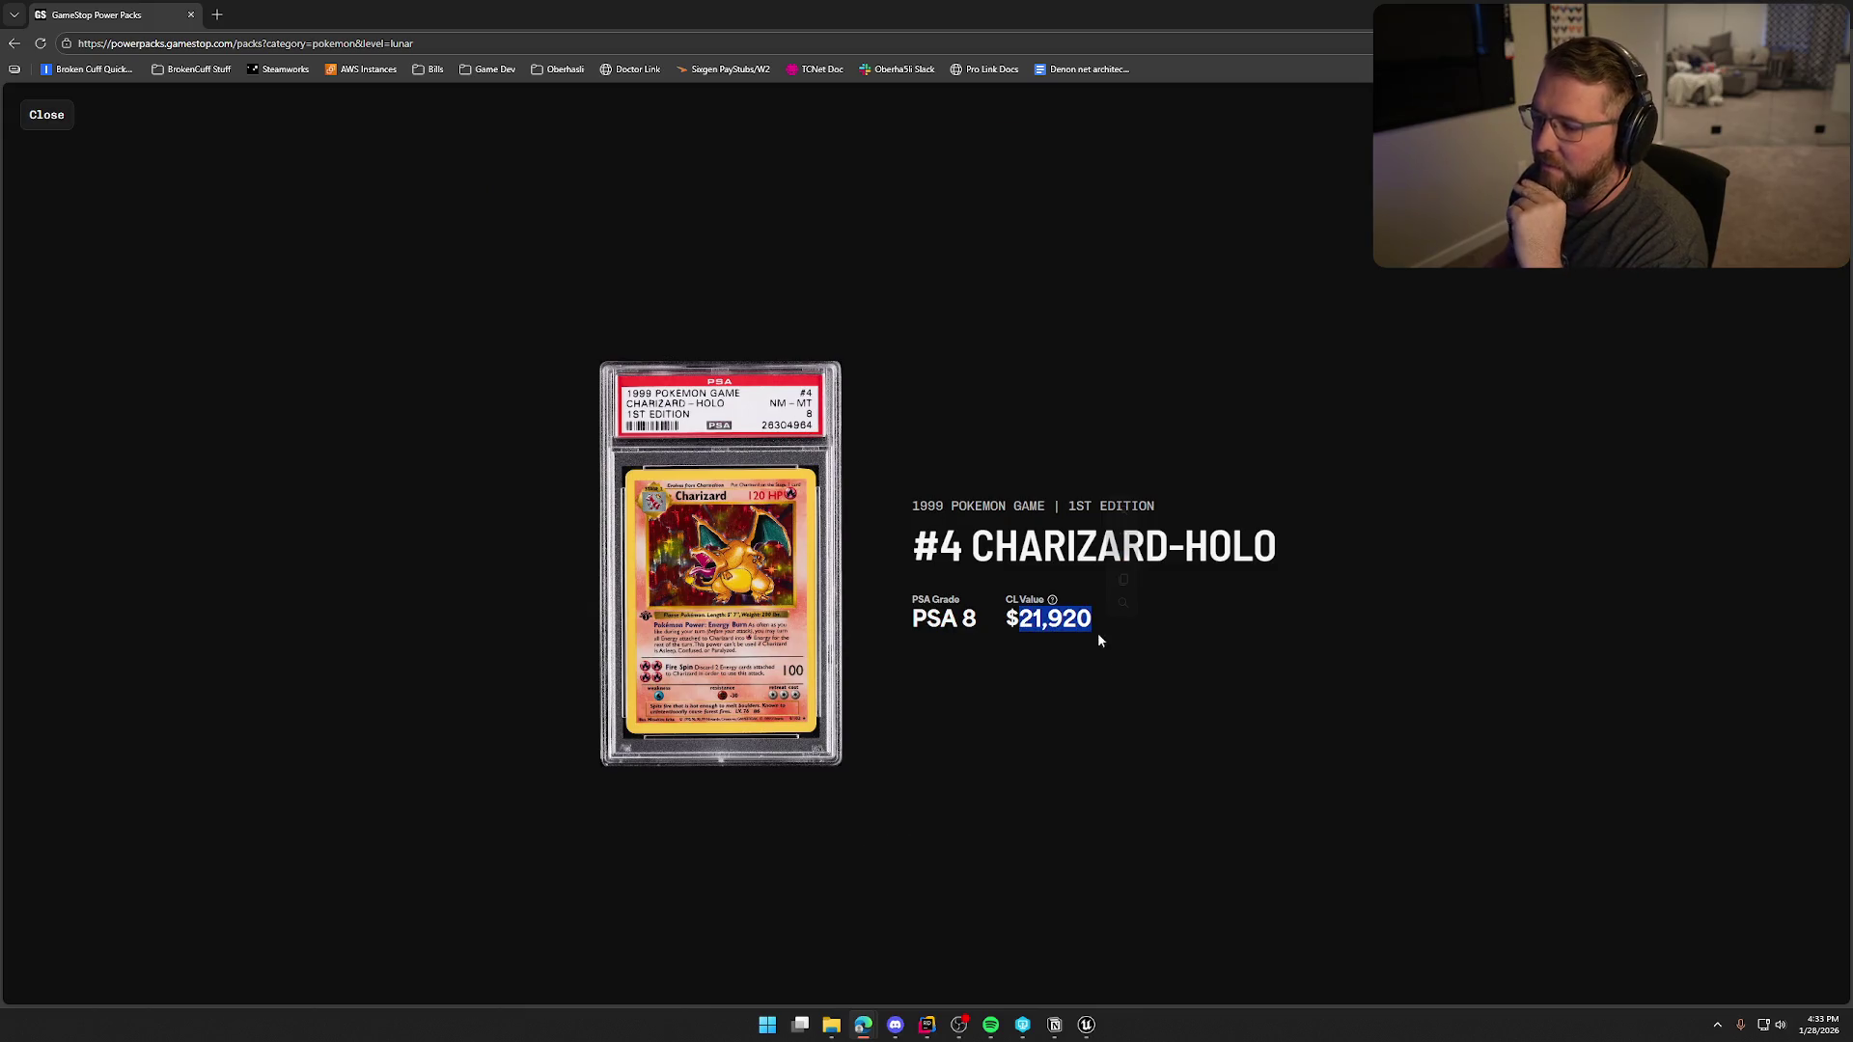
{"action": "left_click", "coordinate": [46, 115]}
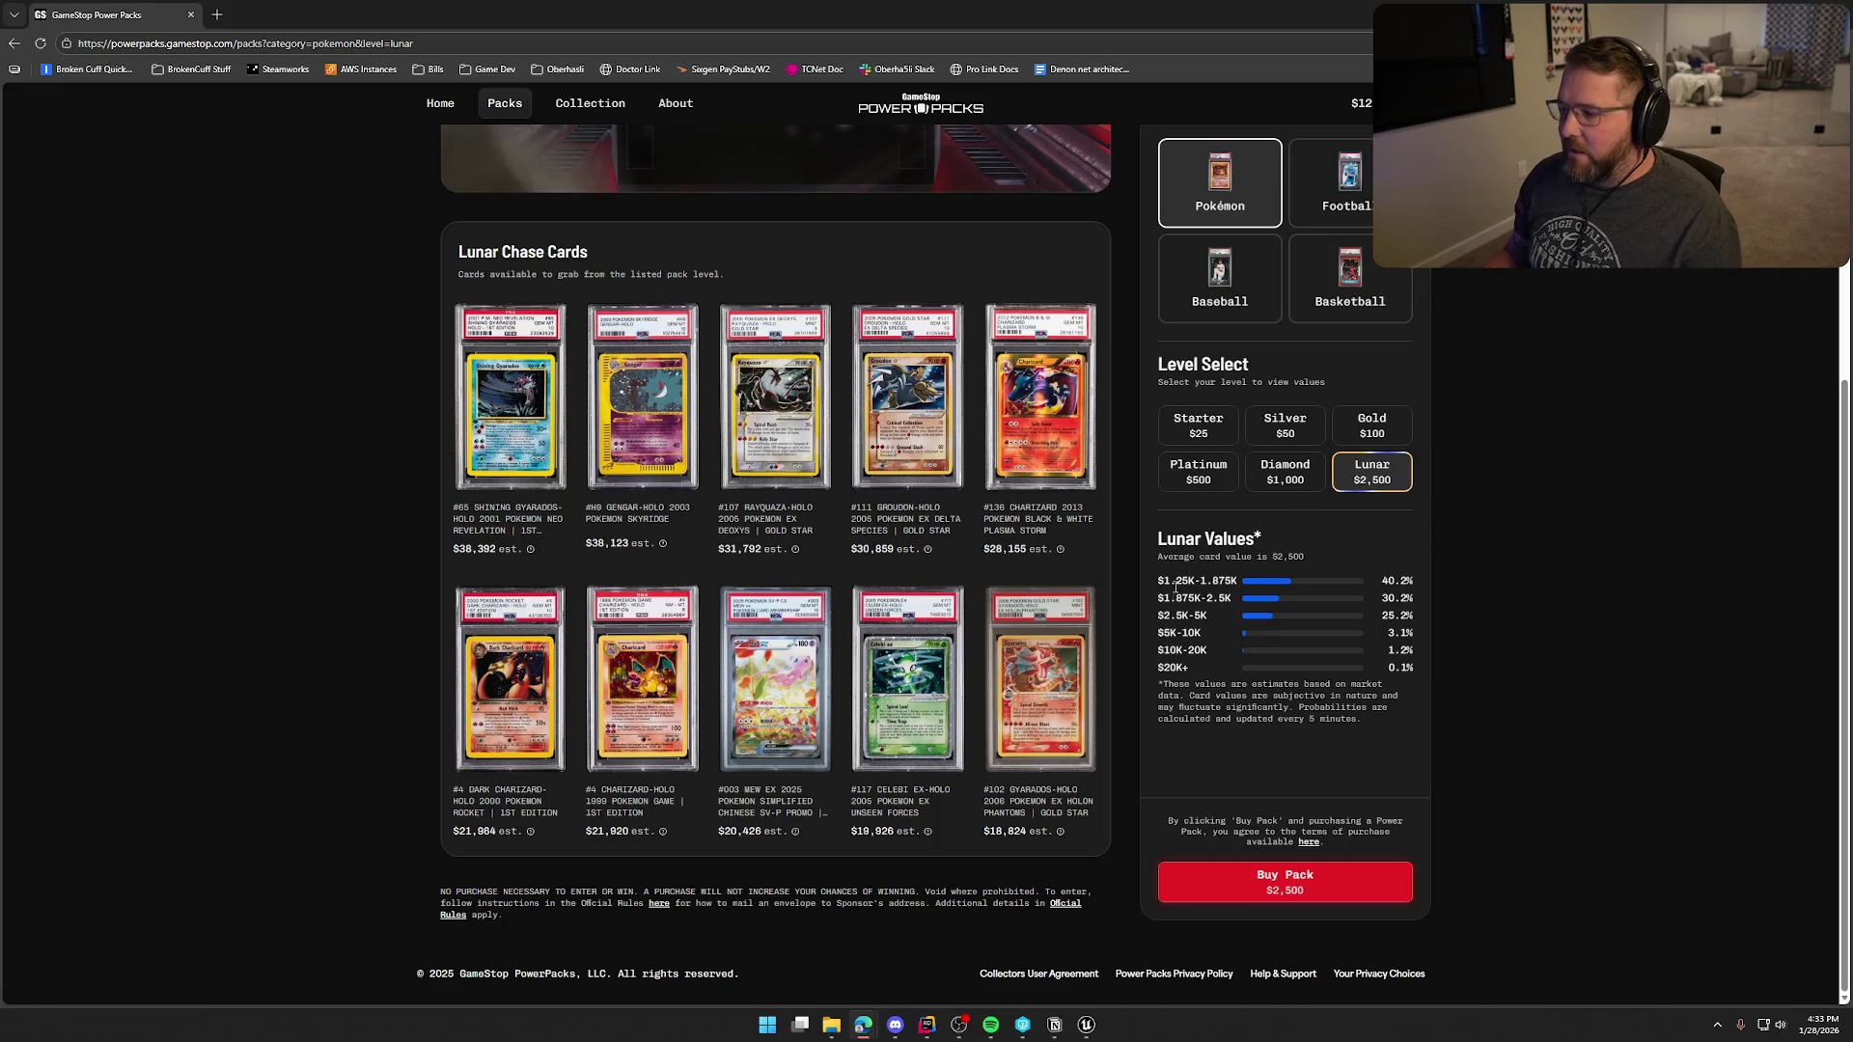
{"action": "left_click_drag", "start_coordinate": [1175, 583], "coordinate": [1241, 658]}
{"action": "left_click", "coordinate": [1246, 678]}
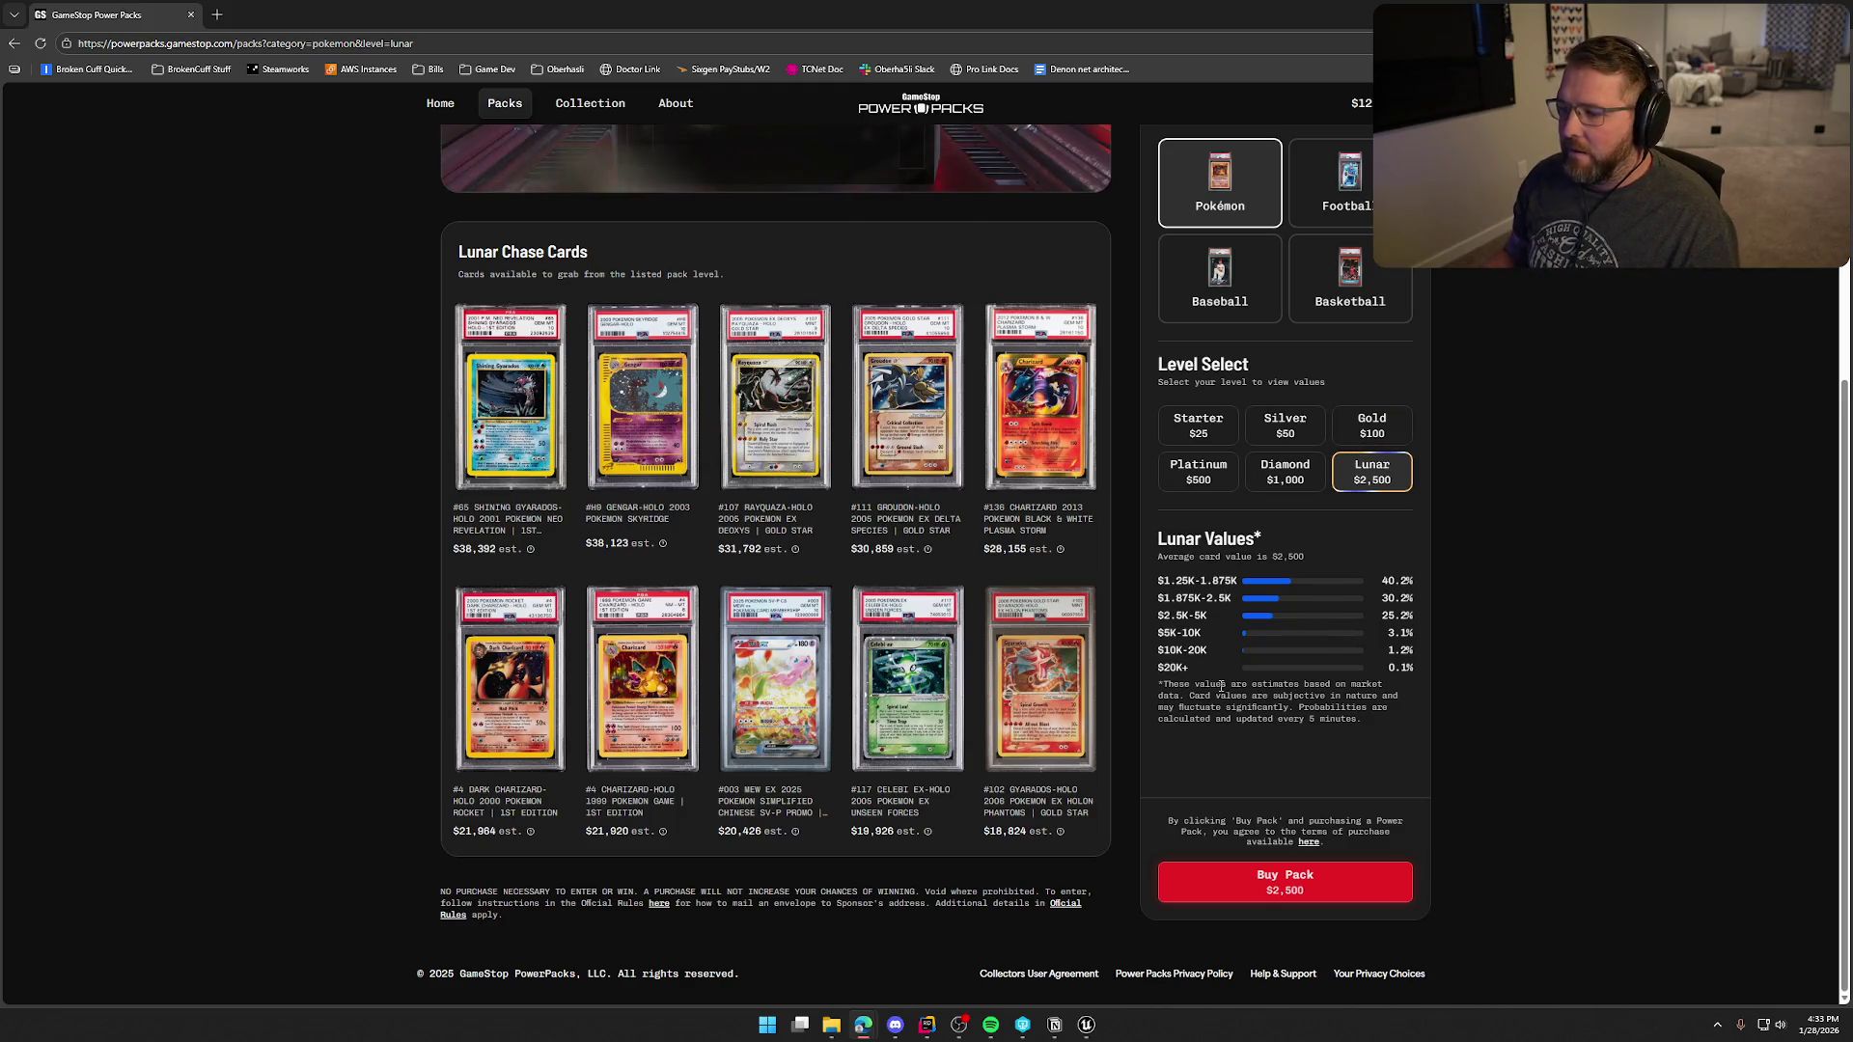
{"action": "left_click_drag", "start_coordinate": [1158, 616], "coordinate": [1216, 623]}
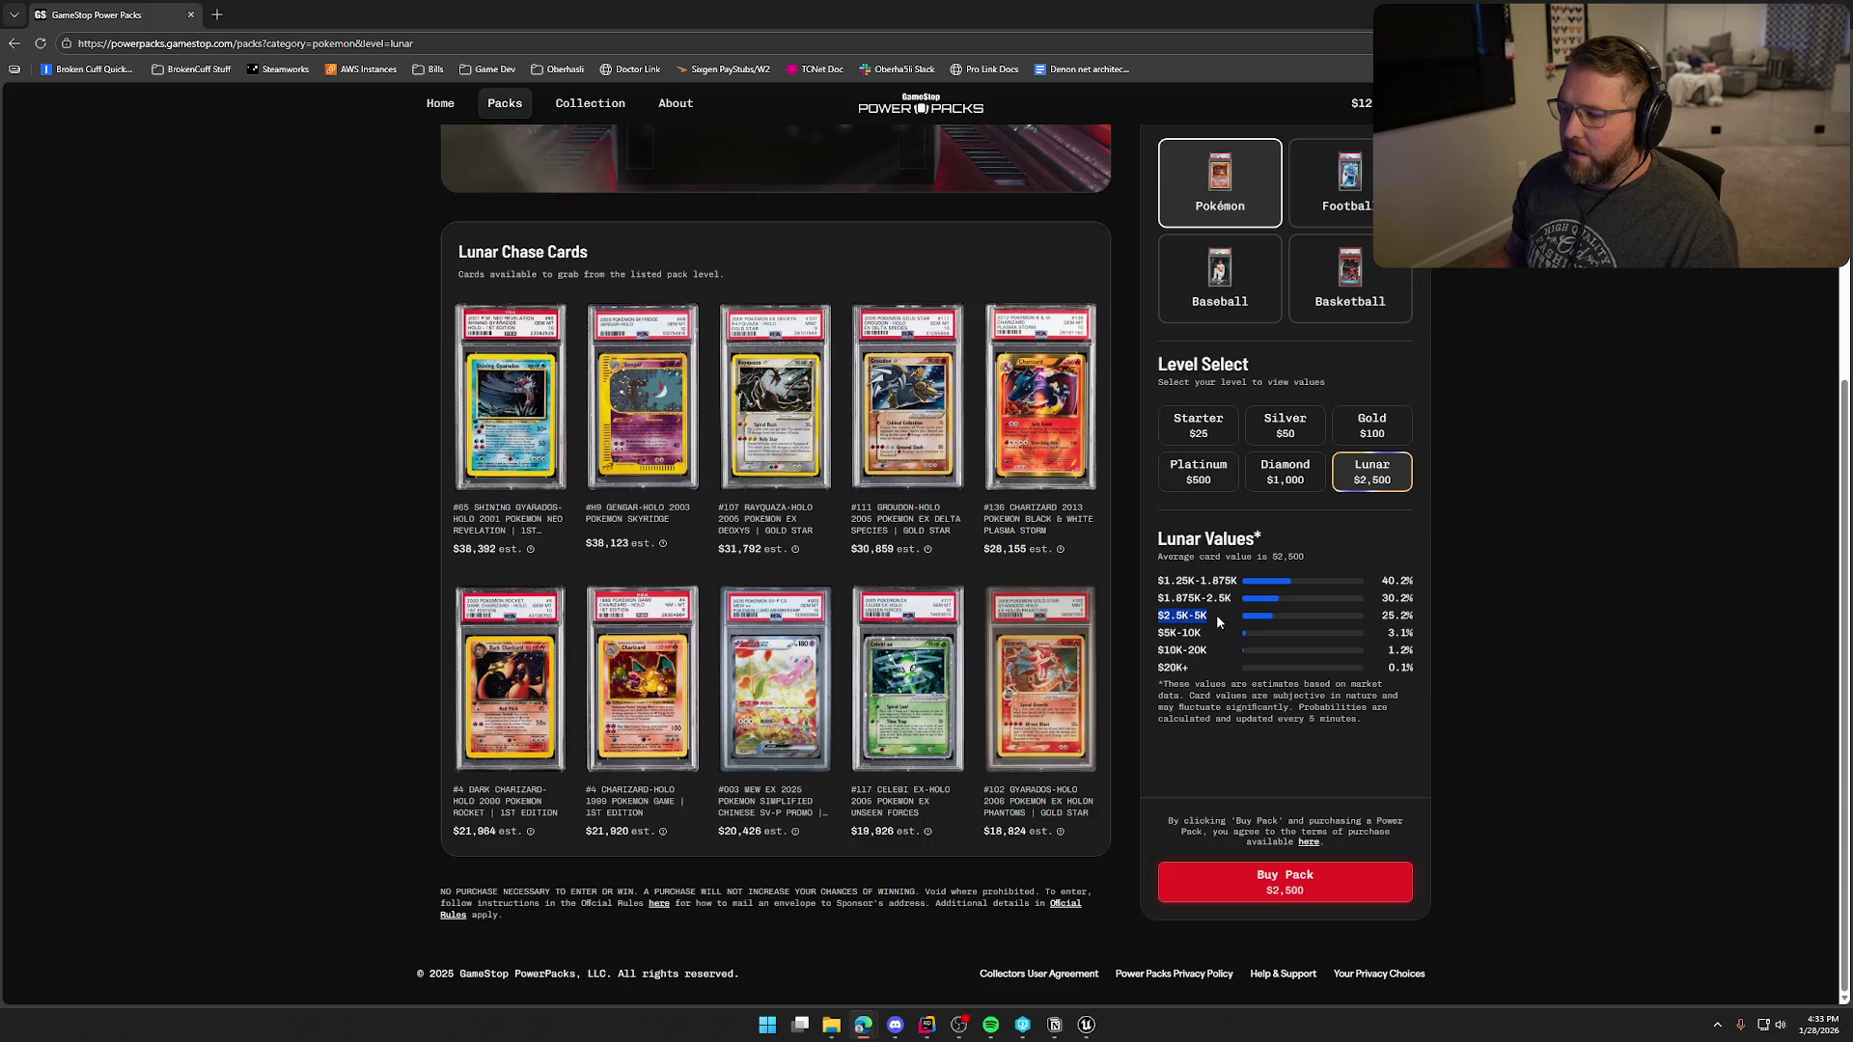
{"action": "left_click", "coordinate": [1341, 705]}
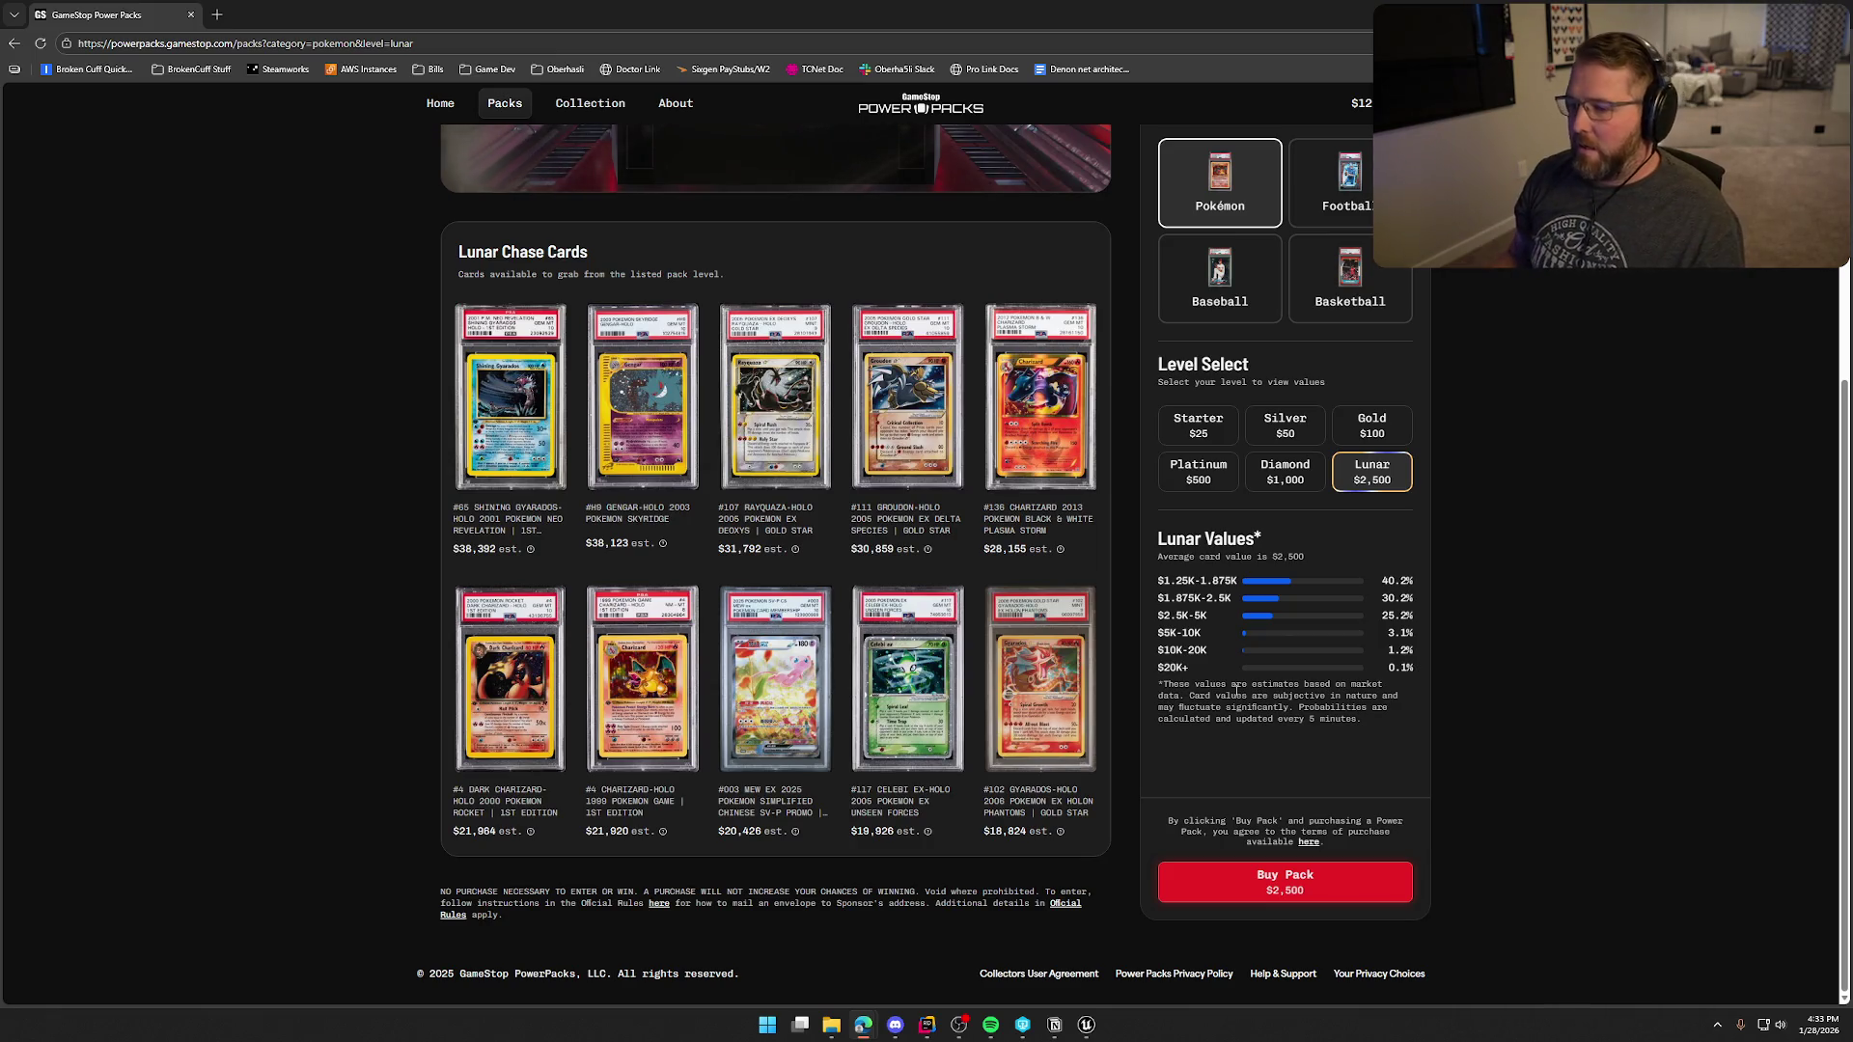
- Preview the Dark Charizard card, then switch to the Gold pack level
{"action": "left_click", "coordinate": [496, 674]}
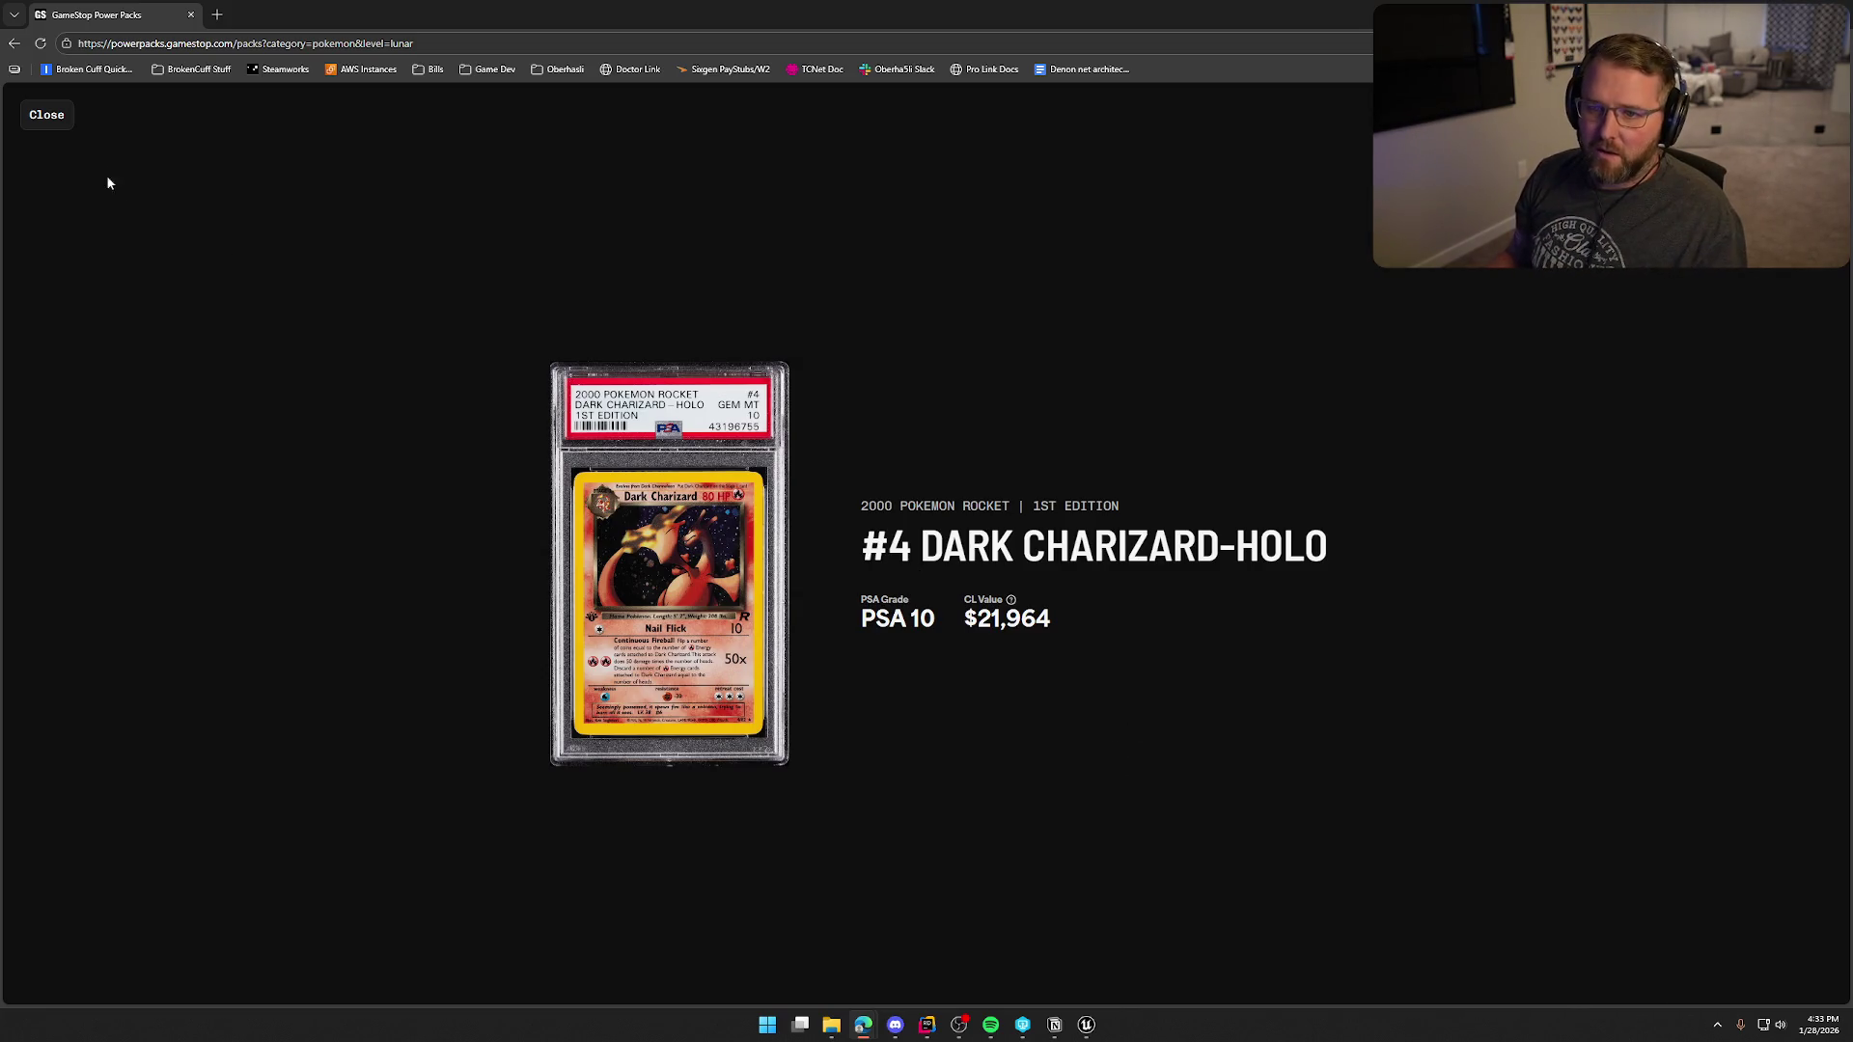
{"action": "left_click", "coordinate": [39, 115]}
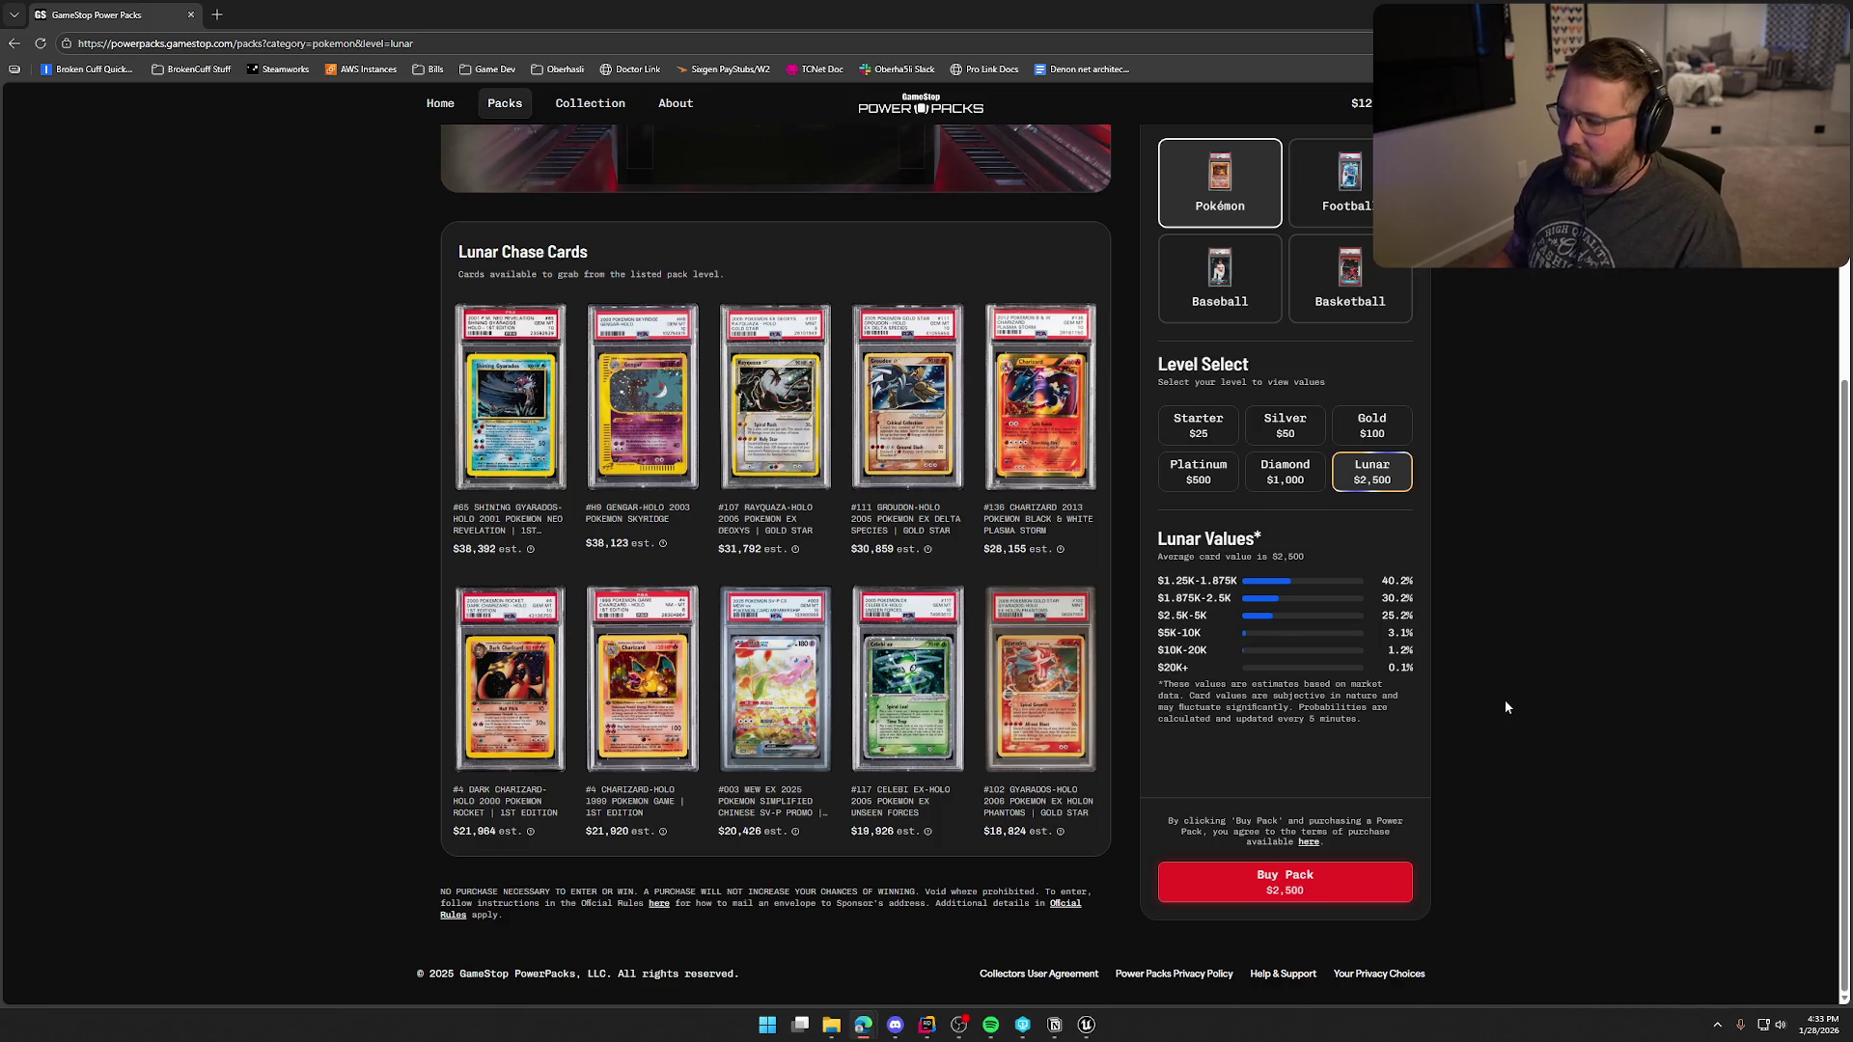
{"action": "scroll", "coordinate": [1579, 775], "scroll_direction": "up", "scroll_amount": 4}
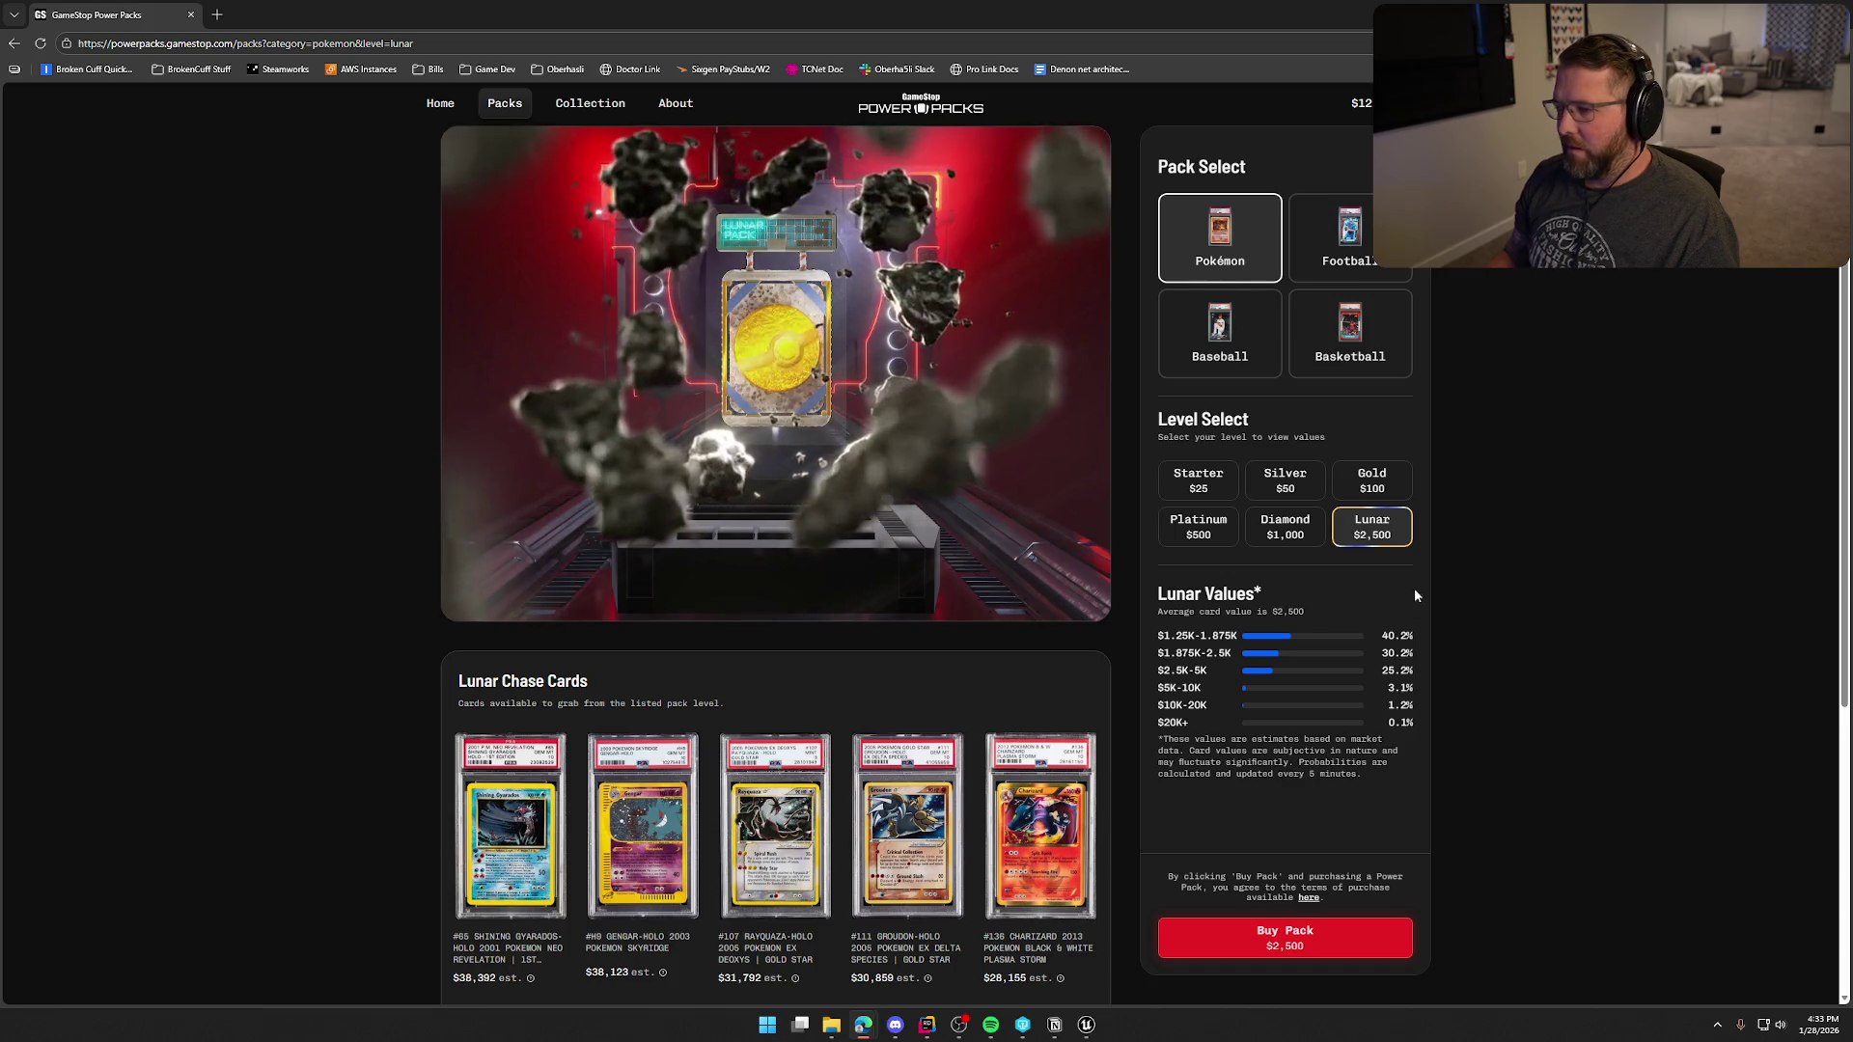
{"action": "scroll", "coordinate": [1463, 775], "scroll_direction": "down", "scroll_amount": 2}
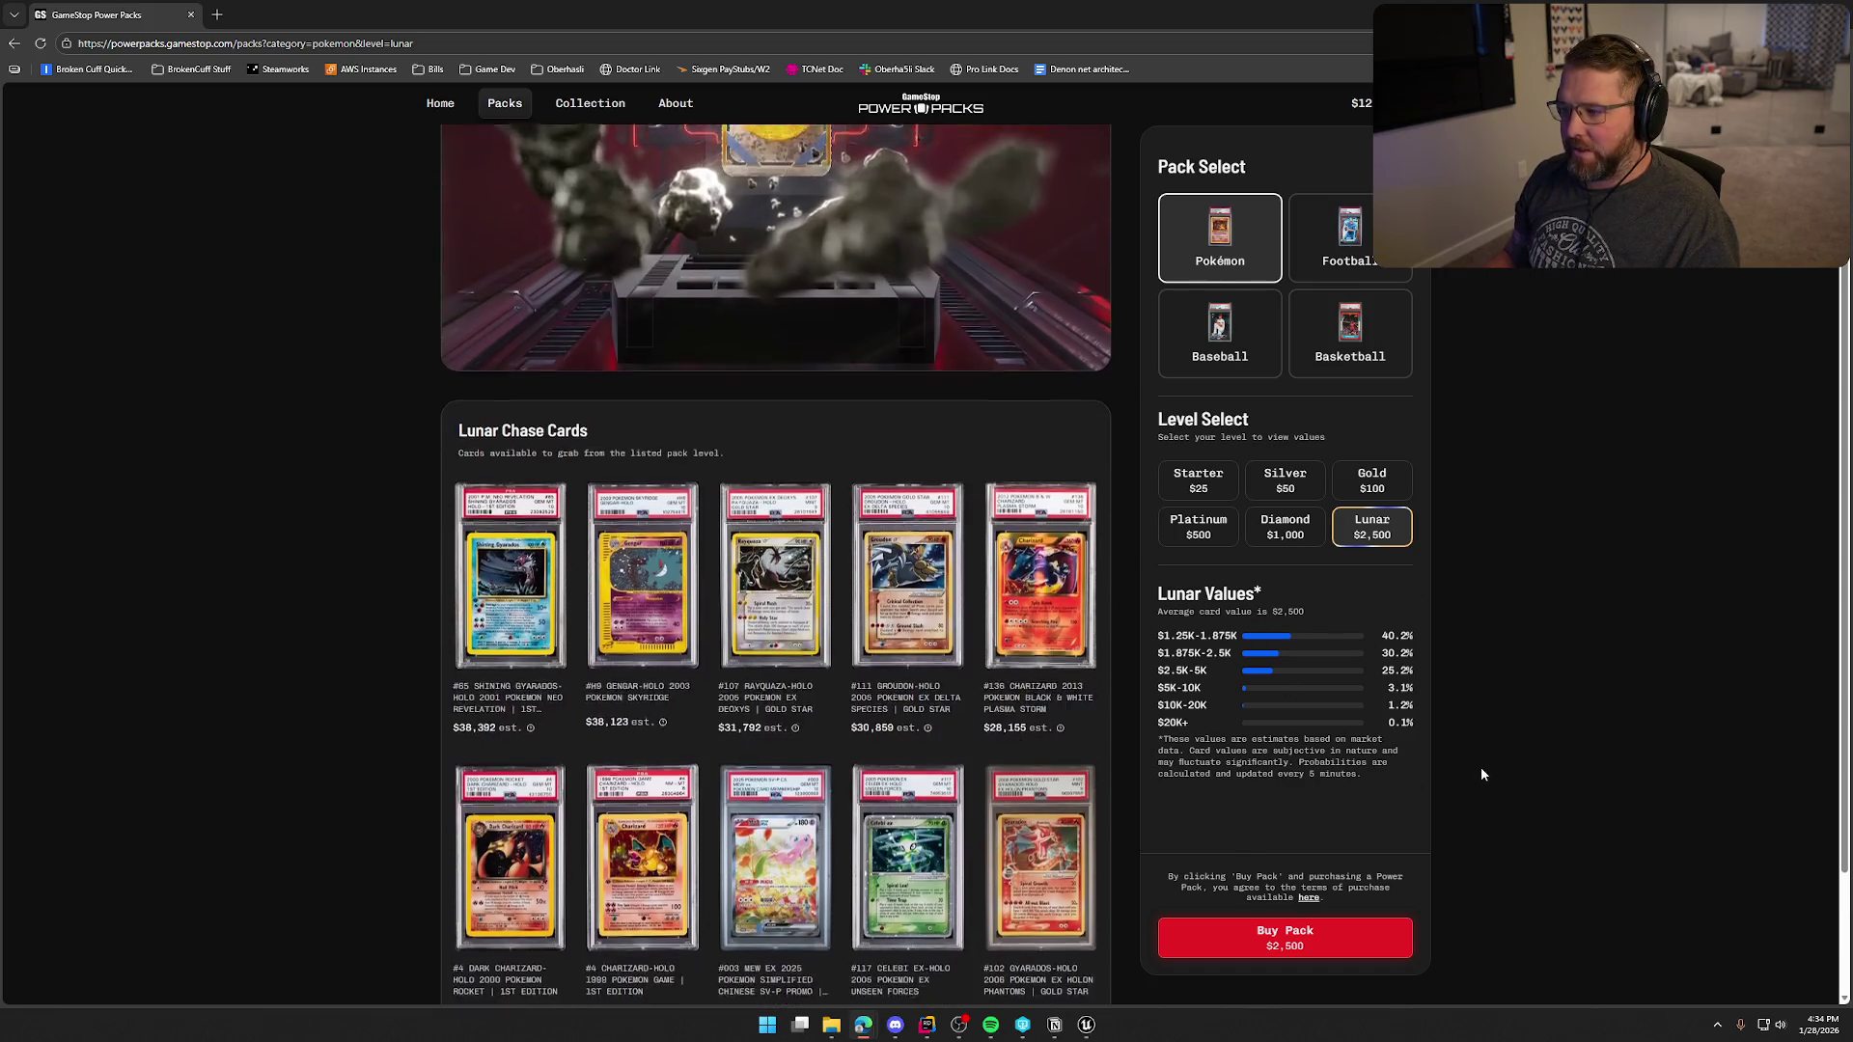
{"action": "scroll", "coordinate": [1480, 766], "scroll_direction": "down", "scroll_amount": 3}
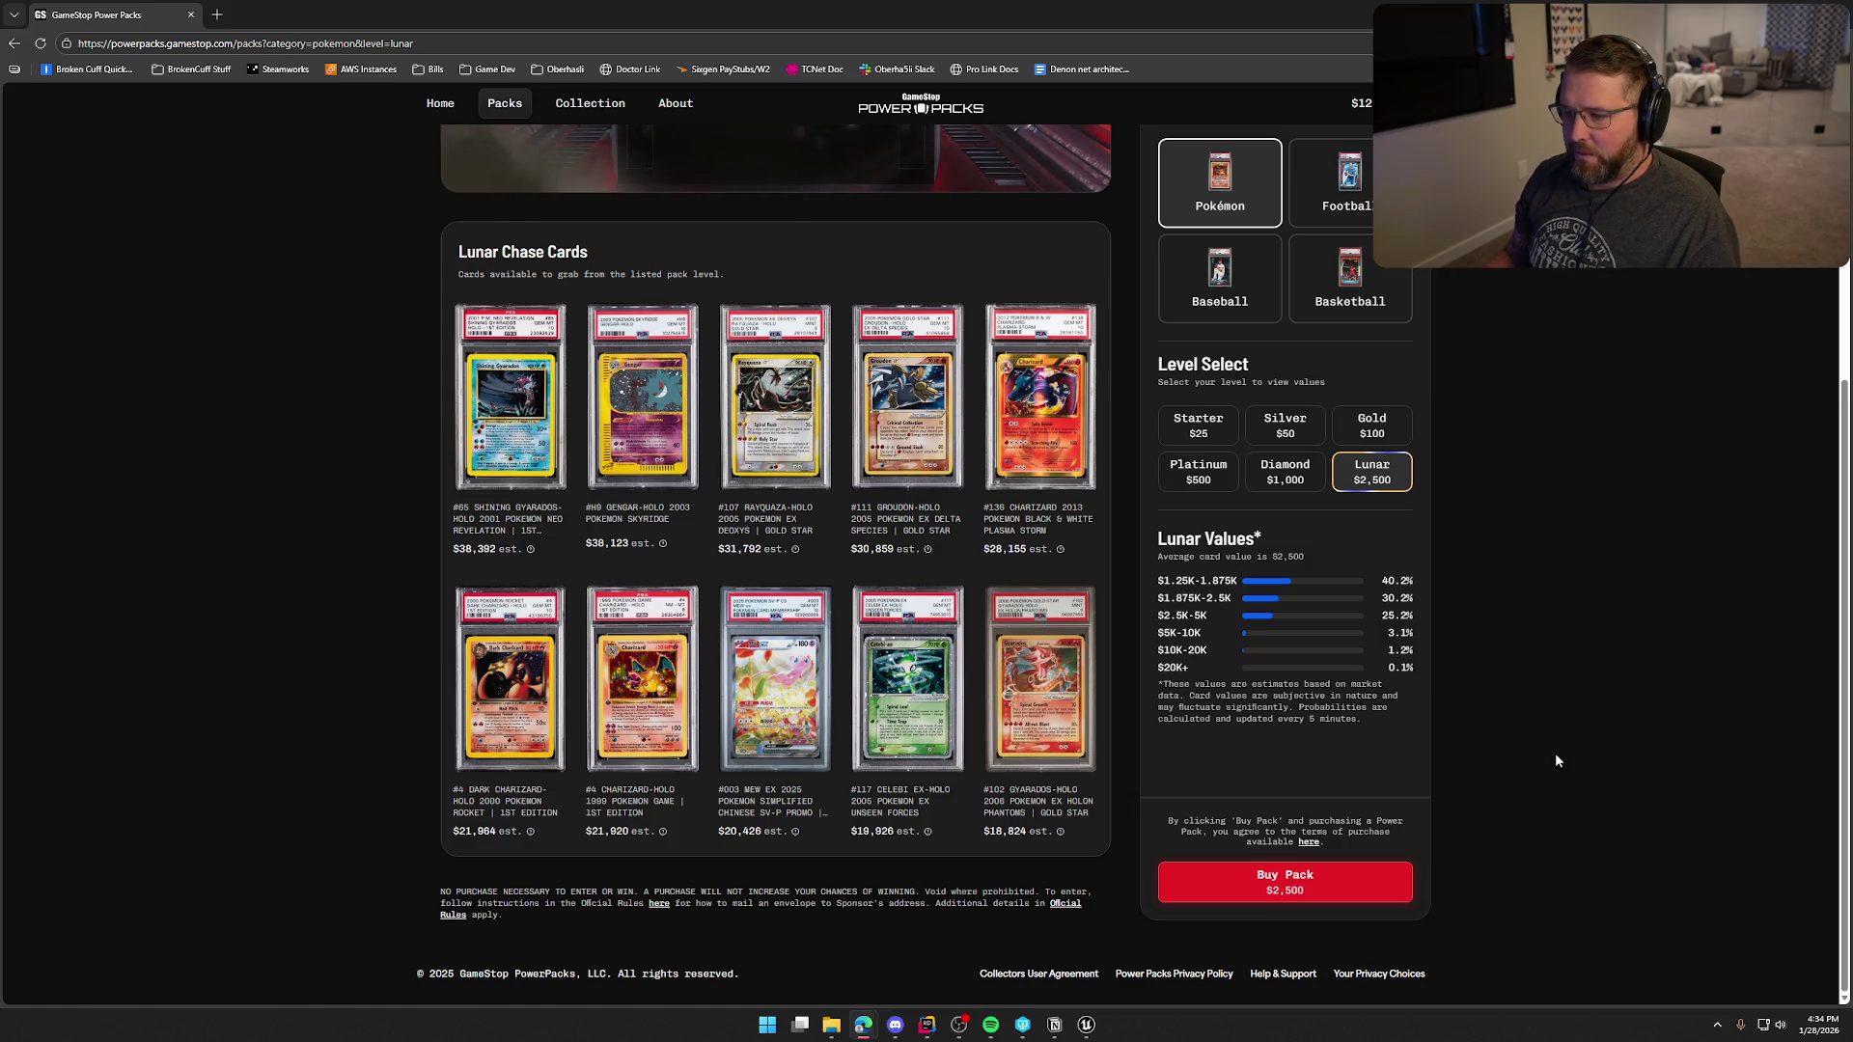
{"action": "scroll", "coordinate": [1555, 755], "scroll_direction": "up", "scroll_amount": 3}
{"action": "scroll", "coordinate": [1554, 761], "scroll_direction": "up", "scroll_amount": 2}
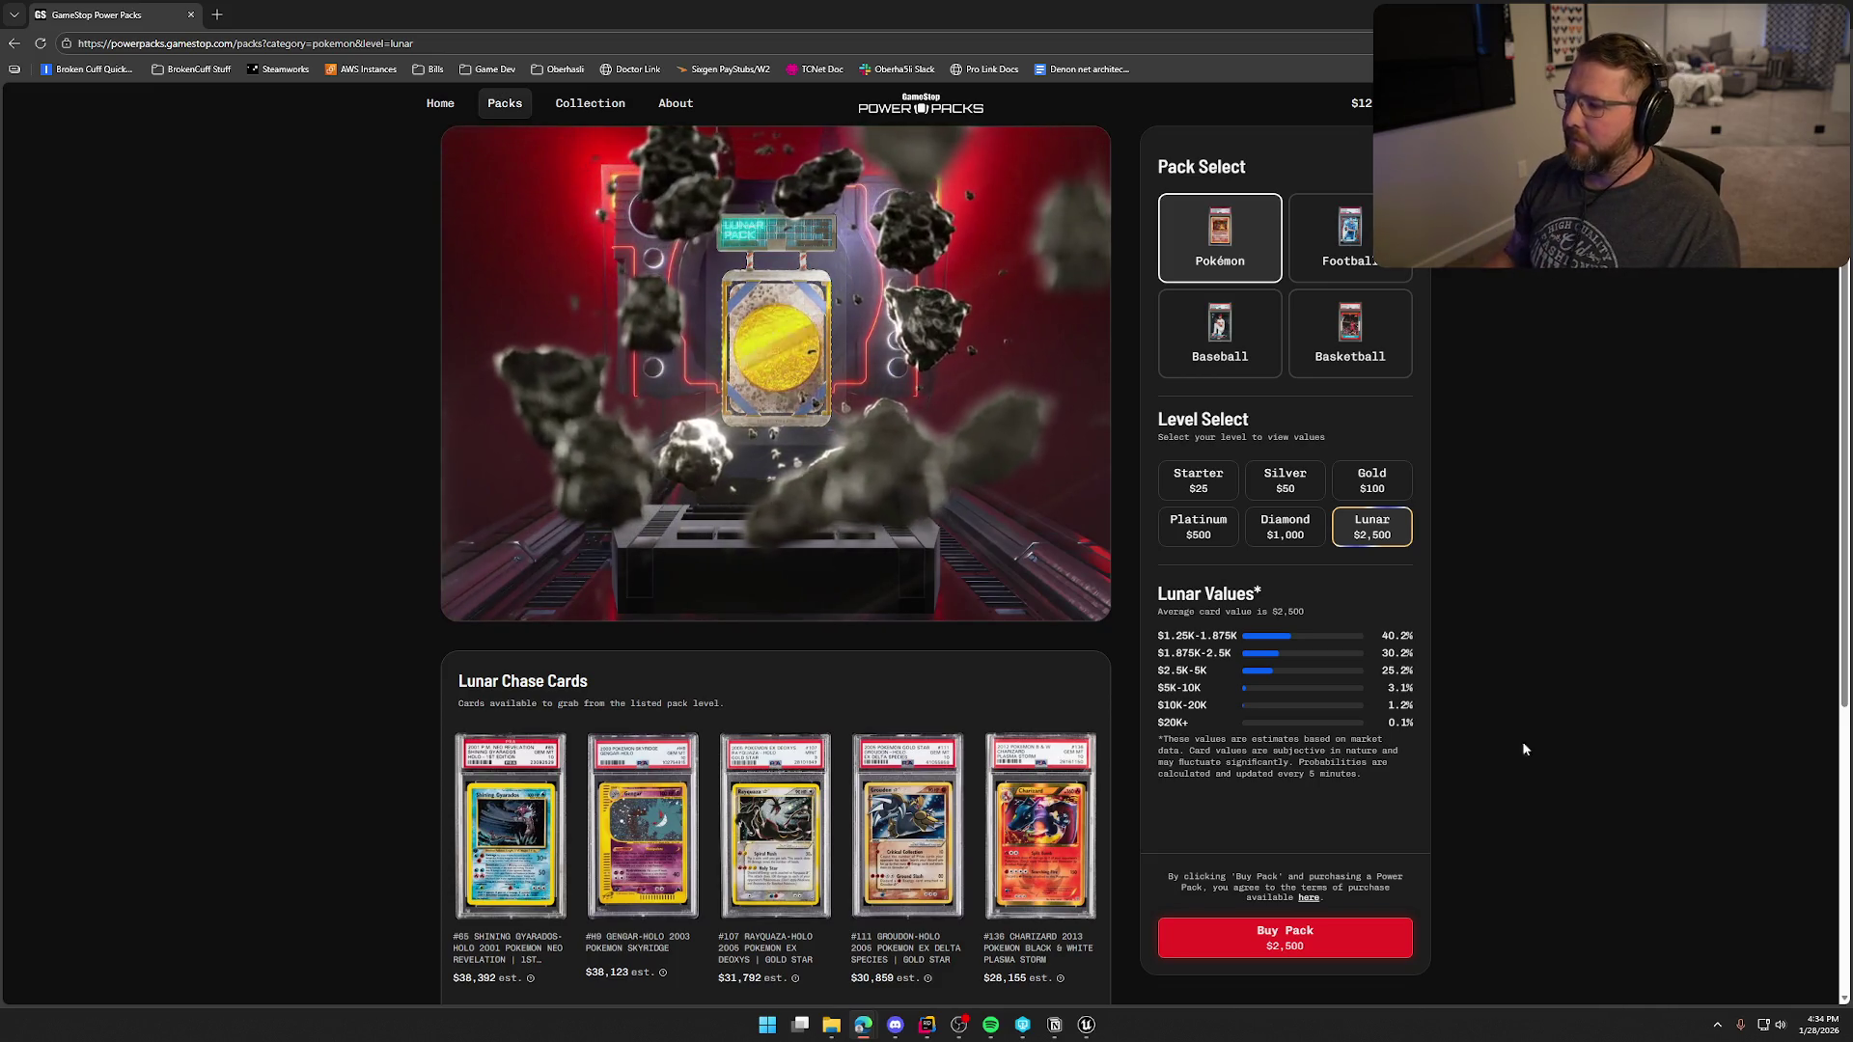
{"action": "left_click", "coordinate": [1377, 488]}
{"action": "scroll", "coordinate": [1565, 624], "scroll_direction": "down", "scroll_amount": 4}
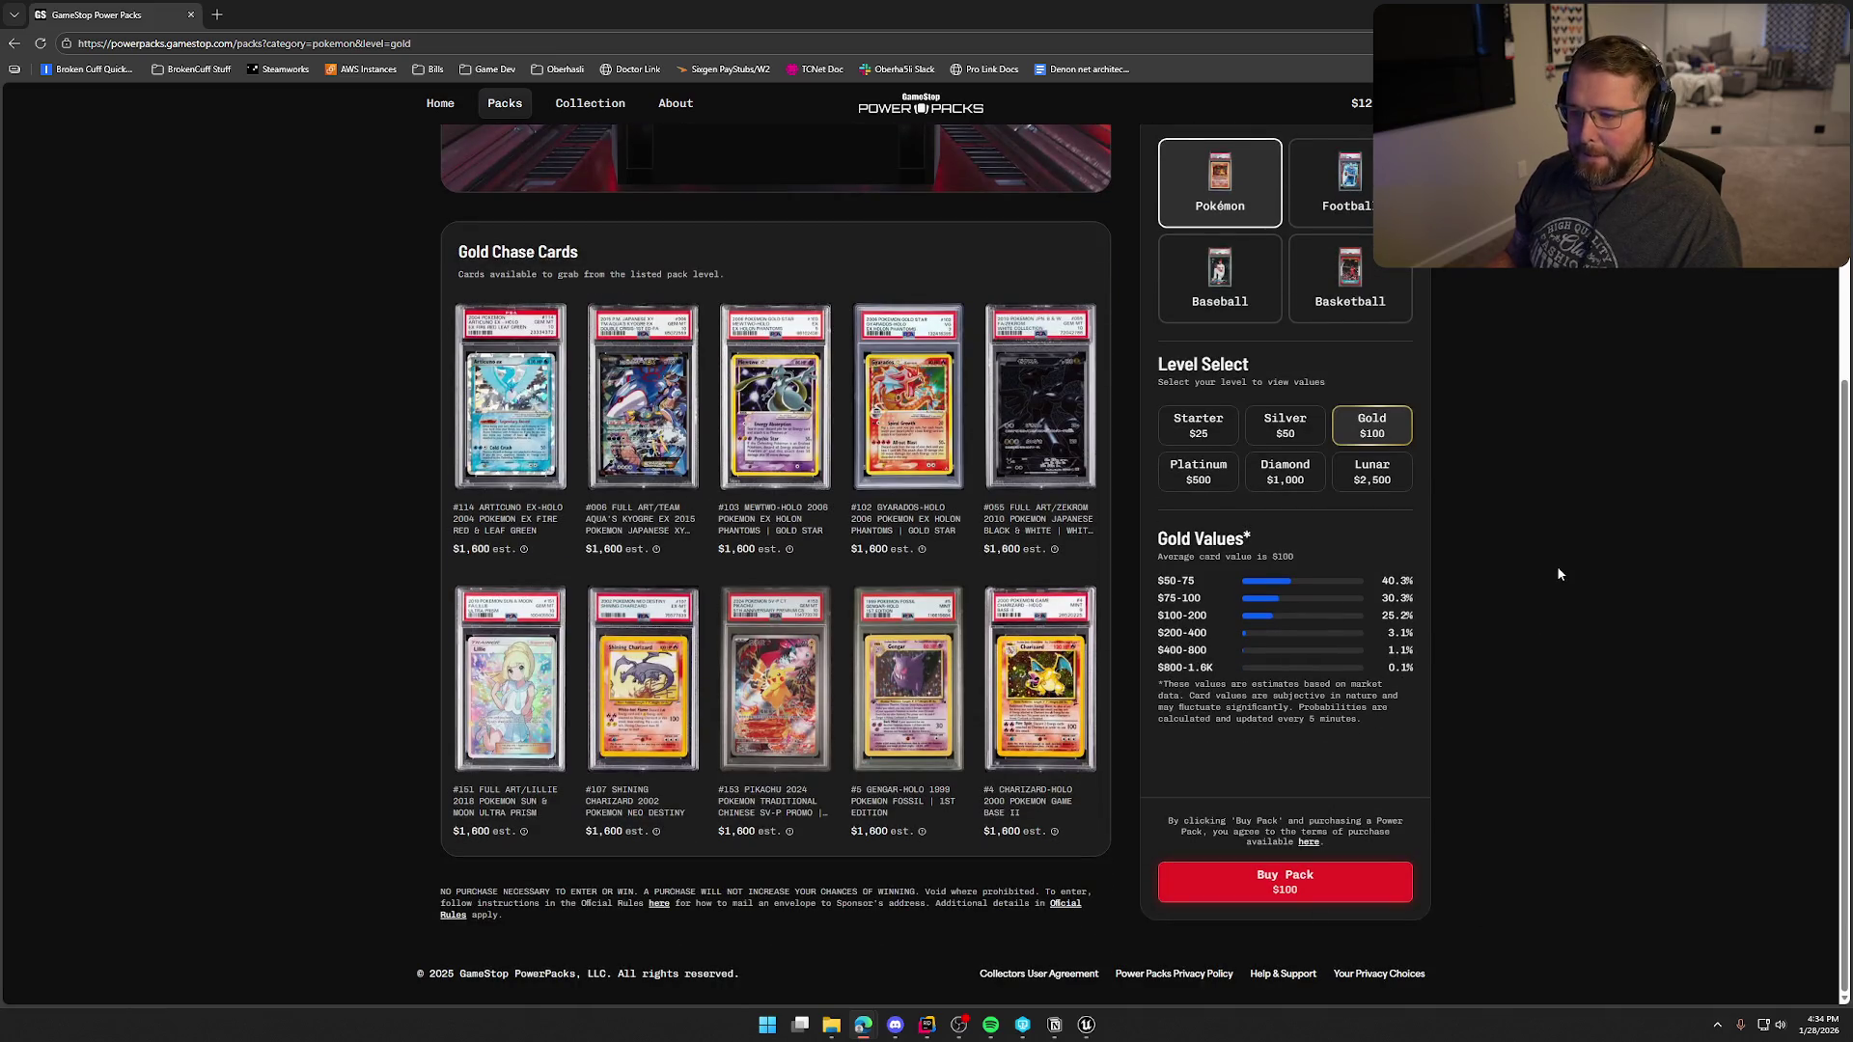
- Preview the Gold chase cards Team Aqua's Kyogre EX, #107 Shining Charizard, Zekrom and #153 Pikachu
{"action": "left_click", "coordinate": [620, 384]}
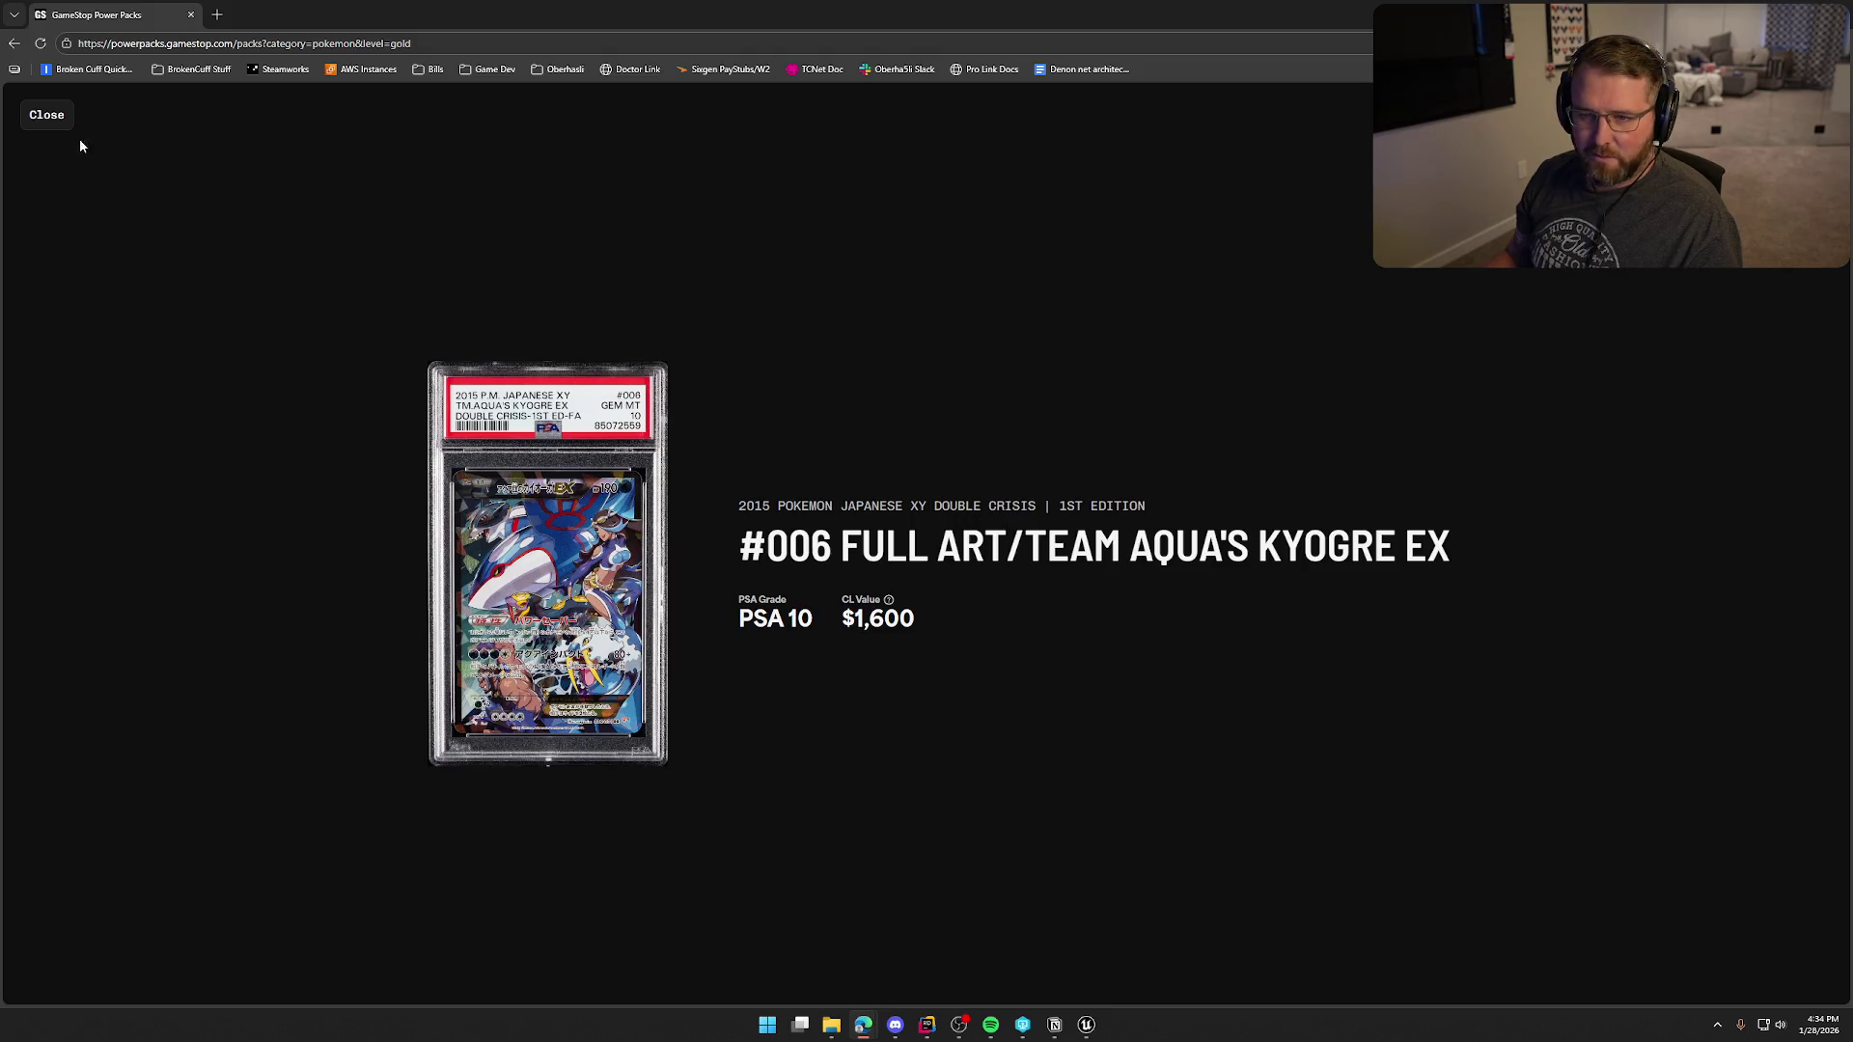
{"action": "left_click", "coordinate": [46, 115]}
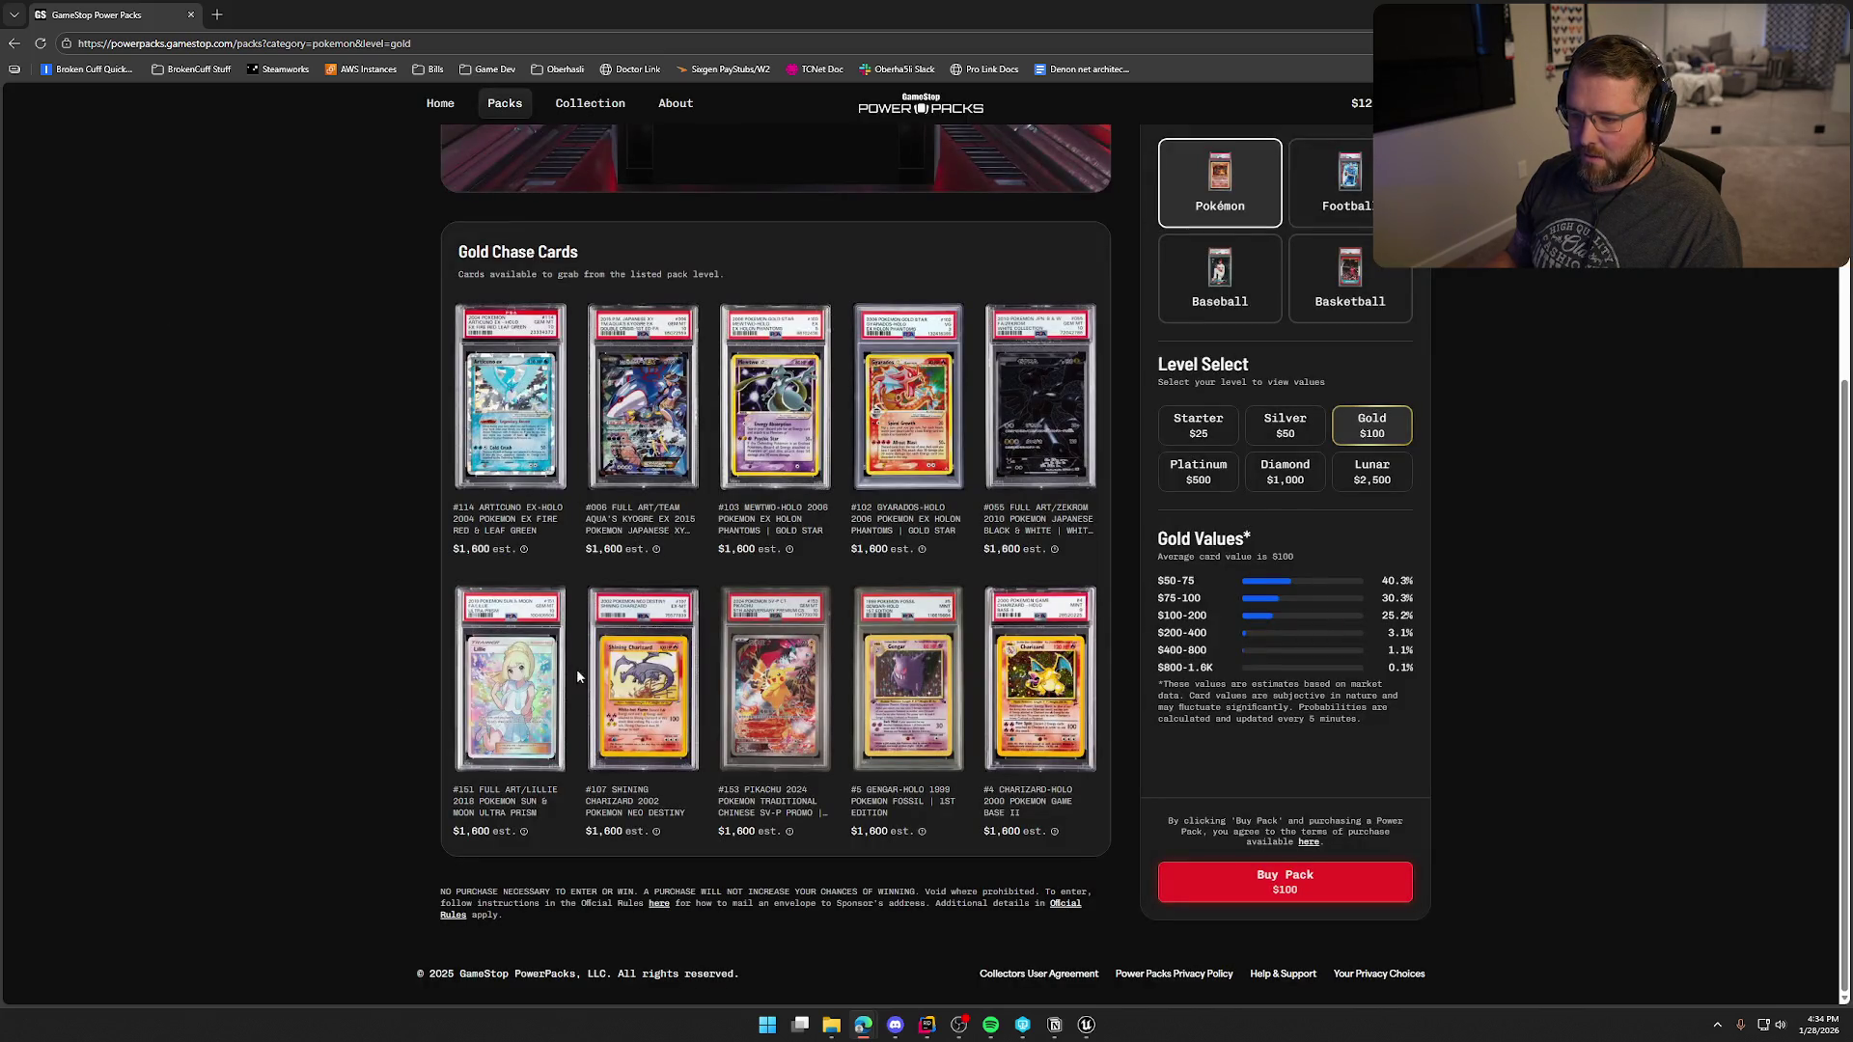
{"action": "left_click", "coordinate": [671, 705]}
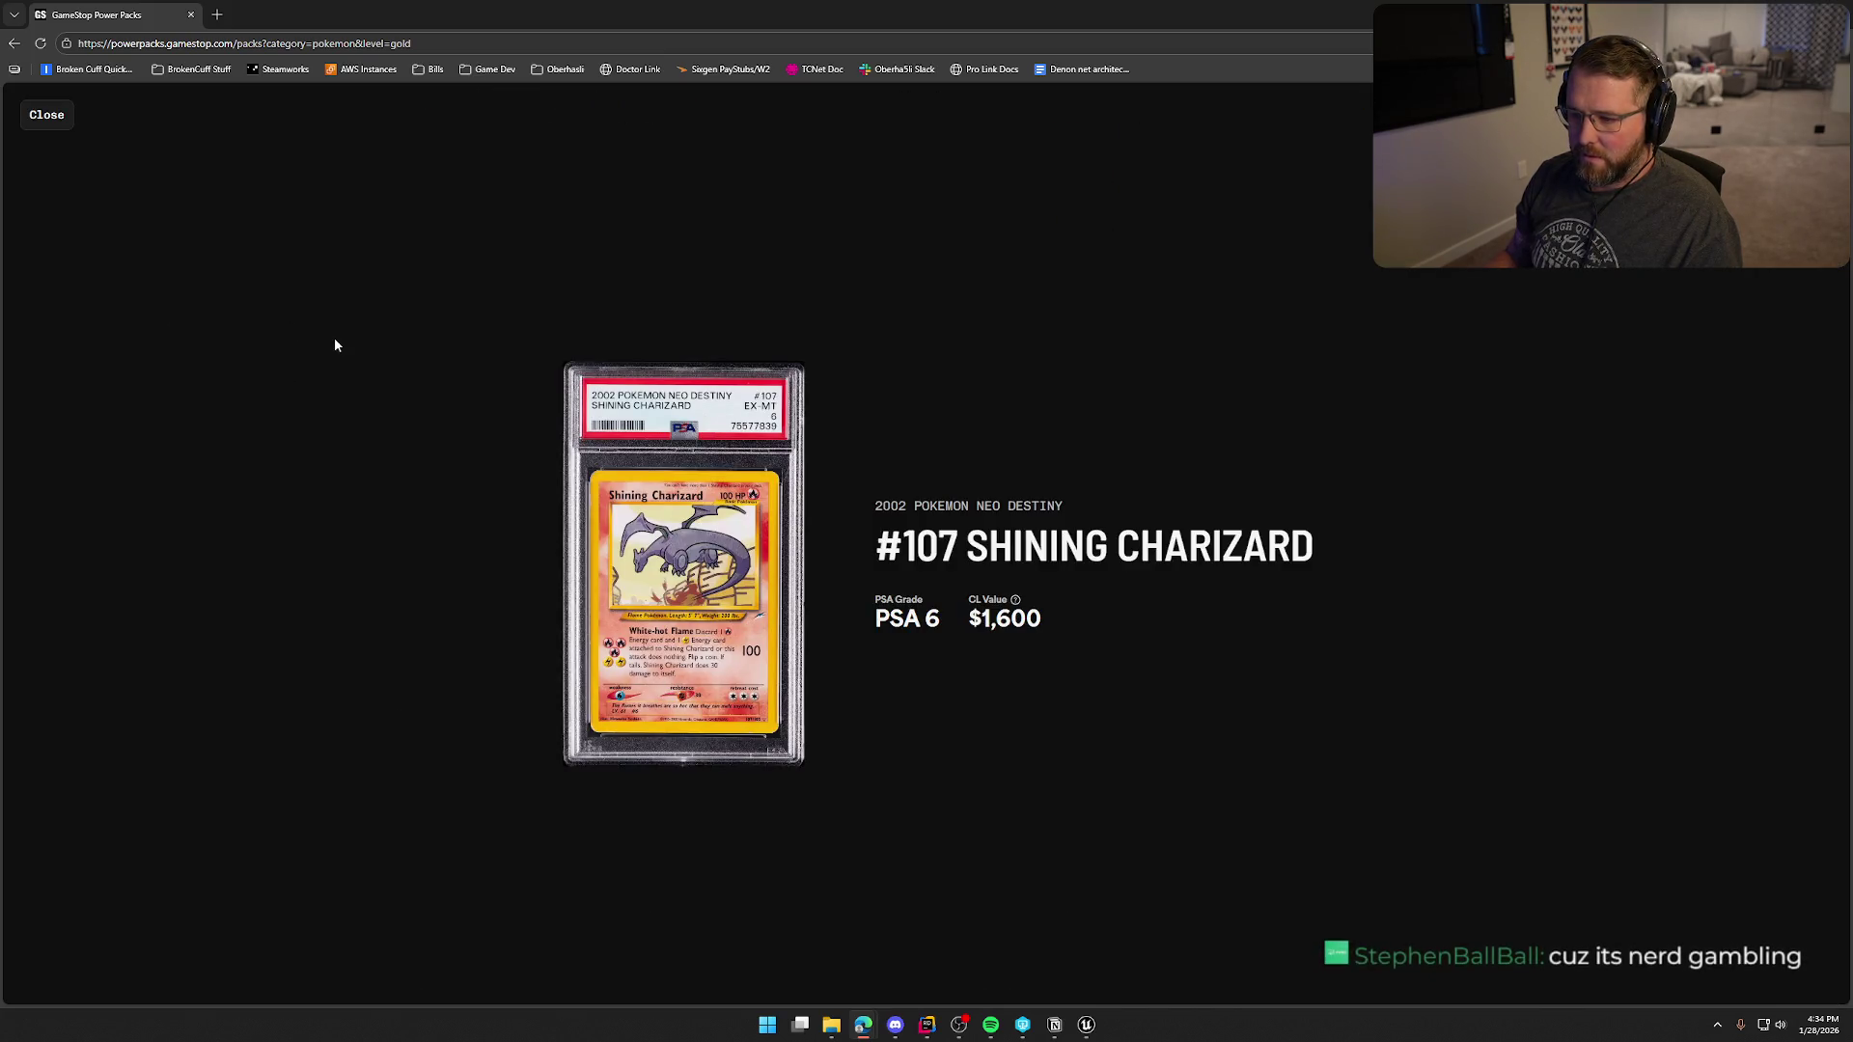
{"action": "left_click", "coordinate": [46, 115]}
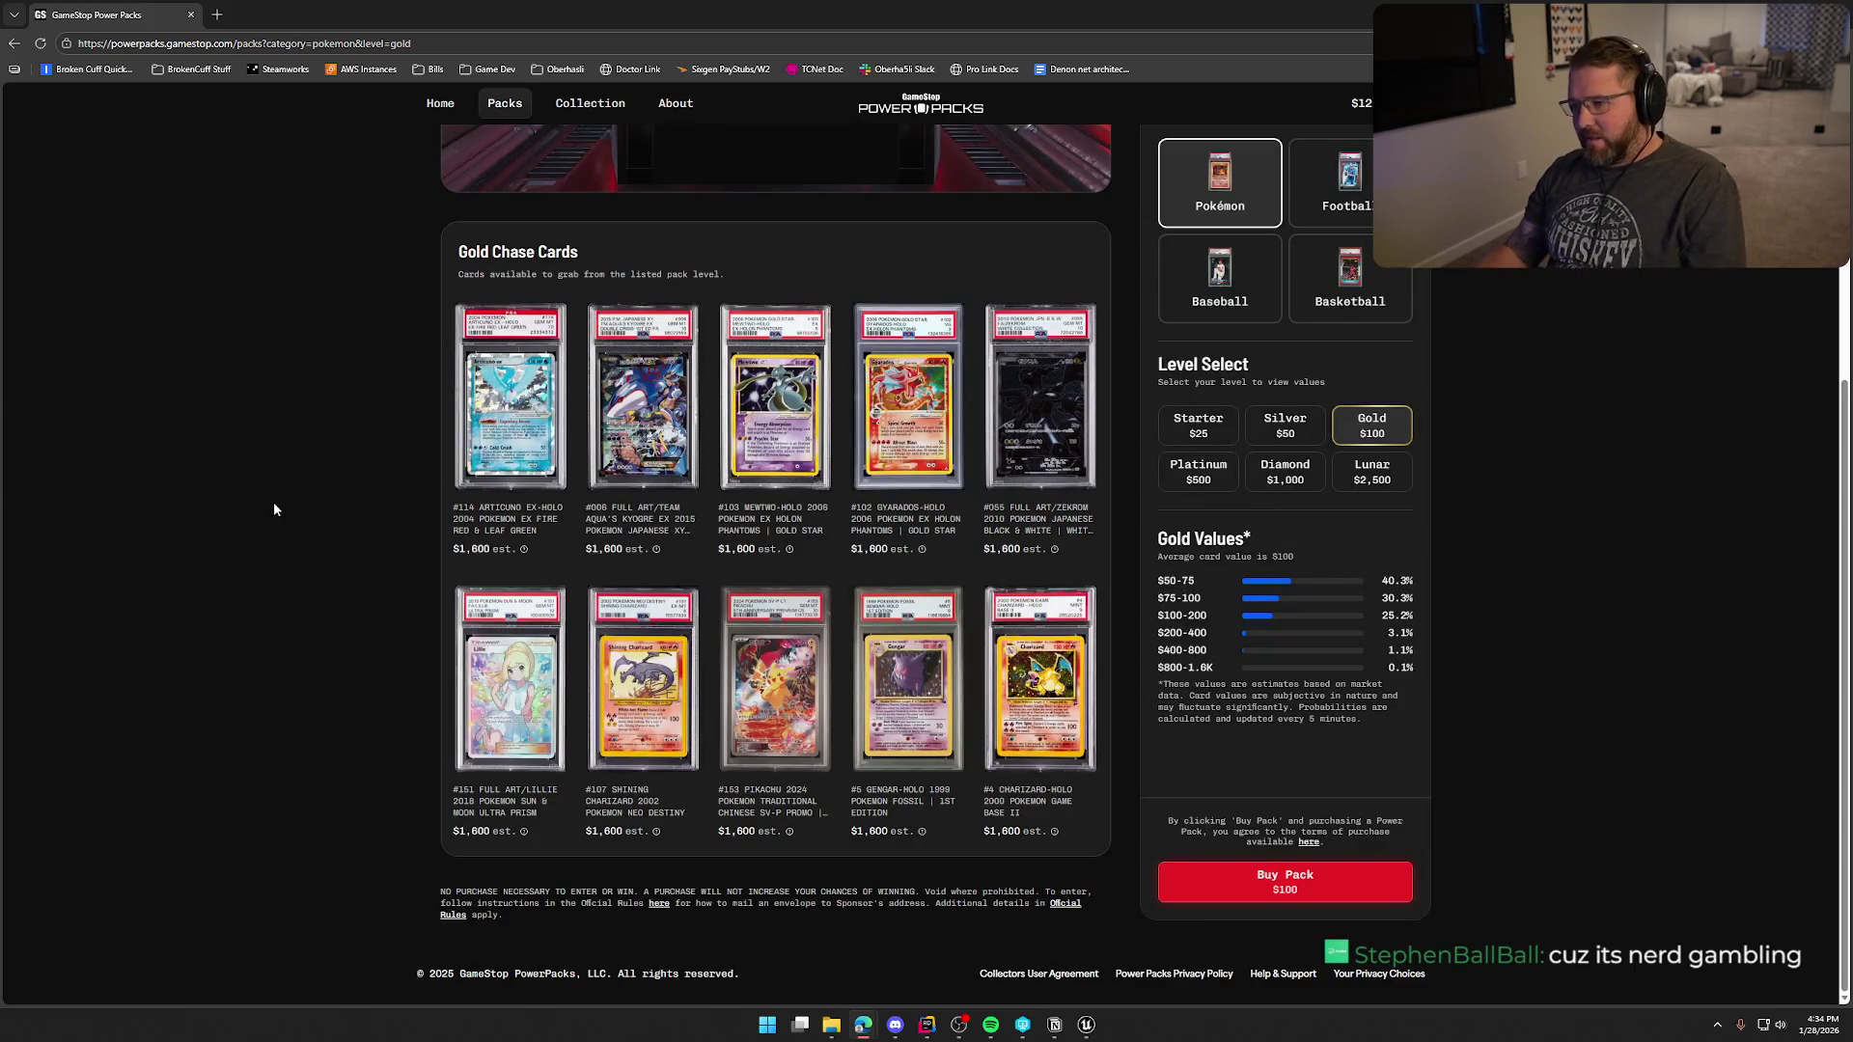
{"action": "left_click", "coordinate": [1017, 432]}
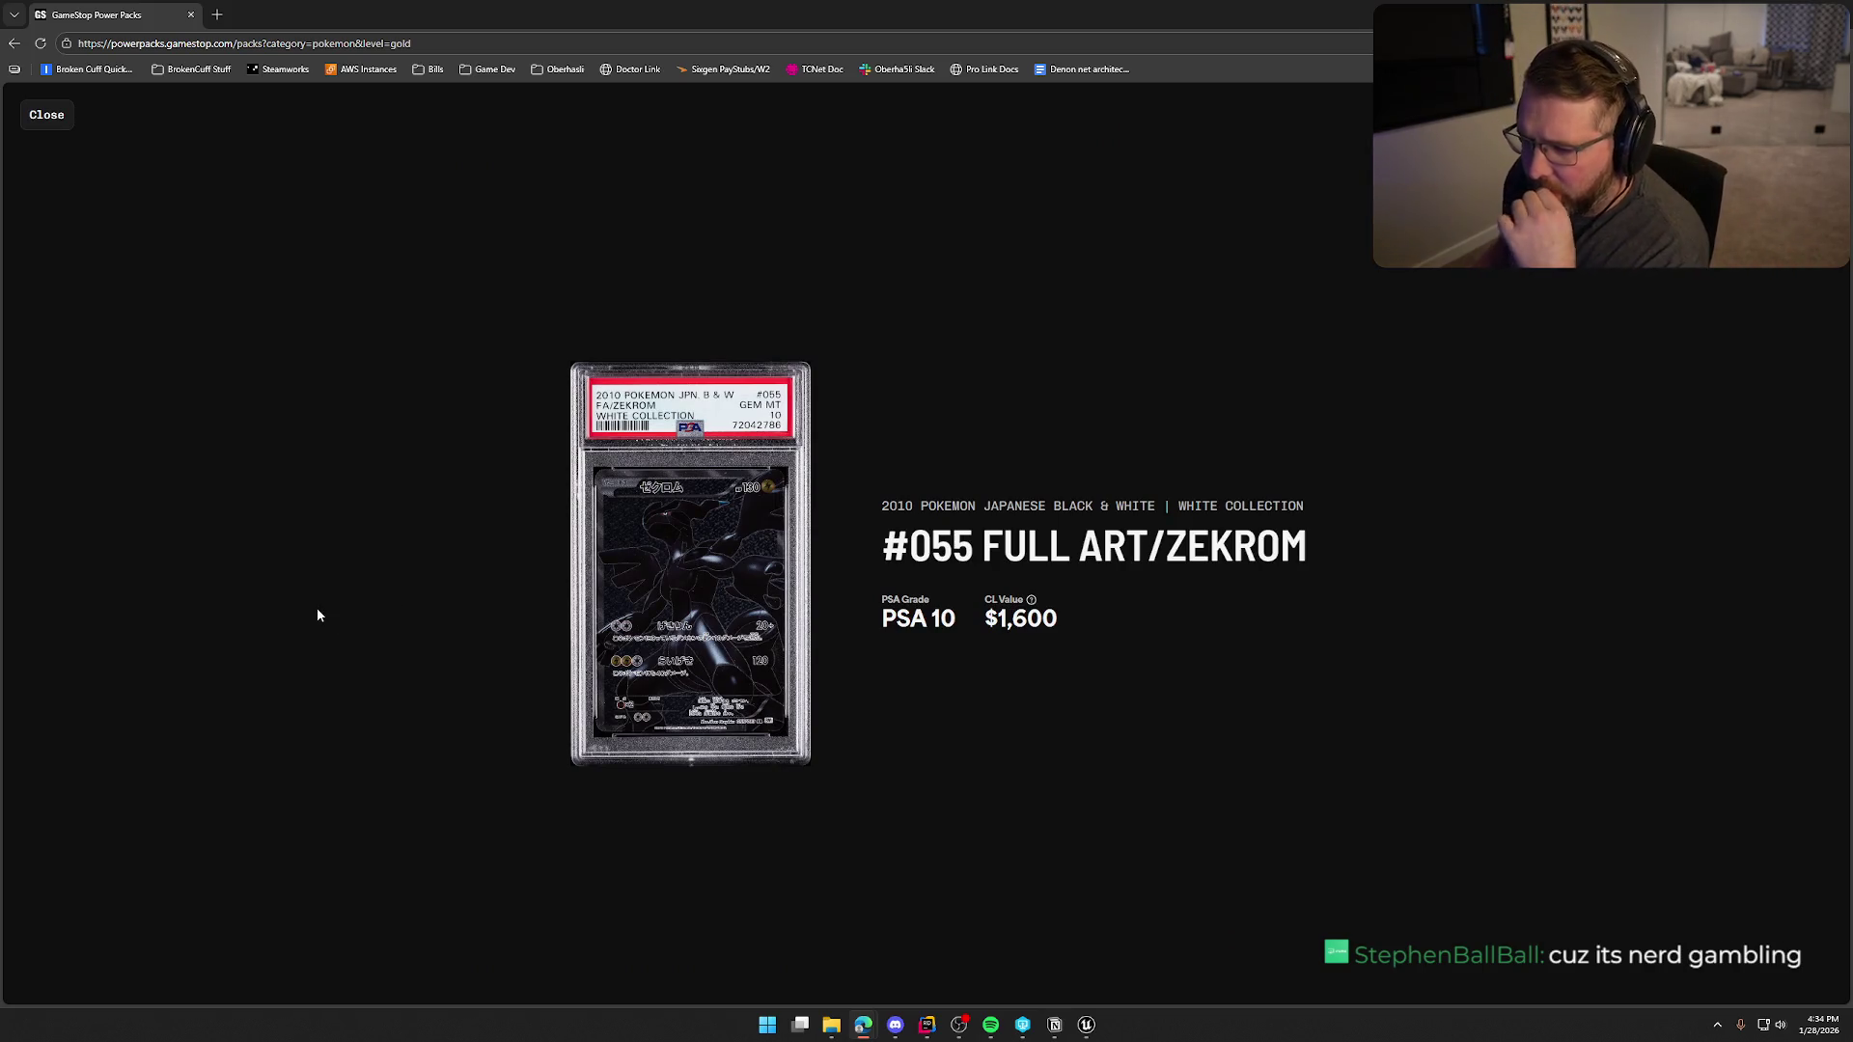
{"action": "left_click", "coordinate": [46, 113]}
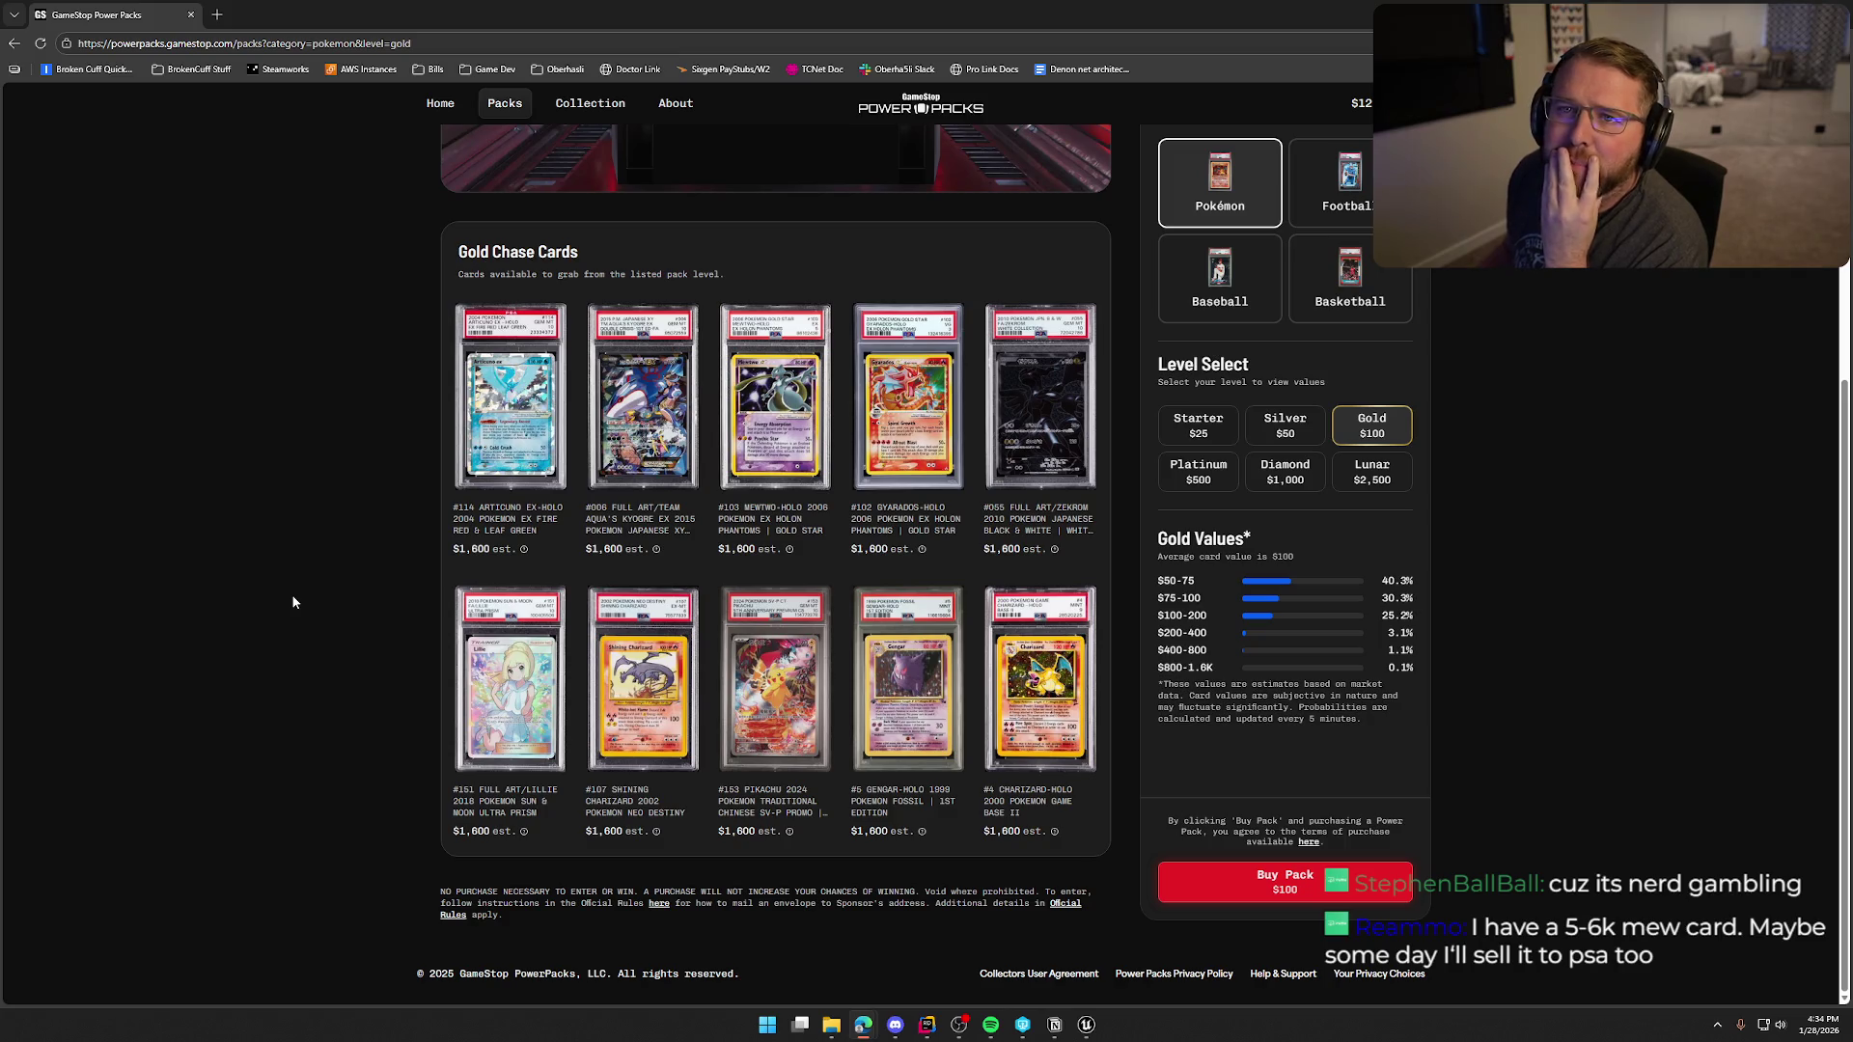
{"action": "left_click", "coordinate": [814, 698]}
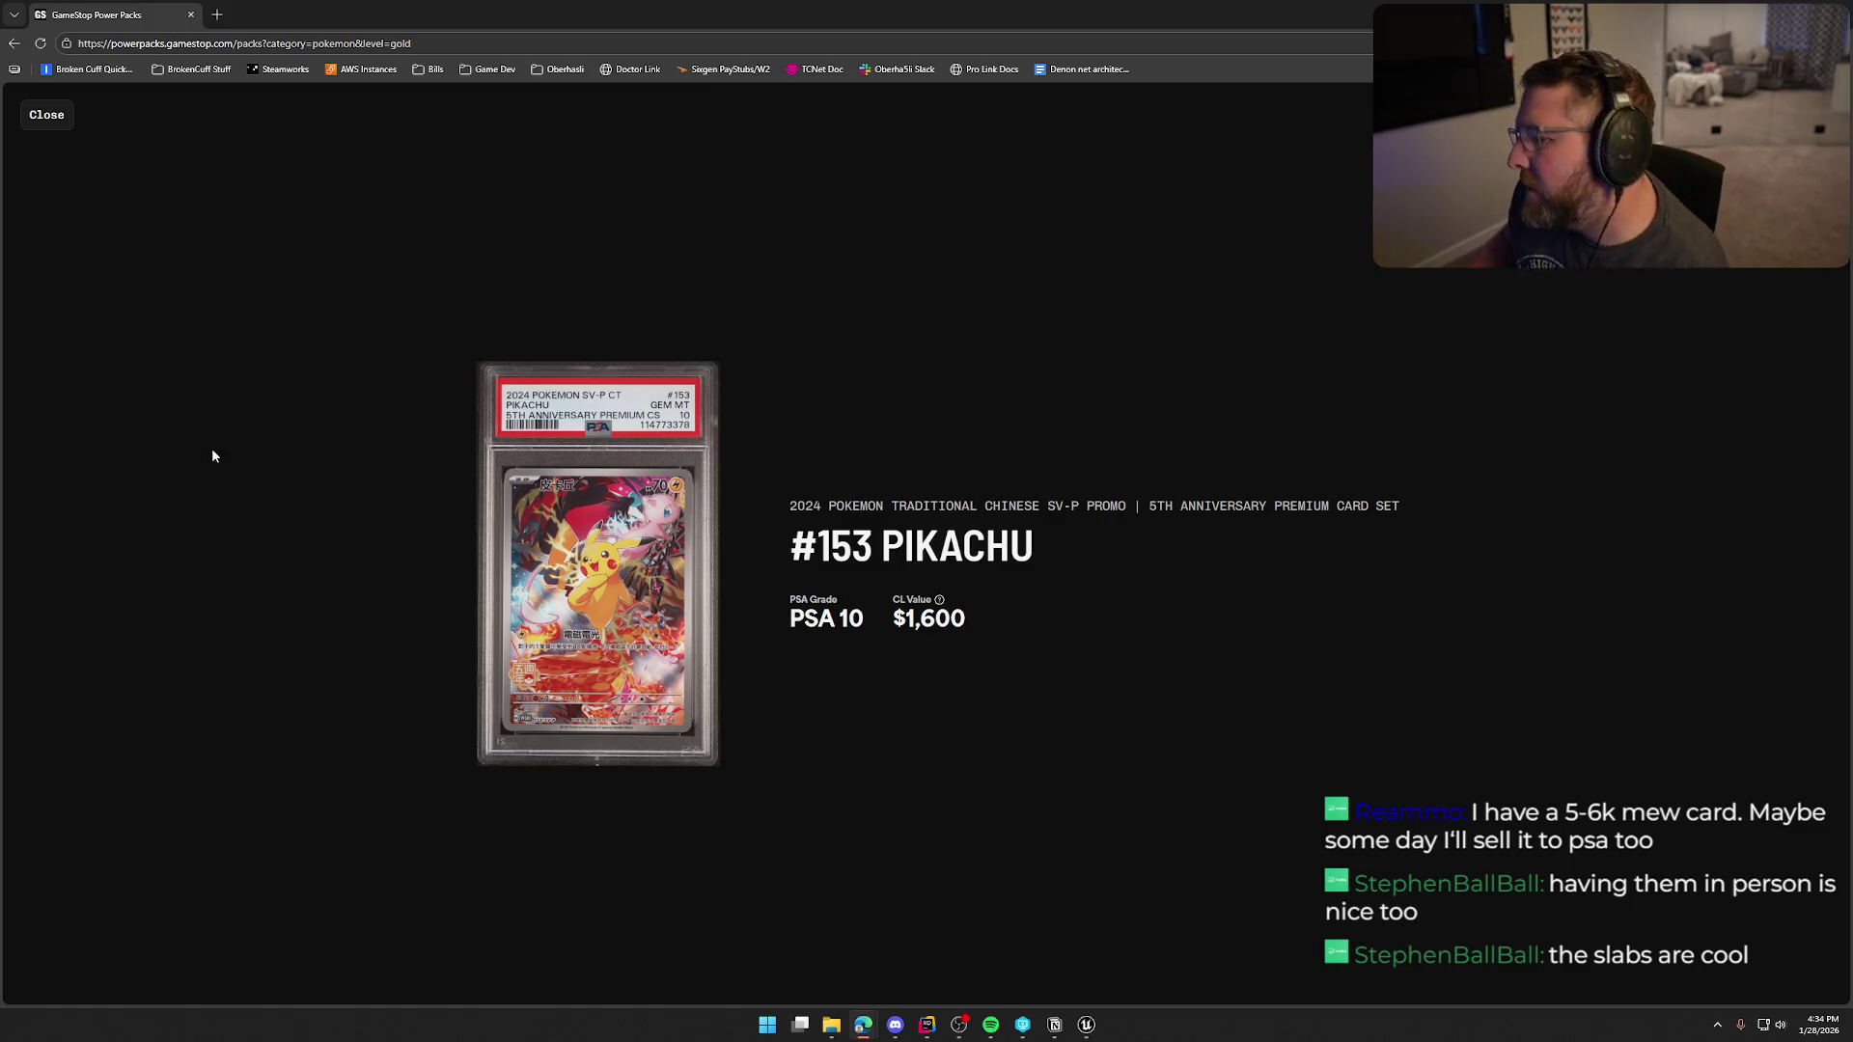
{"action": "left_click", "coordinate": [47, 114]}
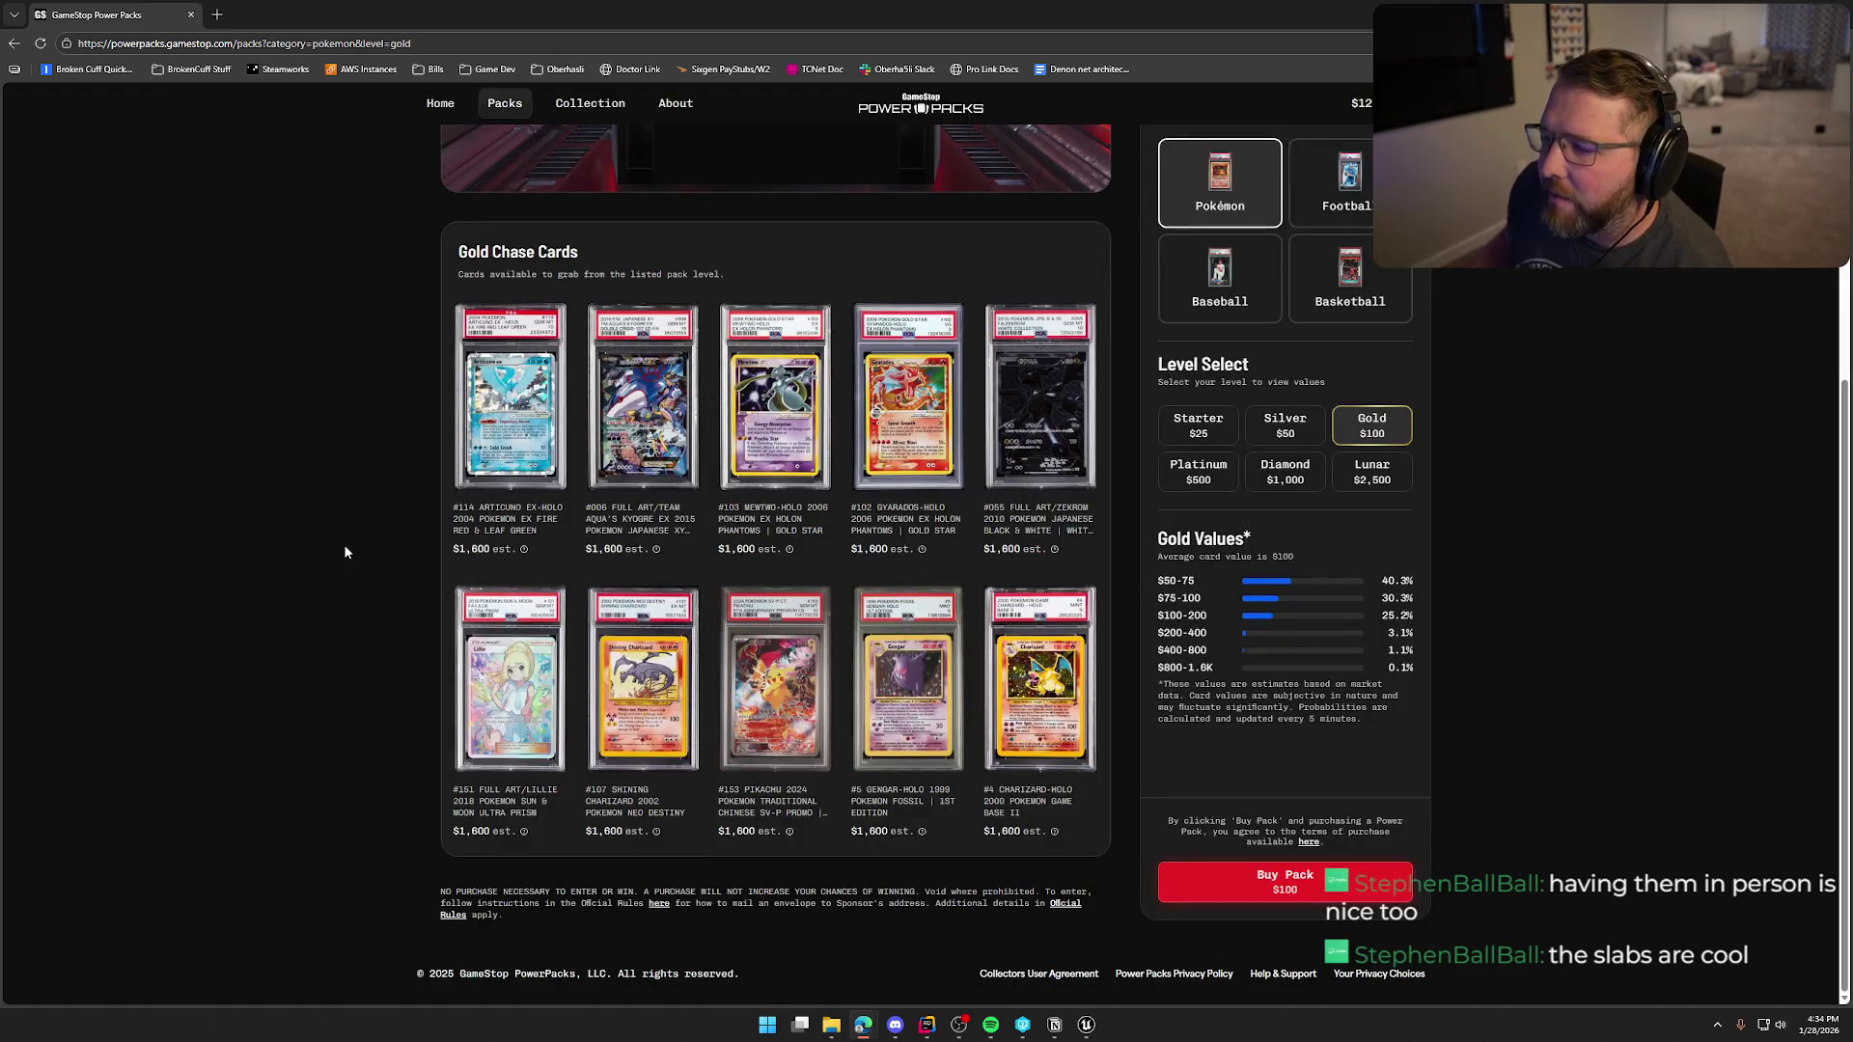
- Switch the pack level to Lunar and inspect the Shining Gyarados card valued $38,392
{"action": "left_click", "coordinate": [1371, 472]}
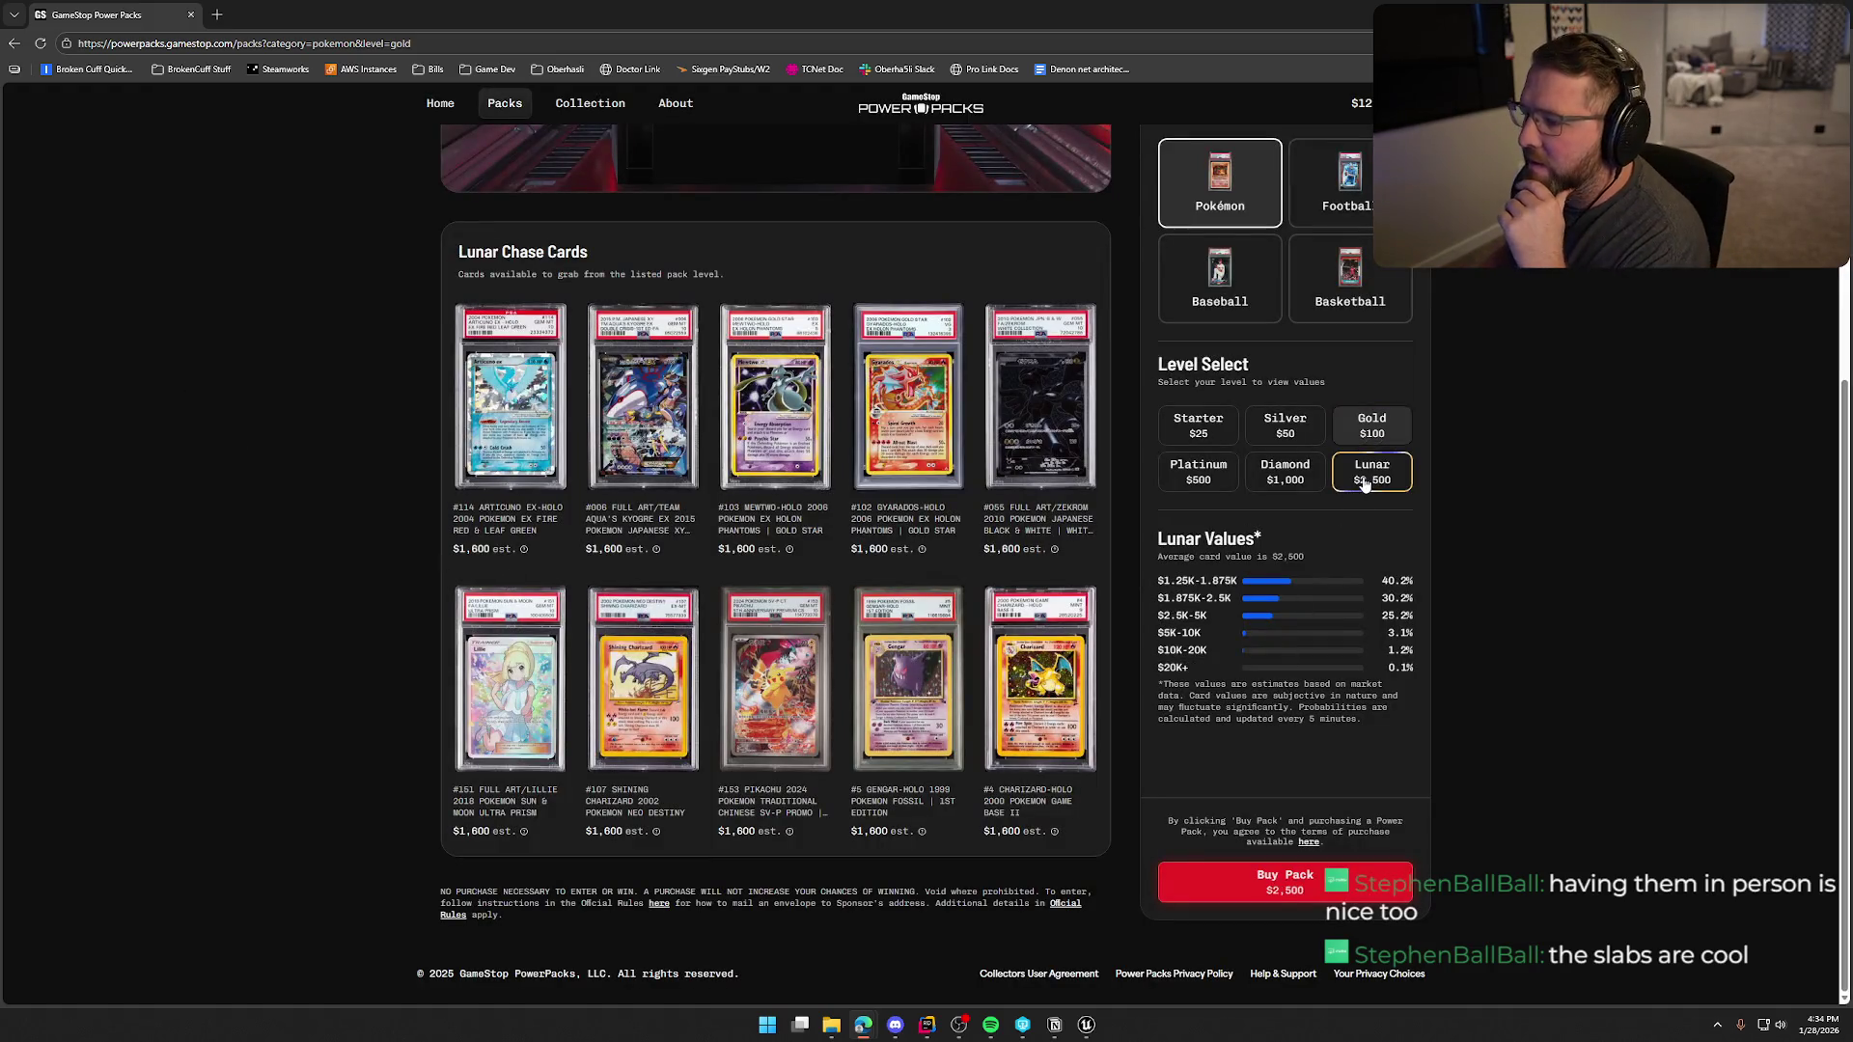
{"action": "left_click", "coordinate": [917, 829]}
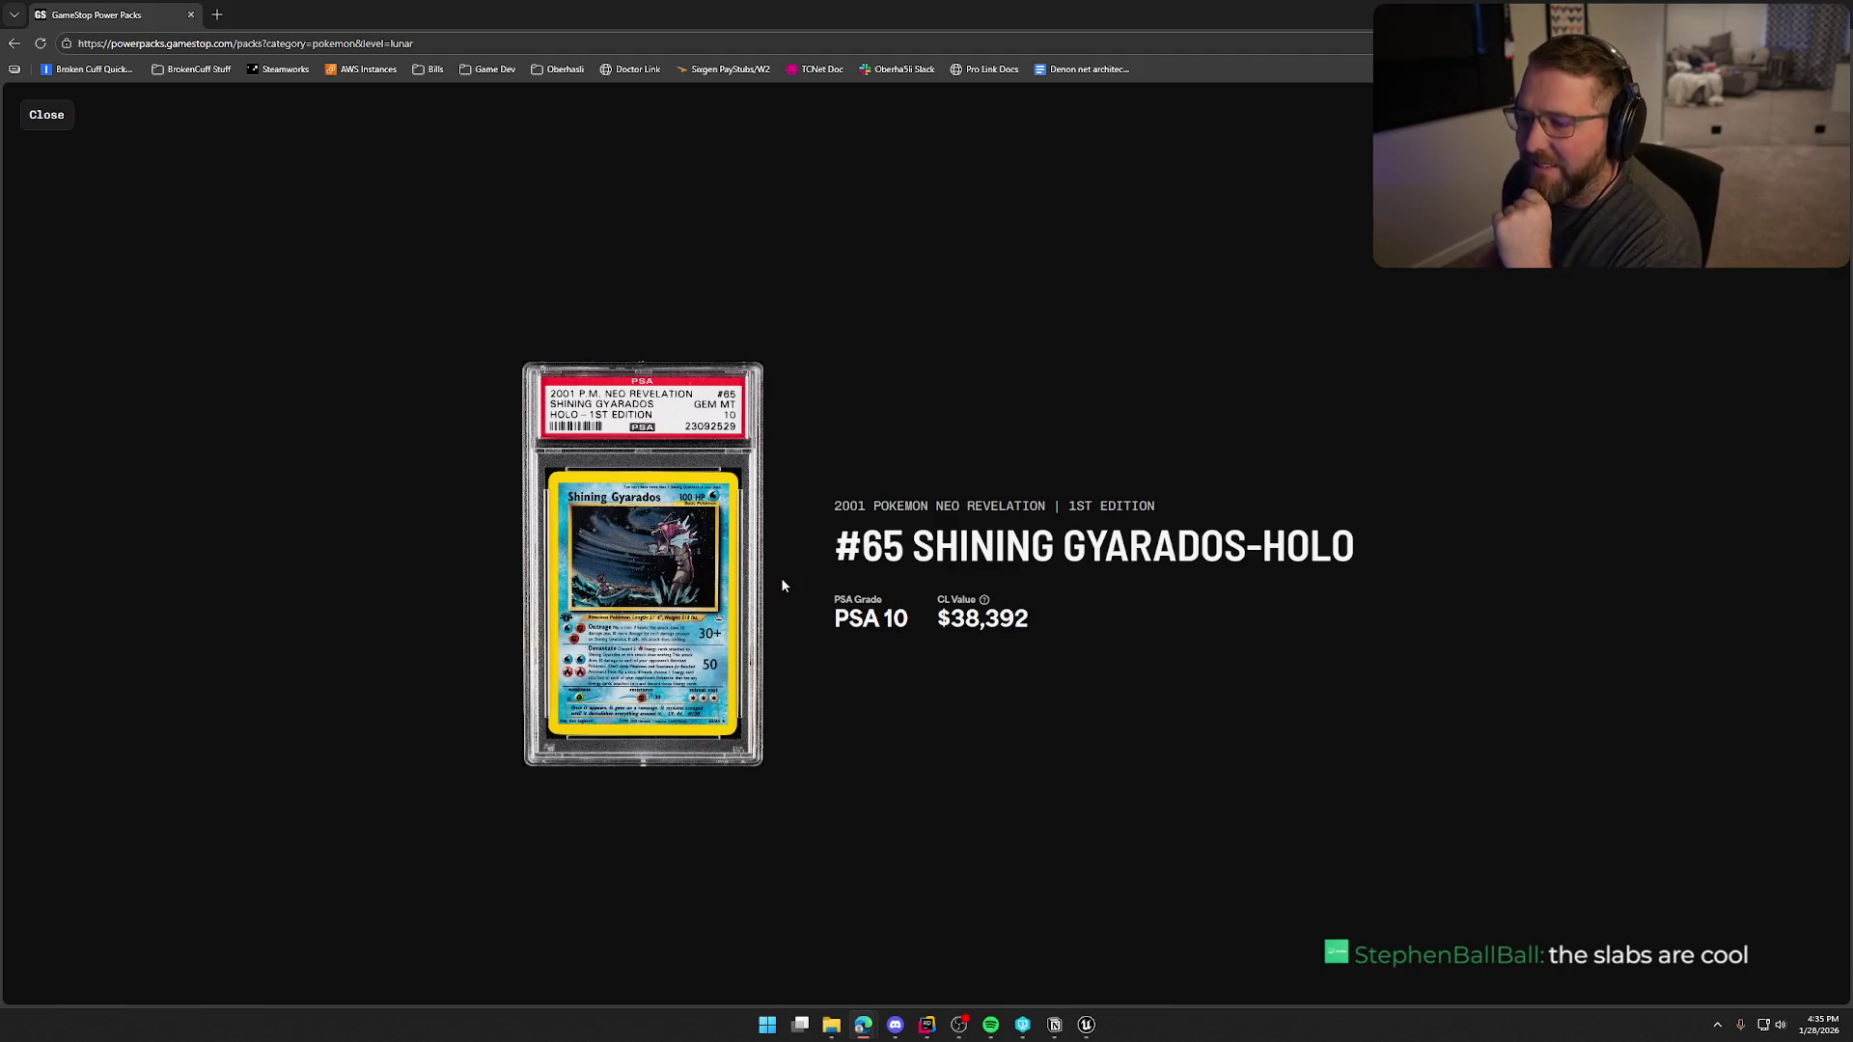
{"action": "left_click_drag", "start_coordinate": [957, 623], "coordinate": [1016, 646]}
{"action": "left_click", "coordinate": [957, 697]}
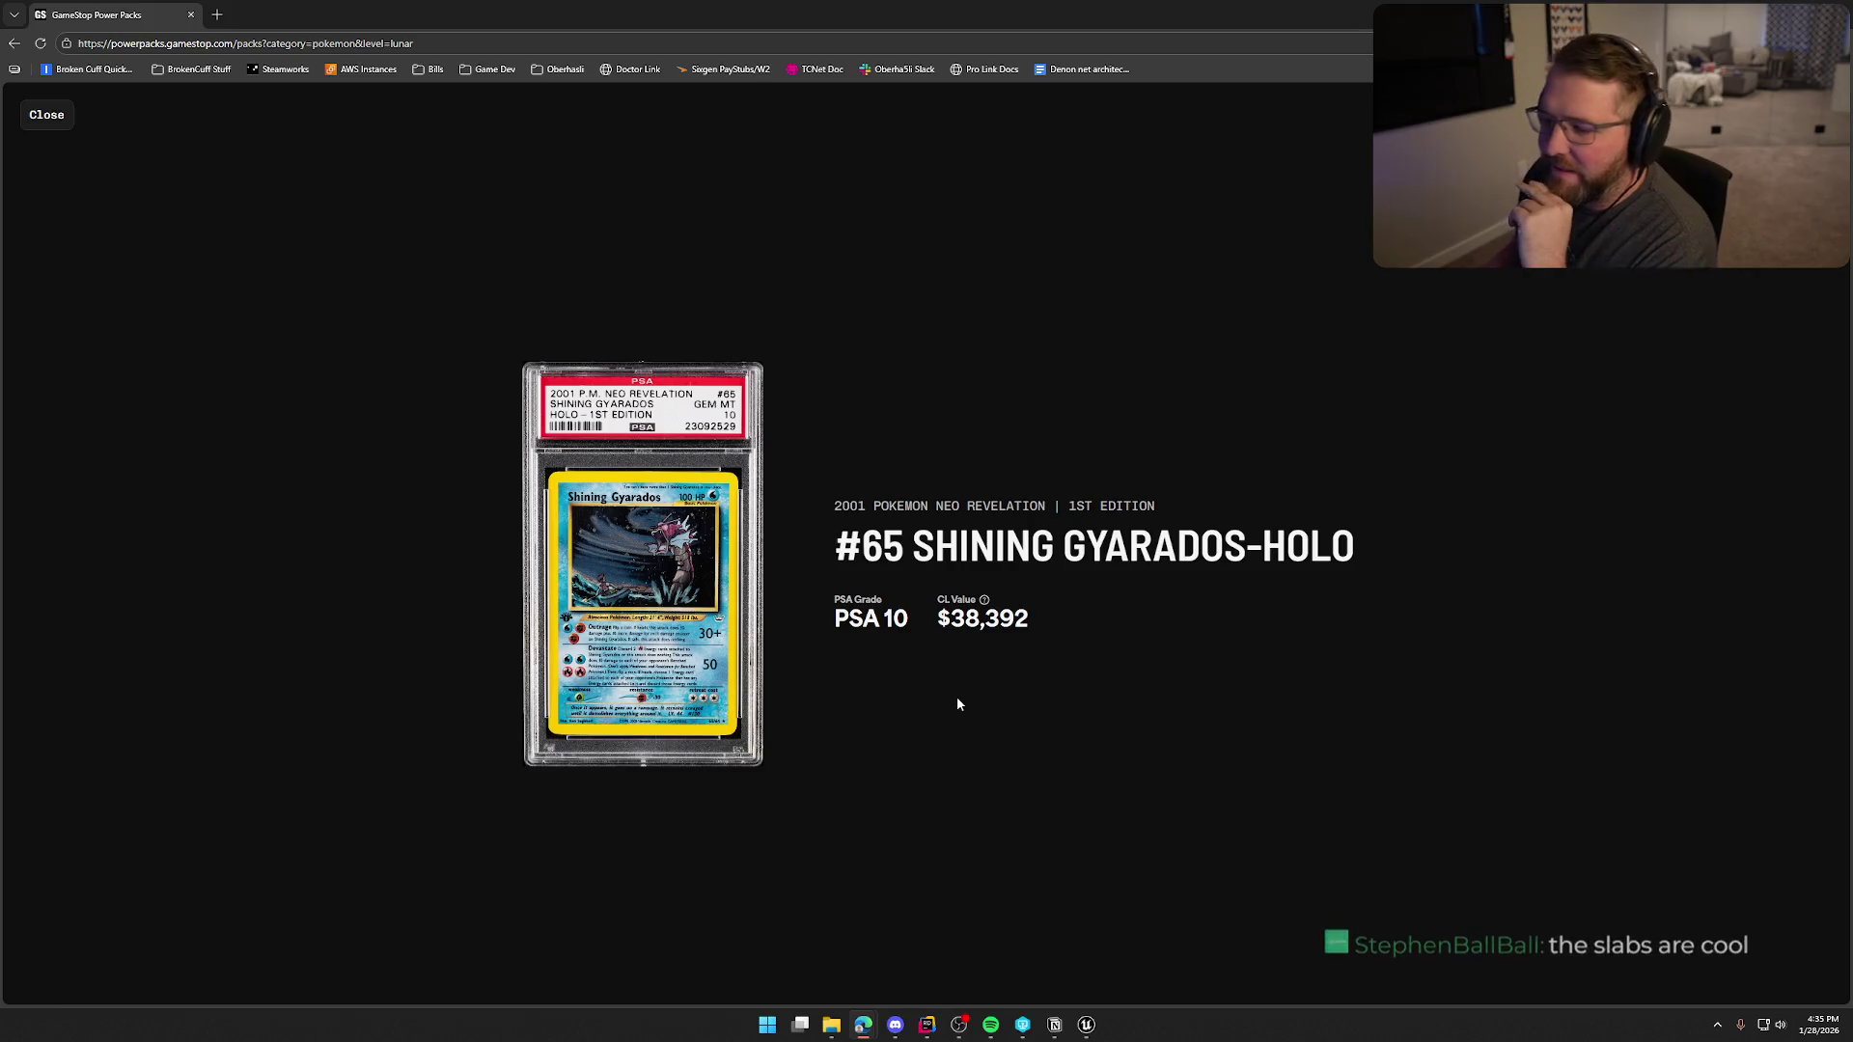
{"action": "left_click", "coordinate": [56, 143]}
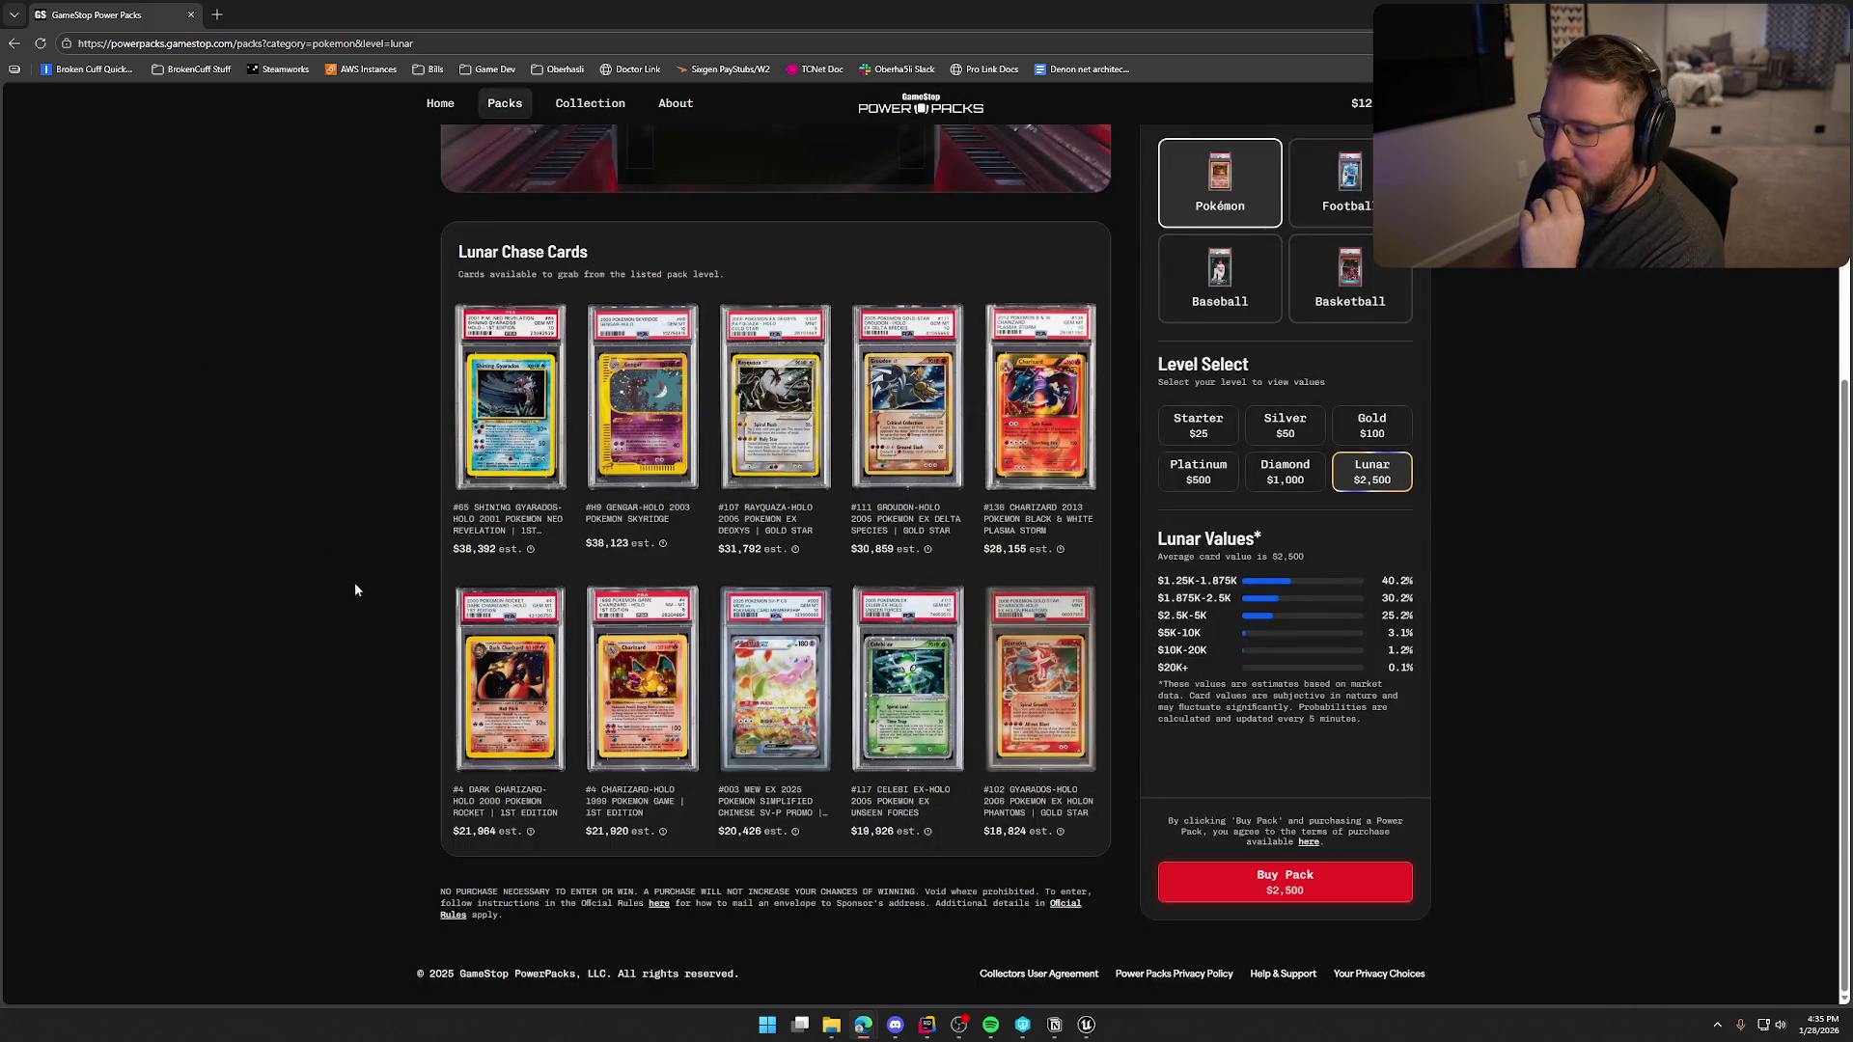
- Inspect the Dark Charizard card, scroll back to the top, and return to Unreal
{"action": "left_click", "coordinate": [509, 675]}
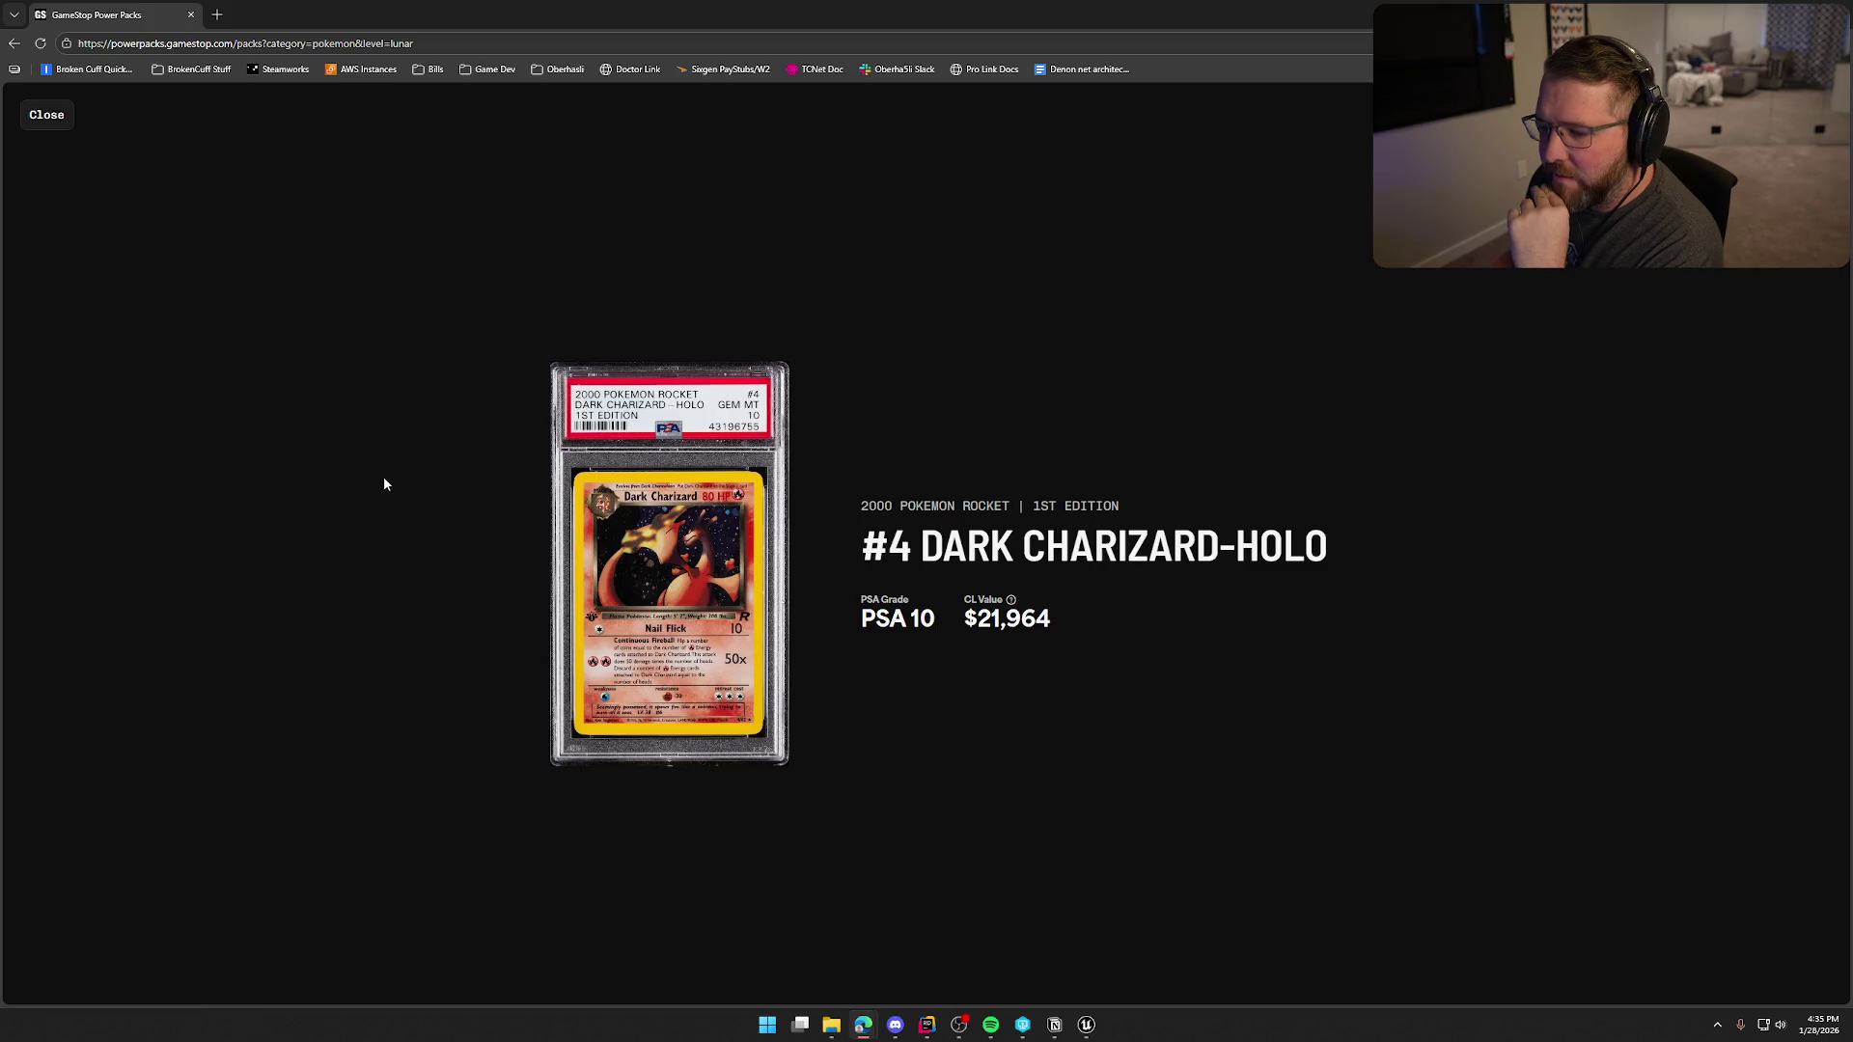
{"action": "left_click", "coordinate": [46, 115]}
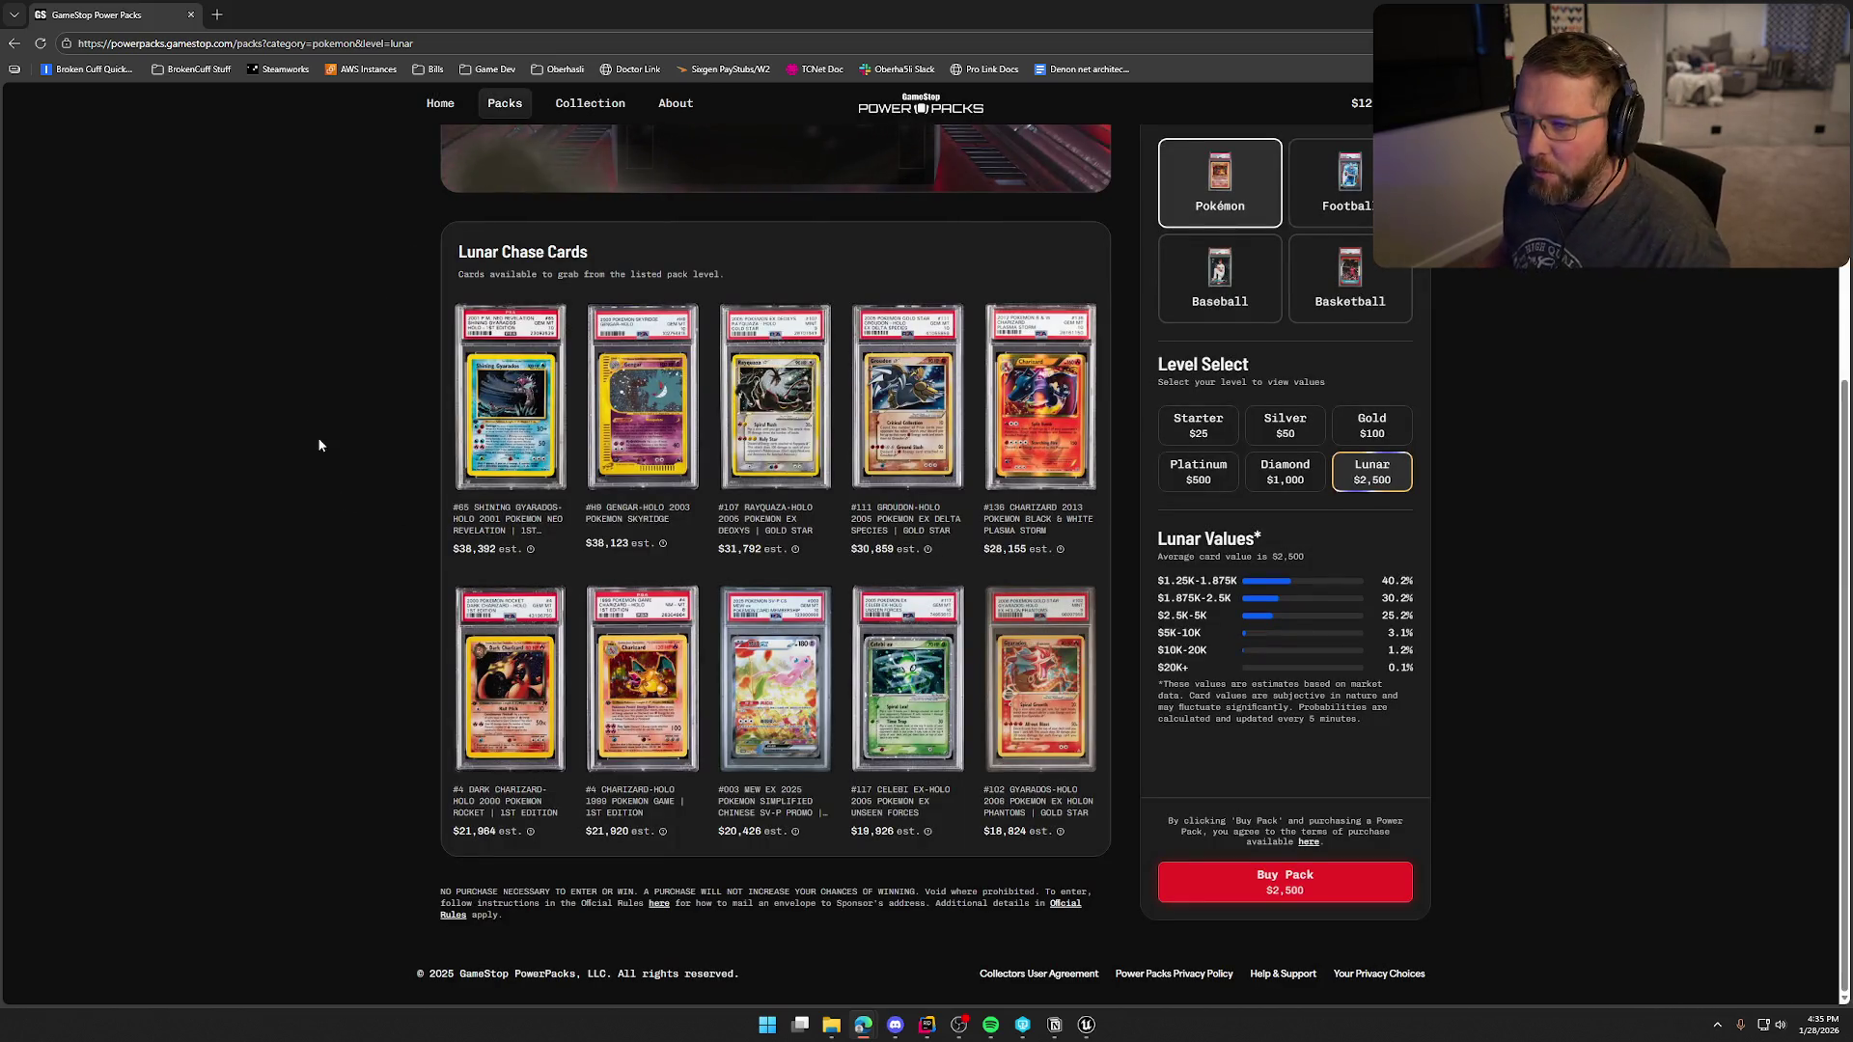
{"action": "scroll", "coordinate": [316, 437], "scroll_direction": "up", "scroll_amount": 4}
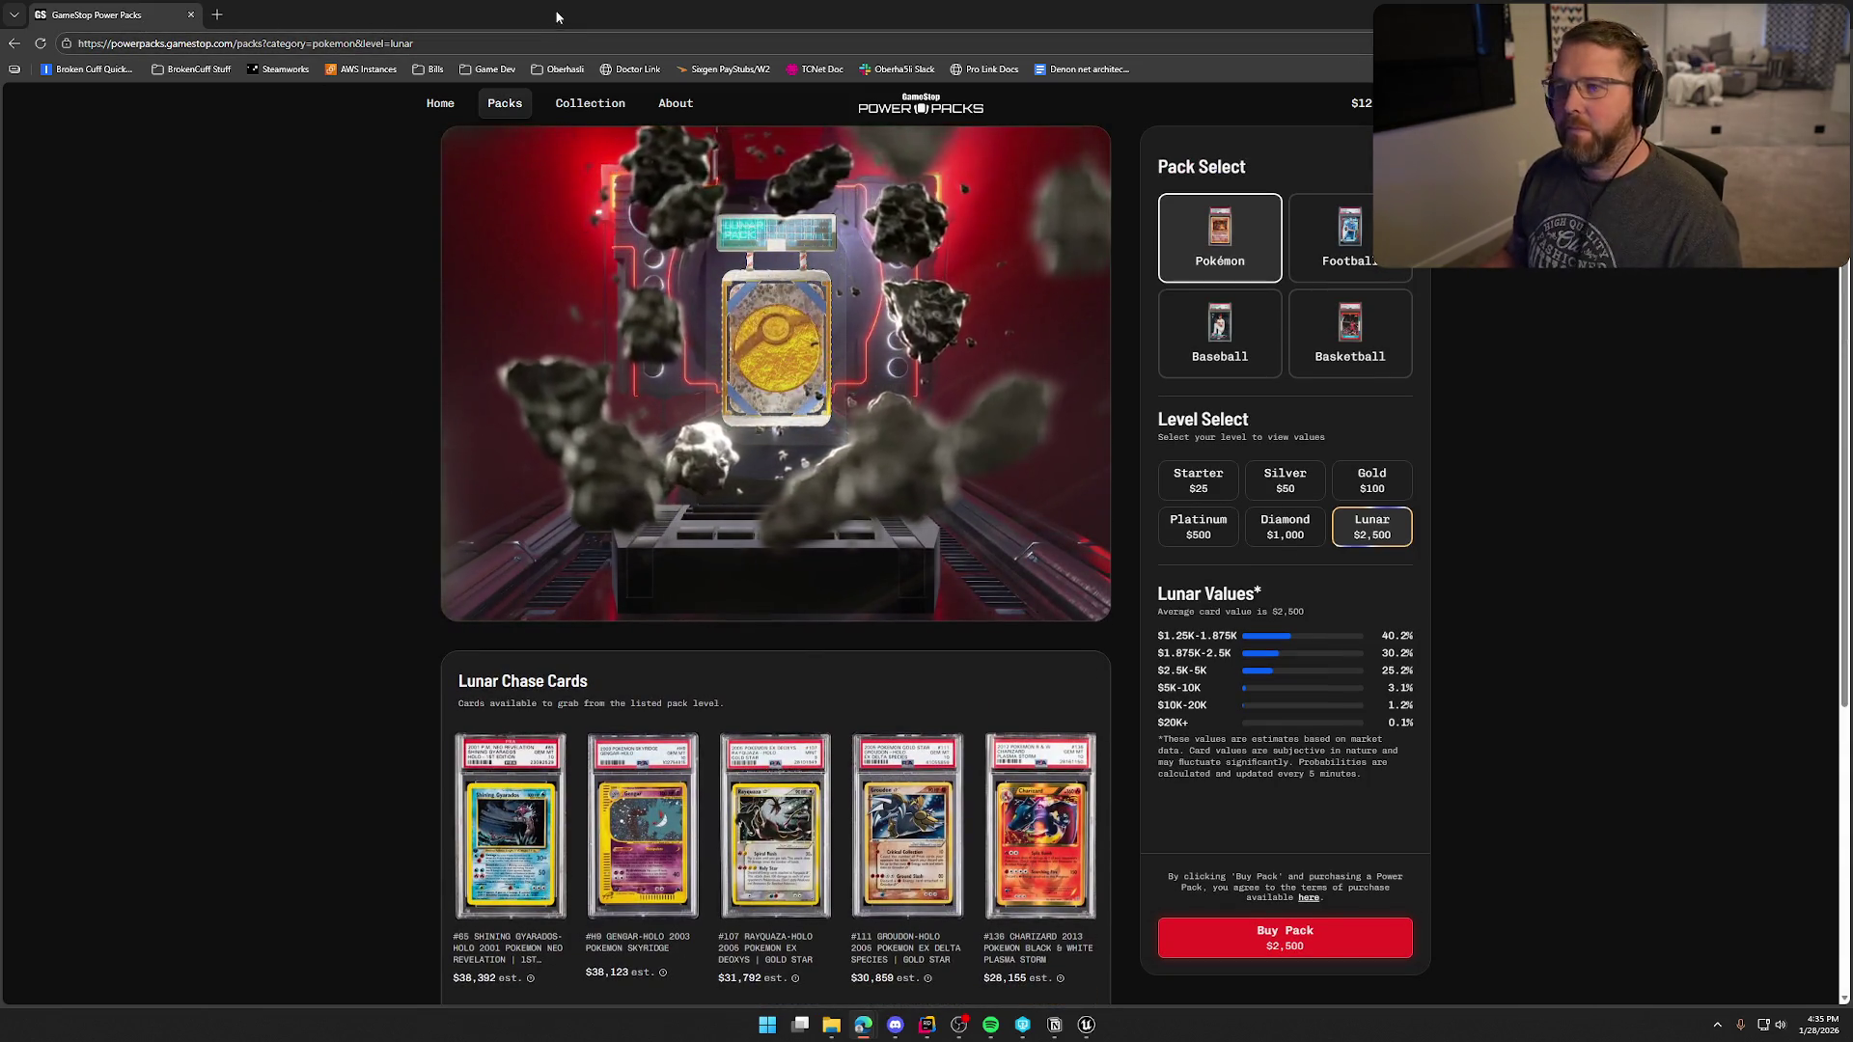
{"action": "key", "text": "alt+Tab"}
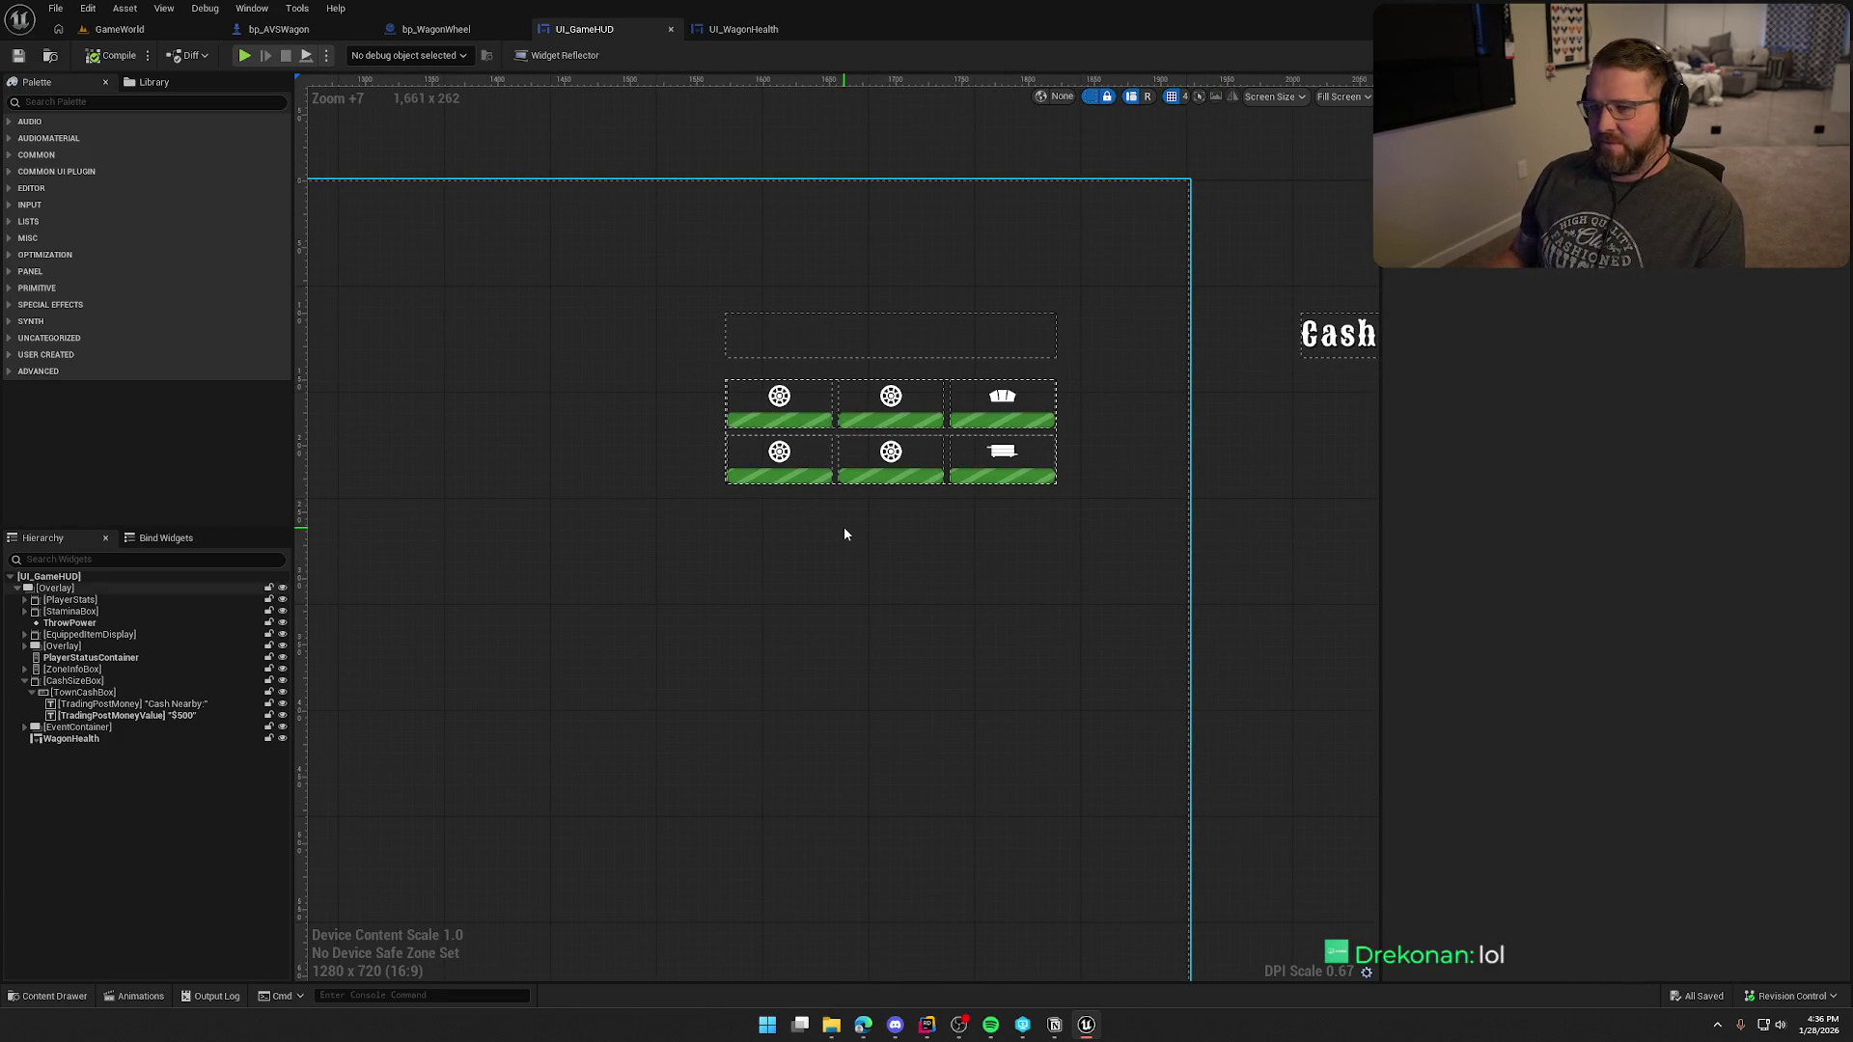
- Turn off the dashed outlines in UI_GameHUD and zoom in on the six WagonHealth slots
{"action": "left_click", "coordinate": [1090, 96]}
{"action": "scroll", "coordinate": [918, 509], "scroll_direction": "up", "scroll_amount": 3}
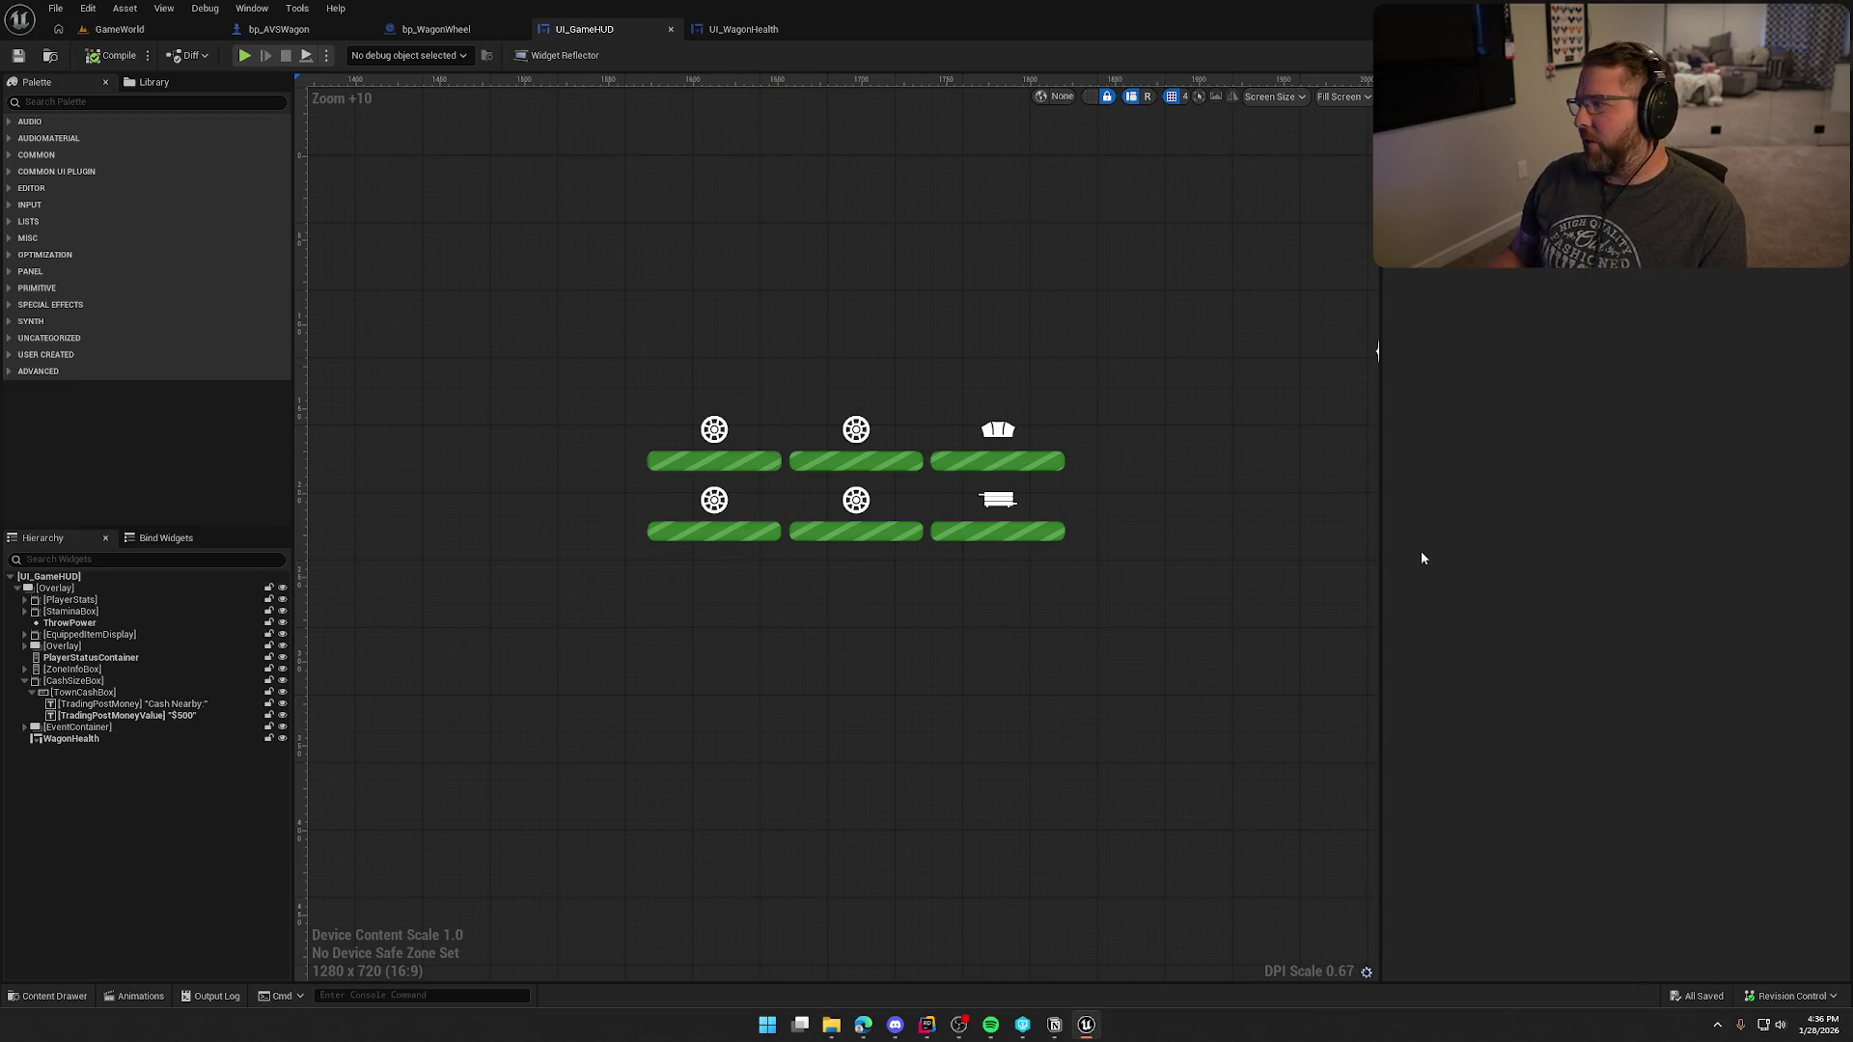
{"action": "key", "text": "alt+Tab"}
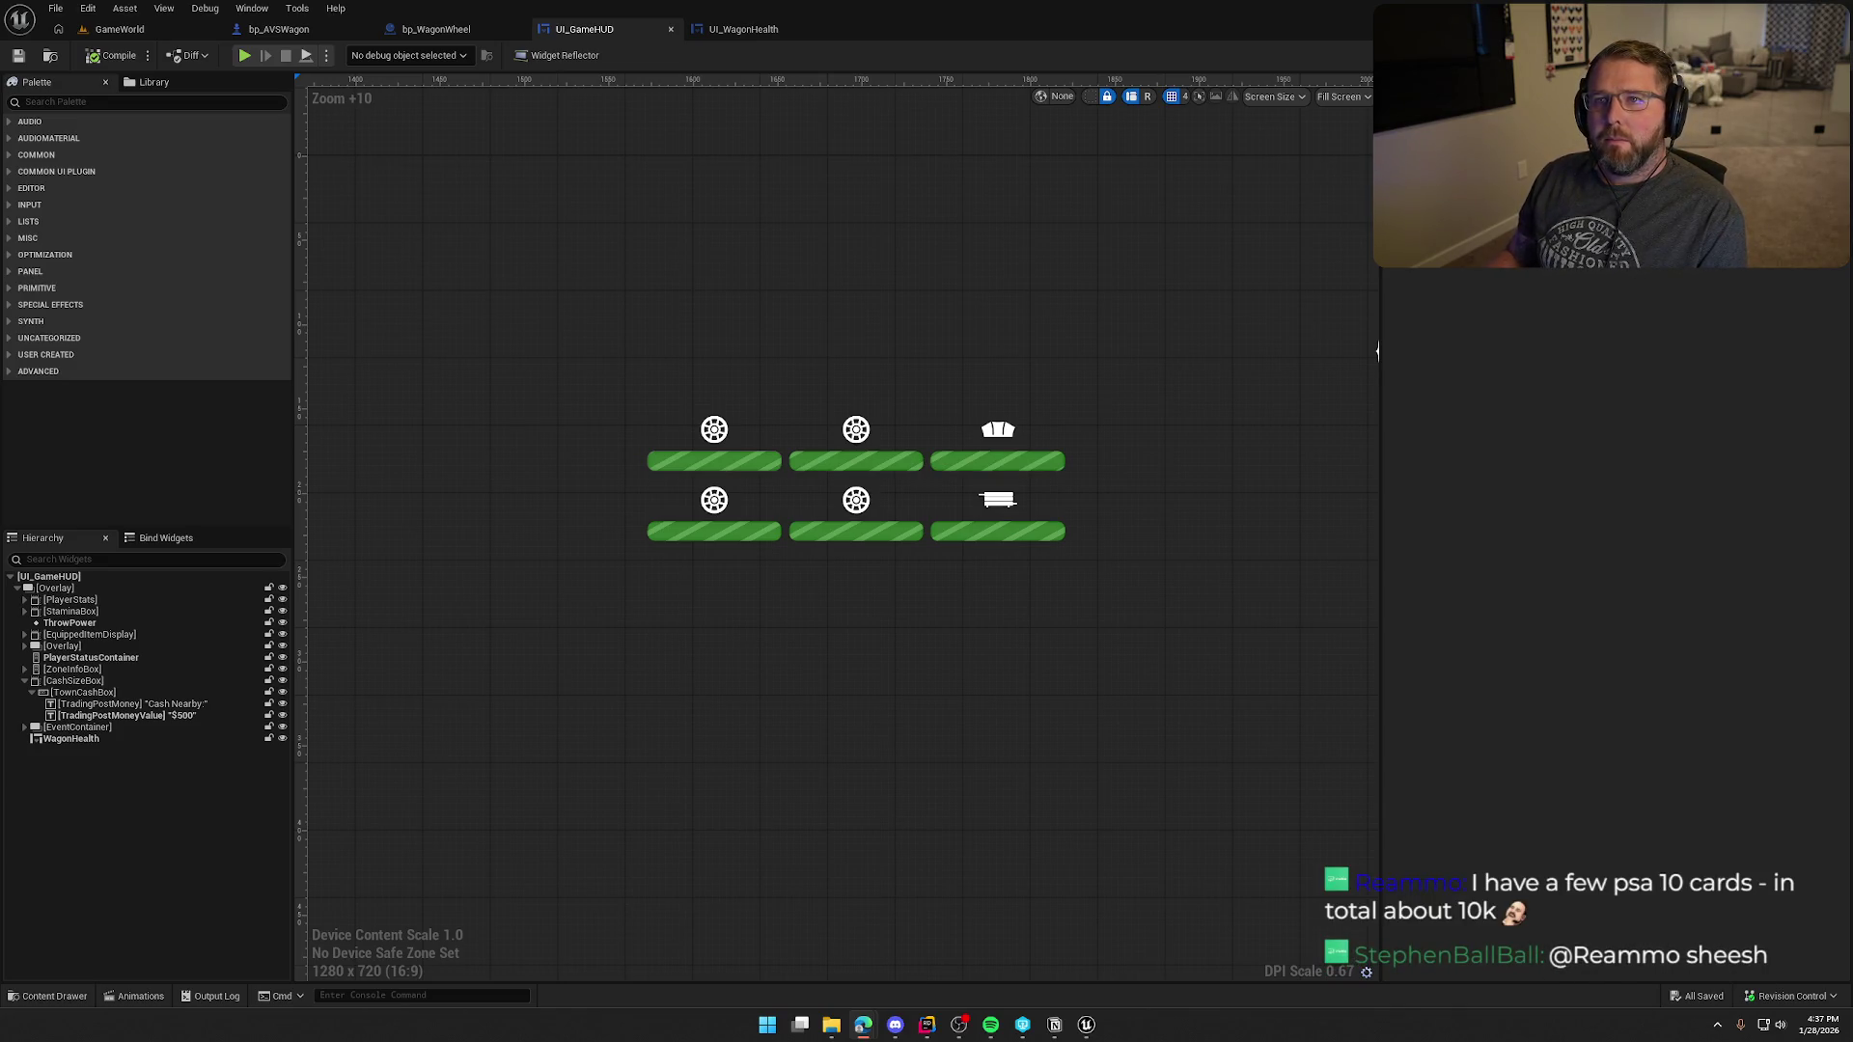
{"action": "left_click", "coordinate": [1193, 307]}
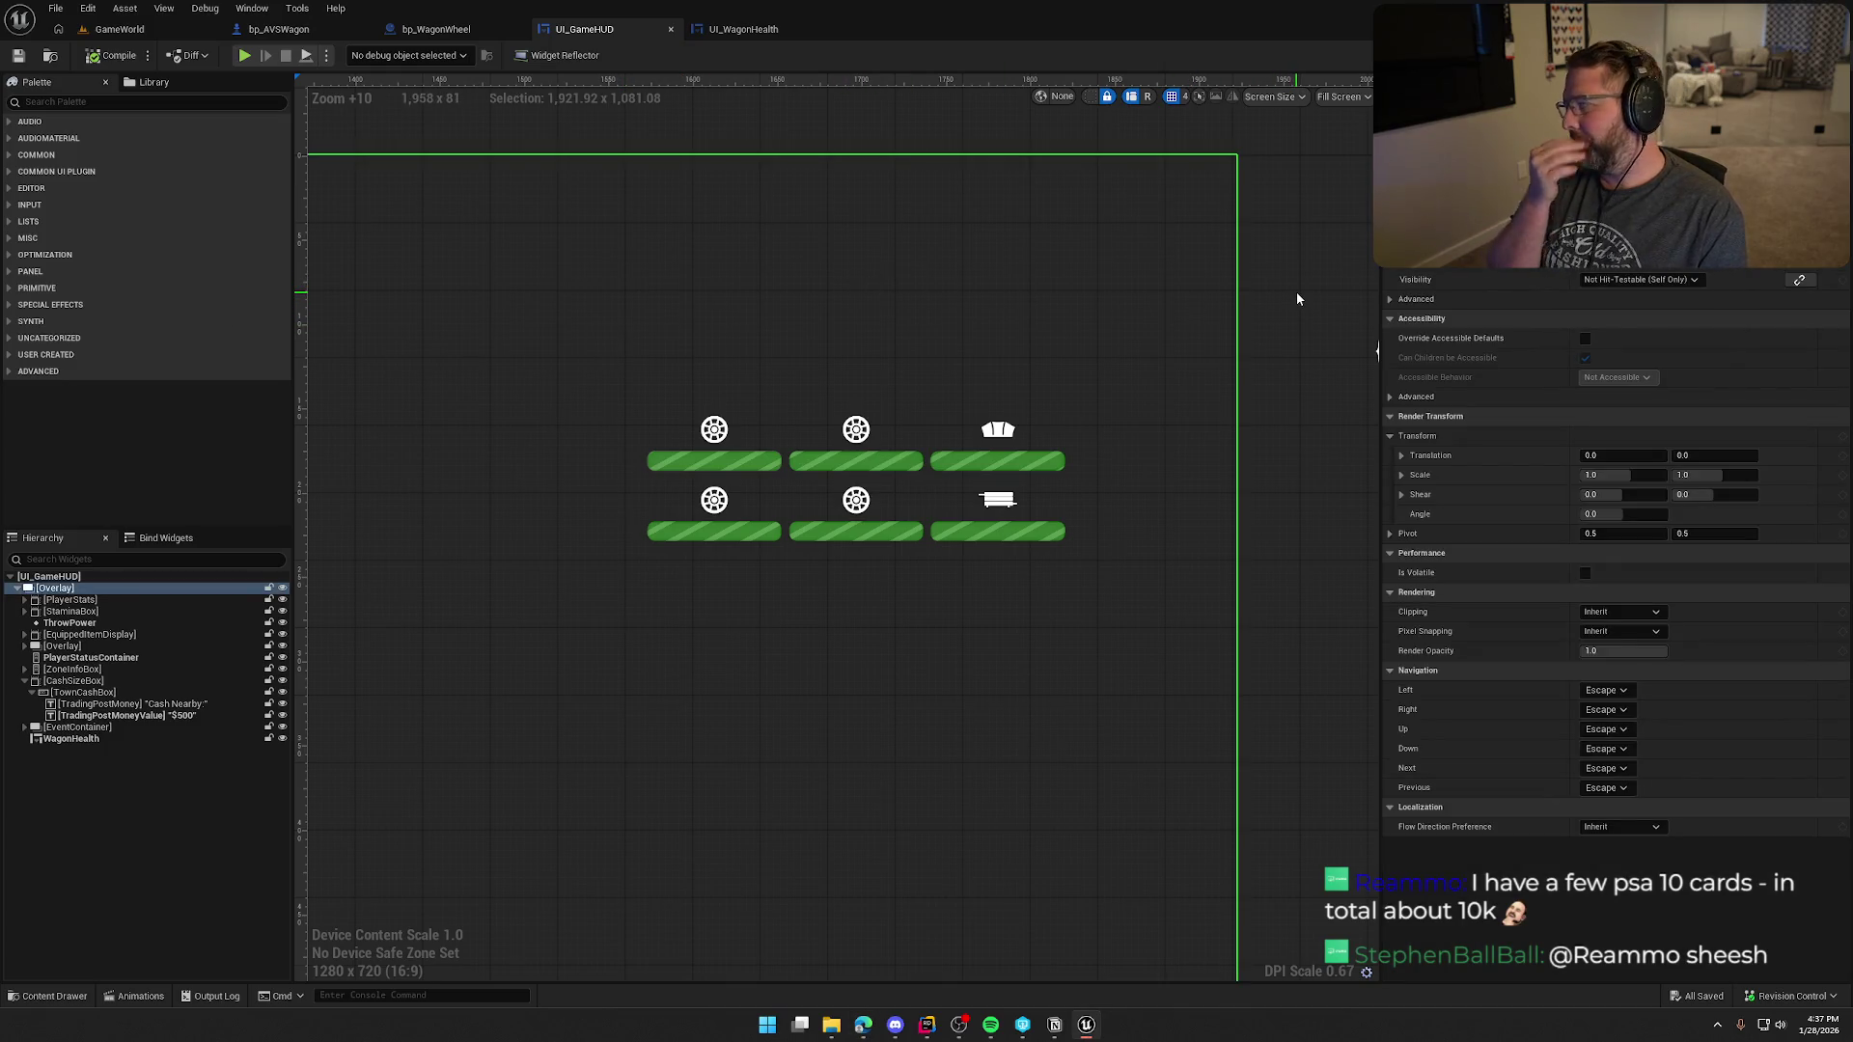
{"action": "left_click", "coordinate": [1297, 293]}
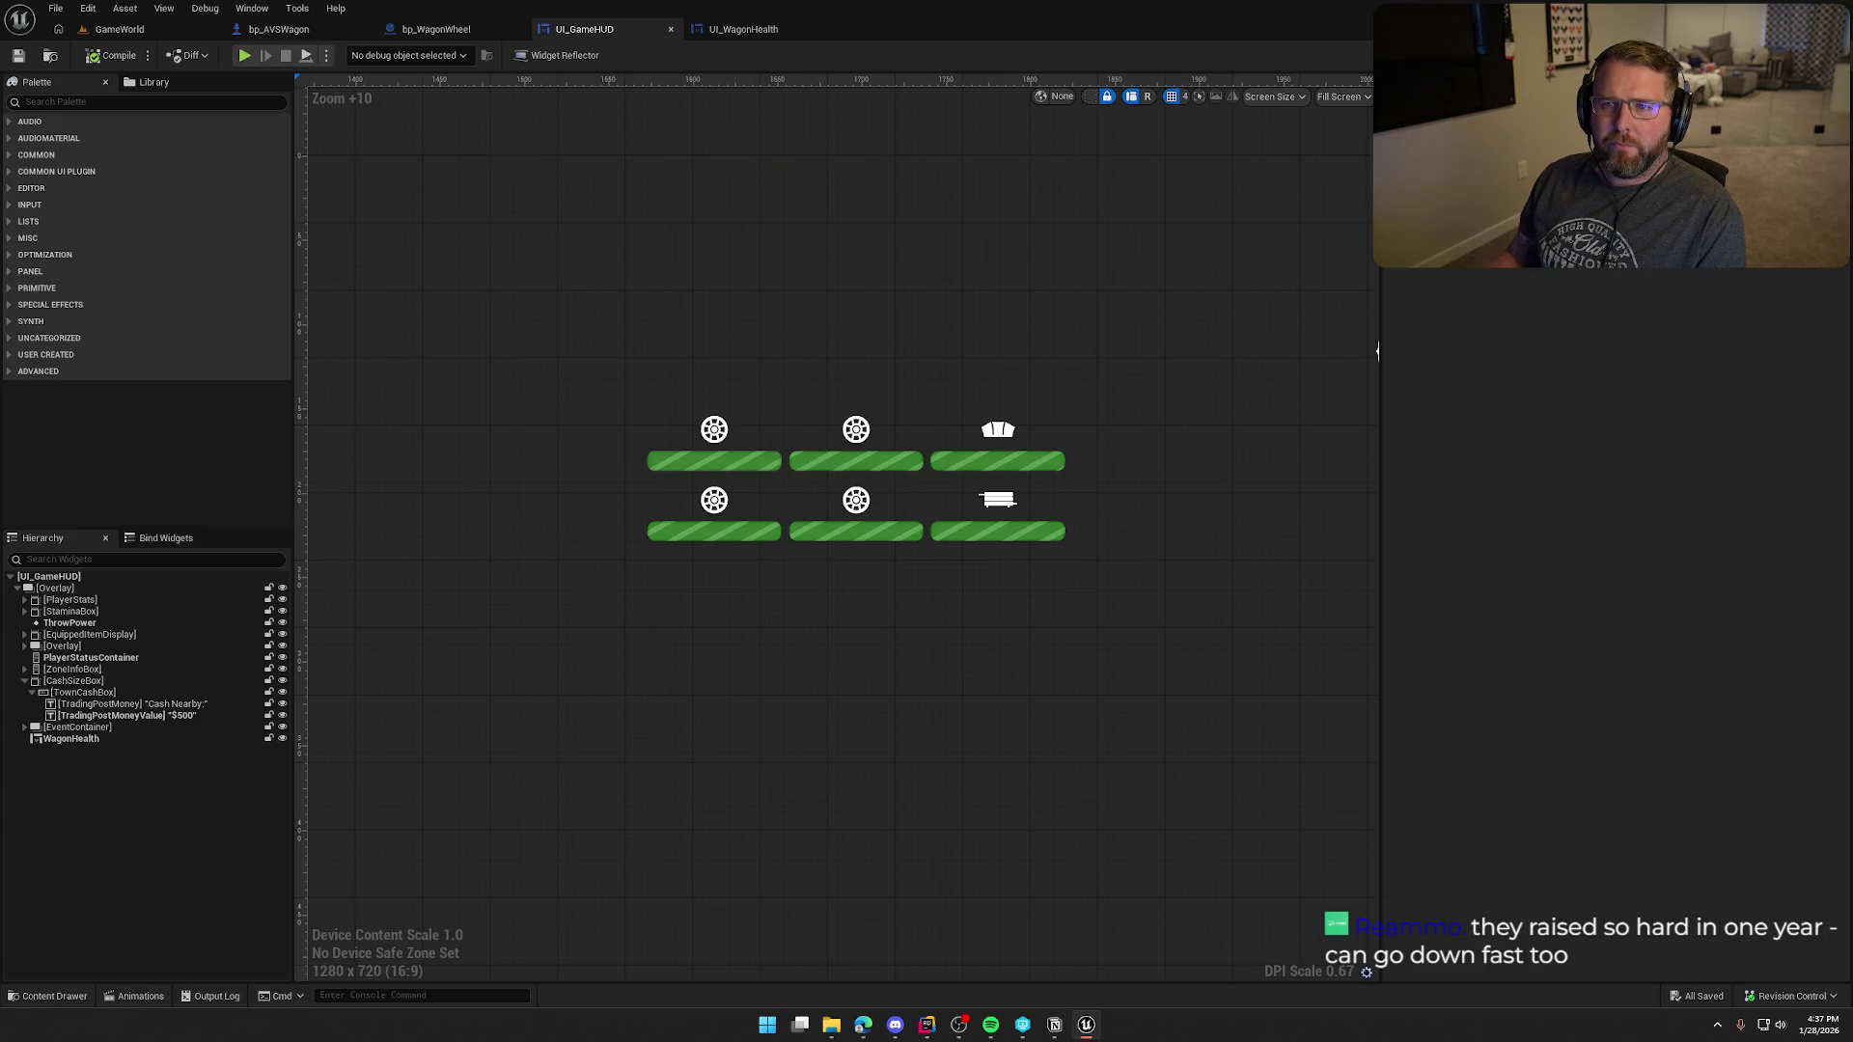
- In the browser, seek the Twitch VOD to about 05:30:03 and unmute it
{"action": "key", "text": "alt+Tab"}
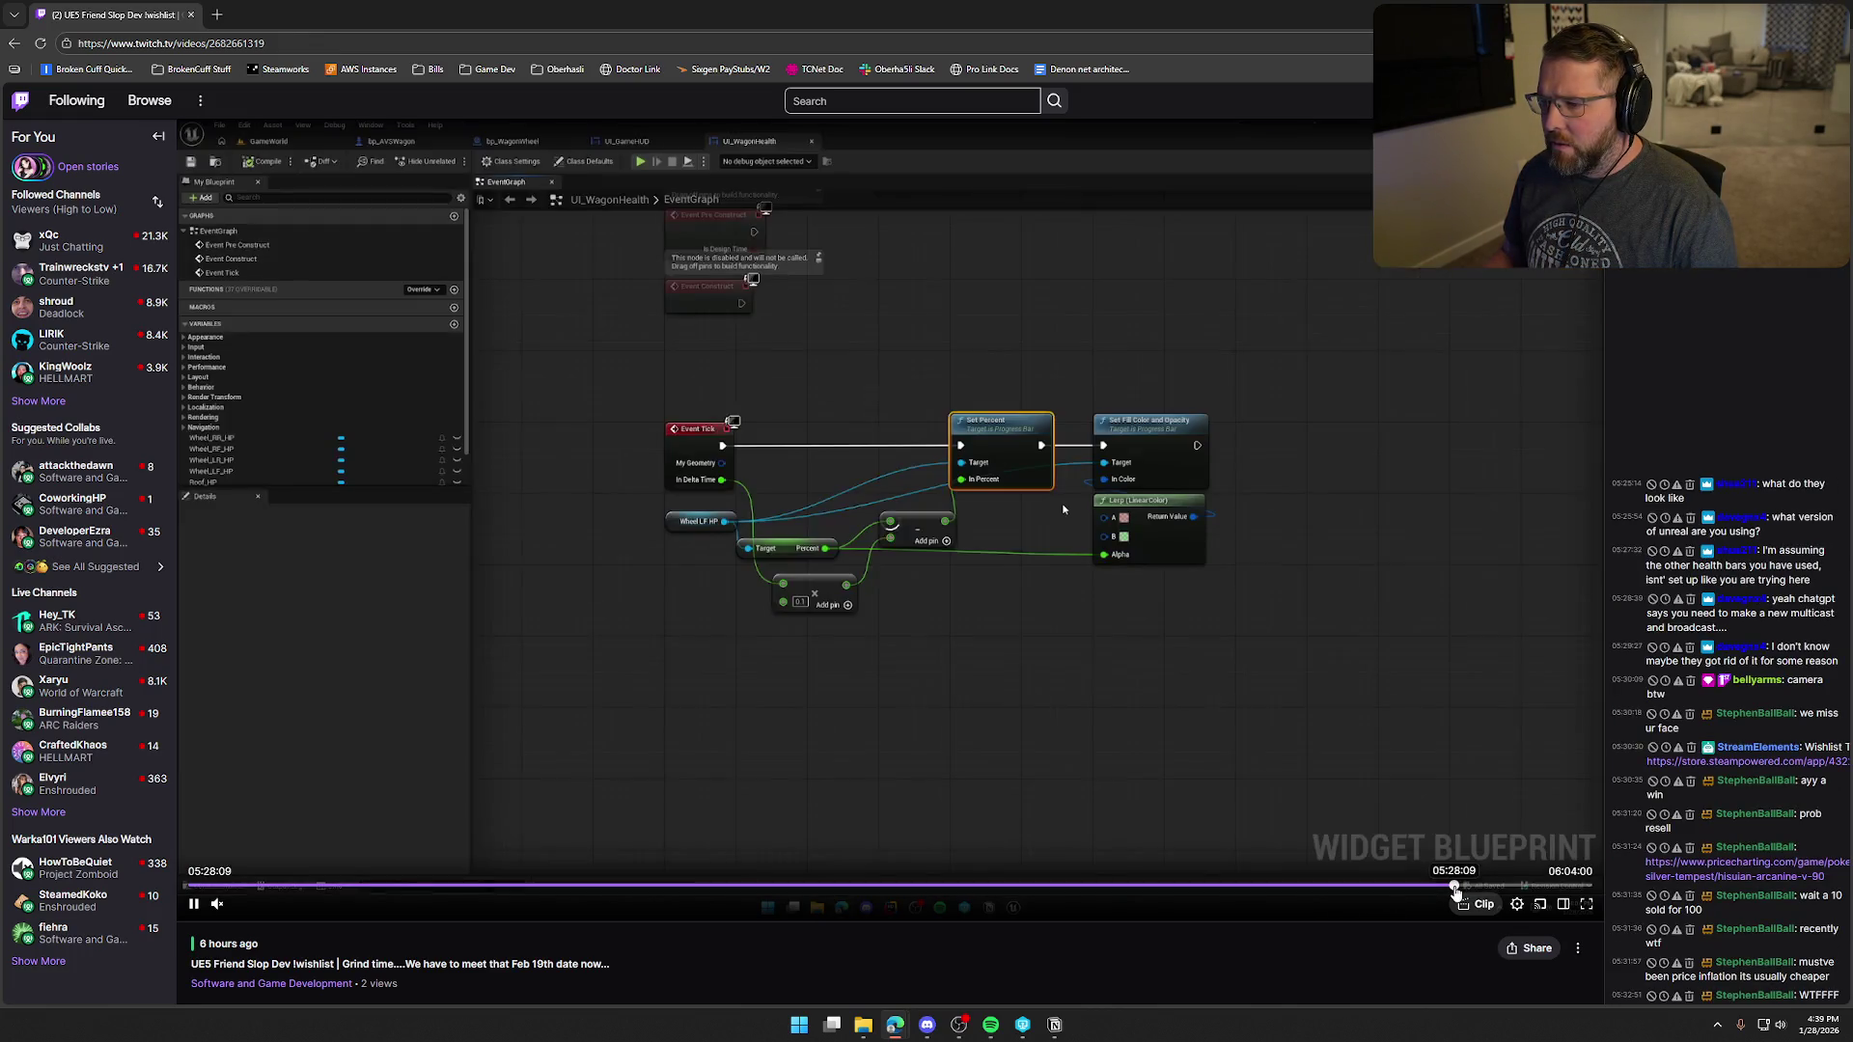
{"action": "left_click", "coordinate": [1461, 885]}
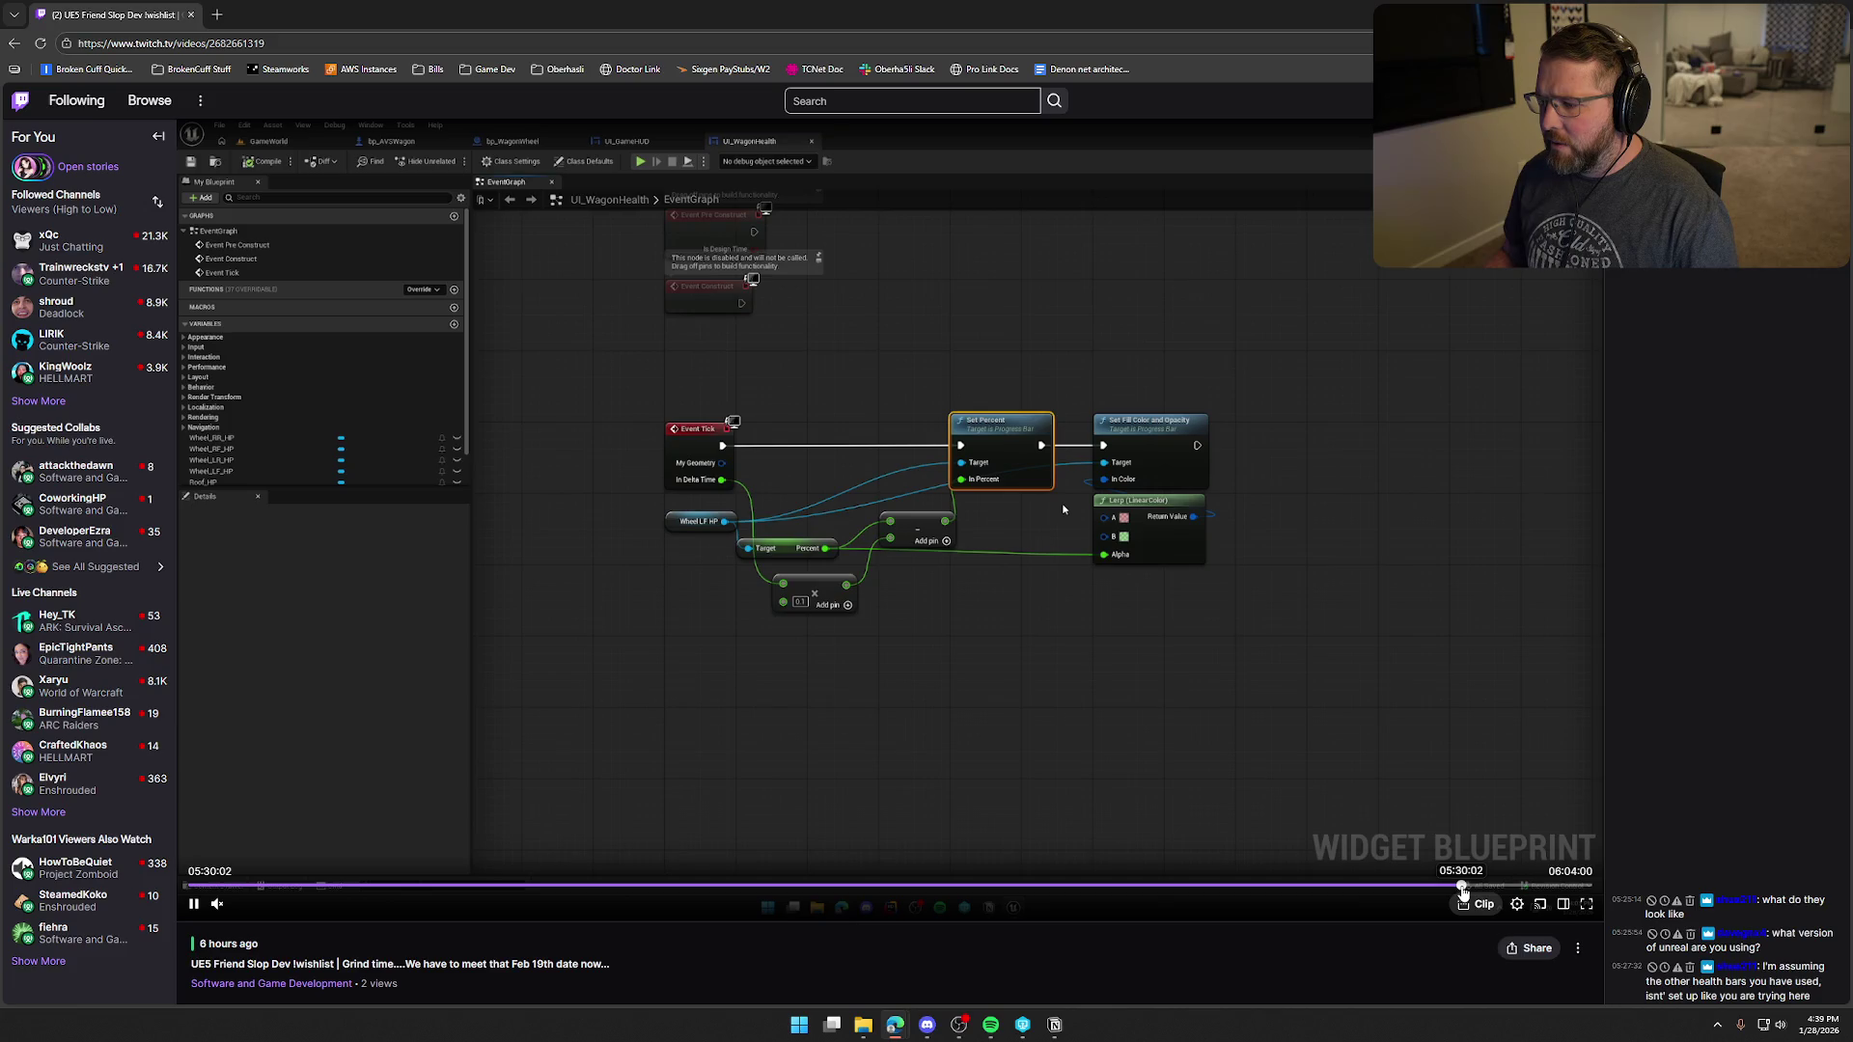
{"action": "left_click", "coordinate": [218, 905]}
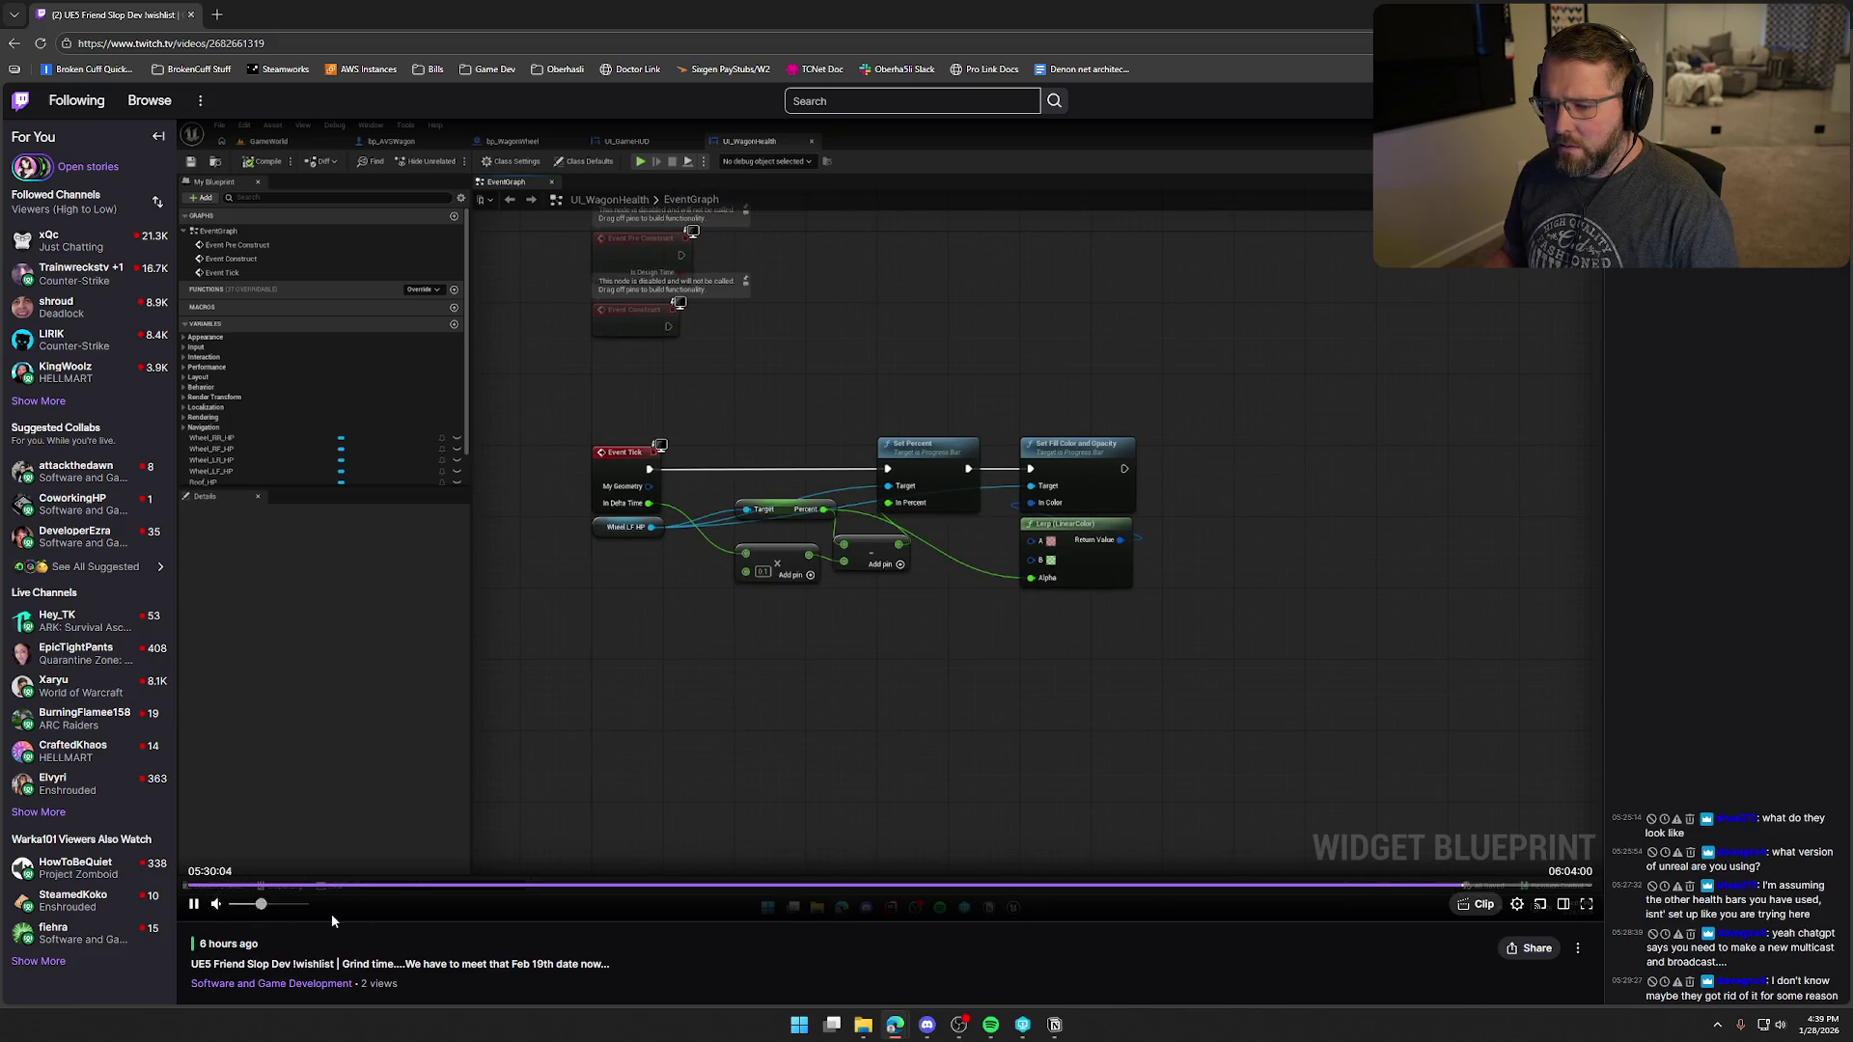
- Seek the VOD to 05:30:48, set volume to 95%, then rewind and skip ahead
{"action": "left_click", "coordinate": [1464, 885]}
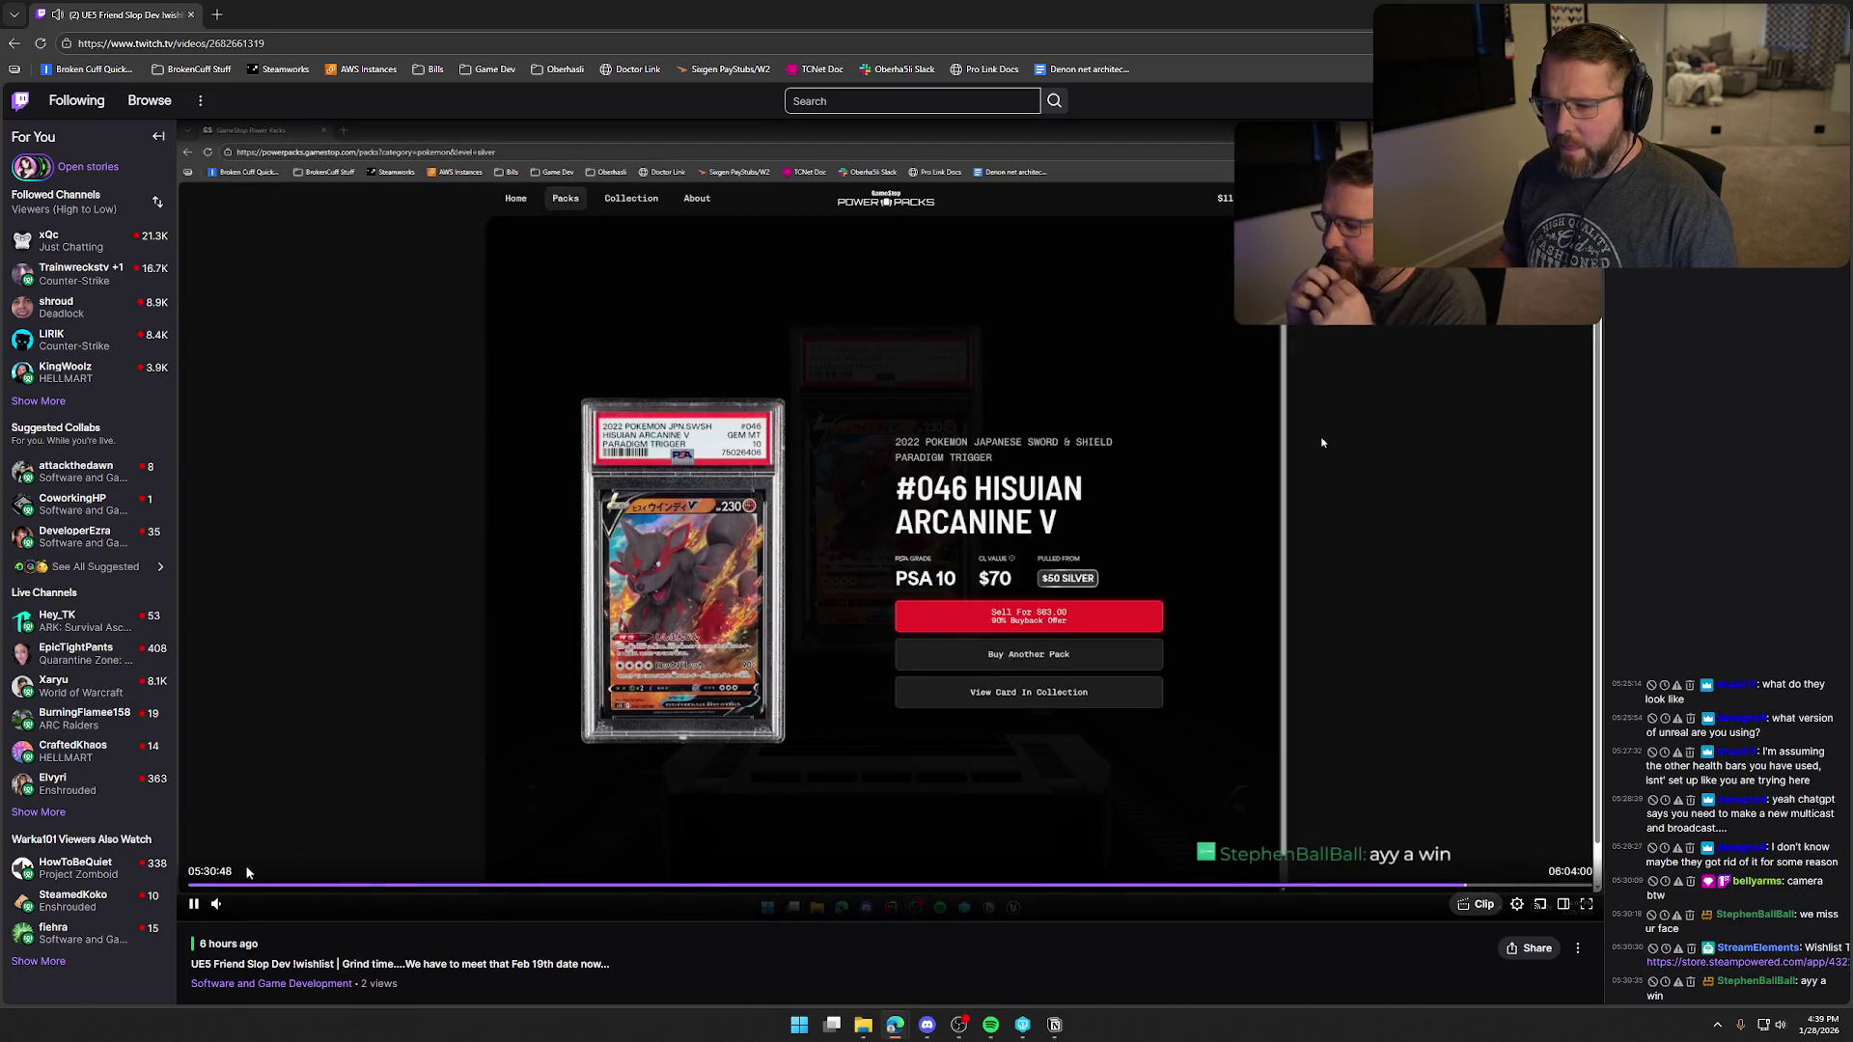
{"action": "left_click", "coordinate": [299, 905]}
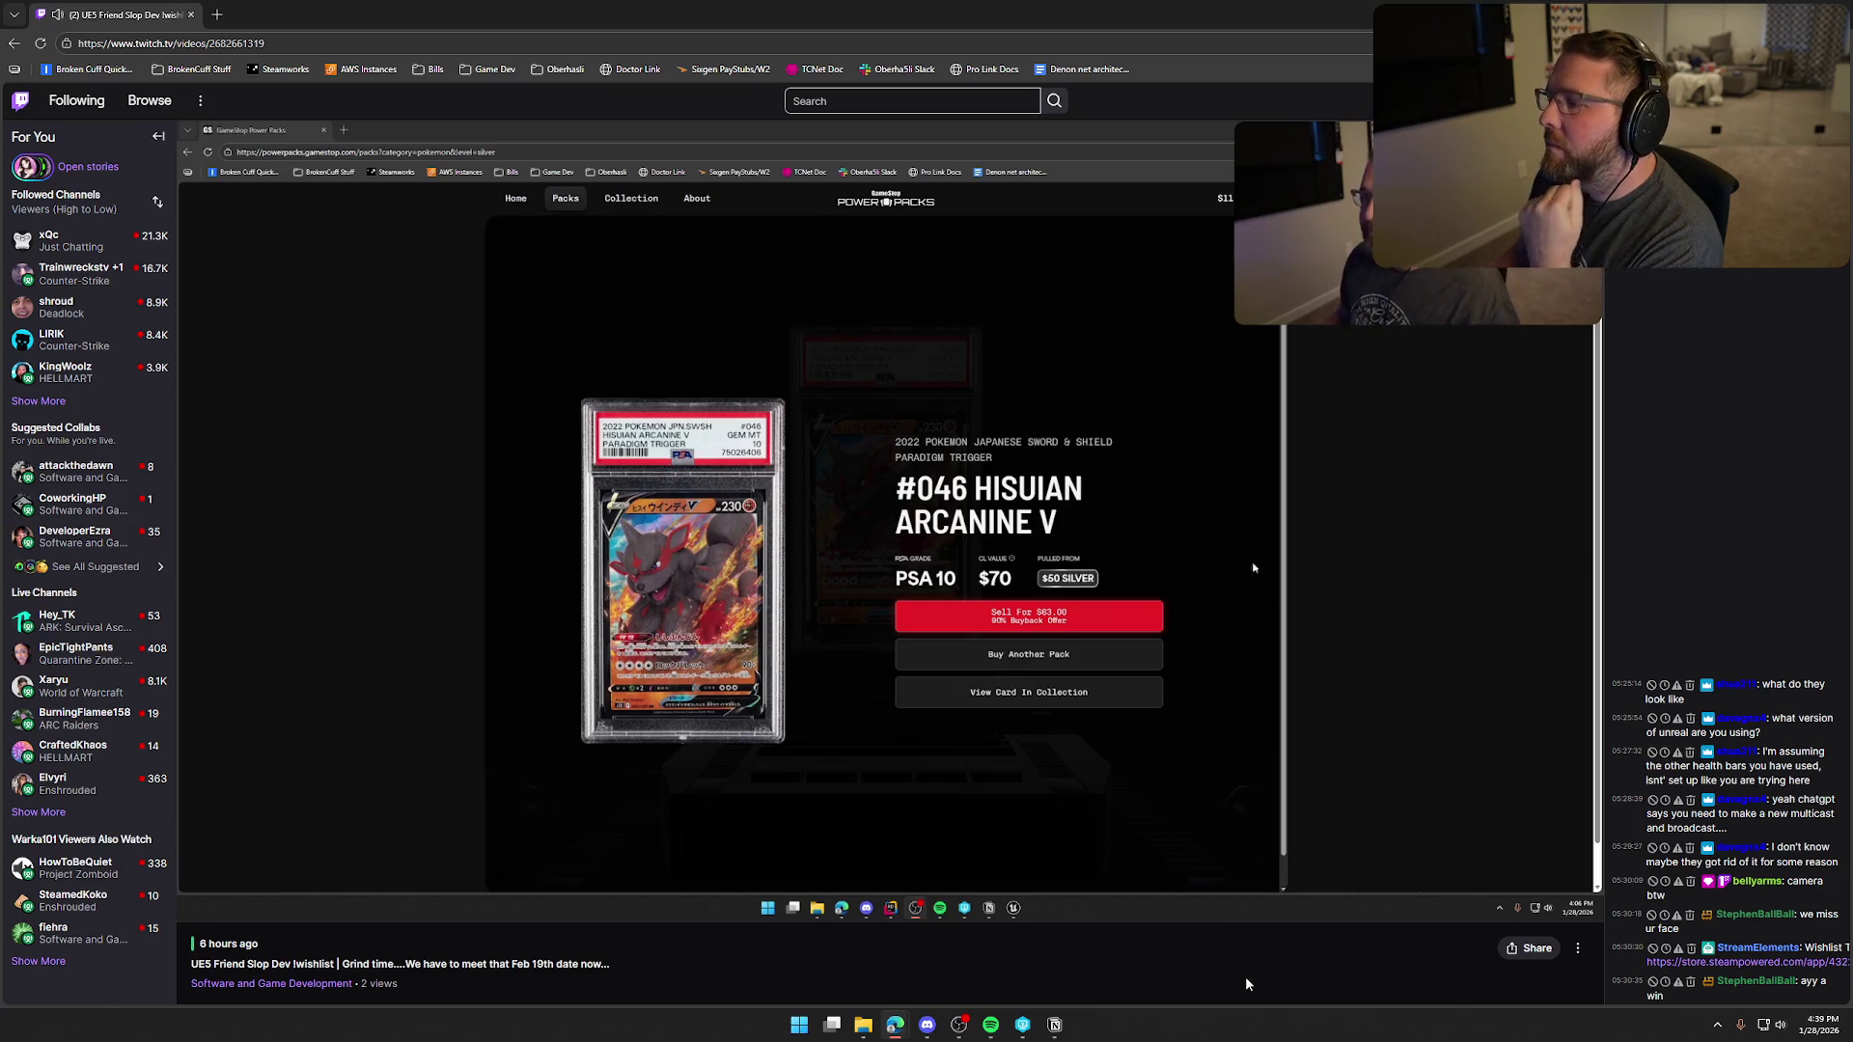
{"action": "mouse_move", "coordinate": [1263, 722]}
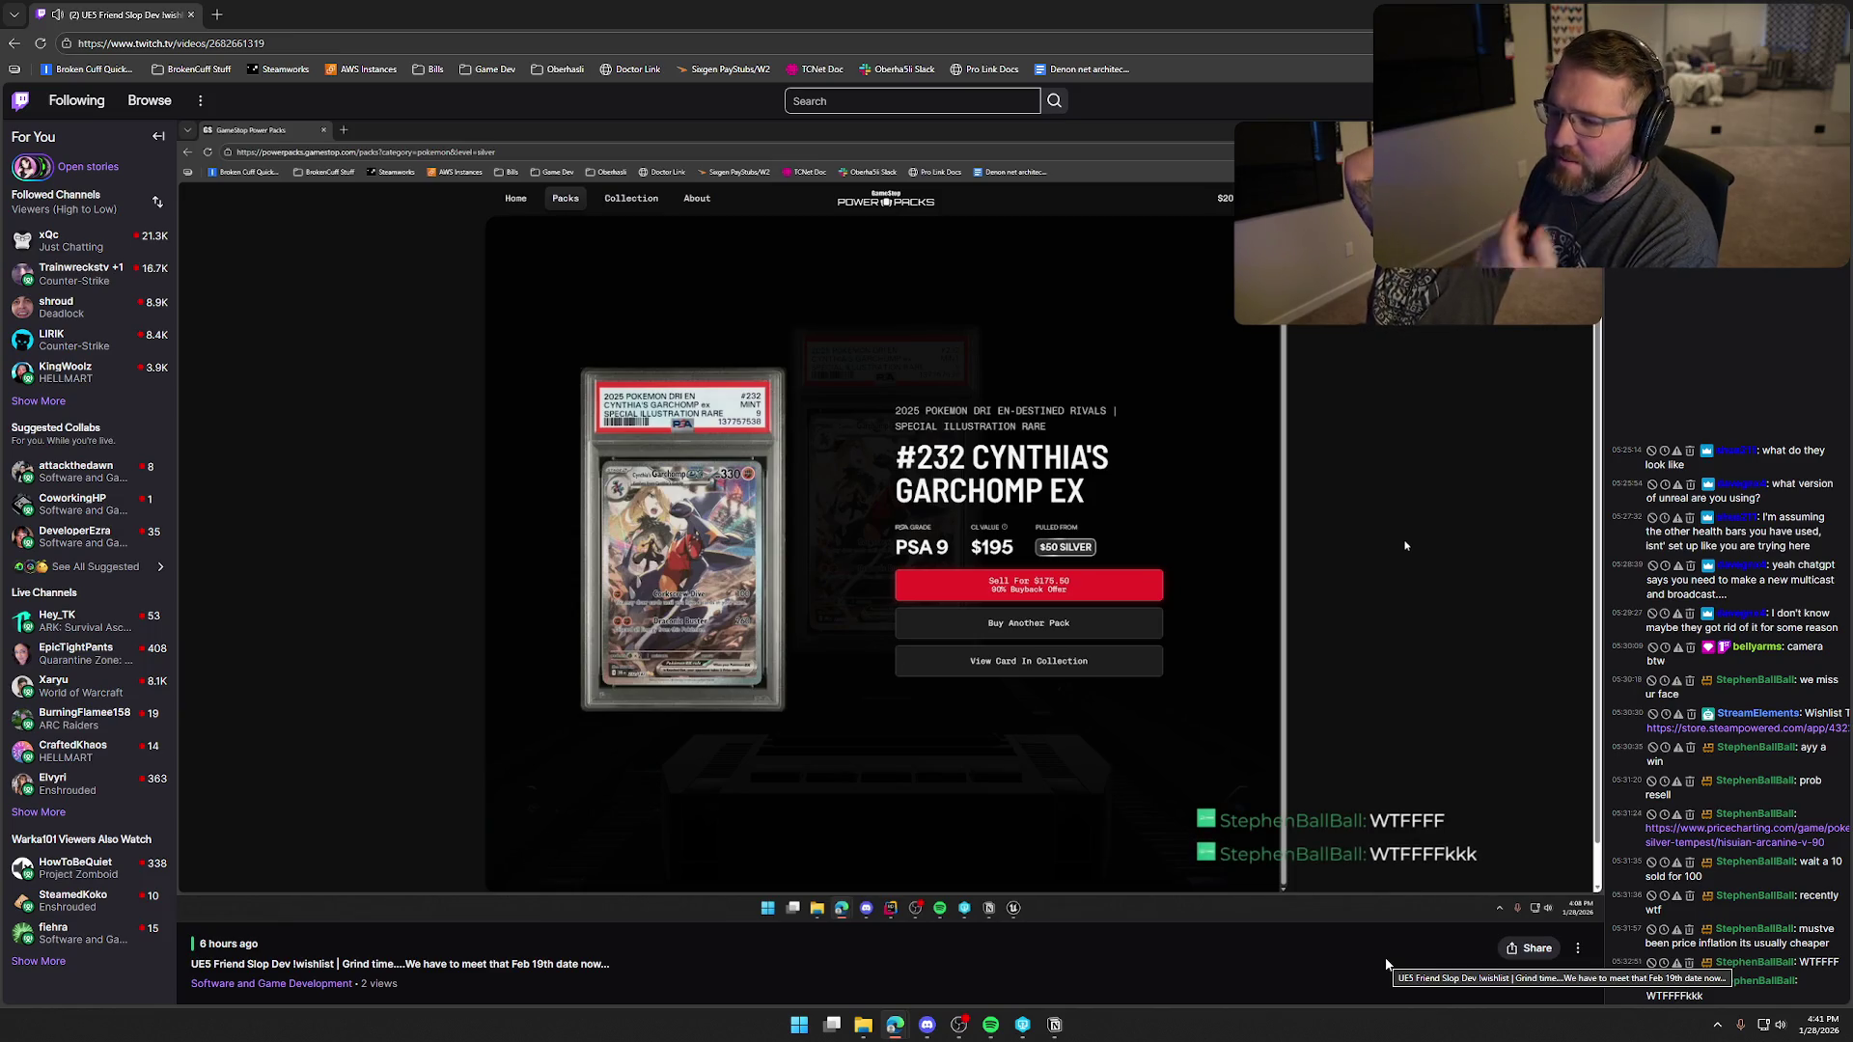
{"action": "key", "text": "Left"}
{"action": "key", "text": "Left"}
{"action": "key", "text": "Left"}
{"action": "key", "text": "Left"}
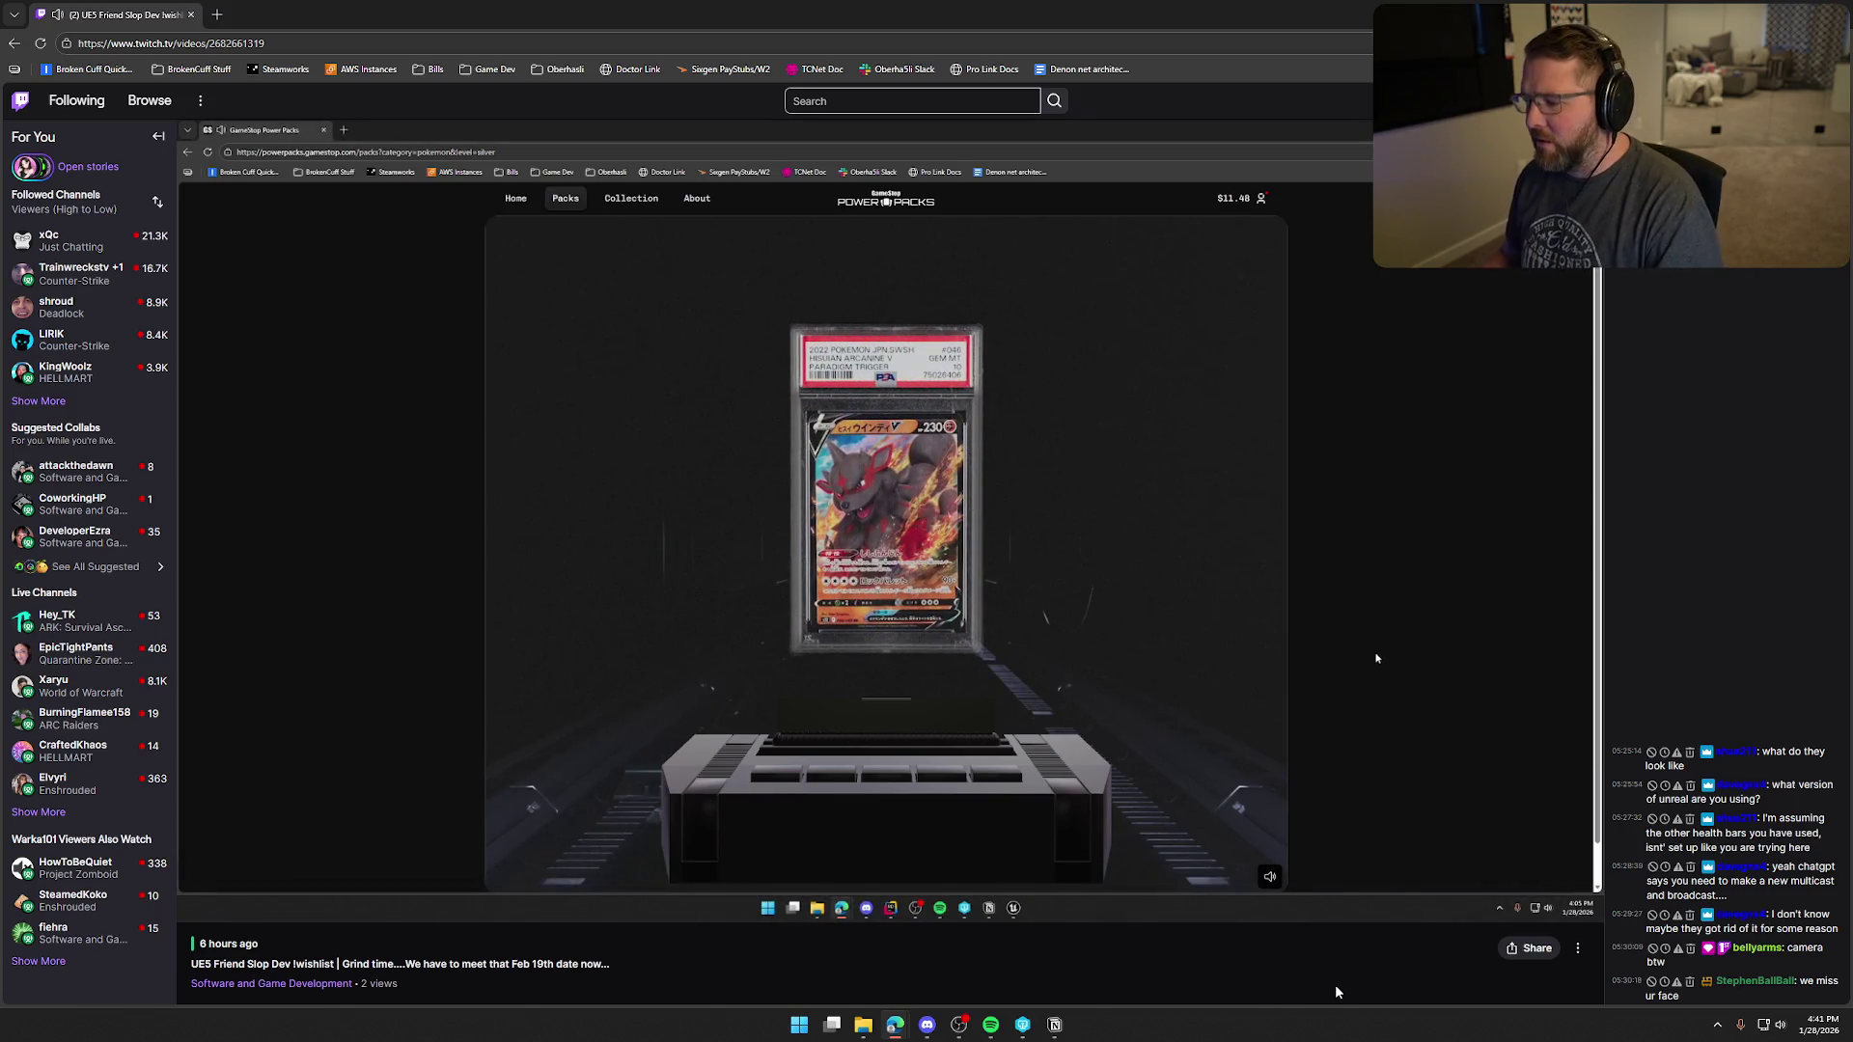
{"action": "key", "text": "Right"}
{"action": "key", "text": "Right"}
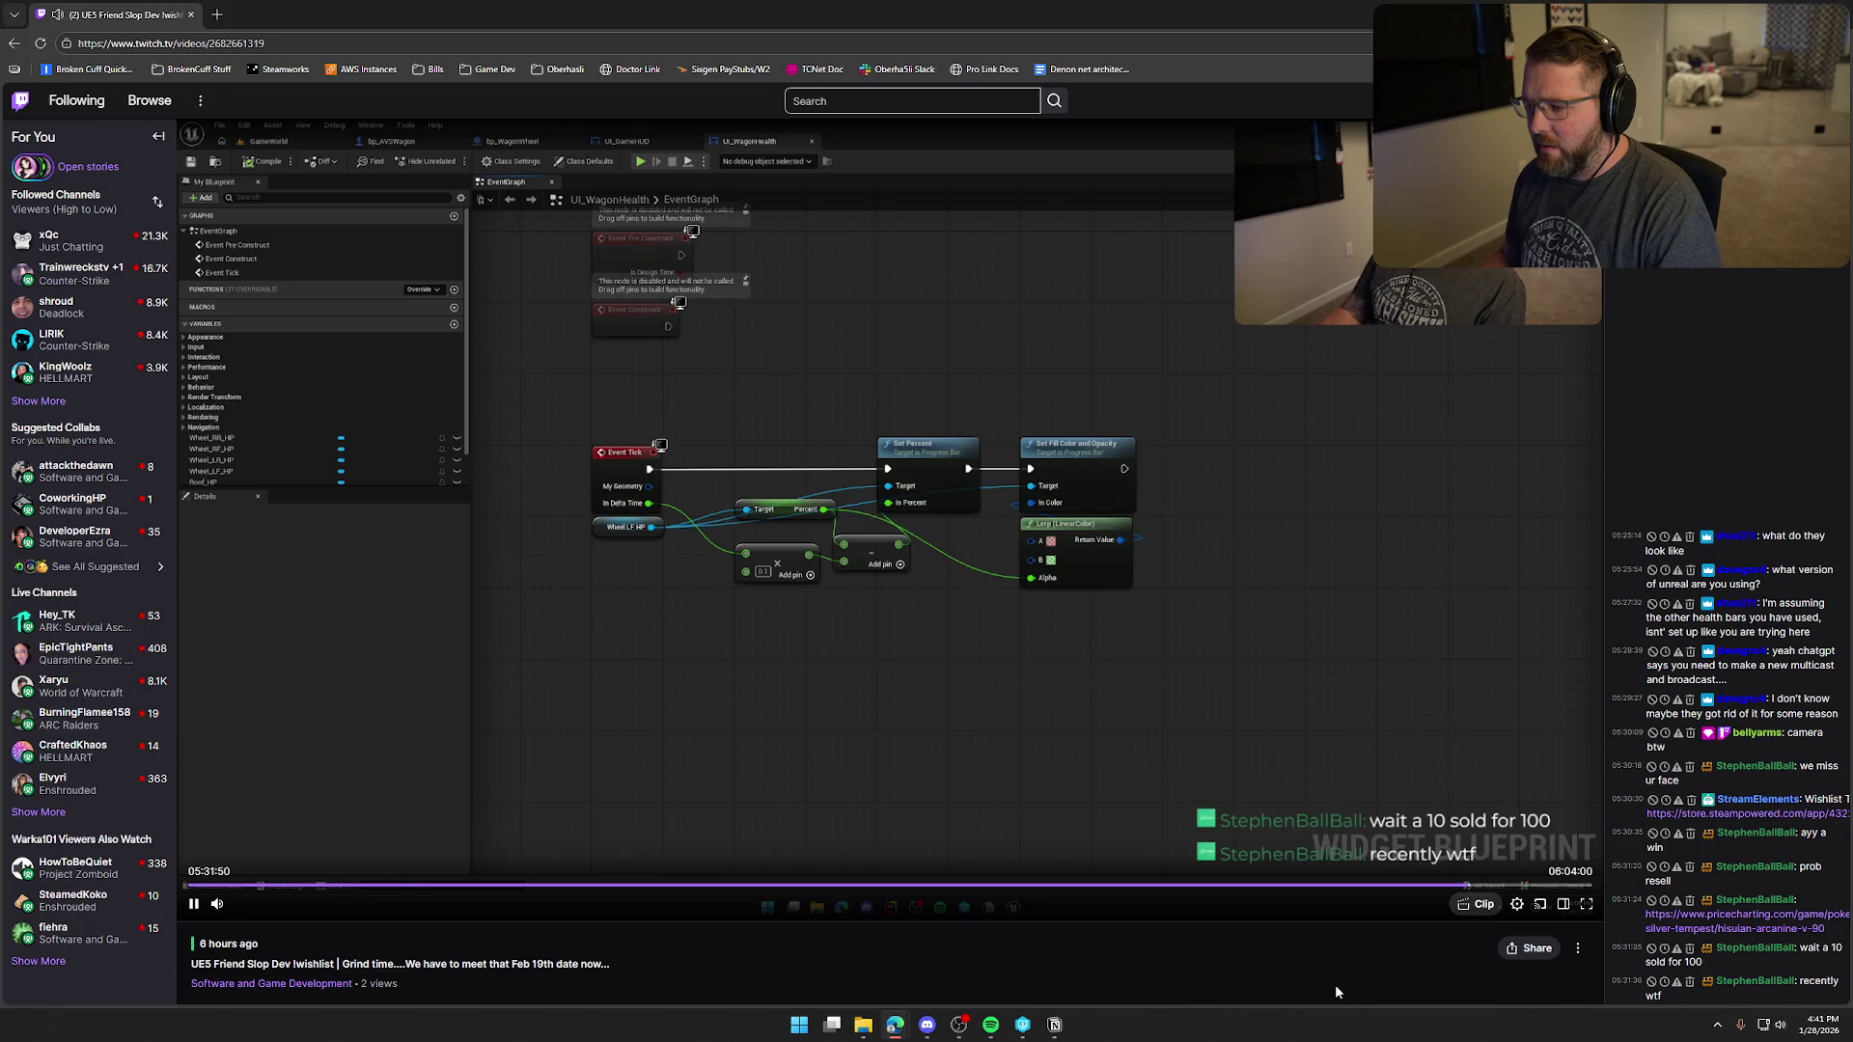
- Skip the VOD forward to the Cynthia's Garchomp EX card reveal
{"action": "key", "text": "Right"}
{"action": "key", "text": "Right"}
{"action": "key", "text": "Right"}
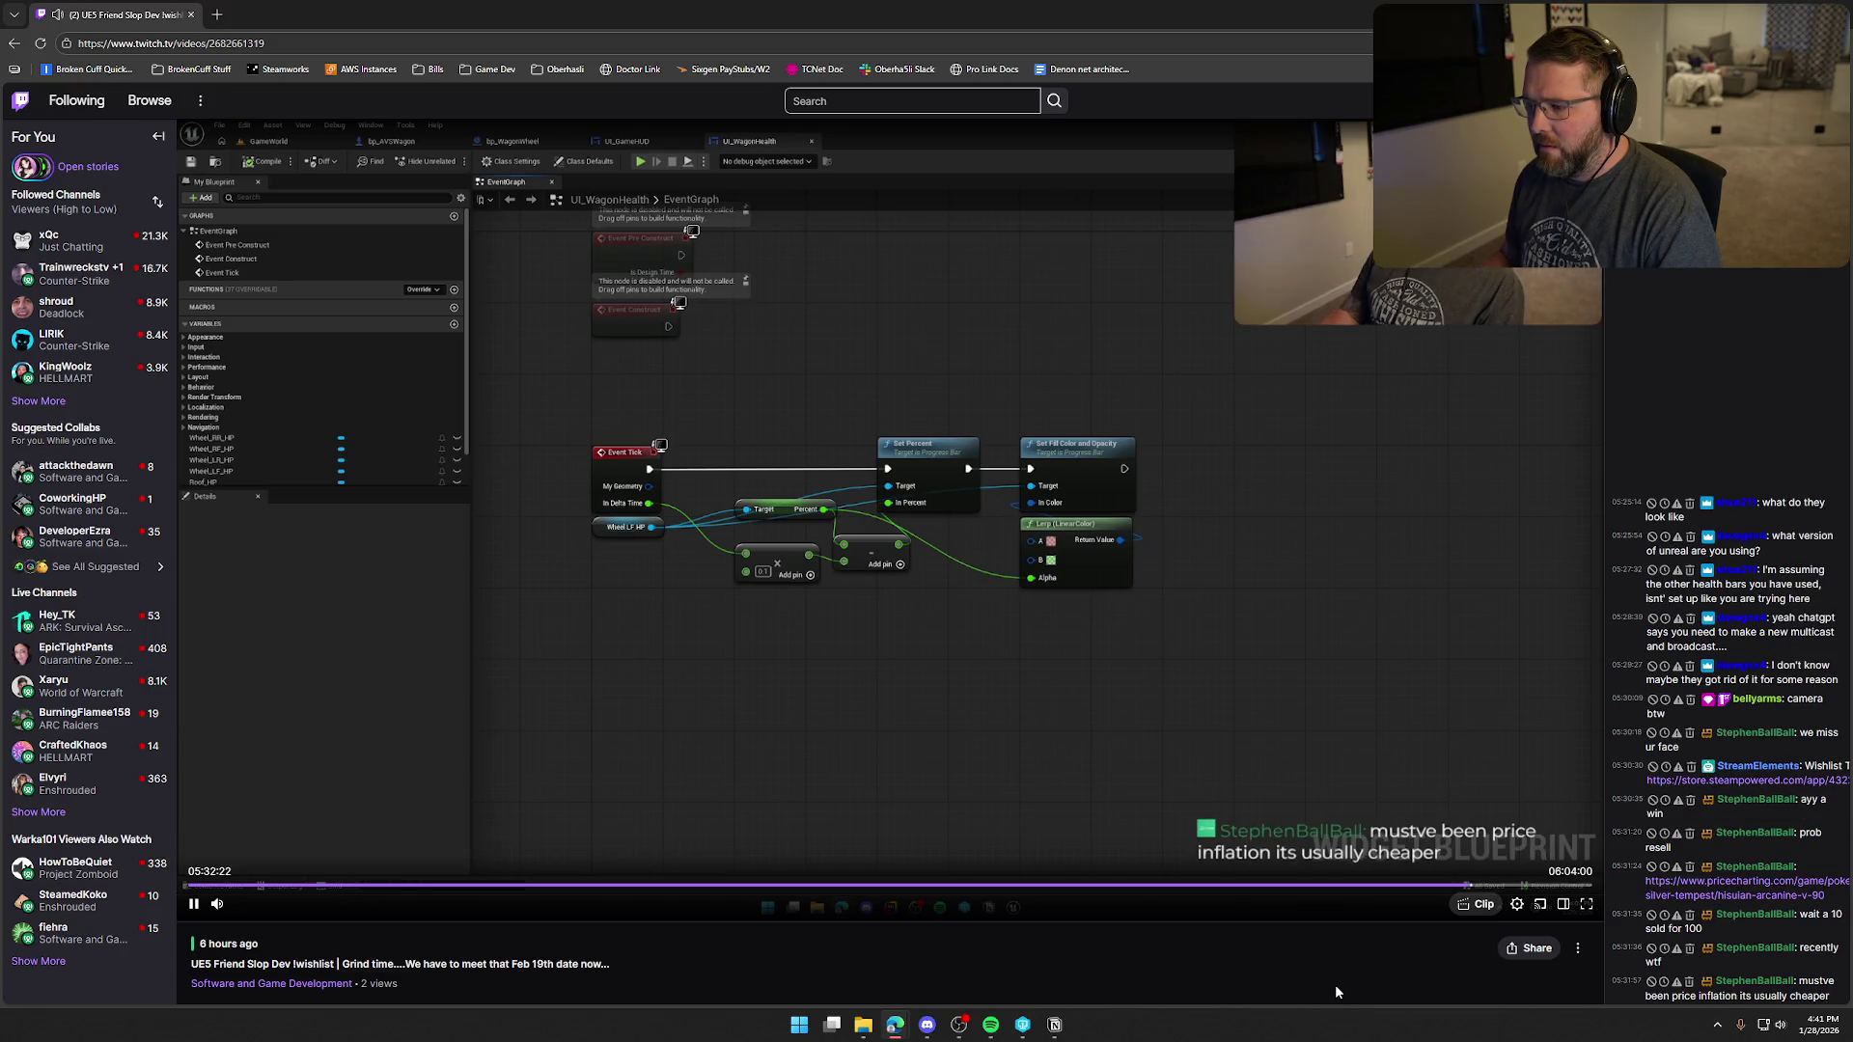
{"action": "key", "text": "Right"}
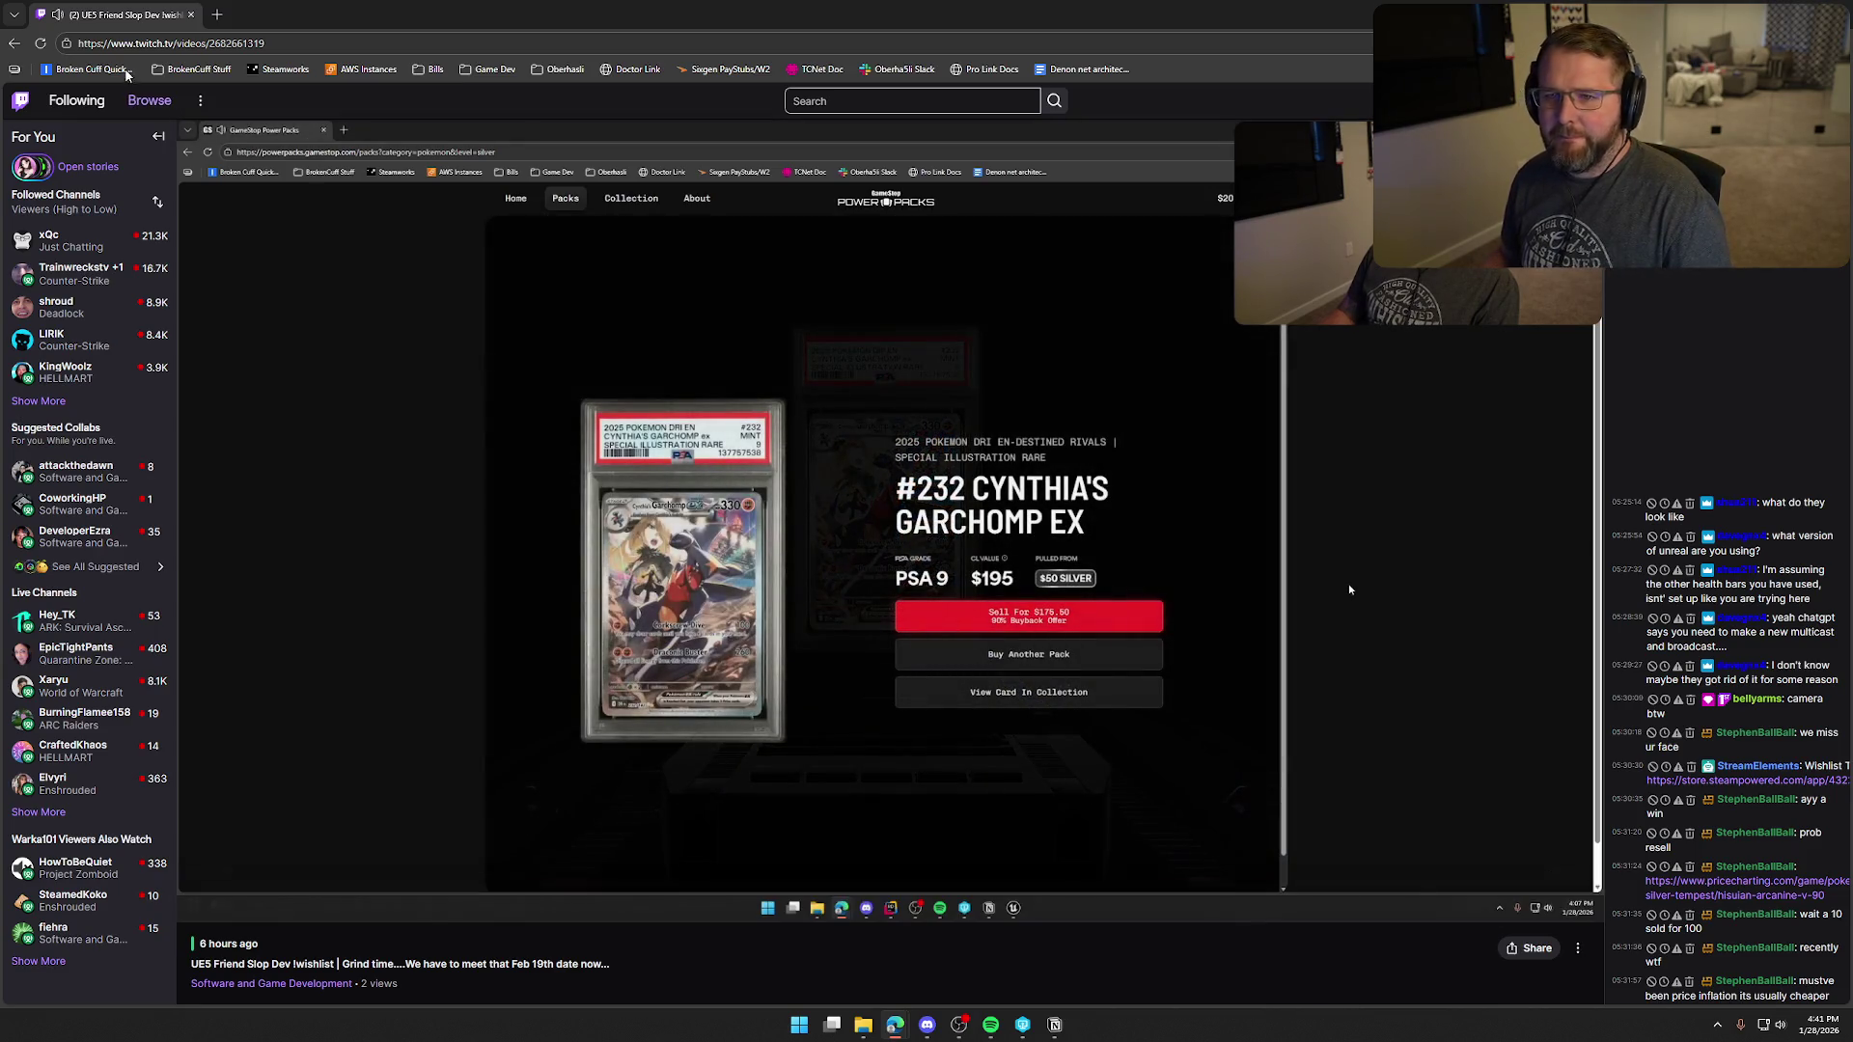
- Minimize the Twitch browser window to the empty desktop, then bring it back
{"action": "left_click", "coordinate": [190, 14]}
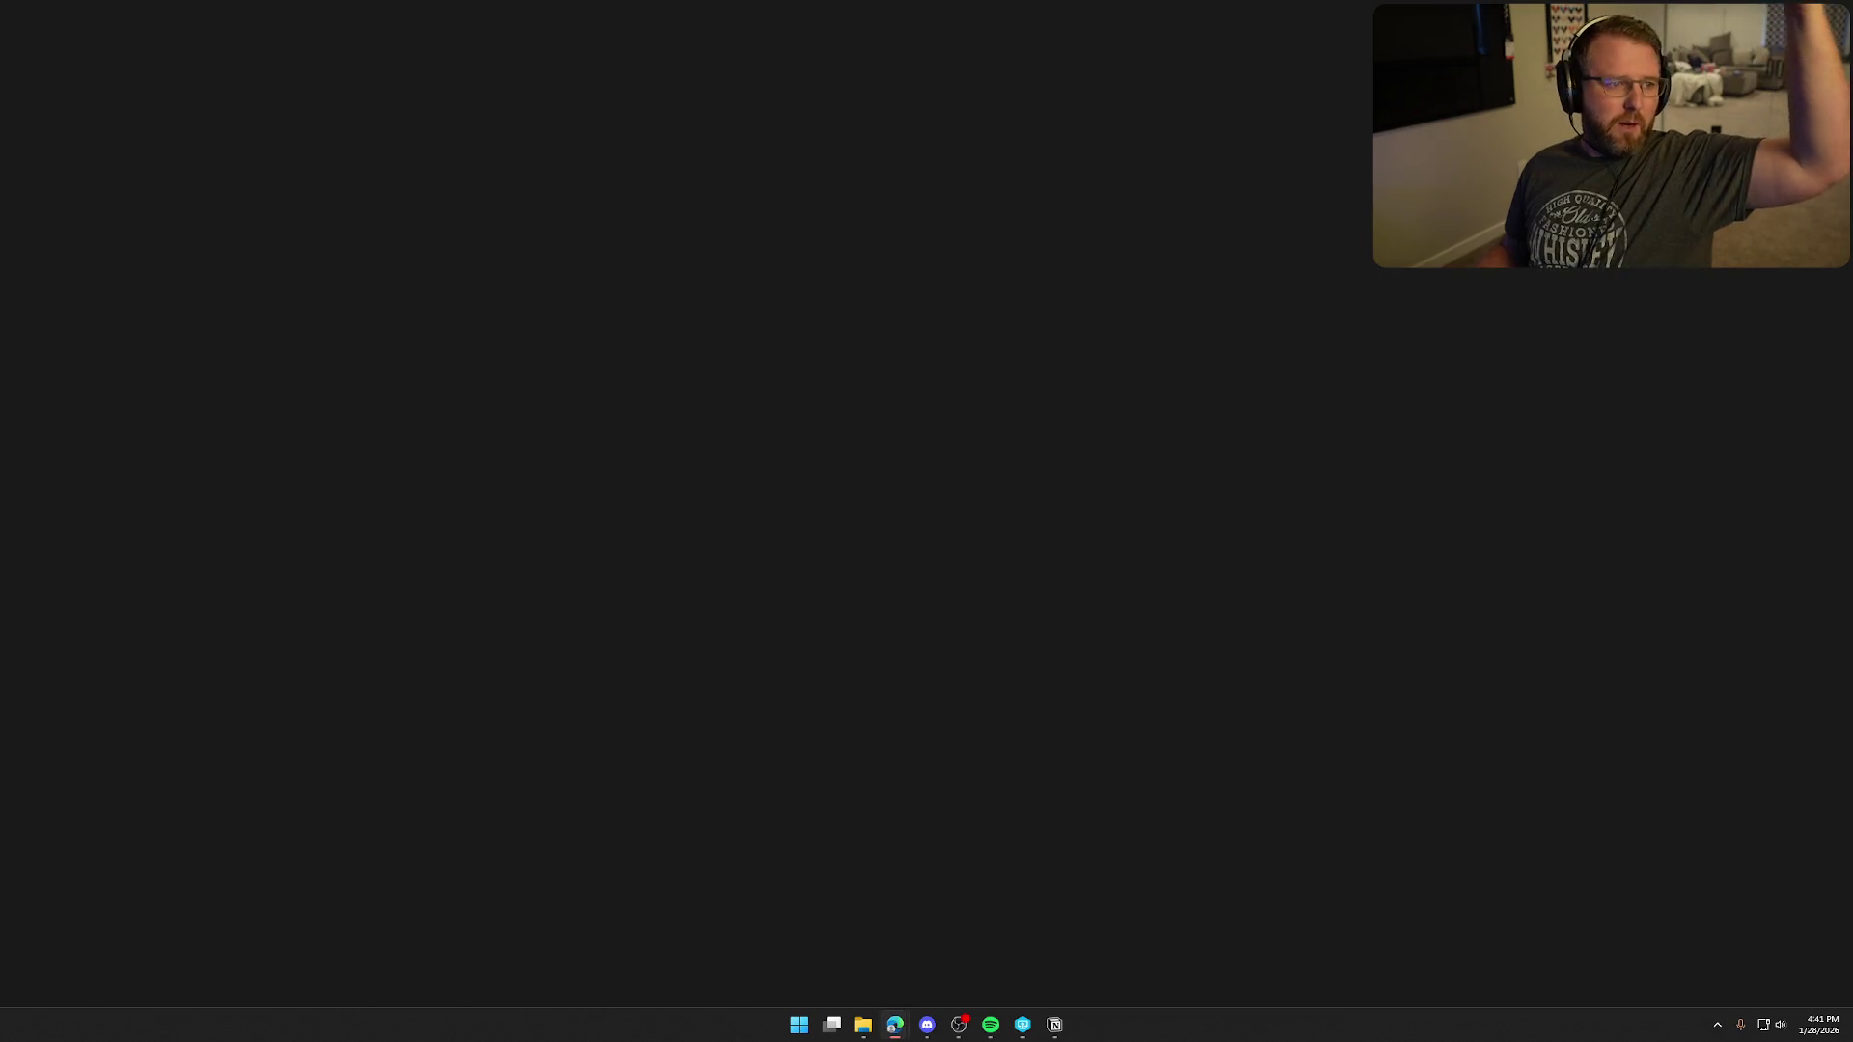
{"action": "left_click", "coordinate": [895, 1025]}
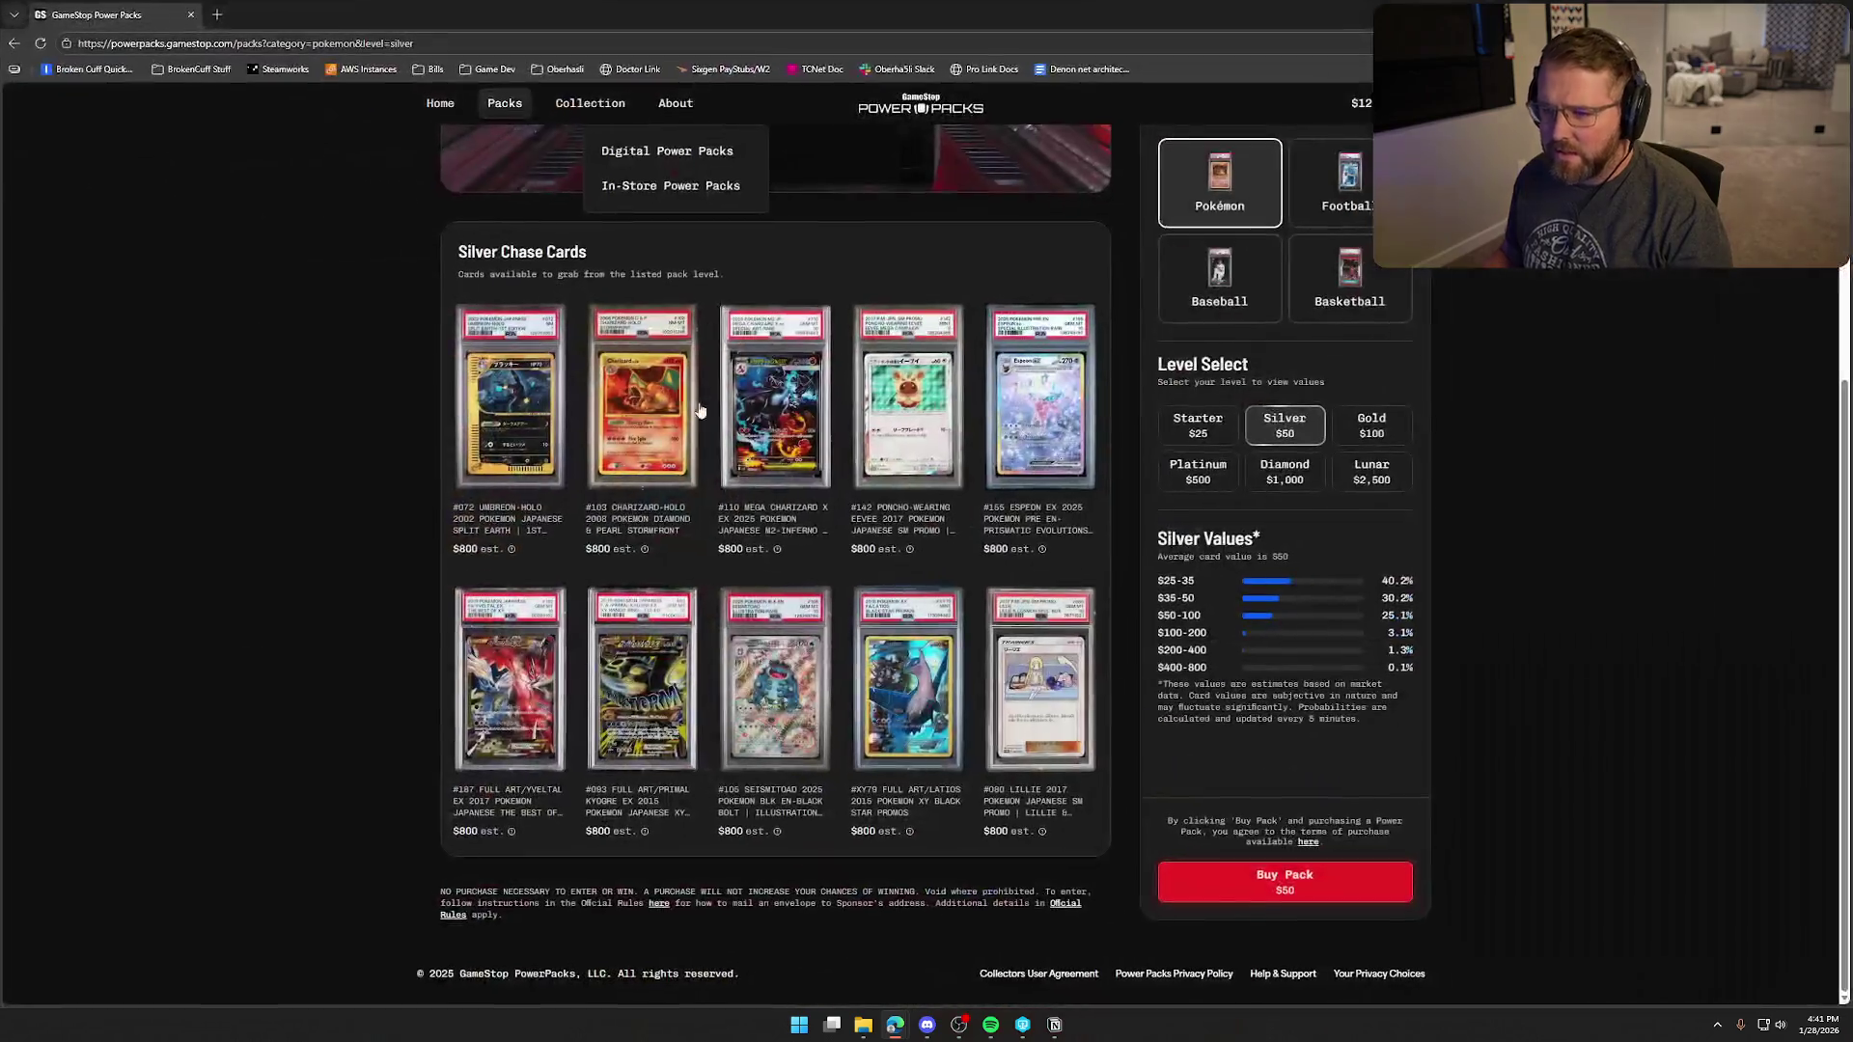
- View the PSA 10 #110 Mega Charizard X EX card valued at $800
{"action": "left_click", "coordinate": [793, 422]}
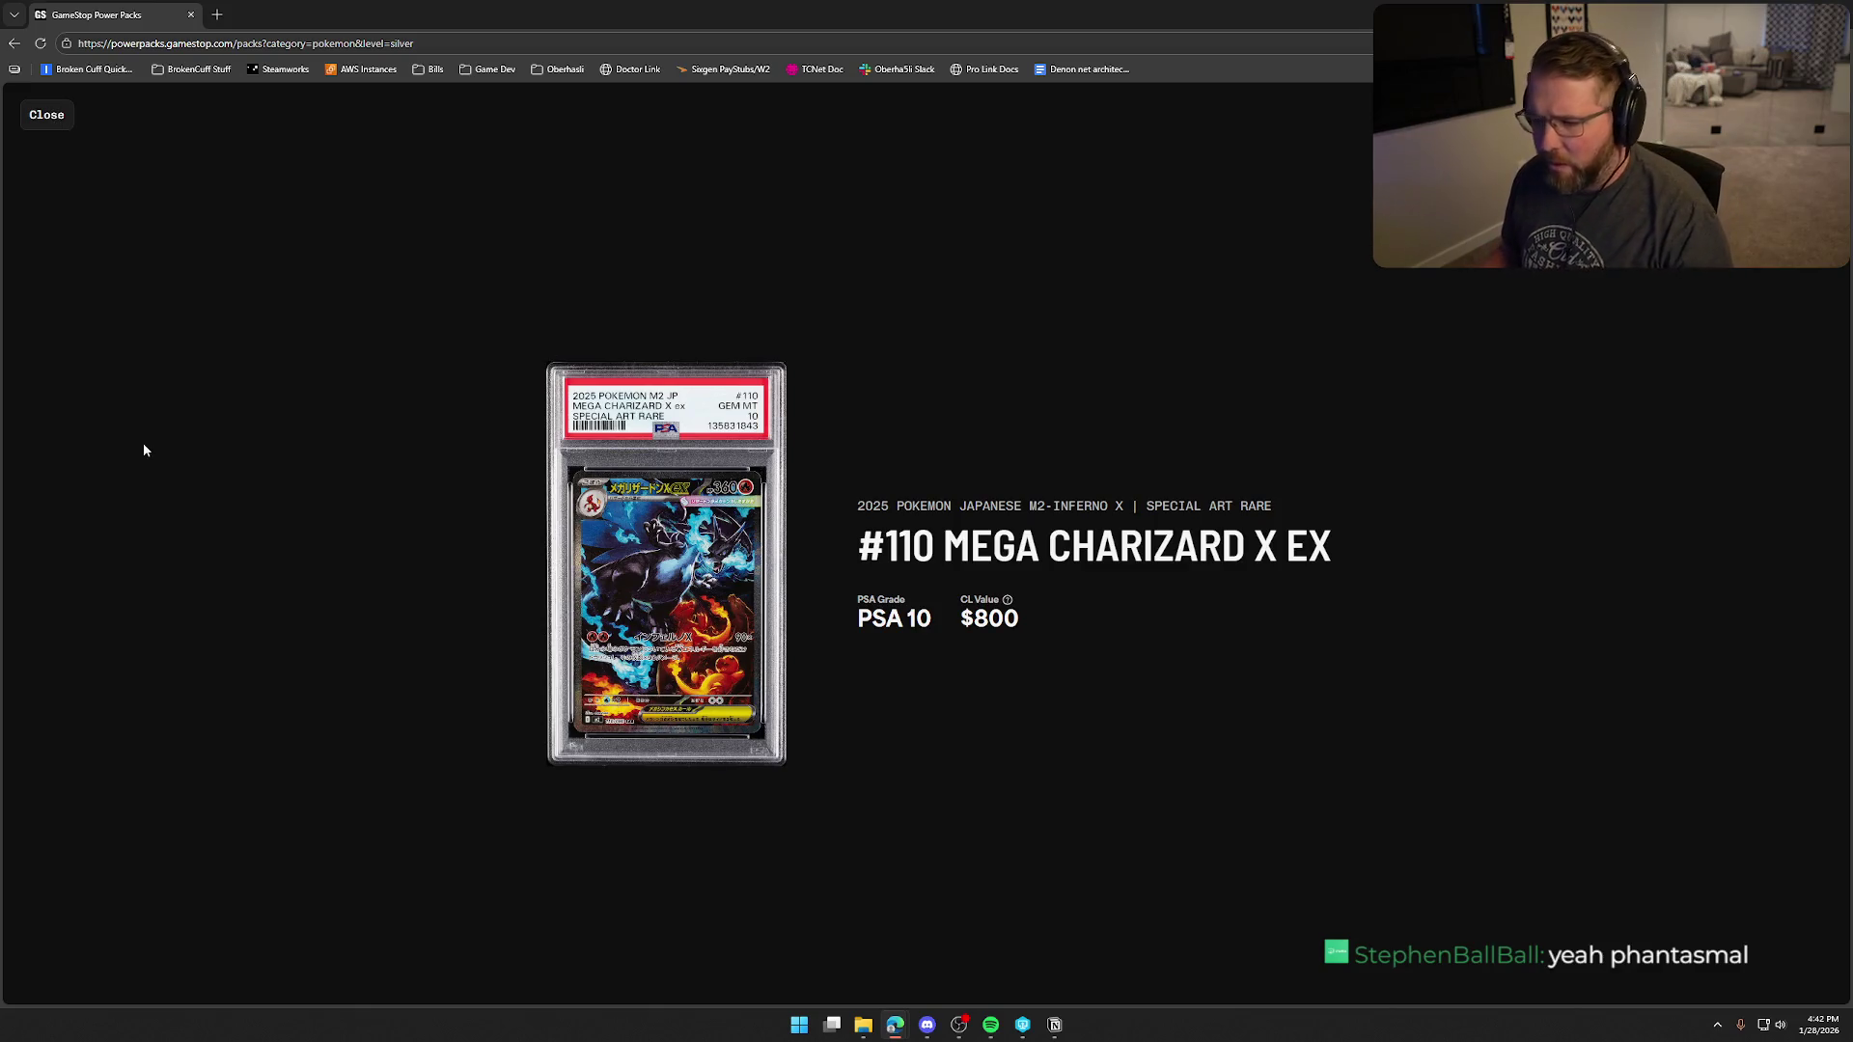
{"action": "left_click", "coordinate": [60, 132]}
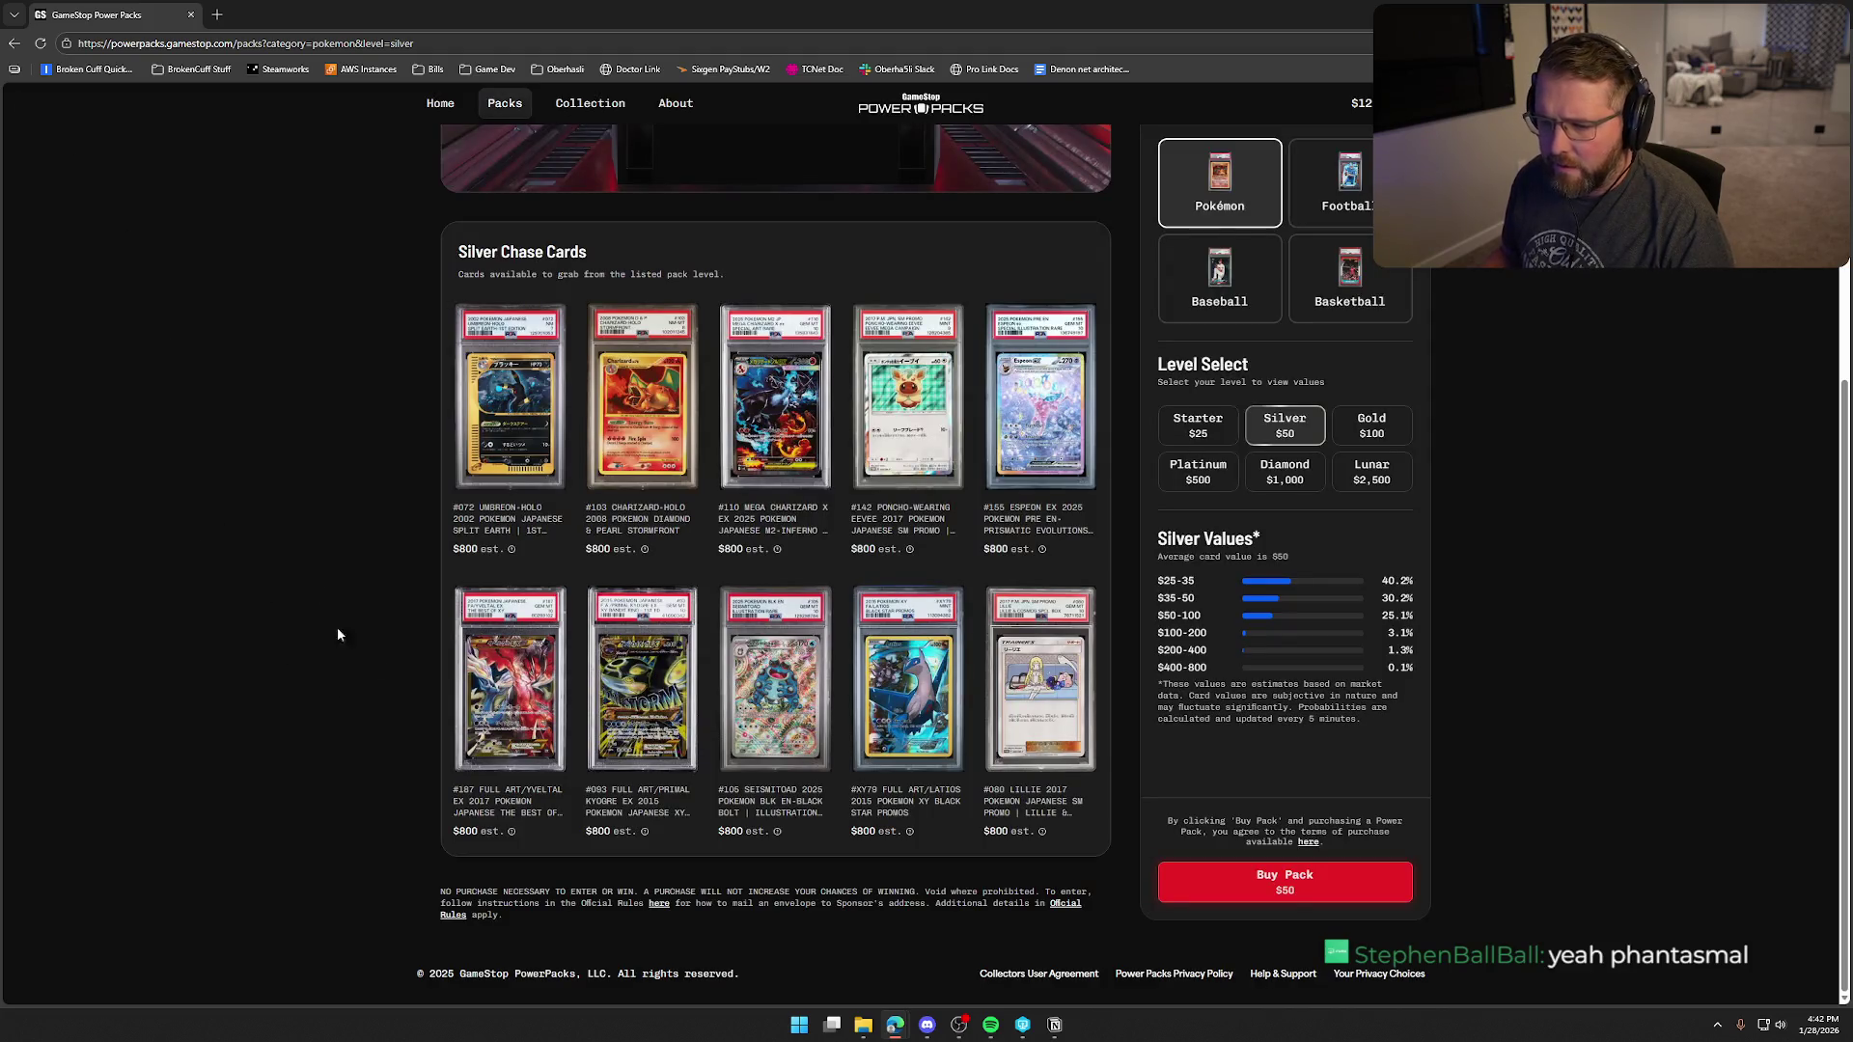
{"action": "left_click", "coordinate": [512, 703]}
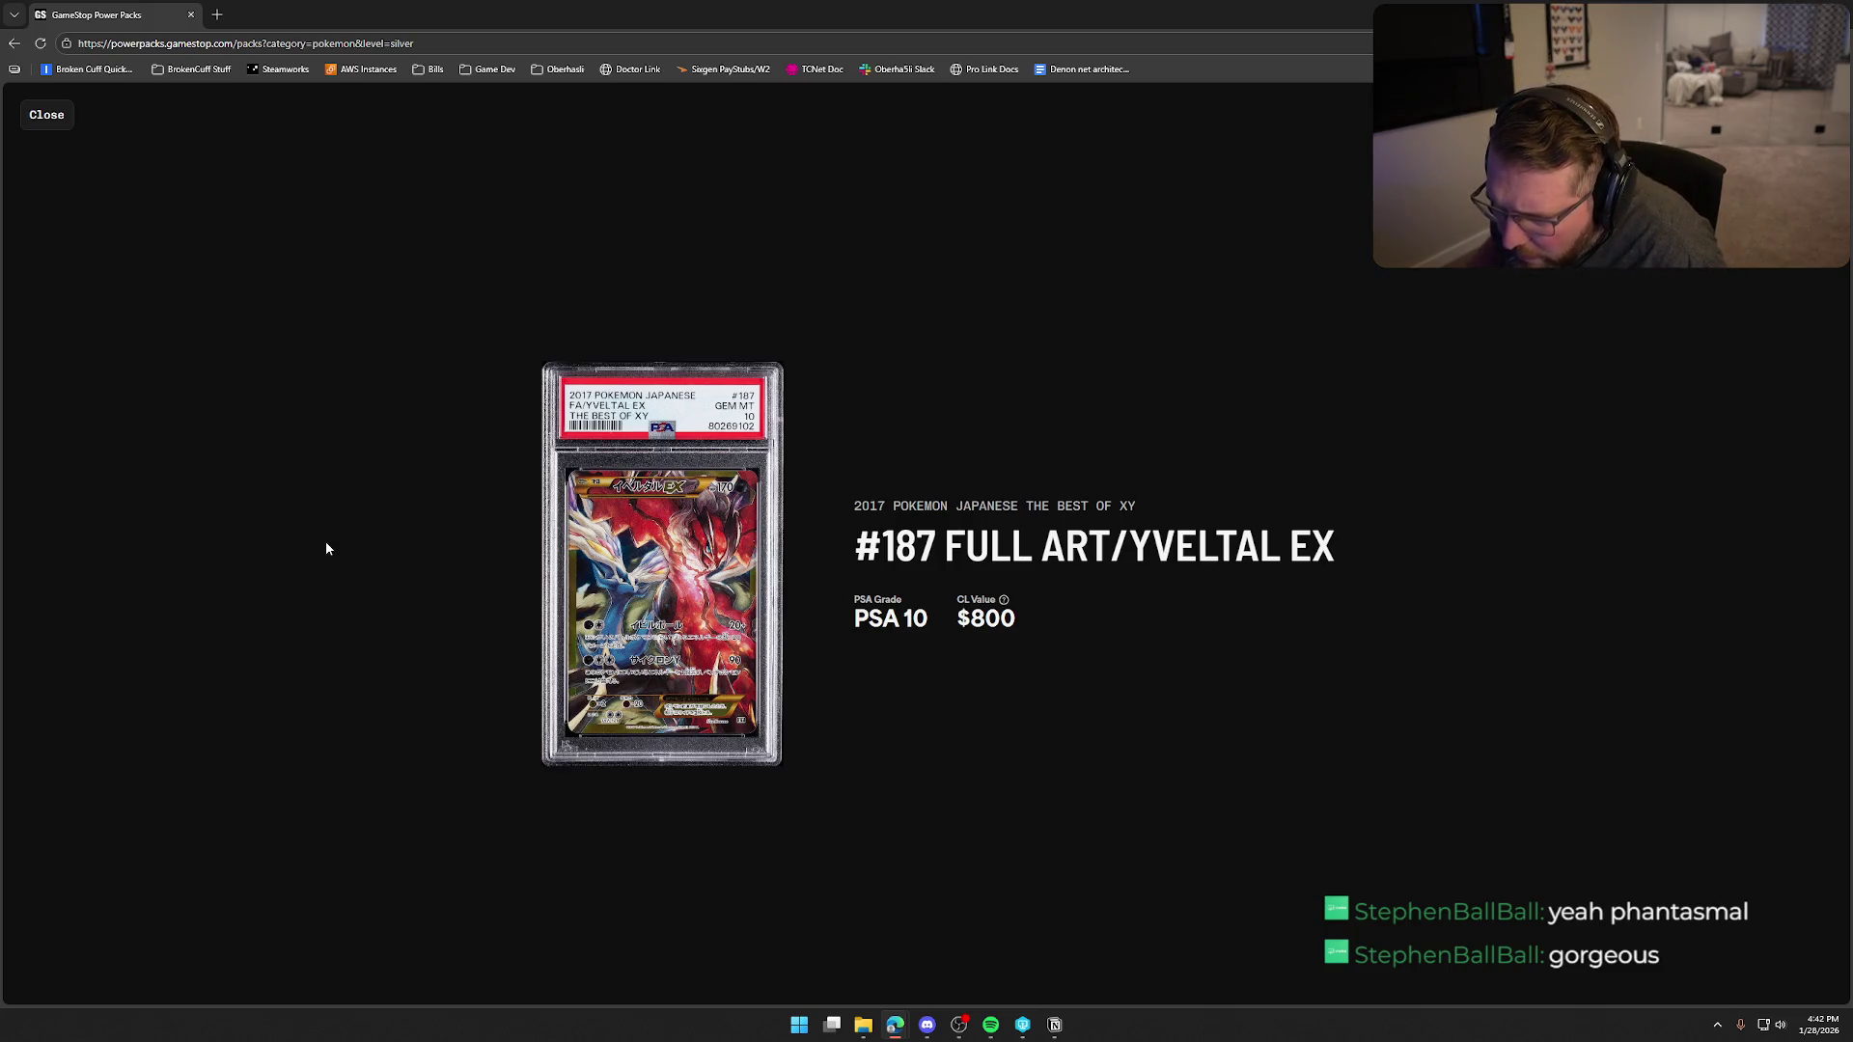
{"action": "left_click", "coordinate": [101, 187]}
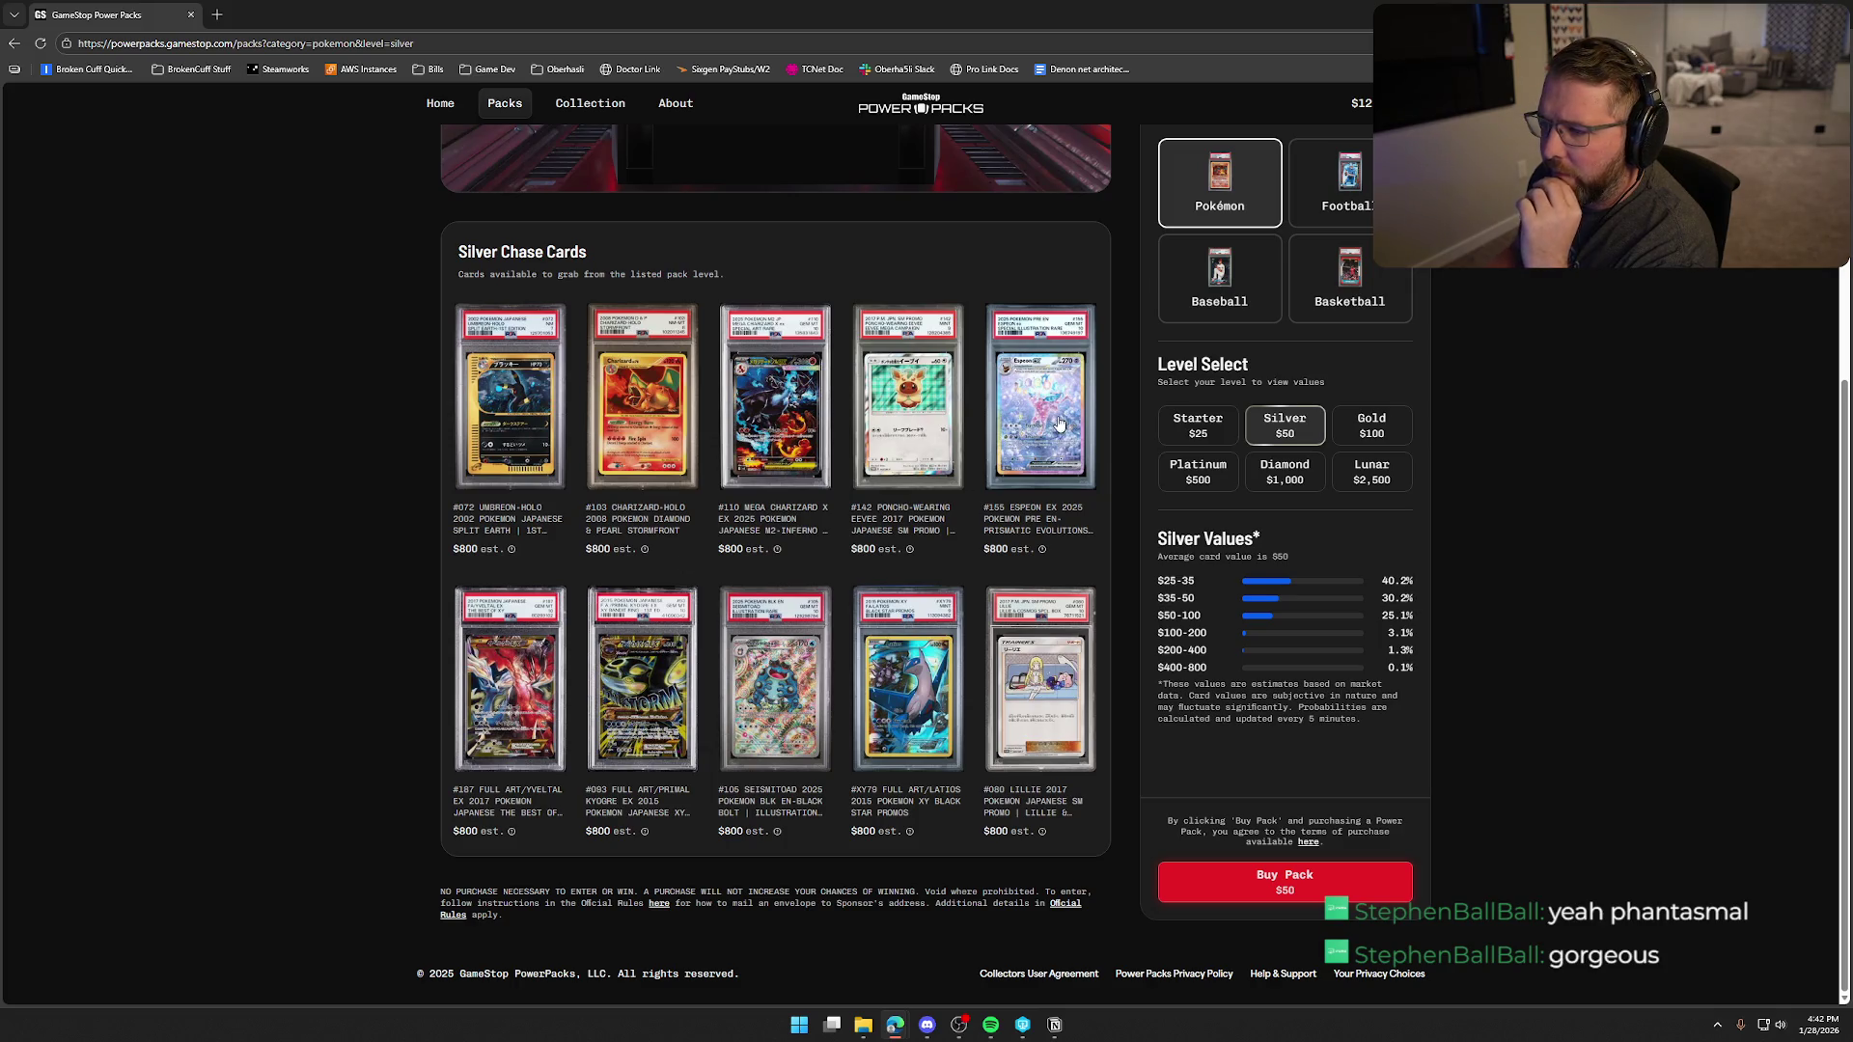
{"action": "left_click", "coordinate": [1052, 419]}
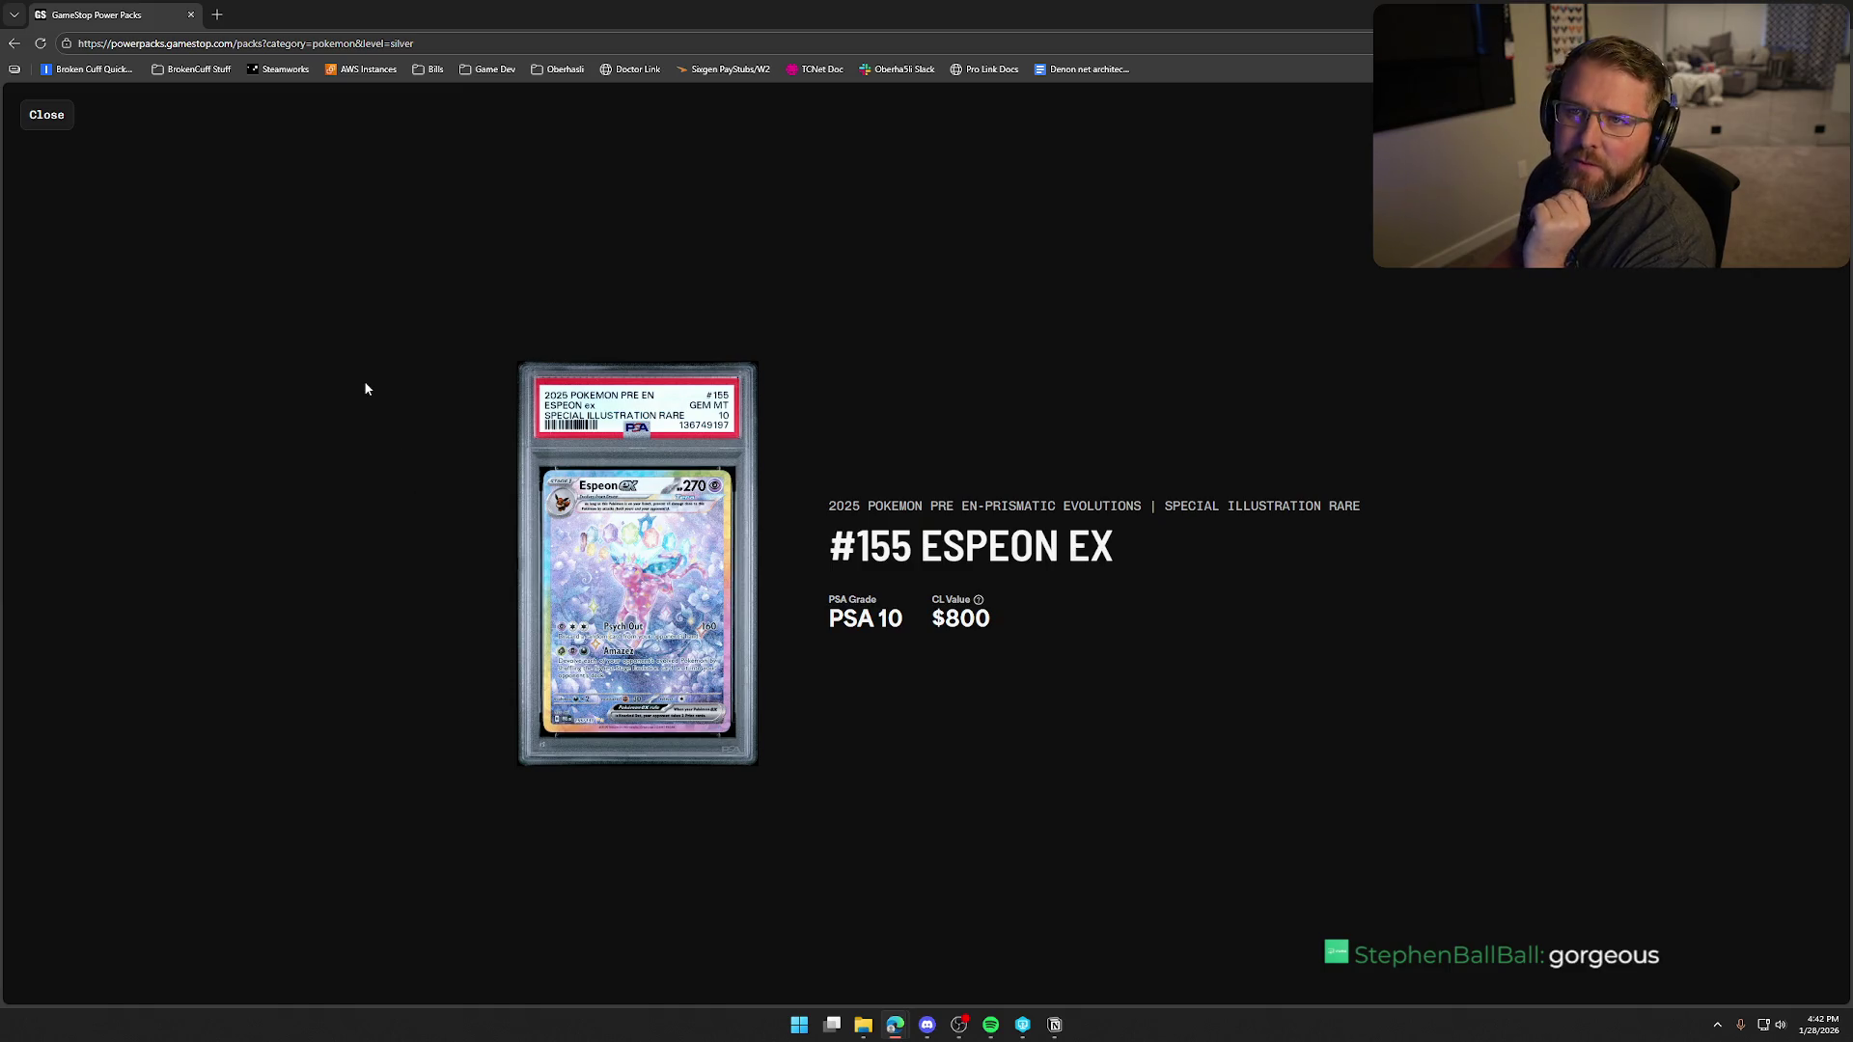
{"action": "left_click", "coordinate": [50, 117]}
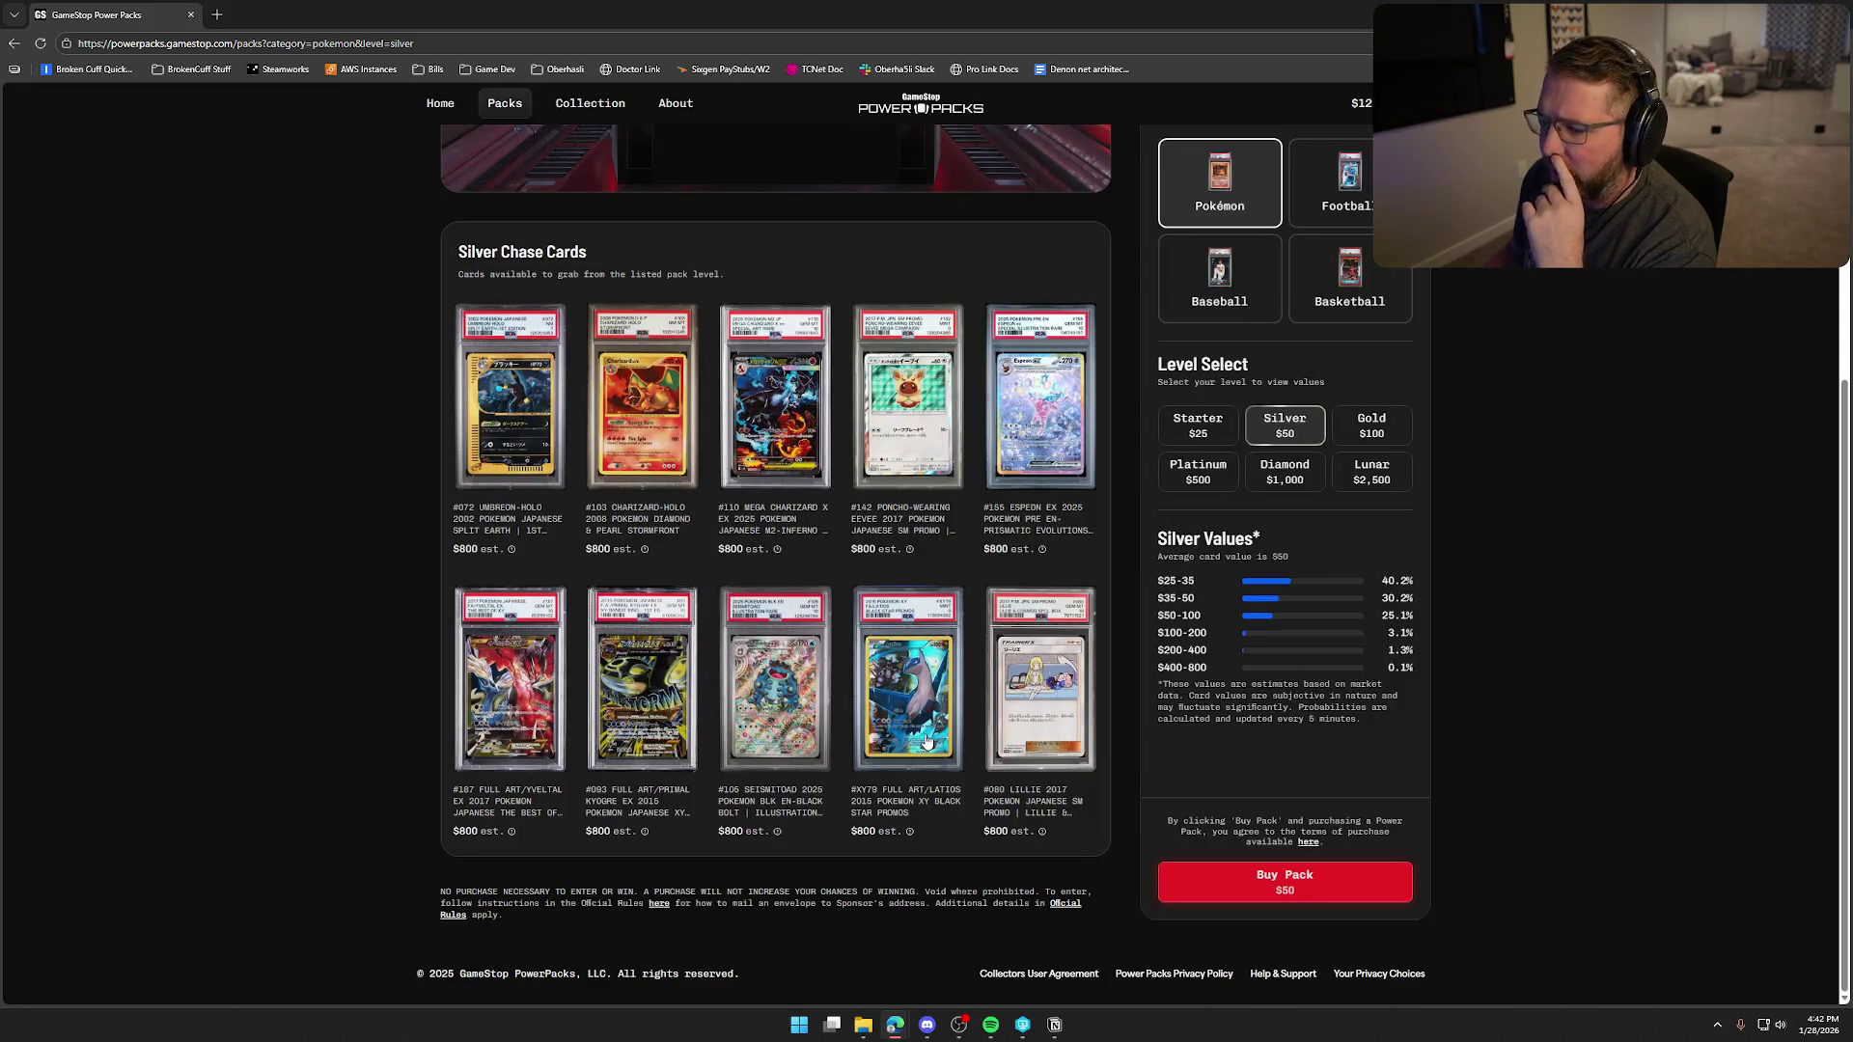
{"action": "left_click", "coordinate": [752, 712]}
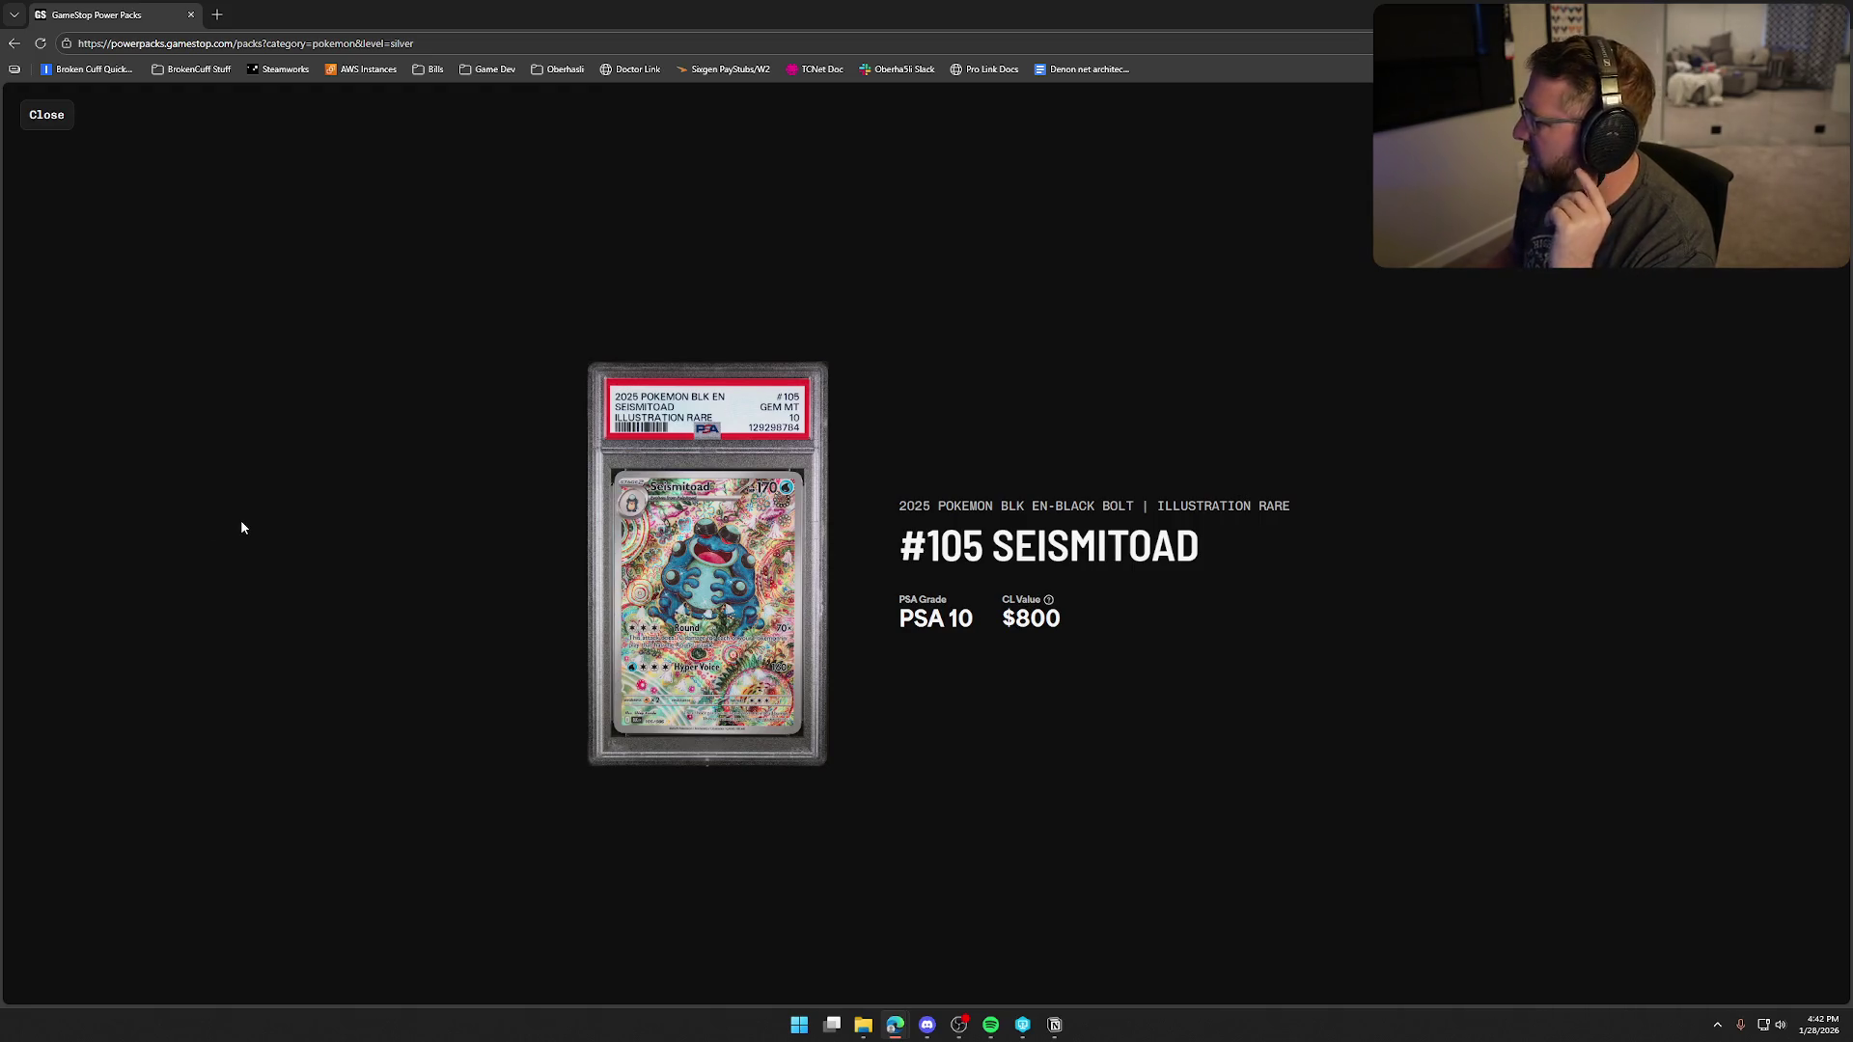
{"action": "left_click", "coordinate": [43, 114]}
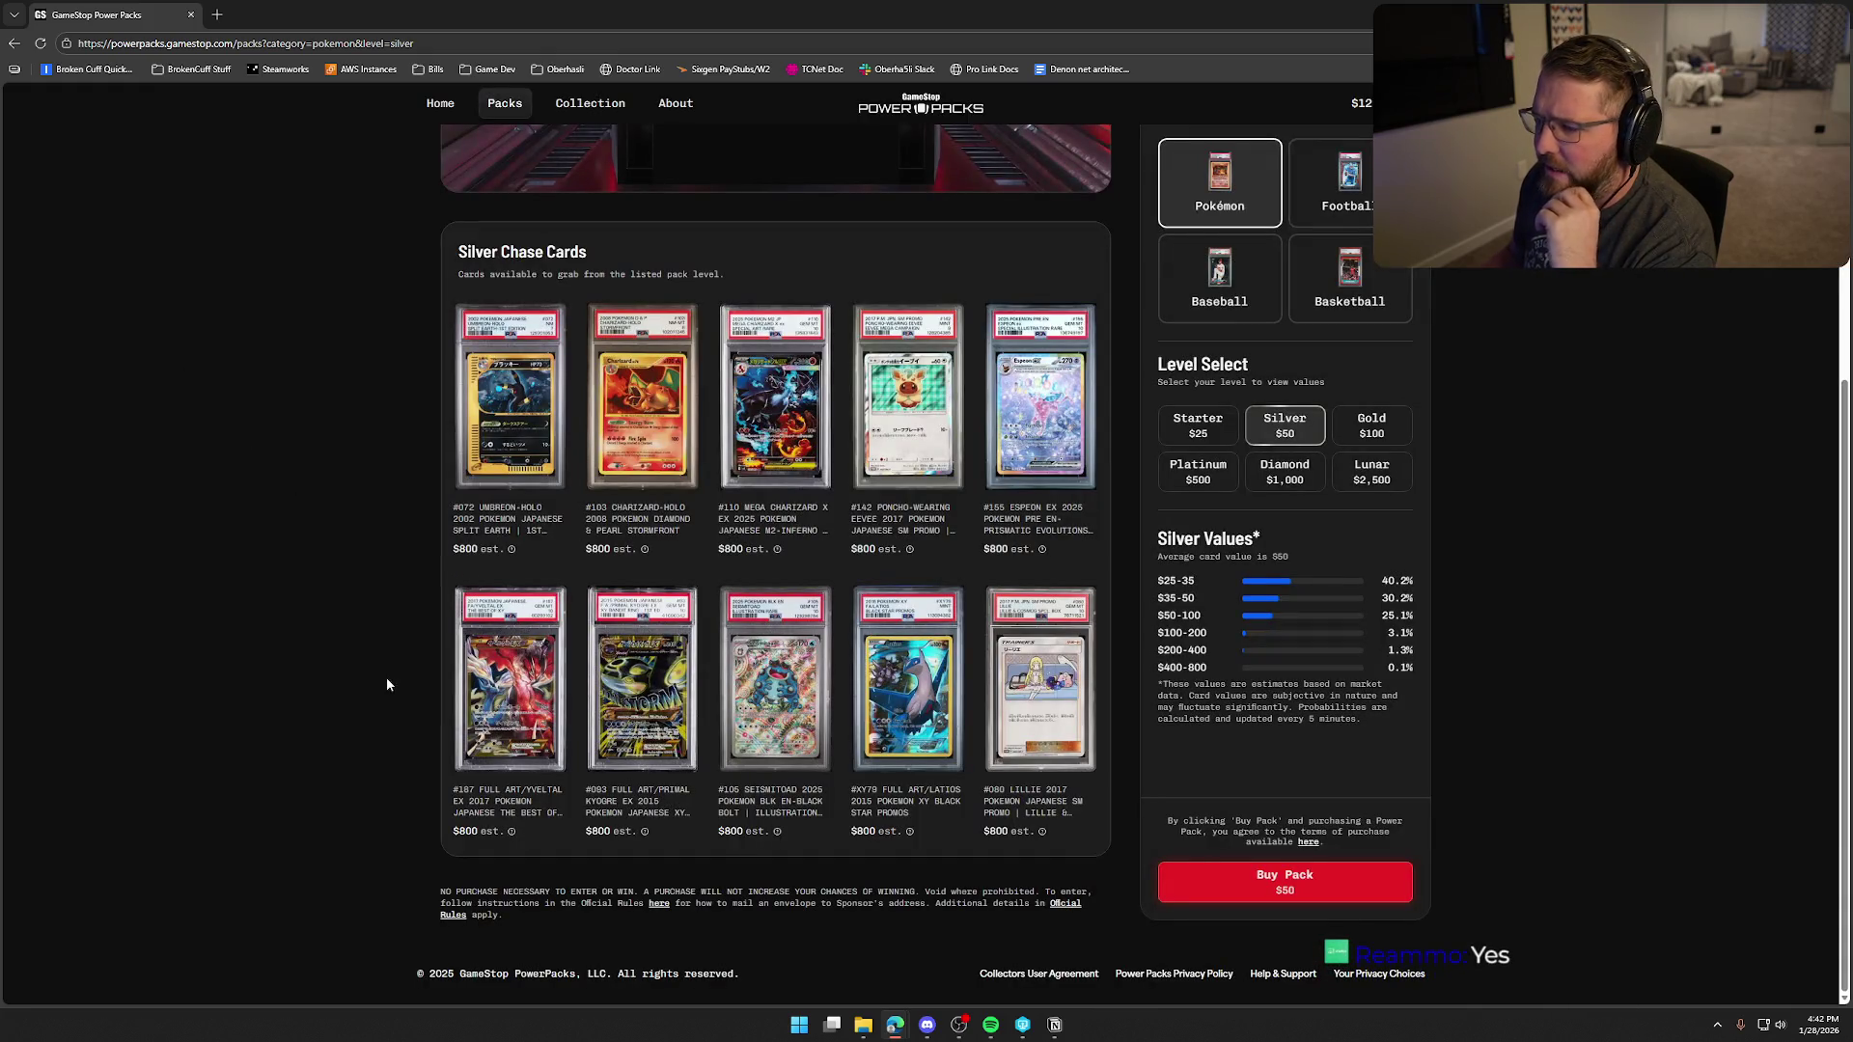
{"action": "left_click", "coordinate": [691, 689]}
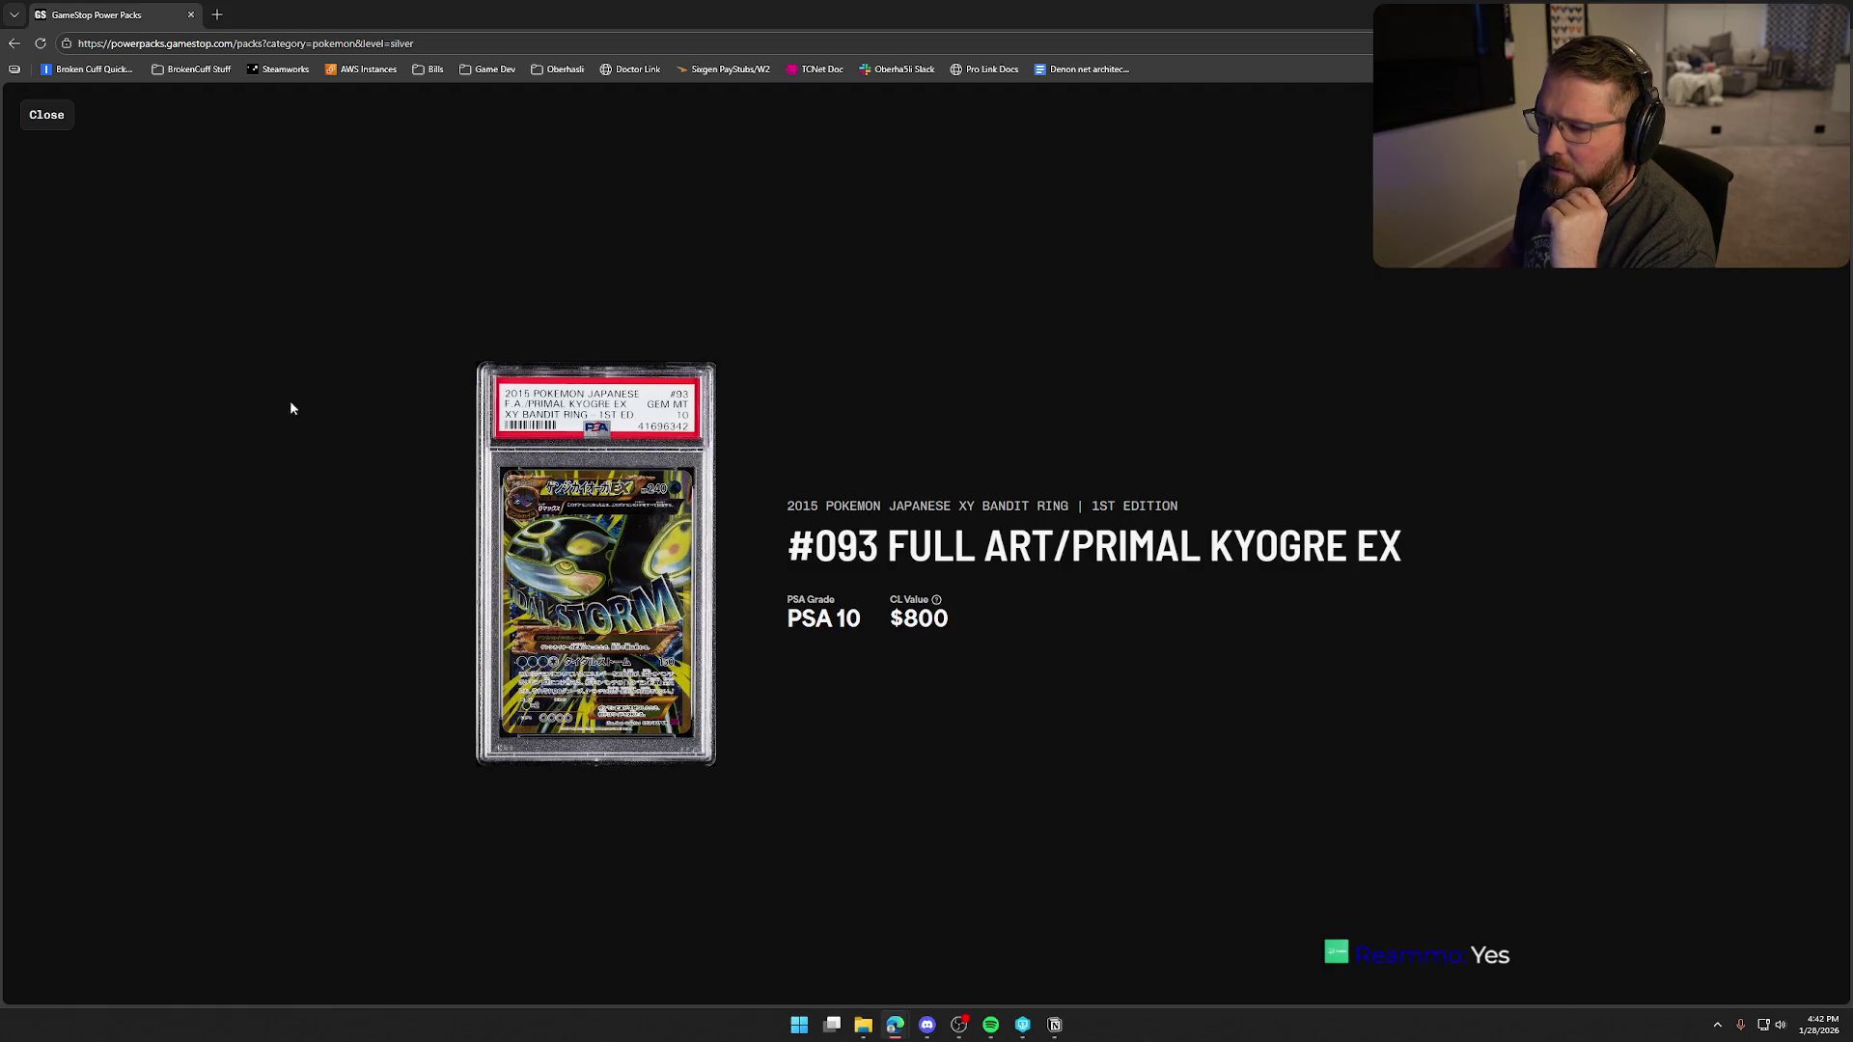
{"action": "left_click", "coordinate": [38, 141]}
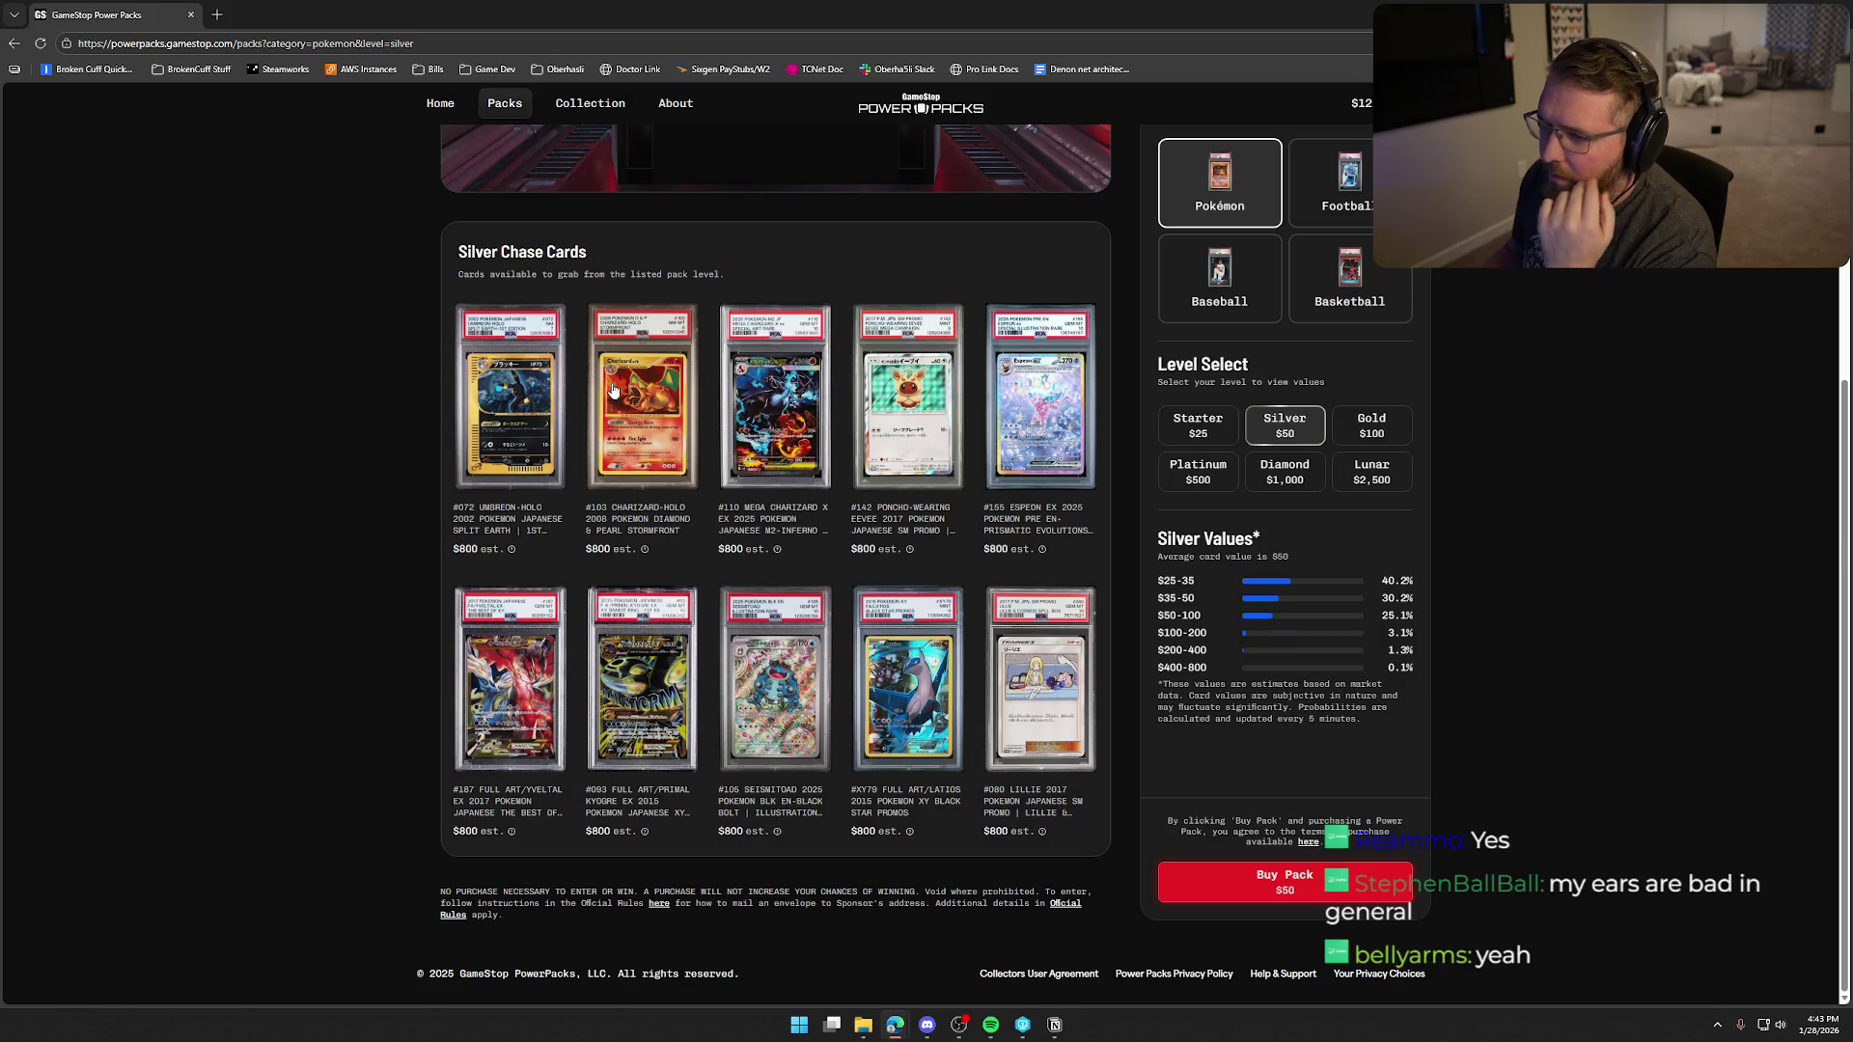
- Preview the Silver #103 Charizard-Holo, #072 Umbreon-Holo and Full Art/Latios cards
{"action": "left_click", "coordinate": [641, 424]}
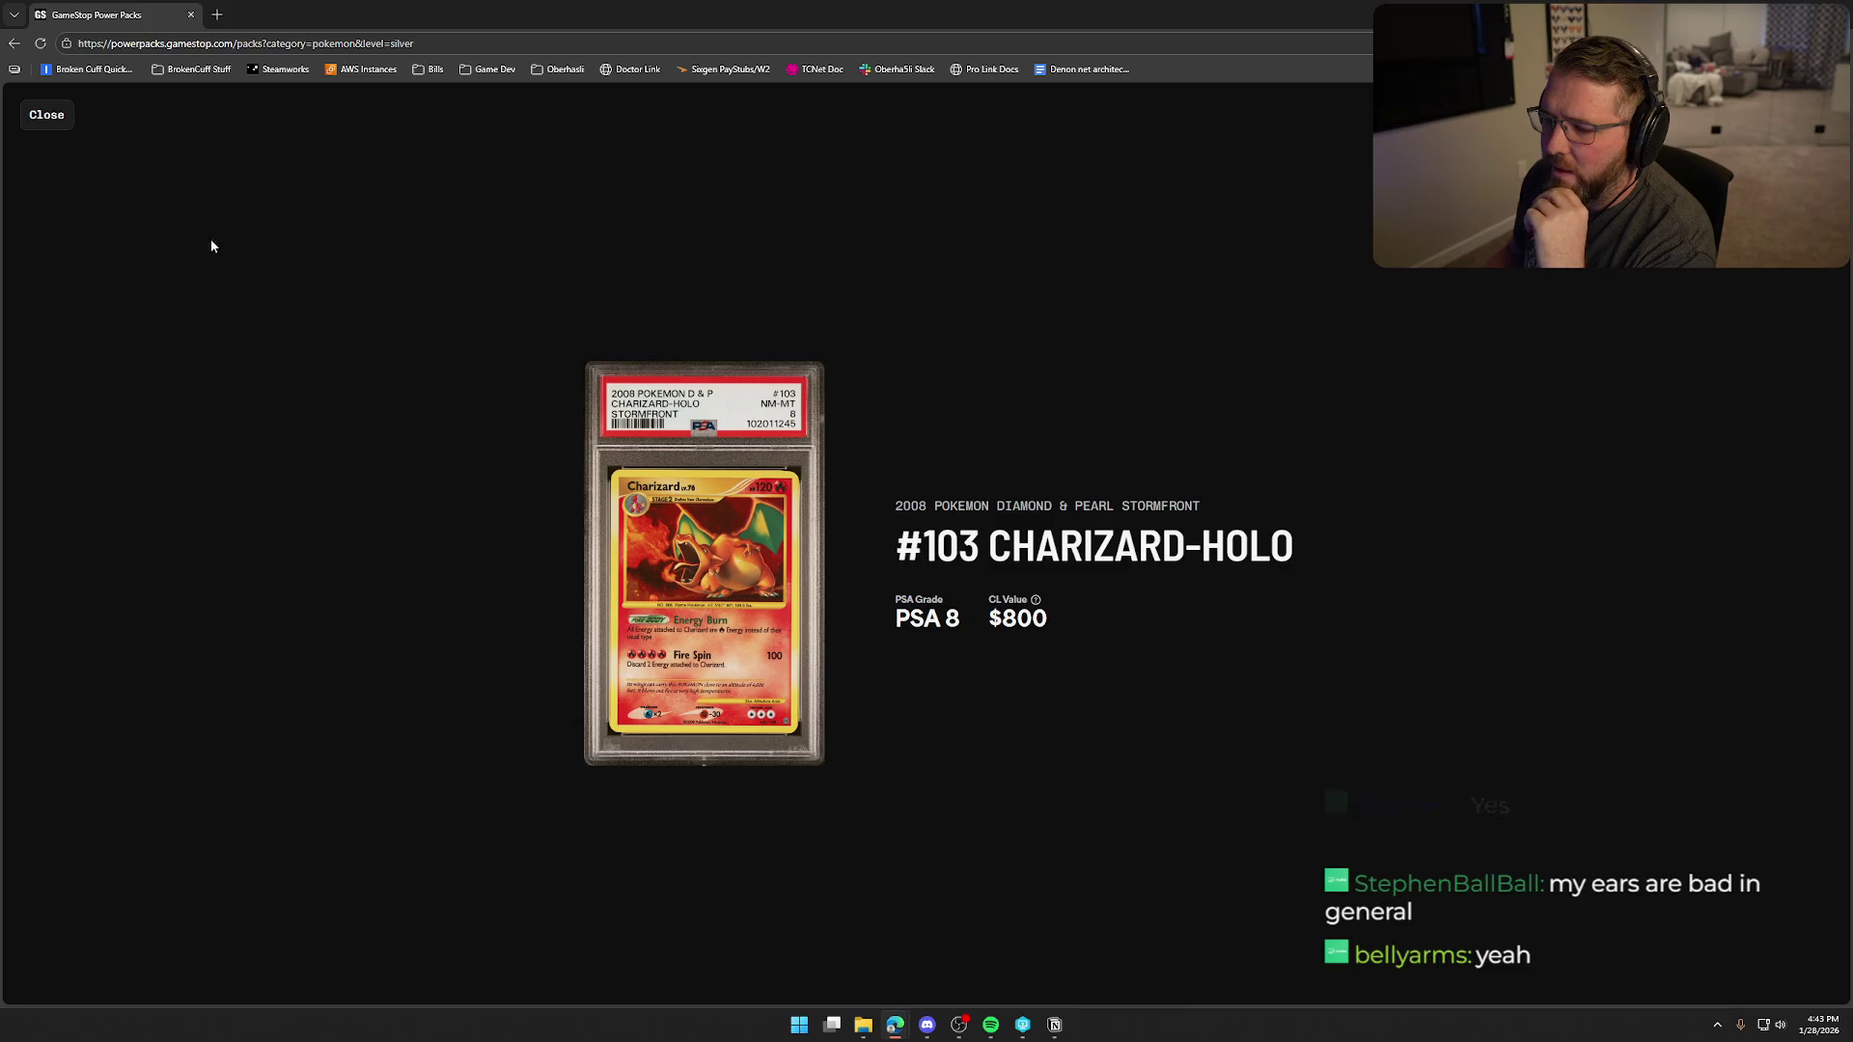
{"action": "left_click", "coordinate": [48, 116]}
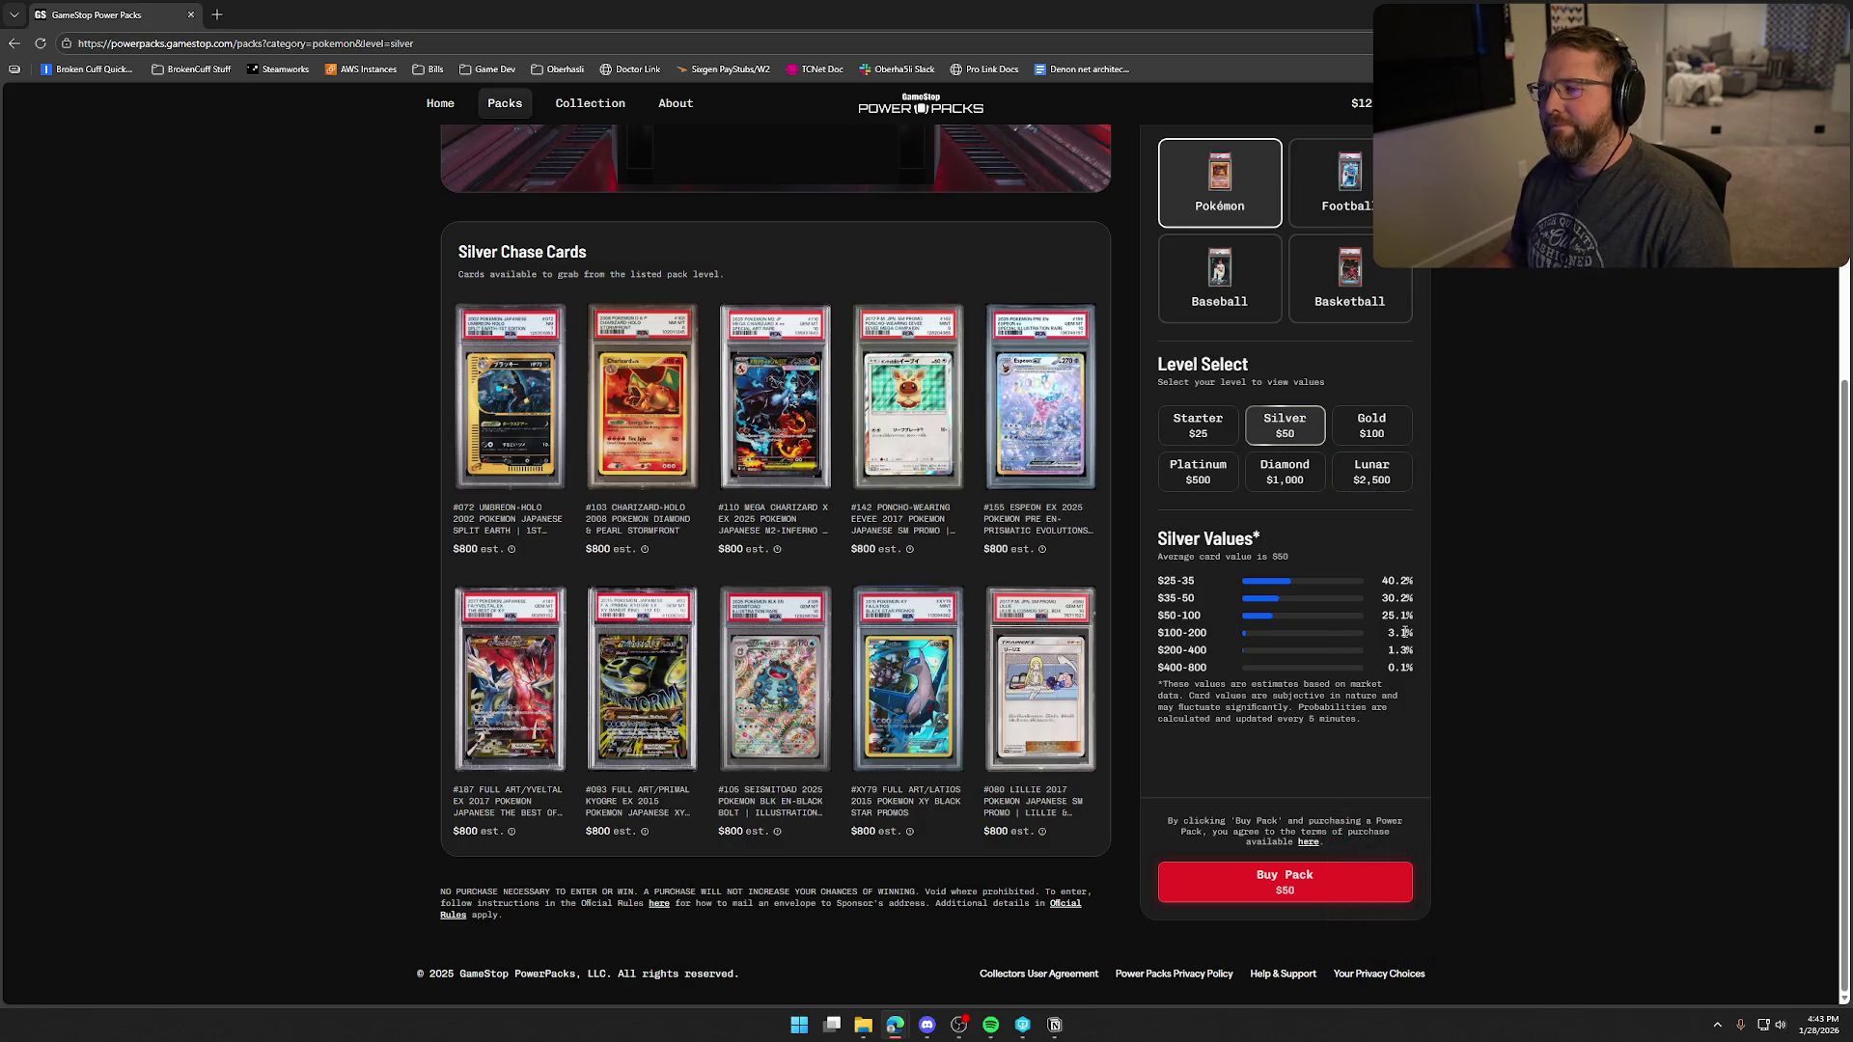
{"action": "left_click", "coordinate": [522, 417]}
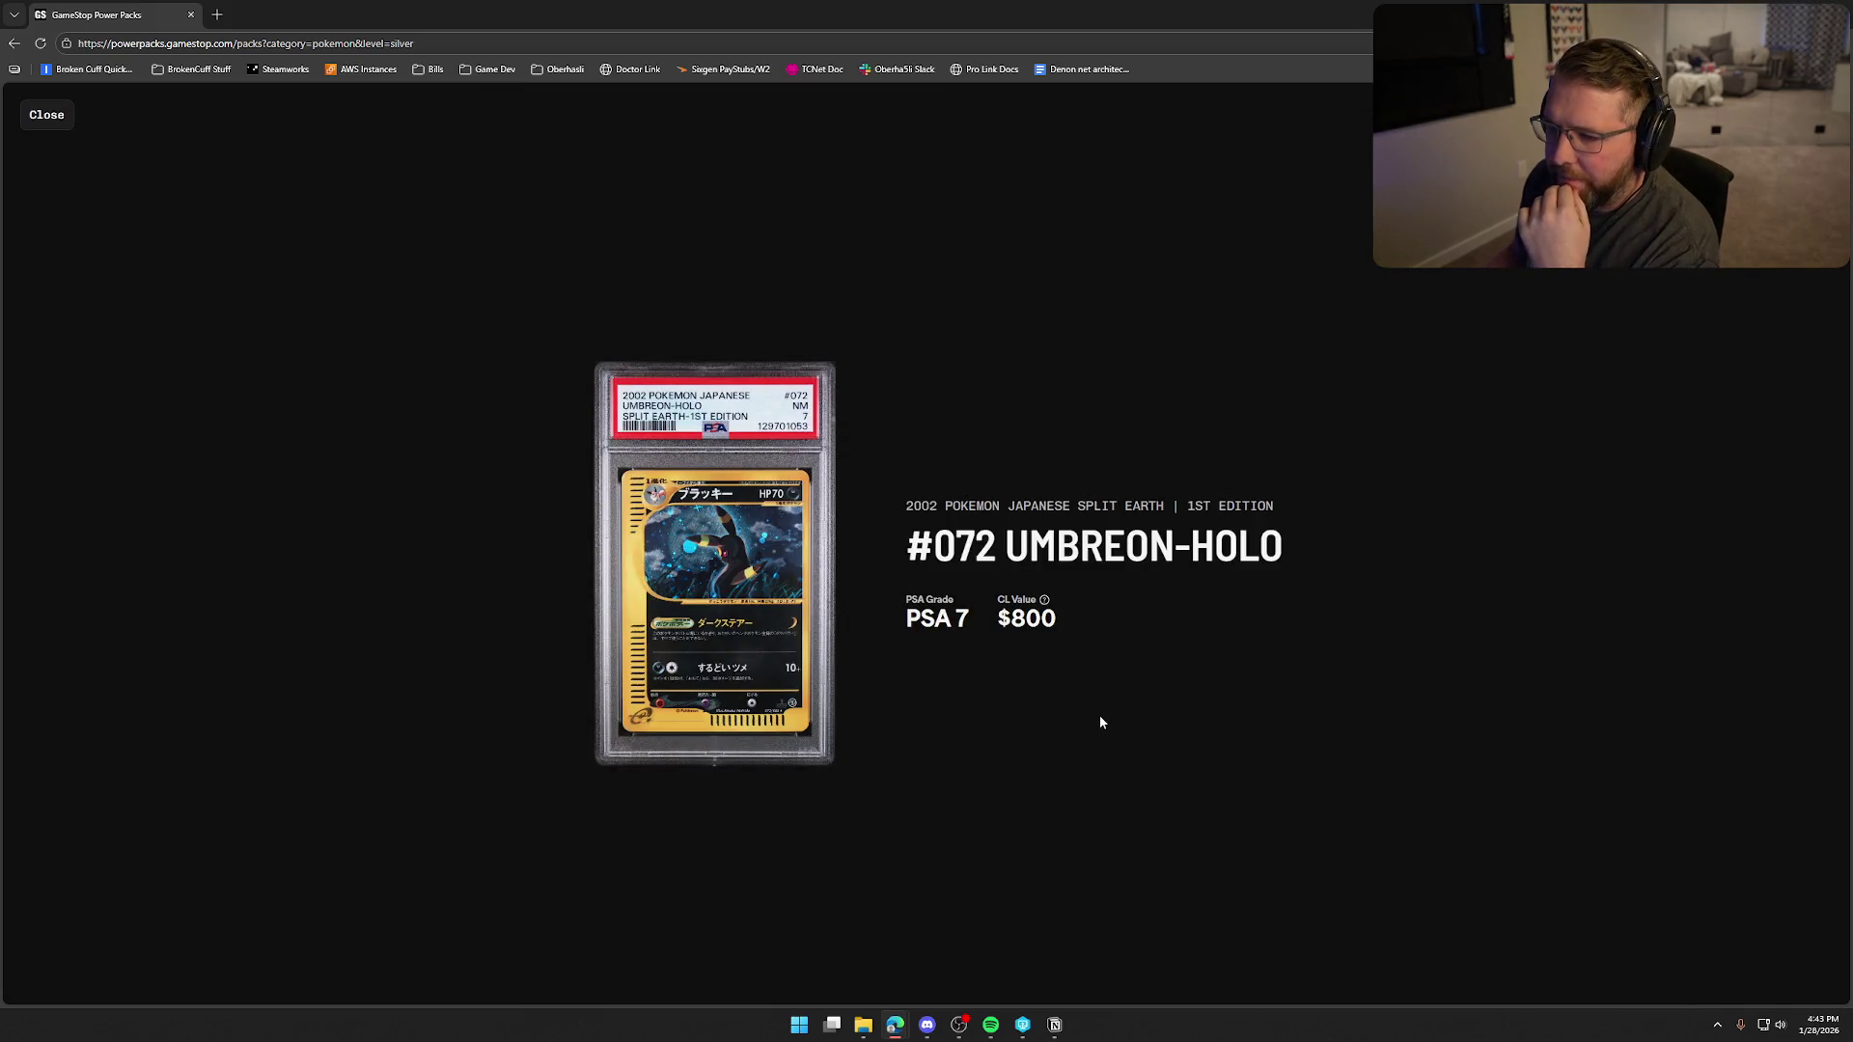
{"action": "left_click", "coordinate": [46, 116]}
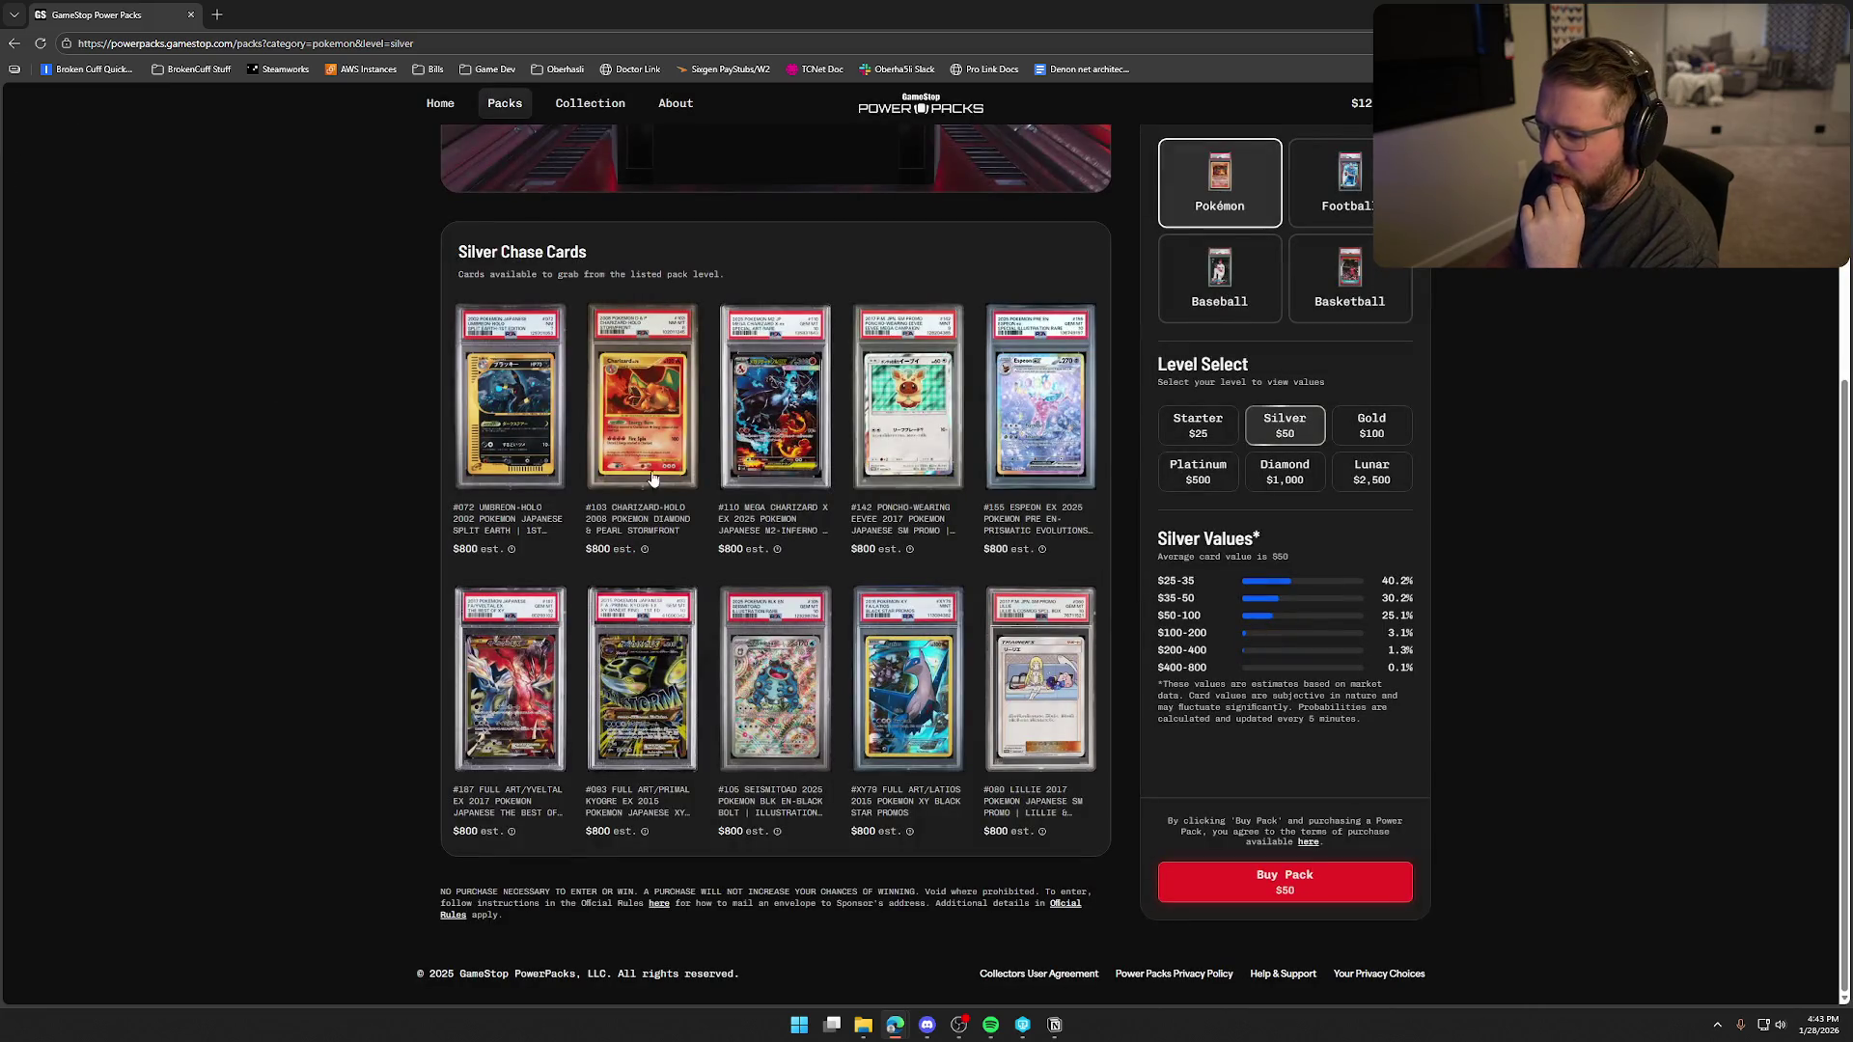
{"action": "left_click", "coordinate": [929, 713]}
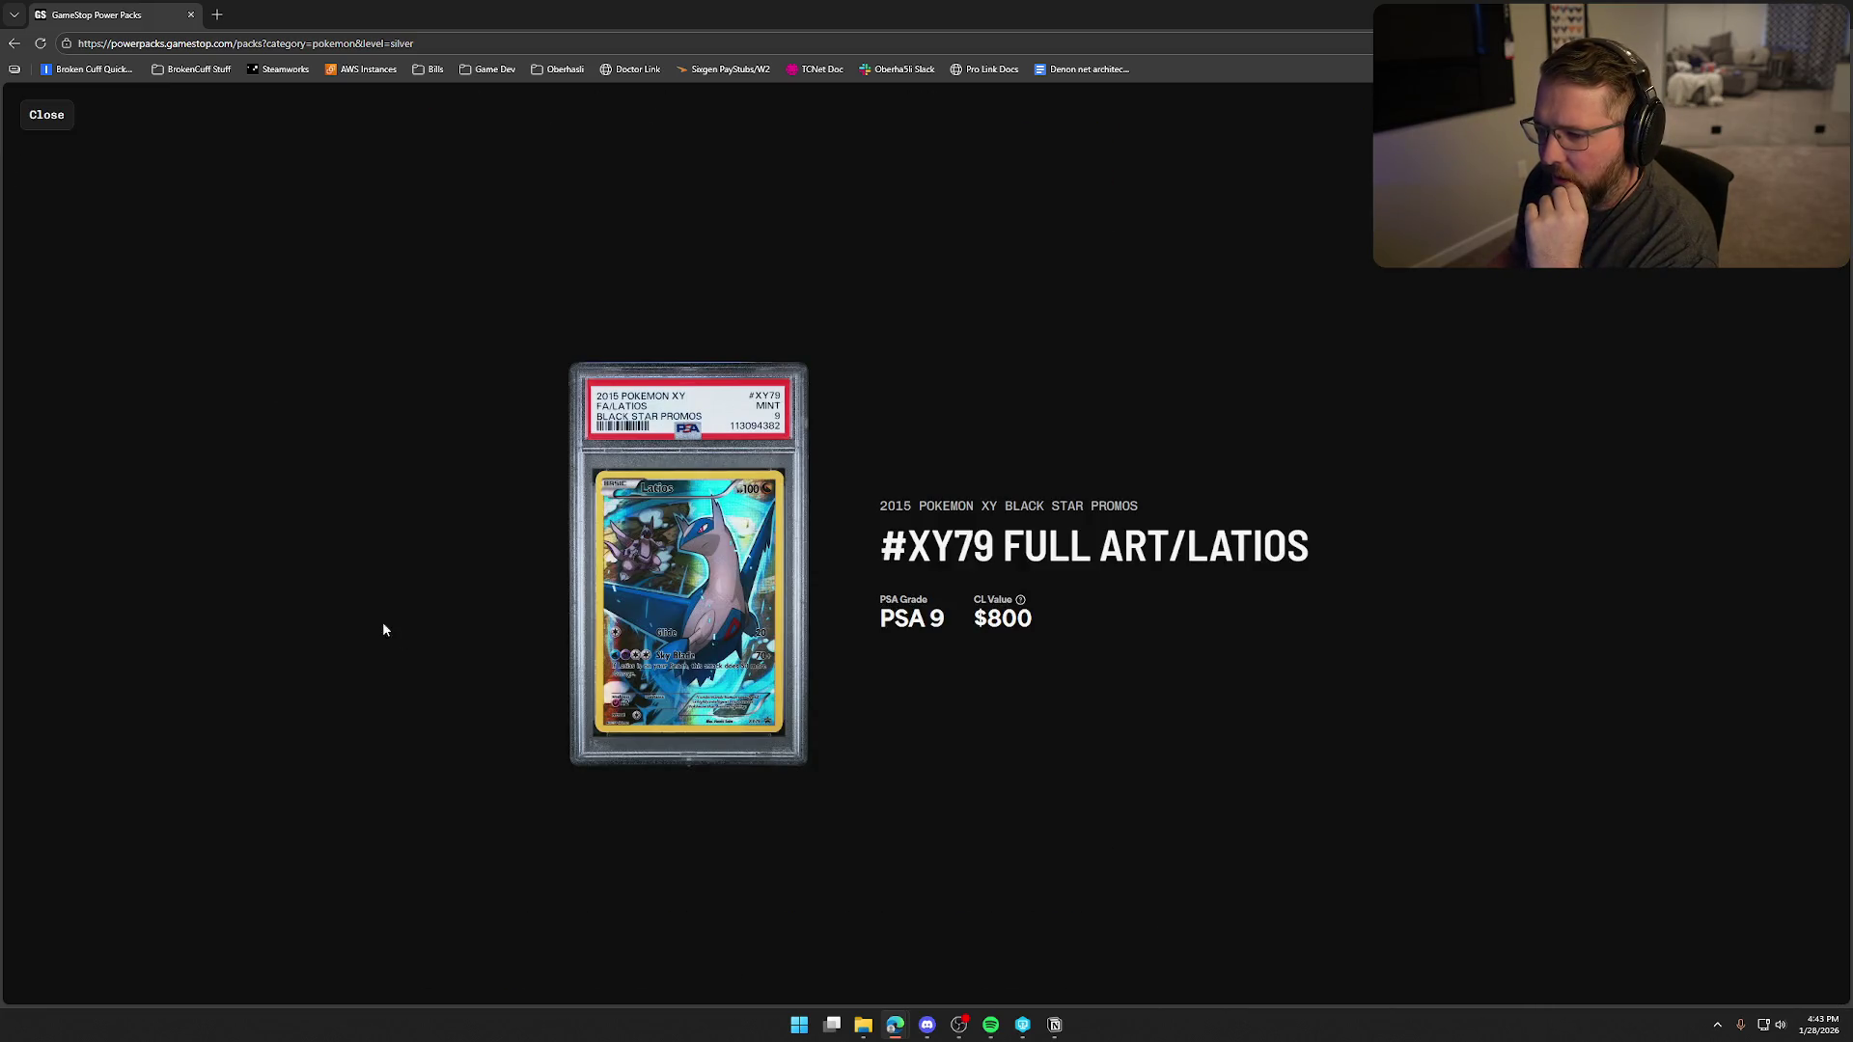
{"action": "left_click", "coordinate": [44, 116]}
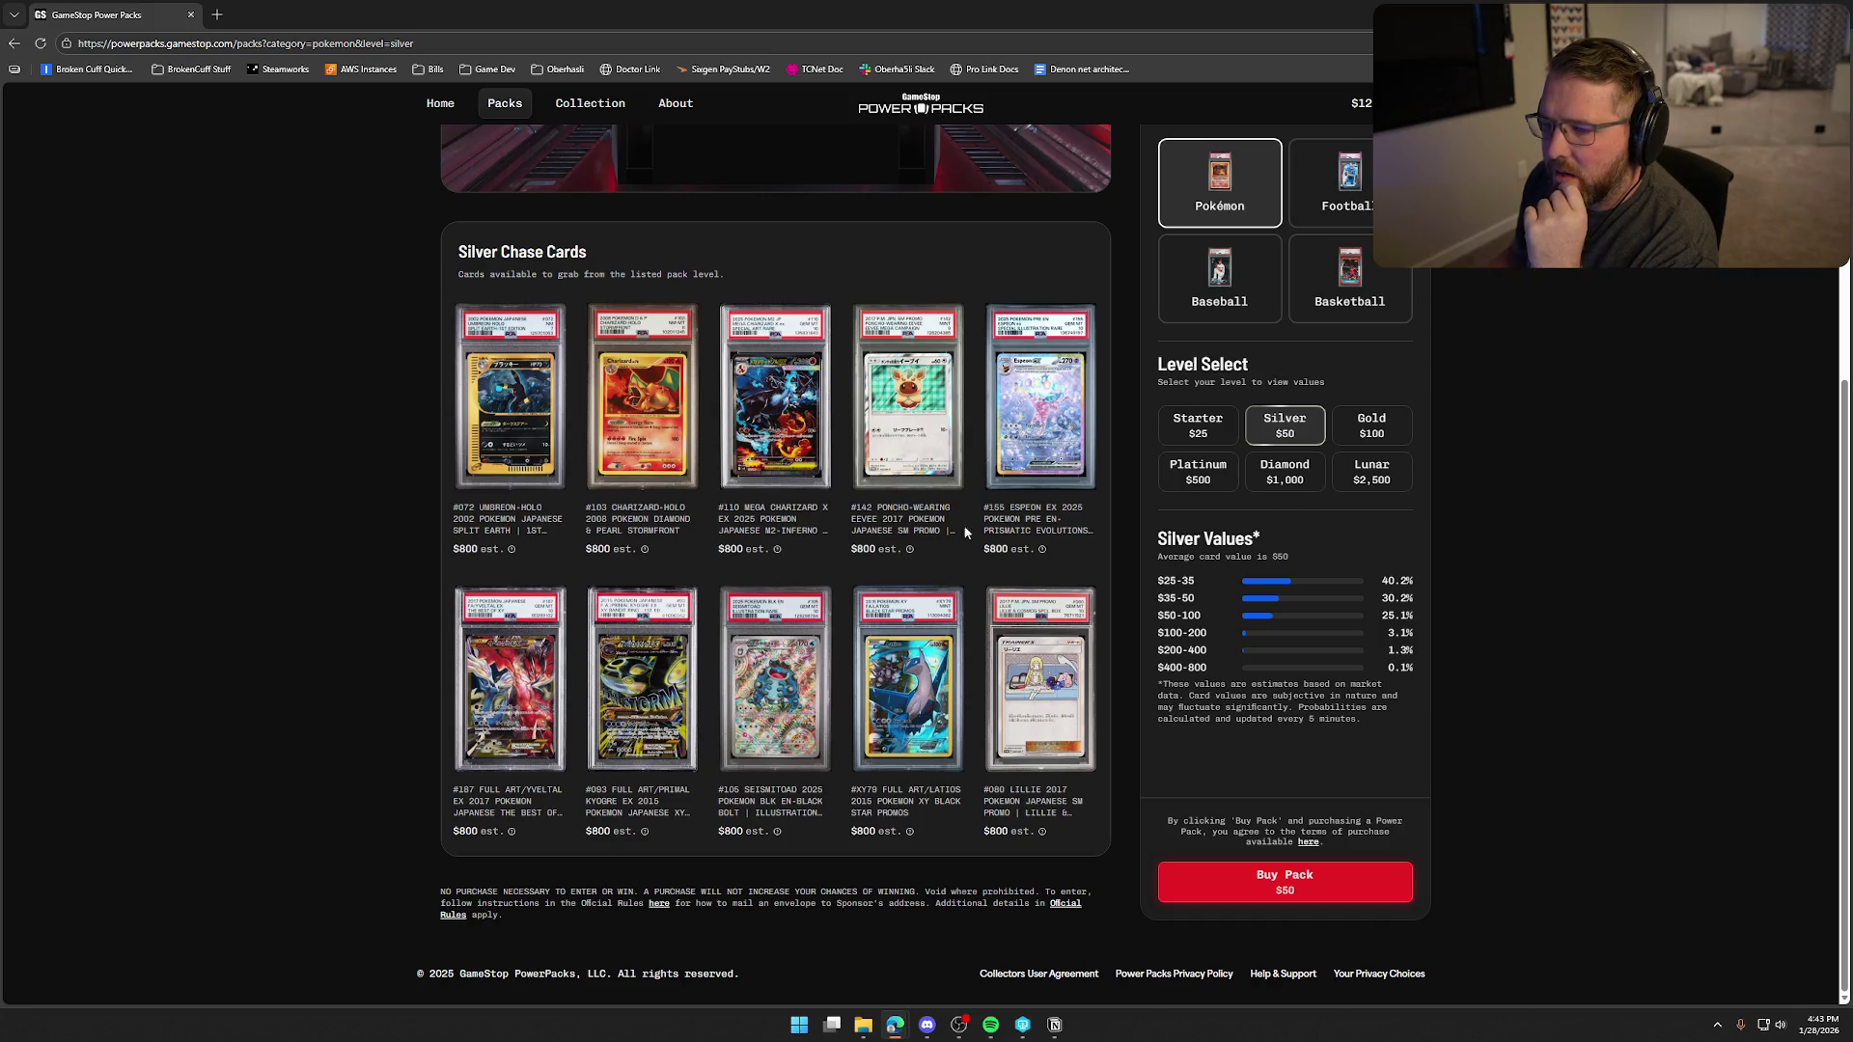
- Preview the Poncho-Wearing Eevee card, then switch to Gold and open #151 Full Art/Lillie
{"action": "left_click", "coordinate": [926, 416]}
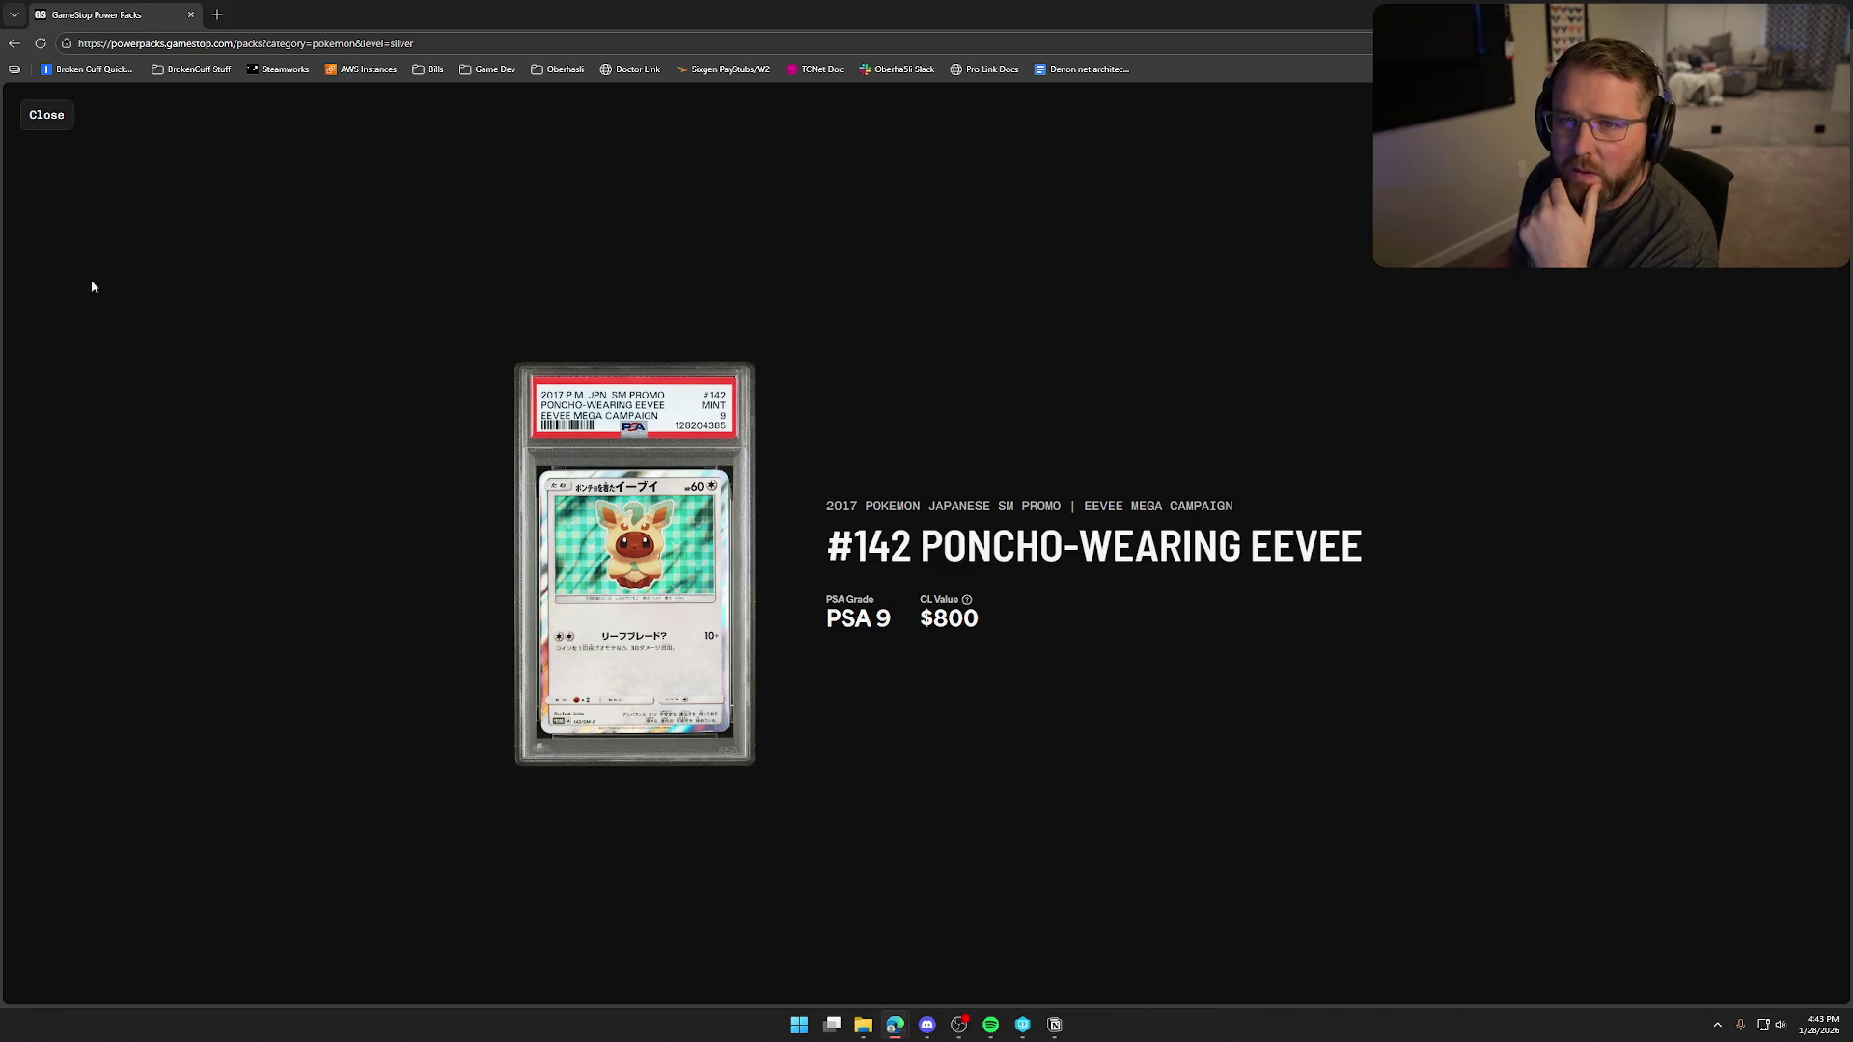
{"action": "left_click", "coordinate": [45, 116]}
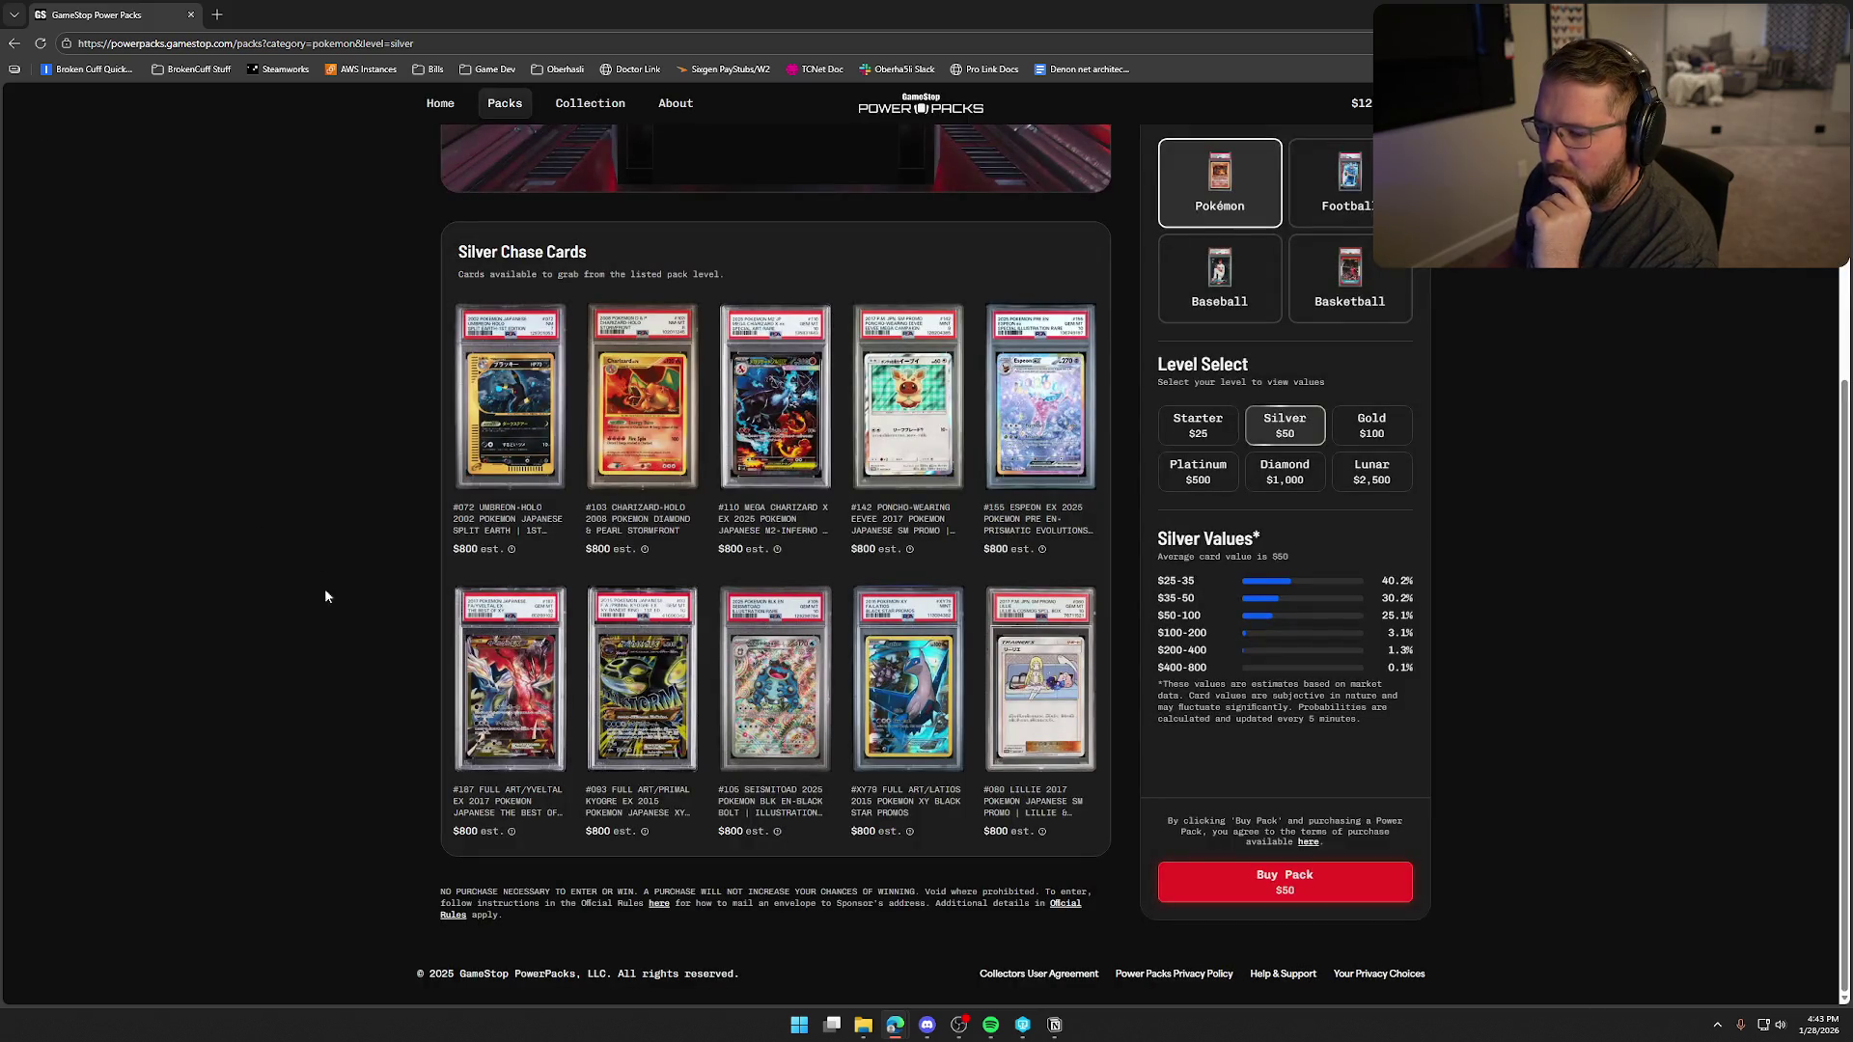
{"action": "left_click", "coordinate": [1387, 431]}
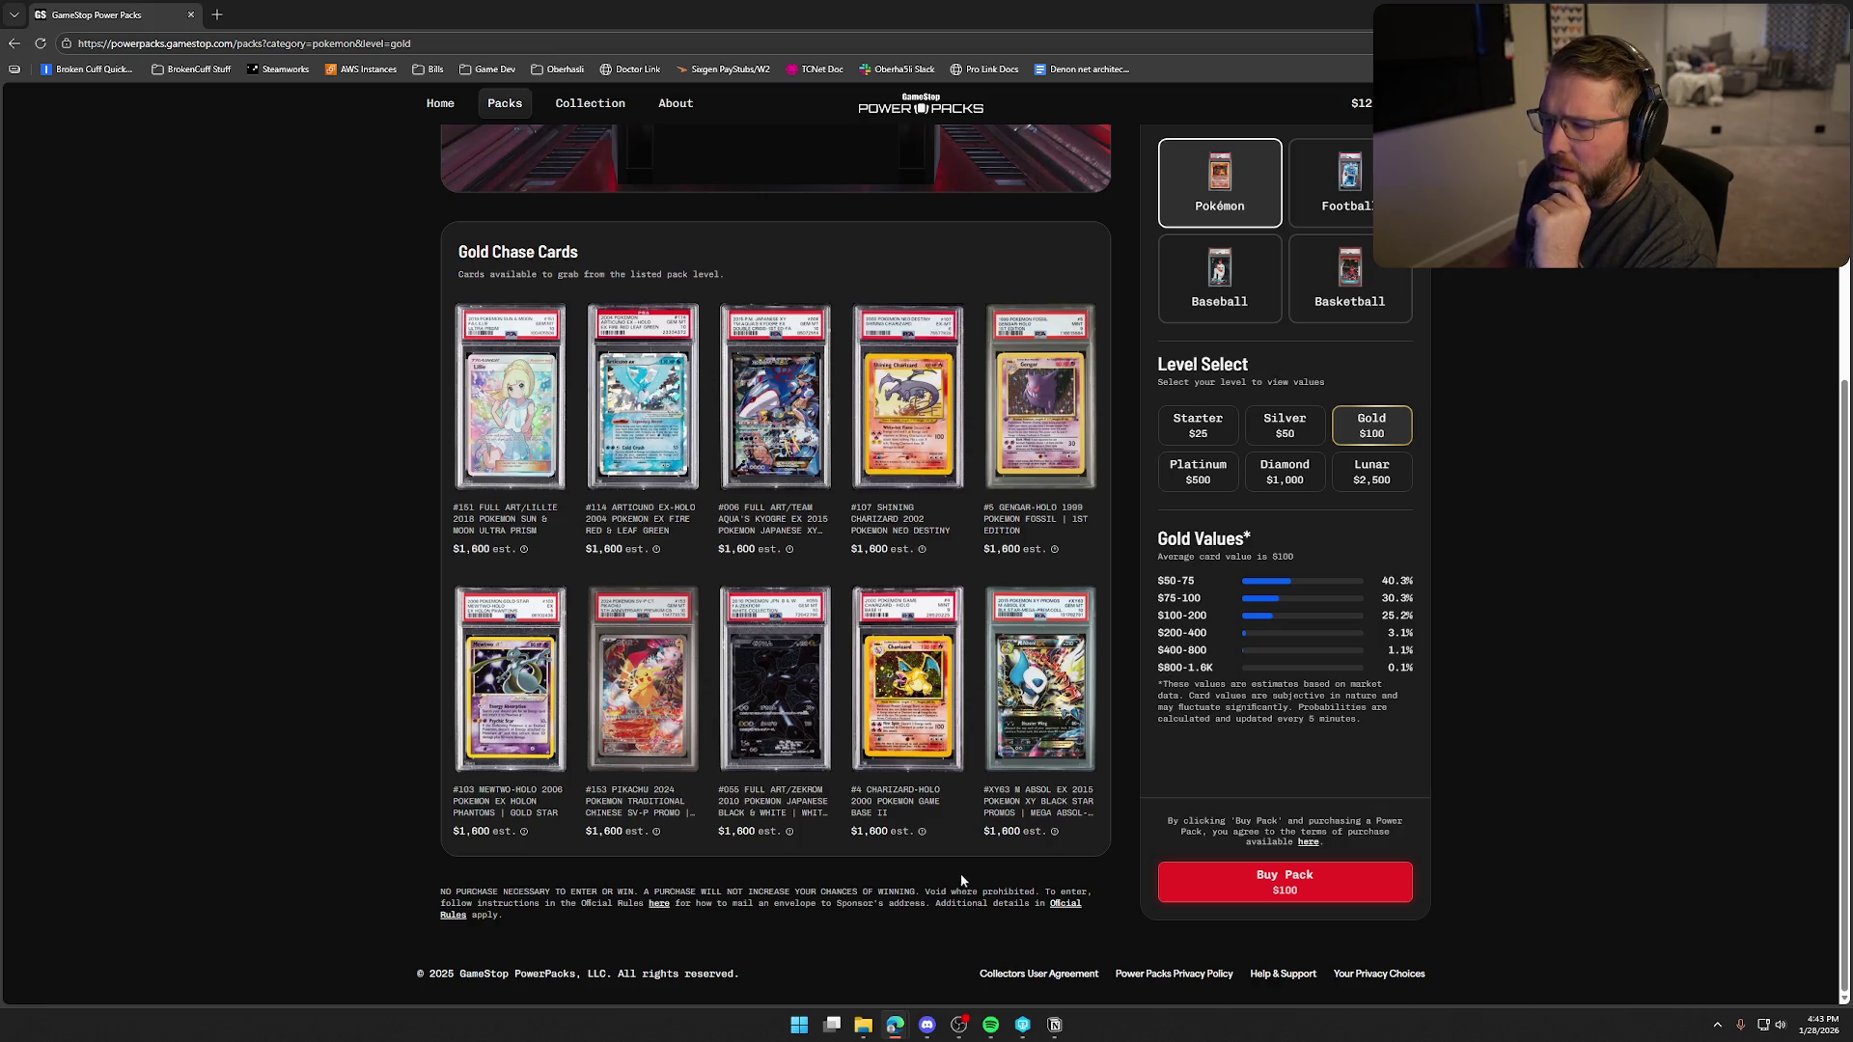
{"action": "left_click", "coordinate": [488, 418]}
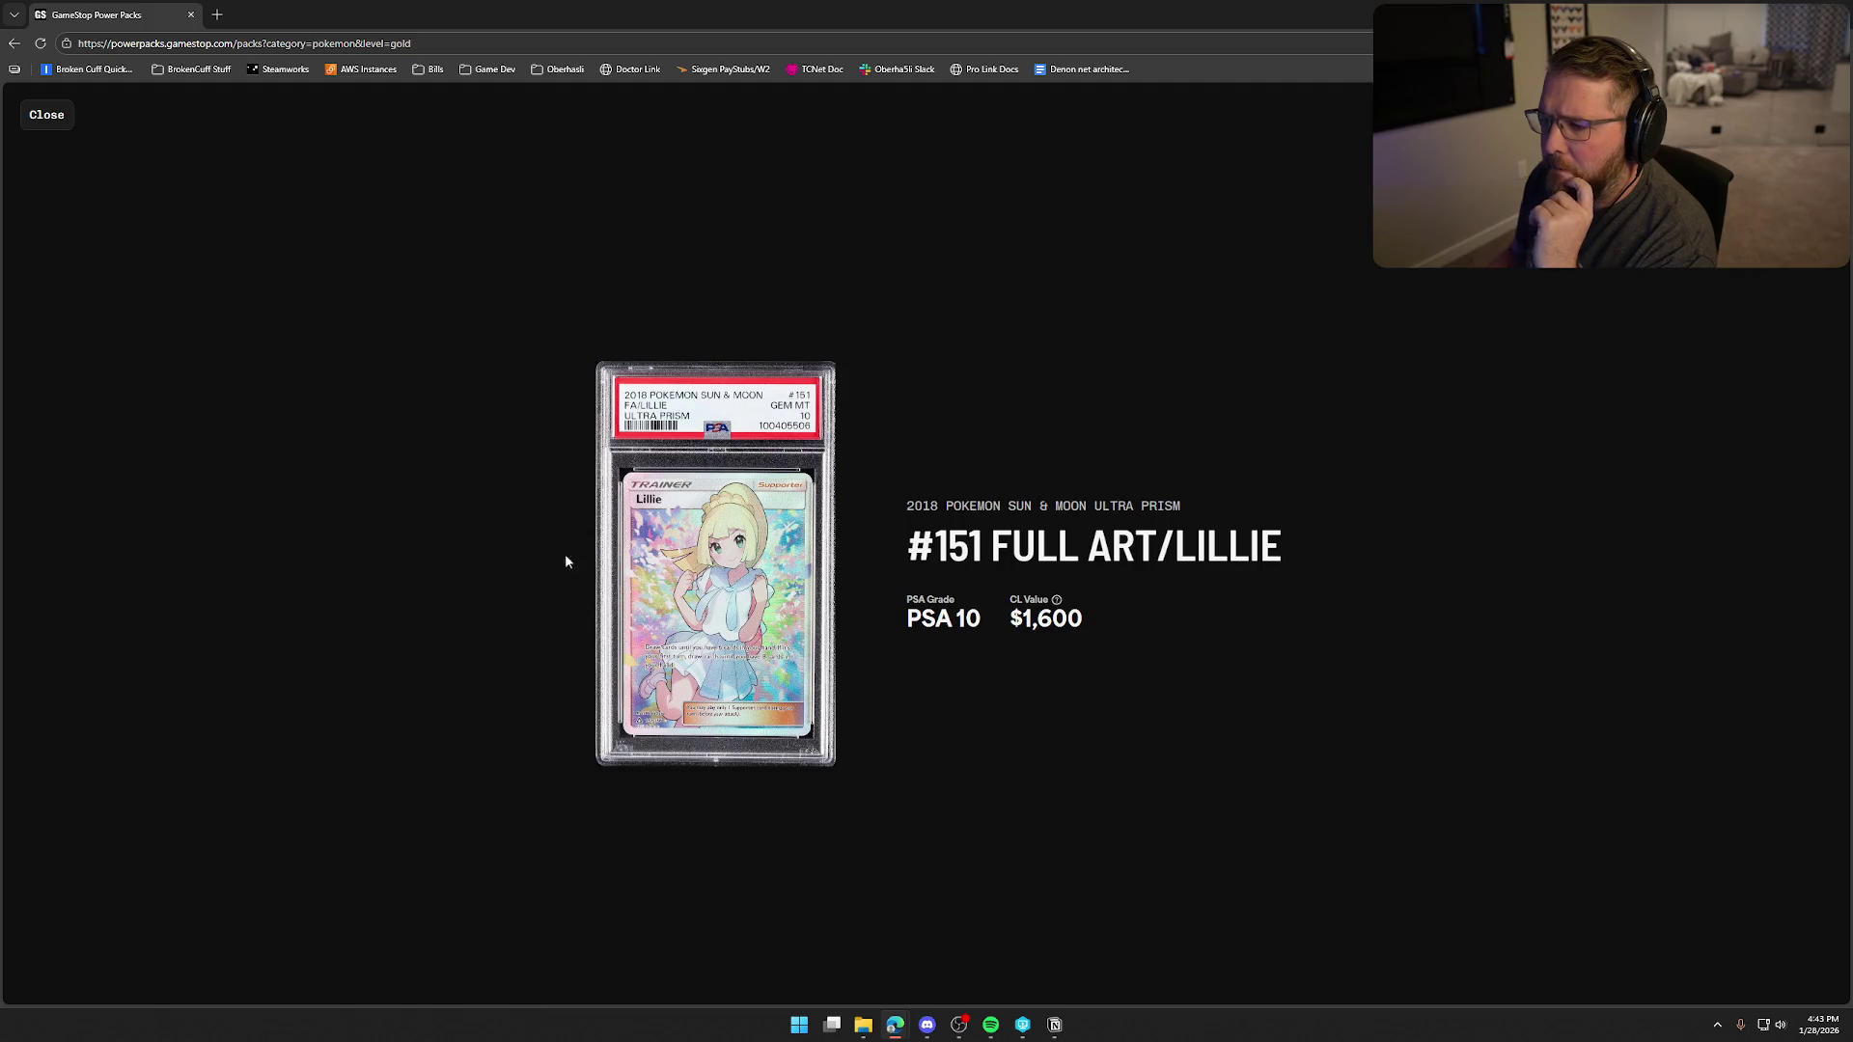
- Close Lillie and view the Gold #114 Articuno EX-Holo and #5 Gengar-Holo cards
{"action": "left_click", "coordinate": [44, 115]}
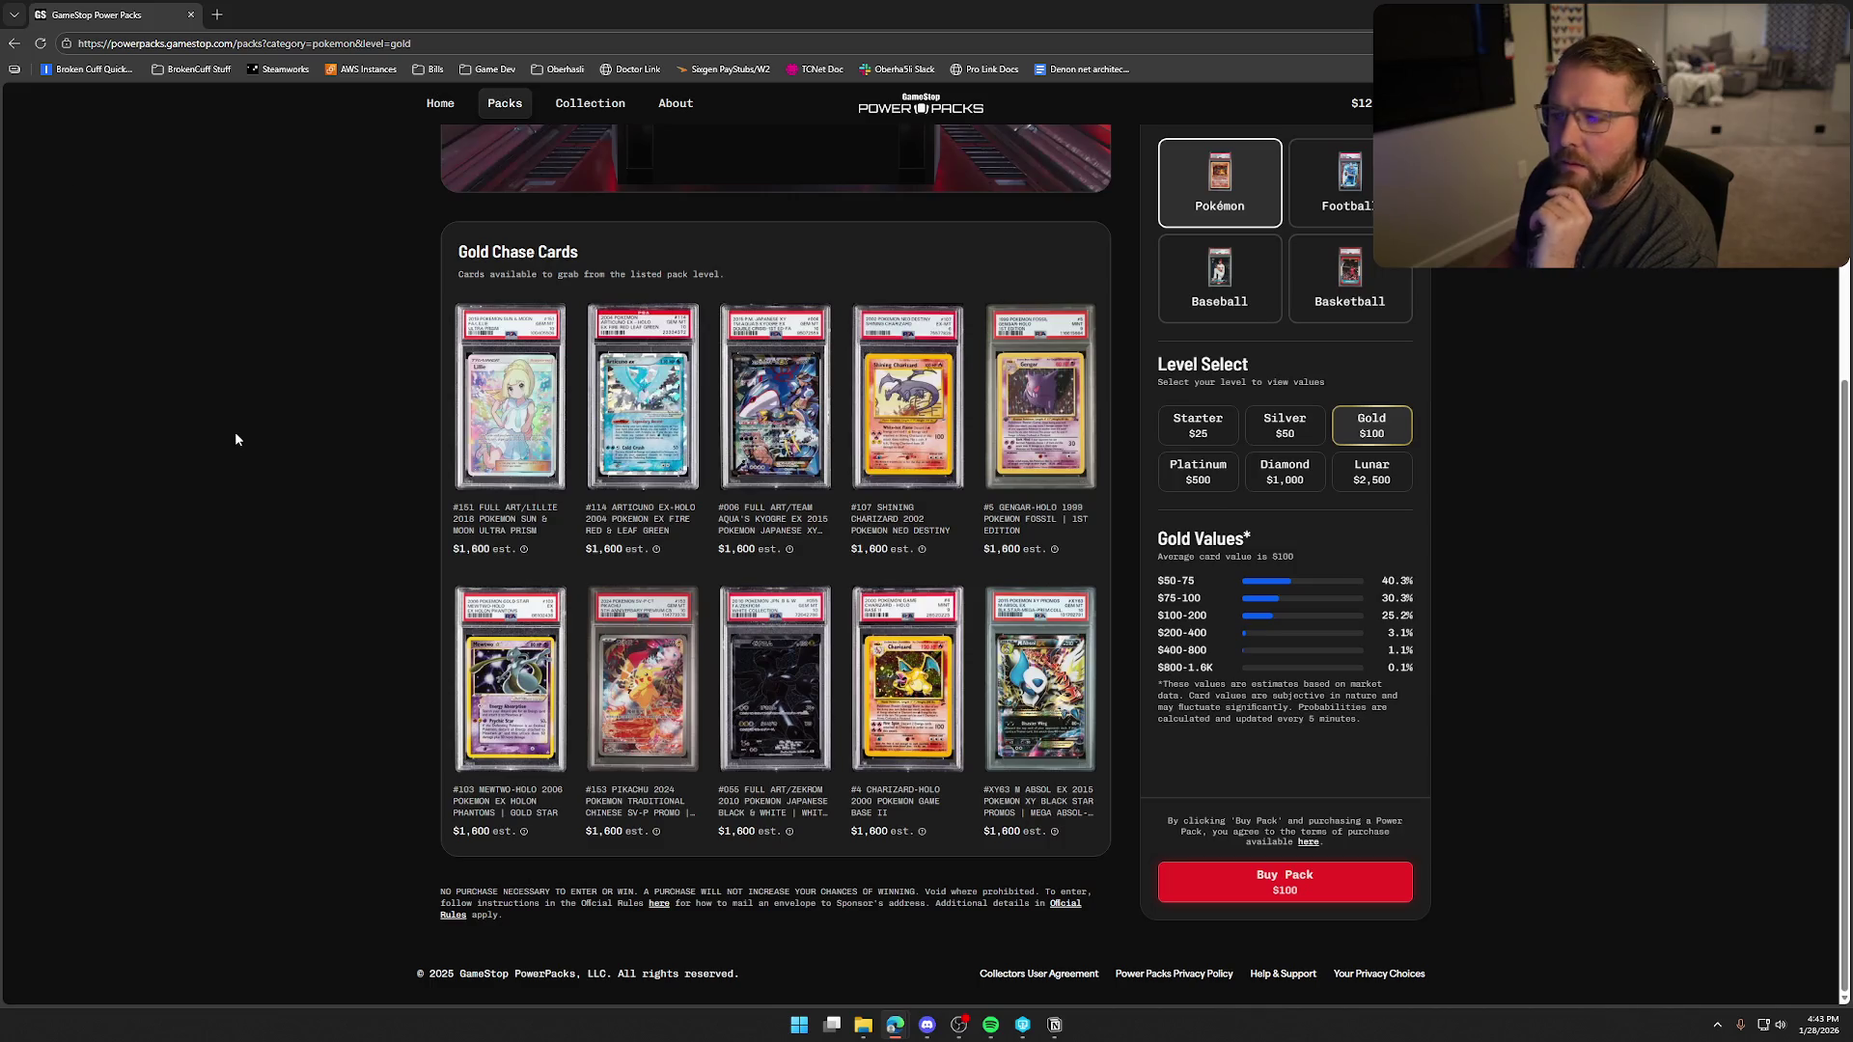
{"action": "left_click", "coordinate": [646, 410]}
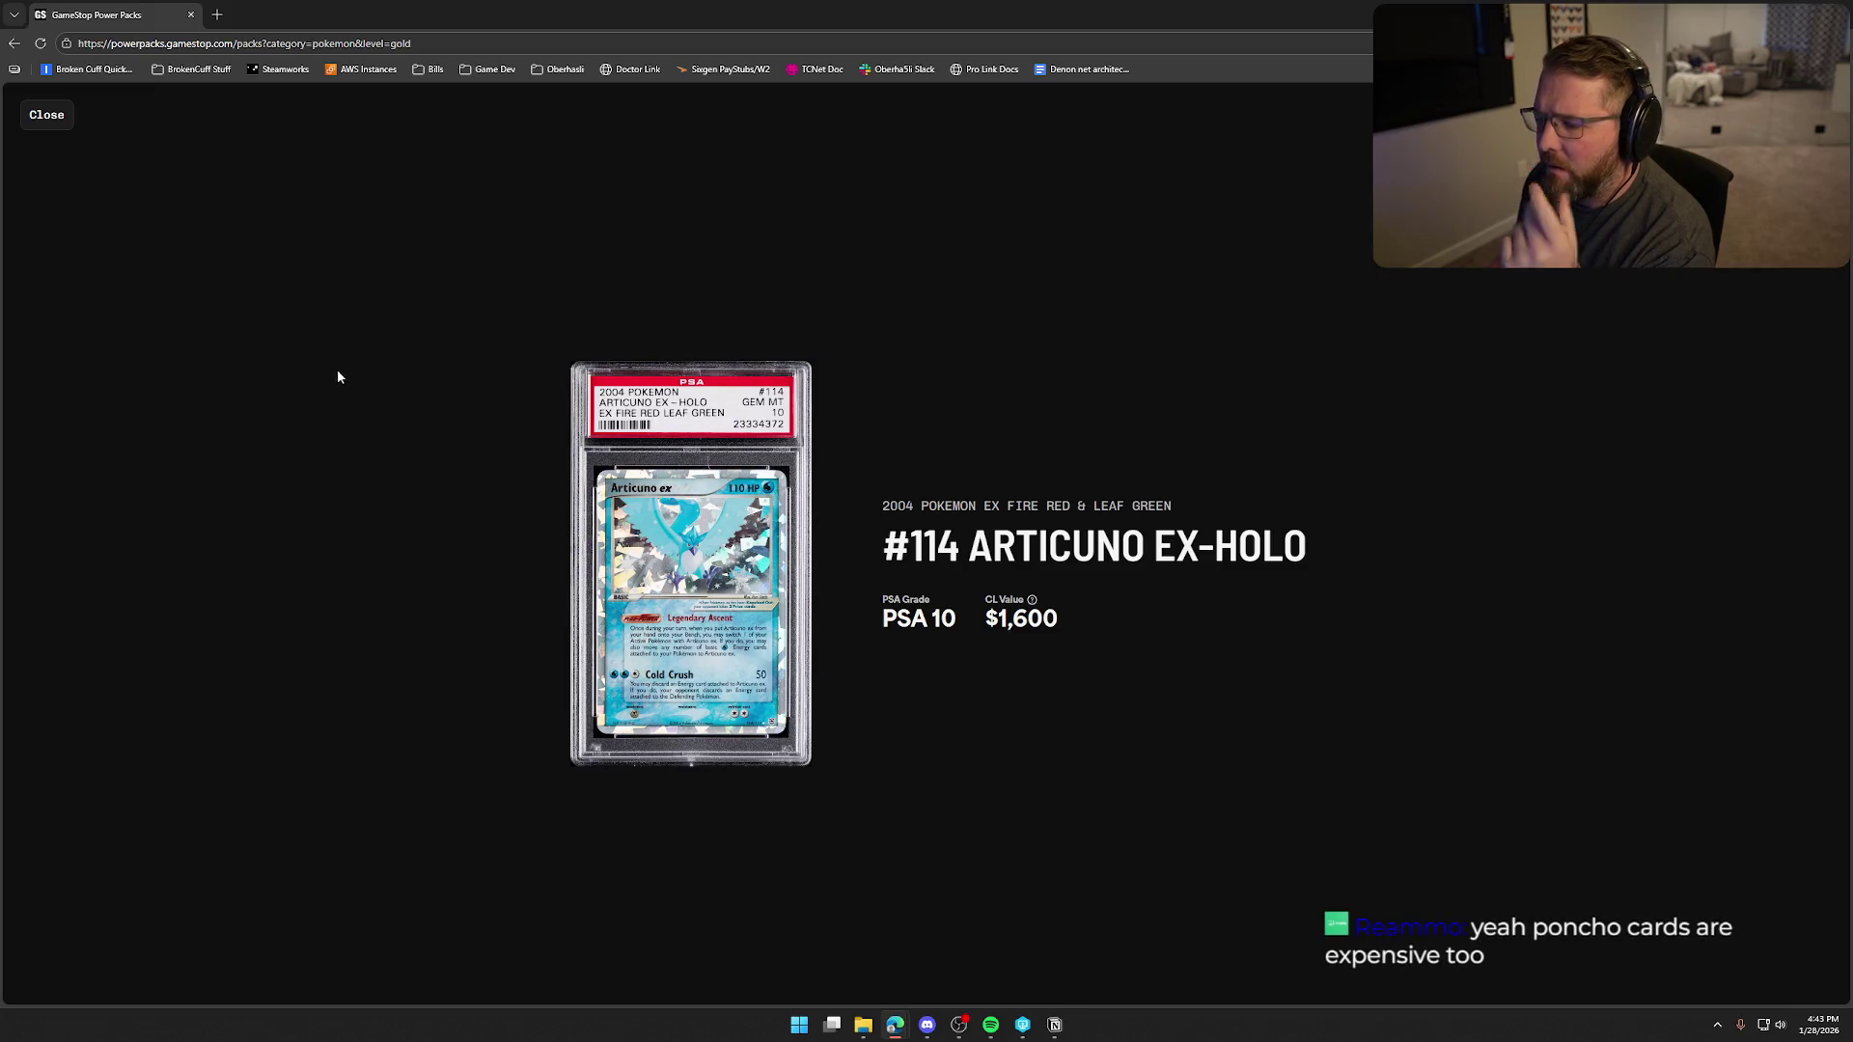
{"action": "left_click", "coordinate": [48, 121]}
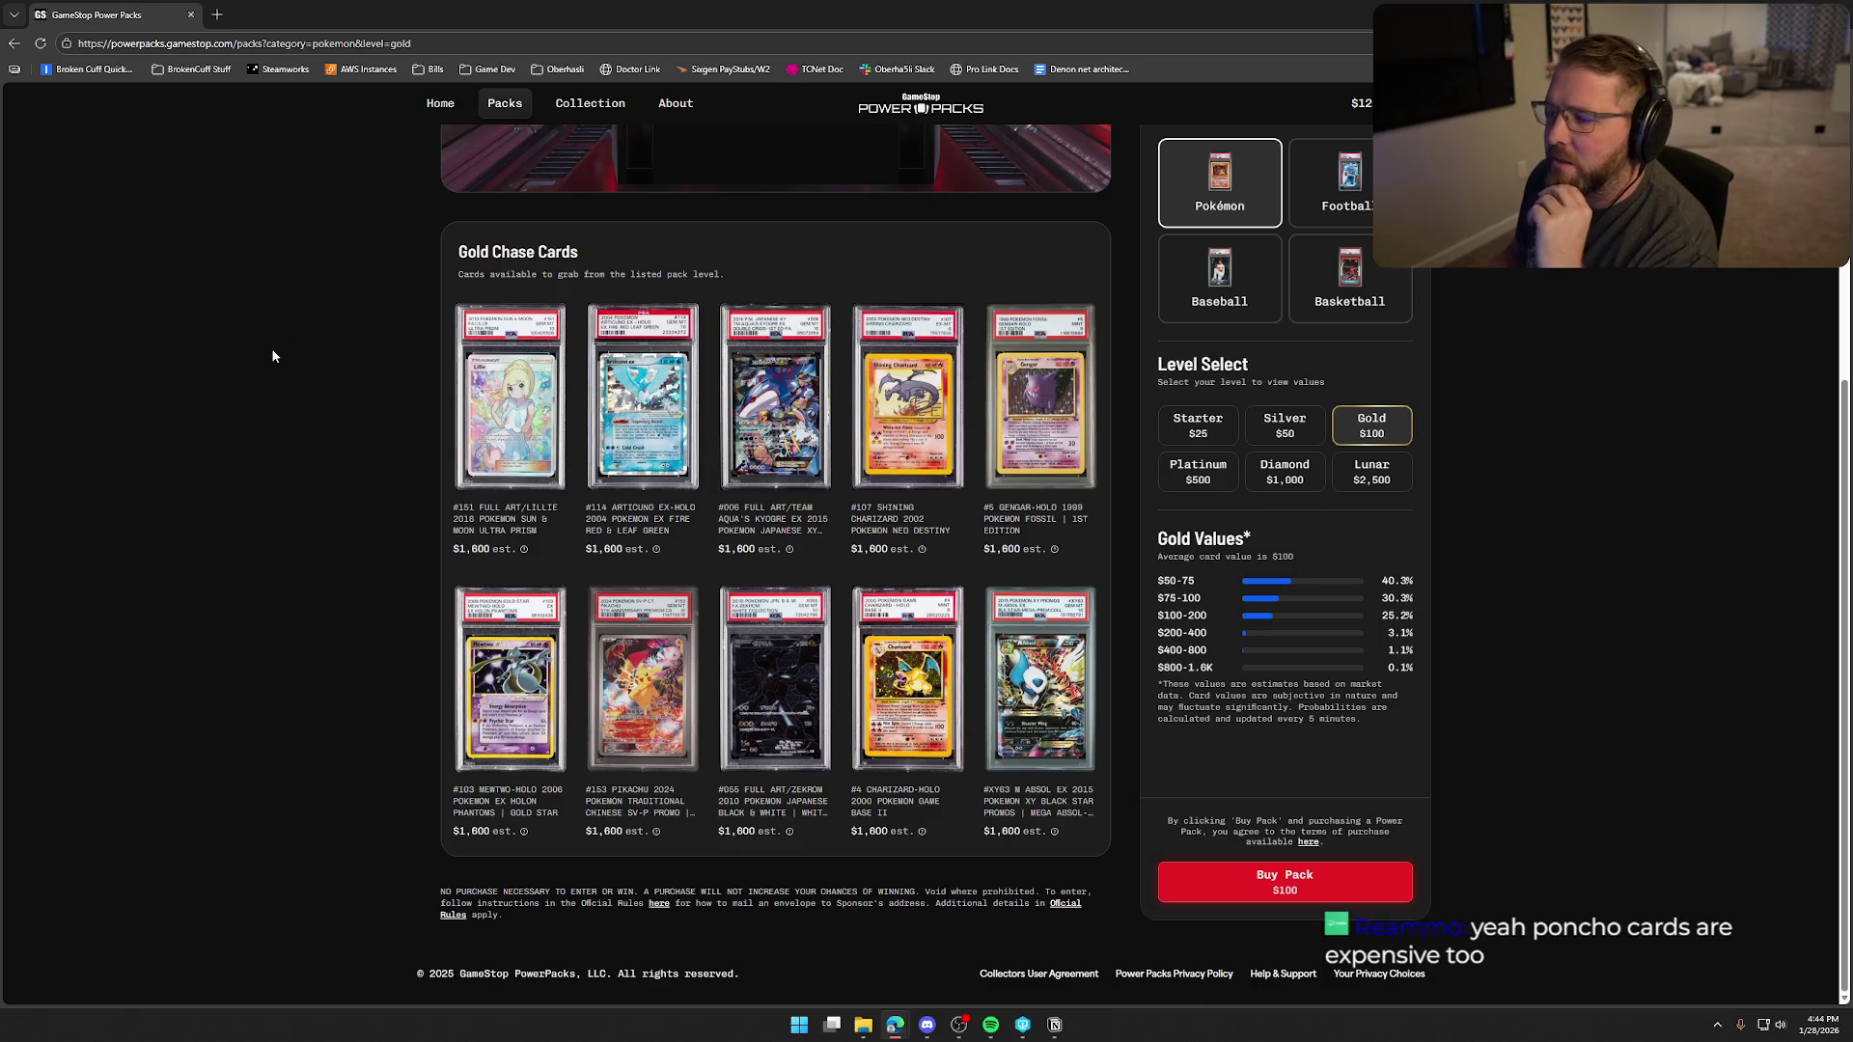
{"action": "left_click", "coordinate": [1054, 432]}
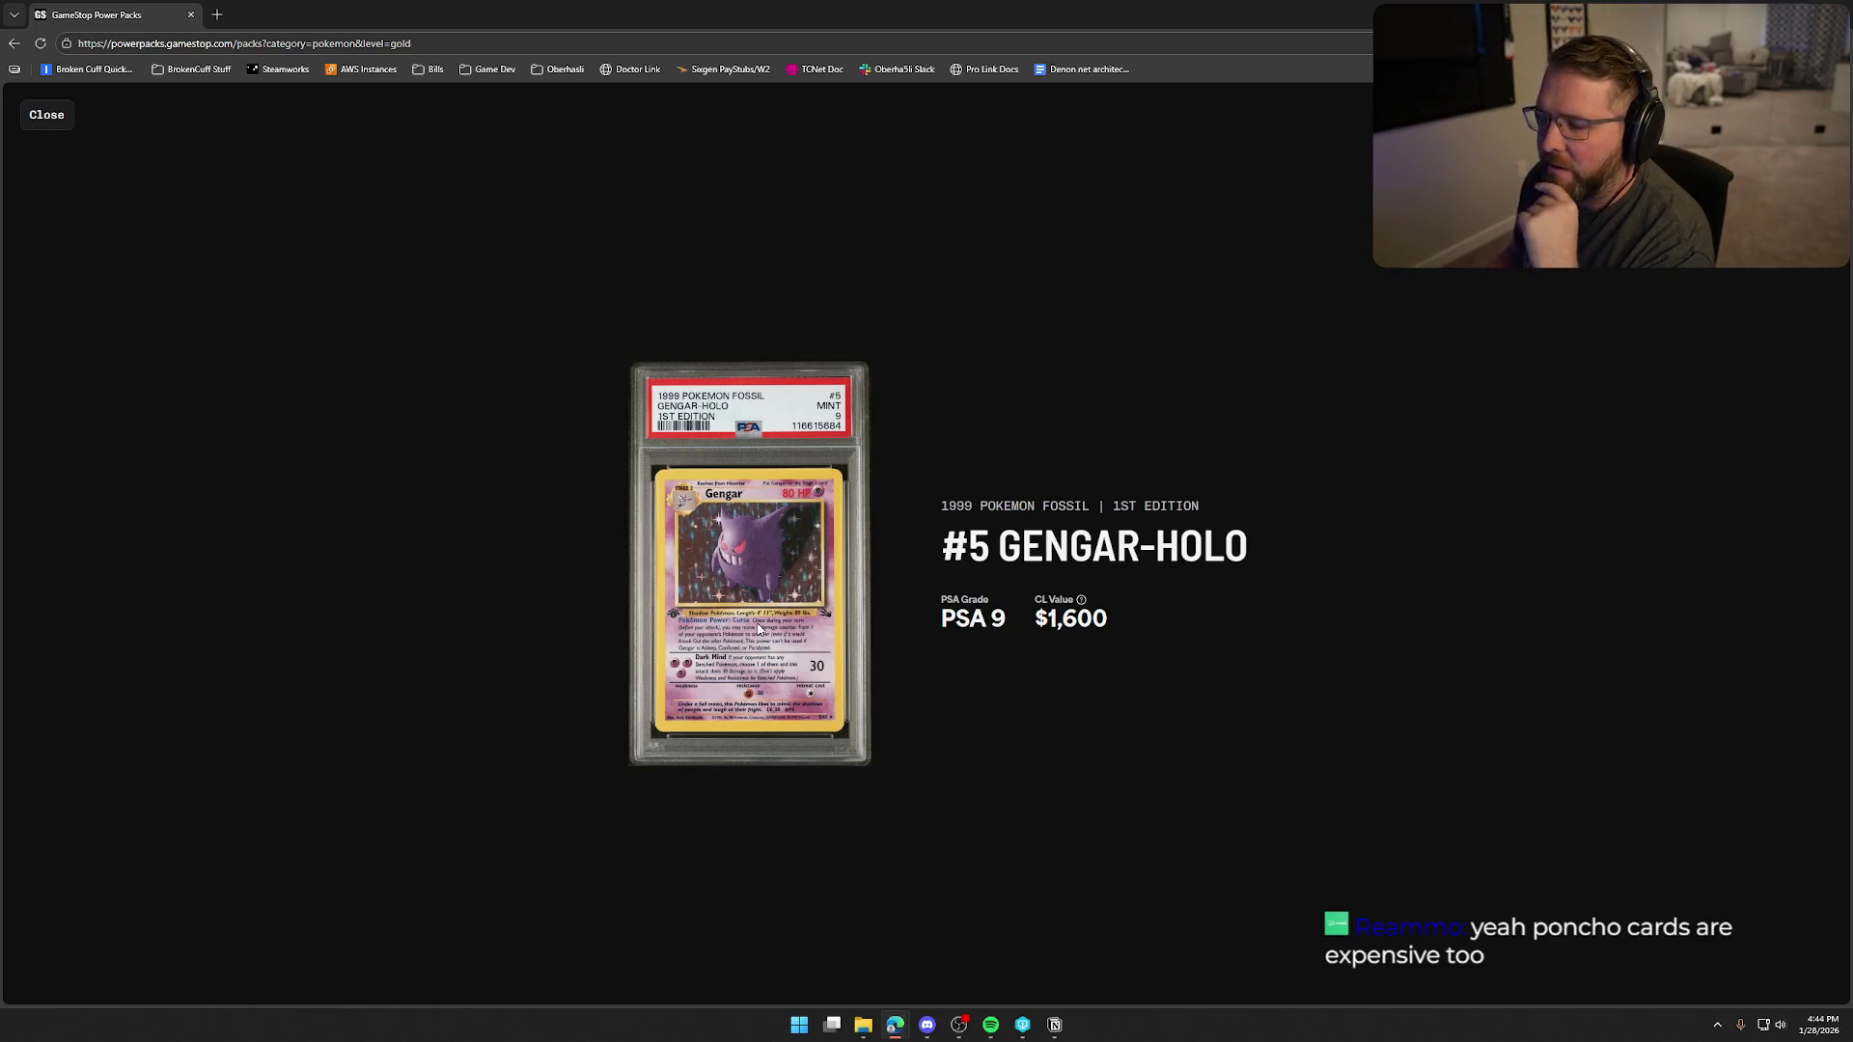
{"action": "left_click", "coordinate": [38, 118]}
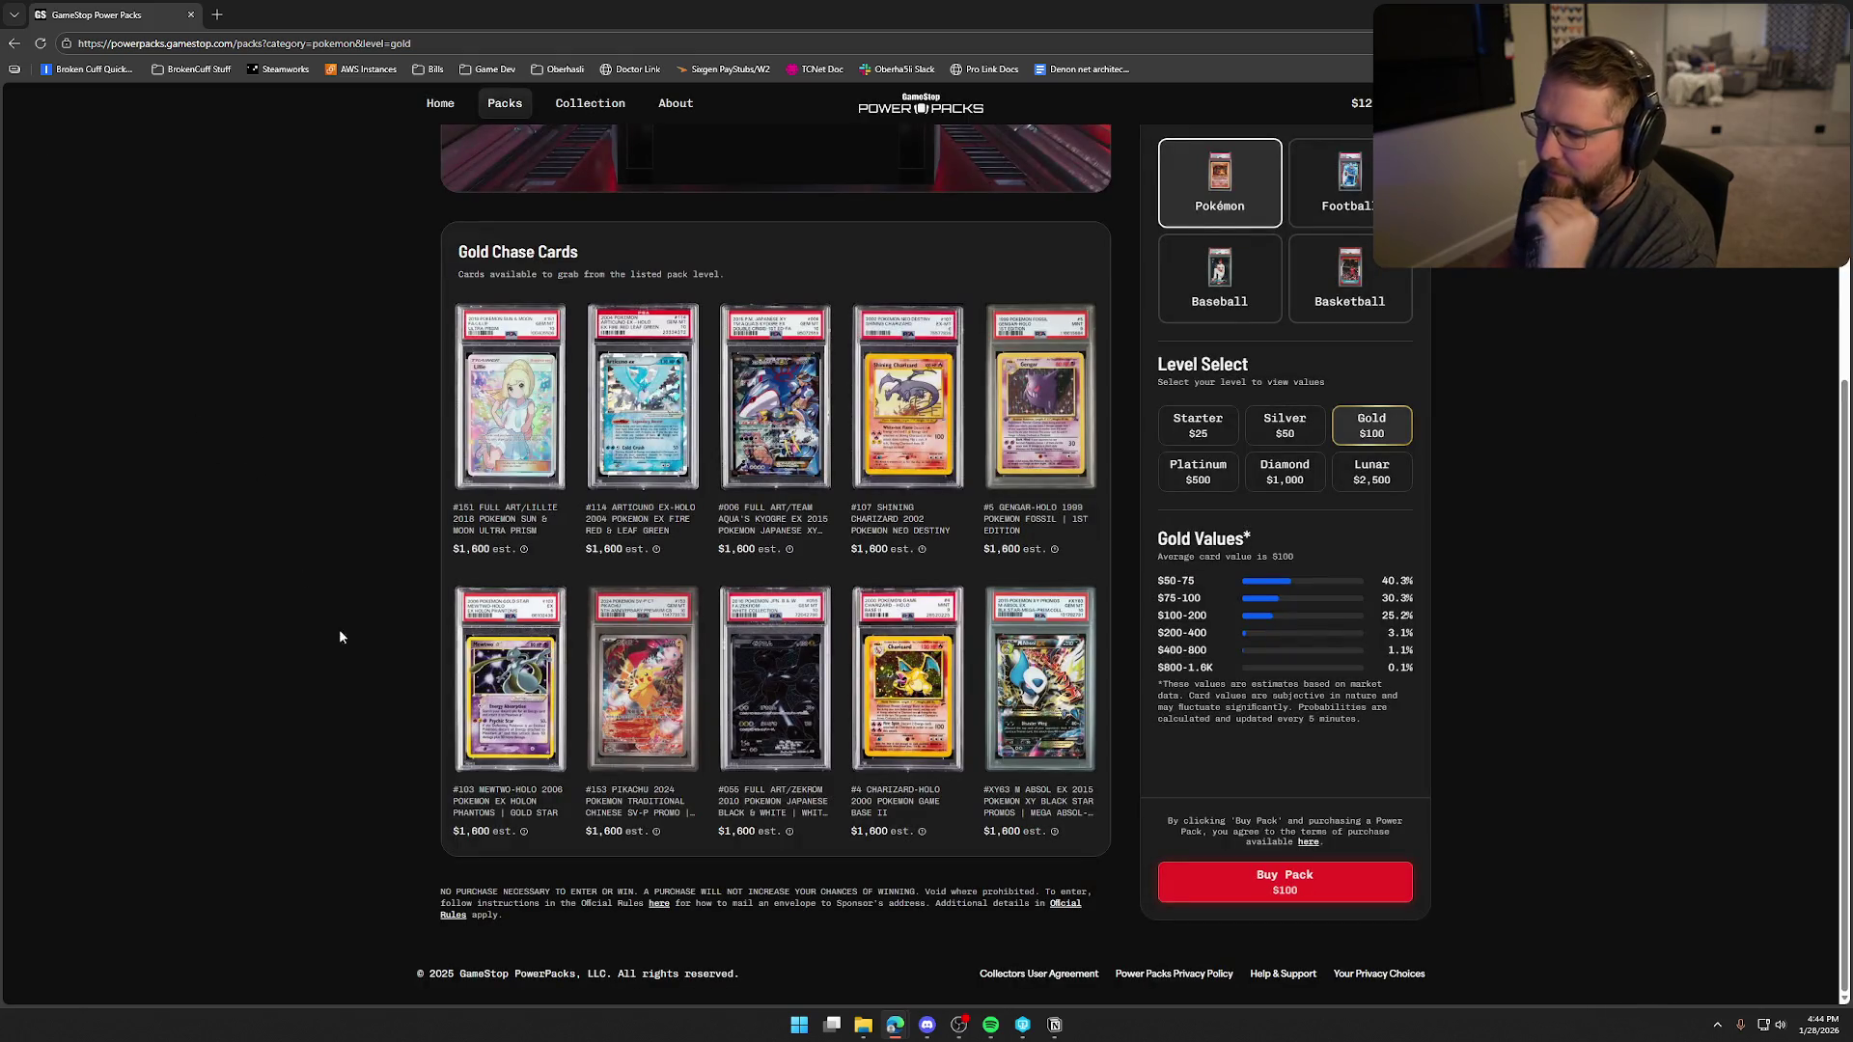
- View the #153 Pikachu and #XY63 M Absol EX cards, then switch to an empty desktop
{"action": "left_click", "coordinate": [649, 675]}
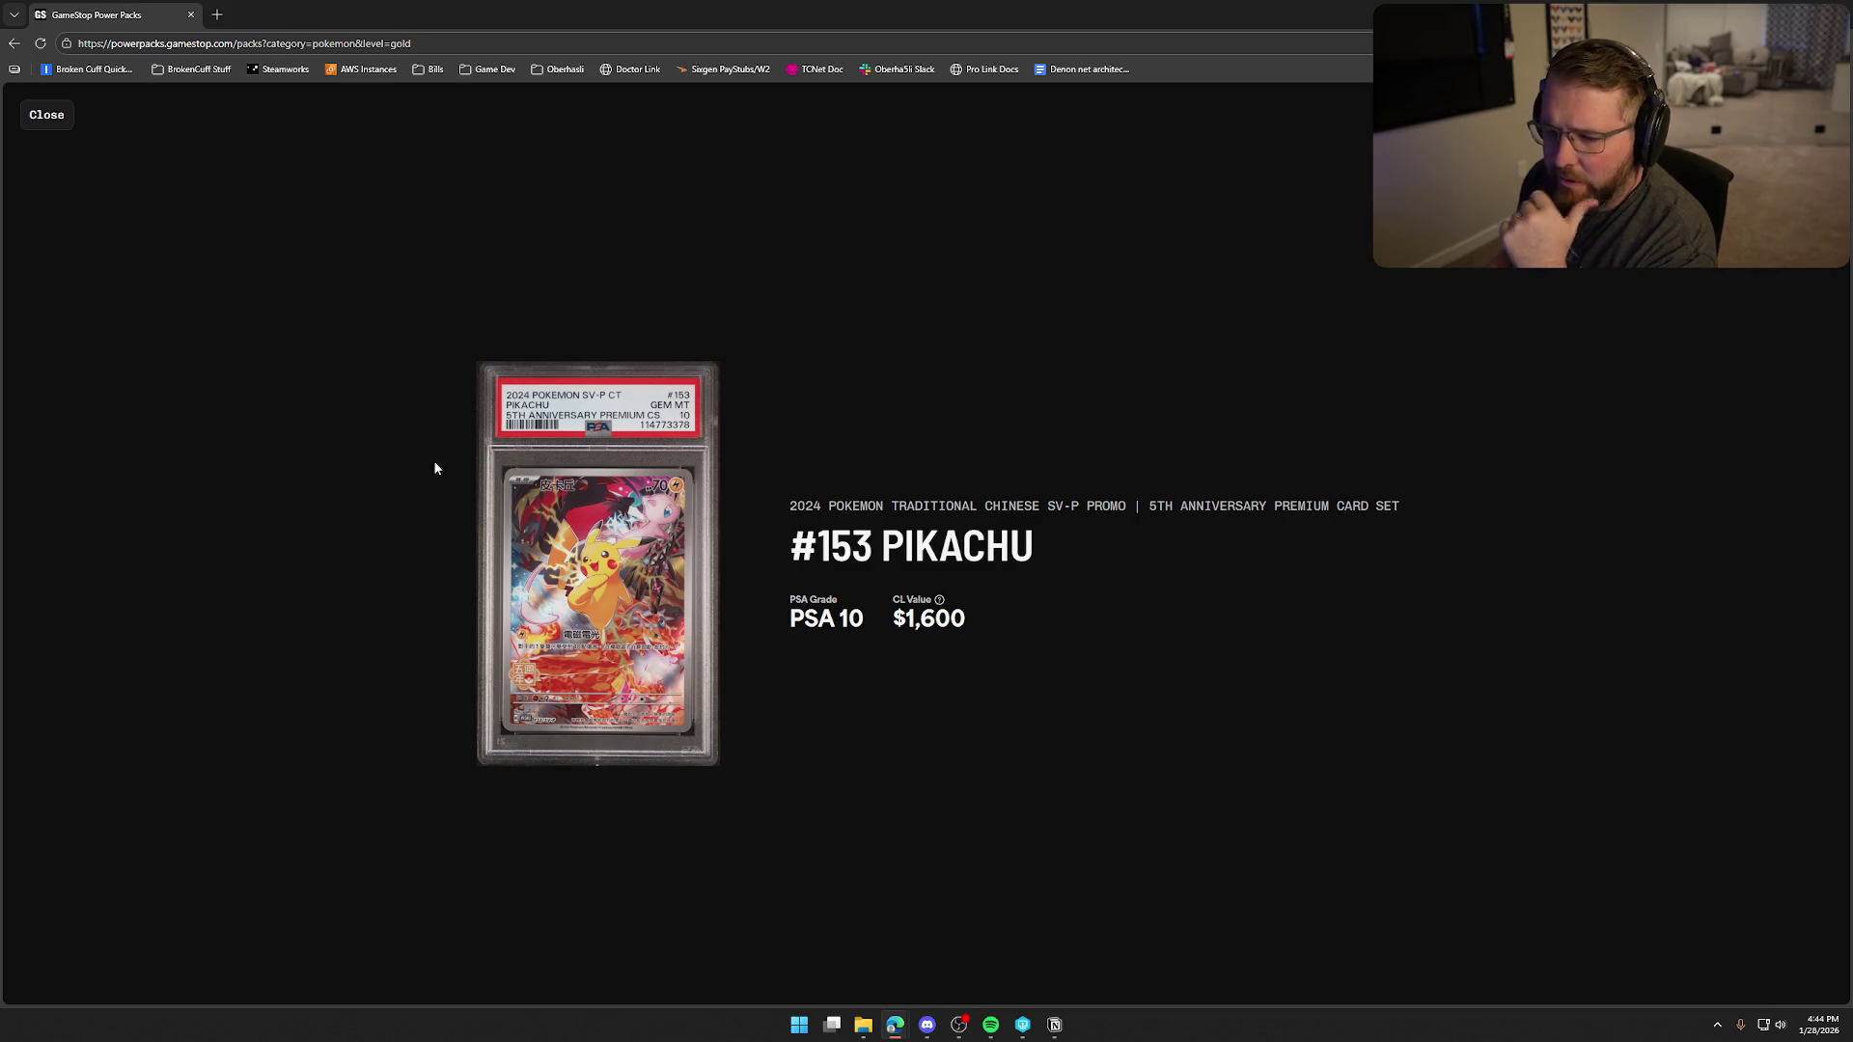
{"action": "left_click", "coordinate": [44, 118]}
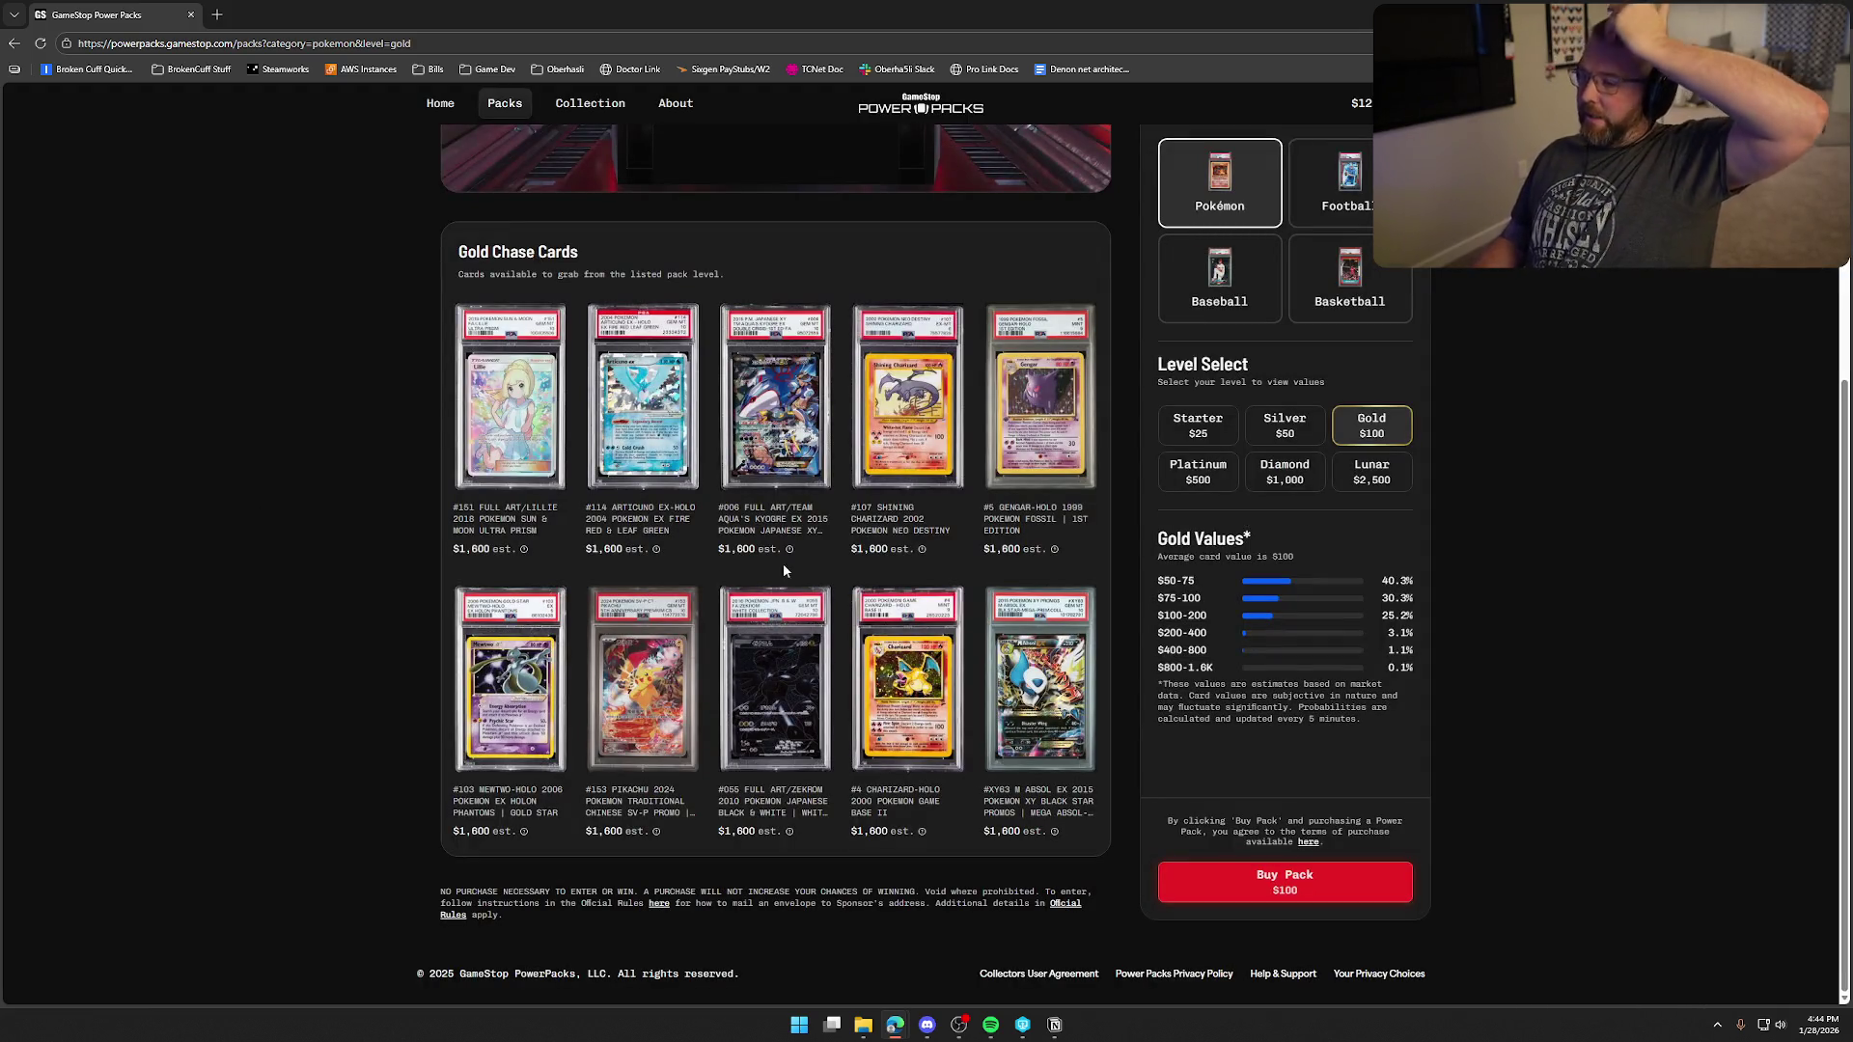
{"action": "left_click", "coordinate": [1043, 702]}
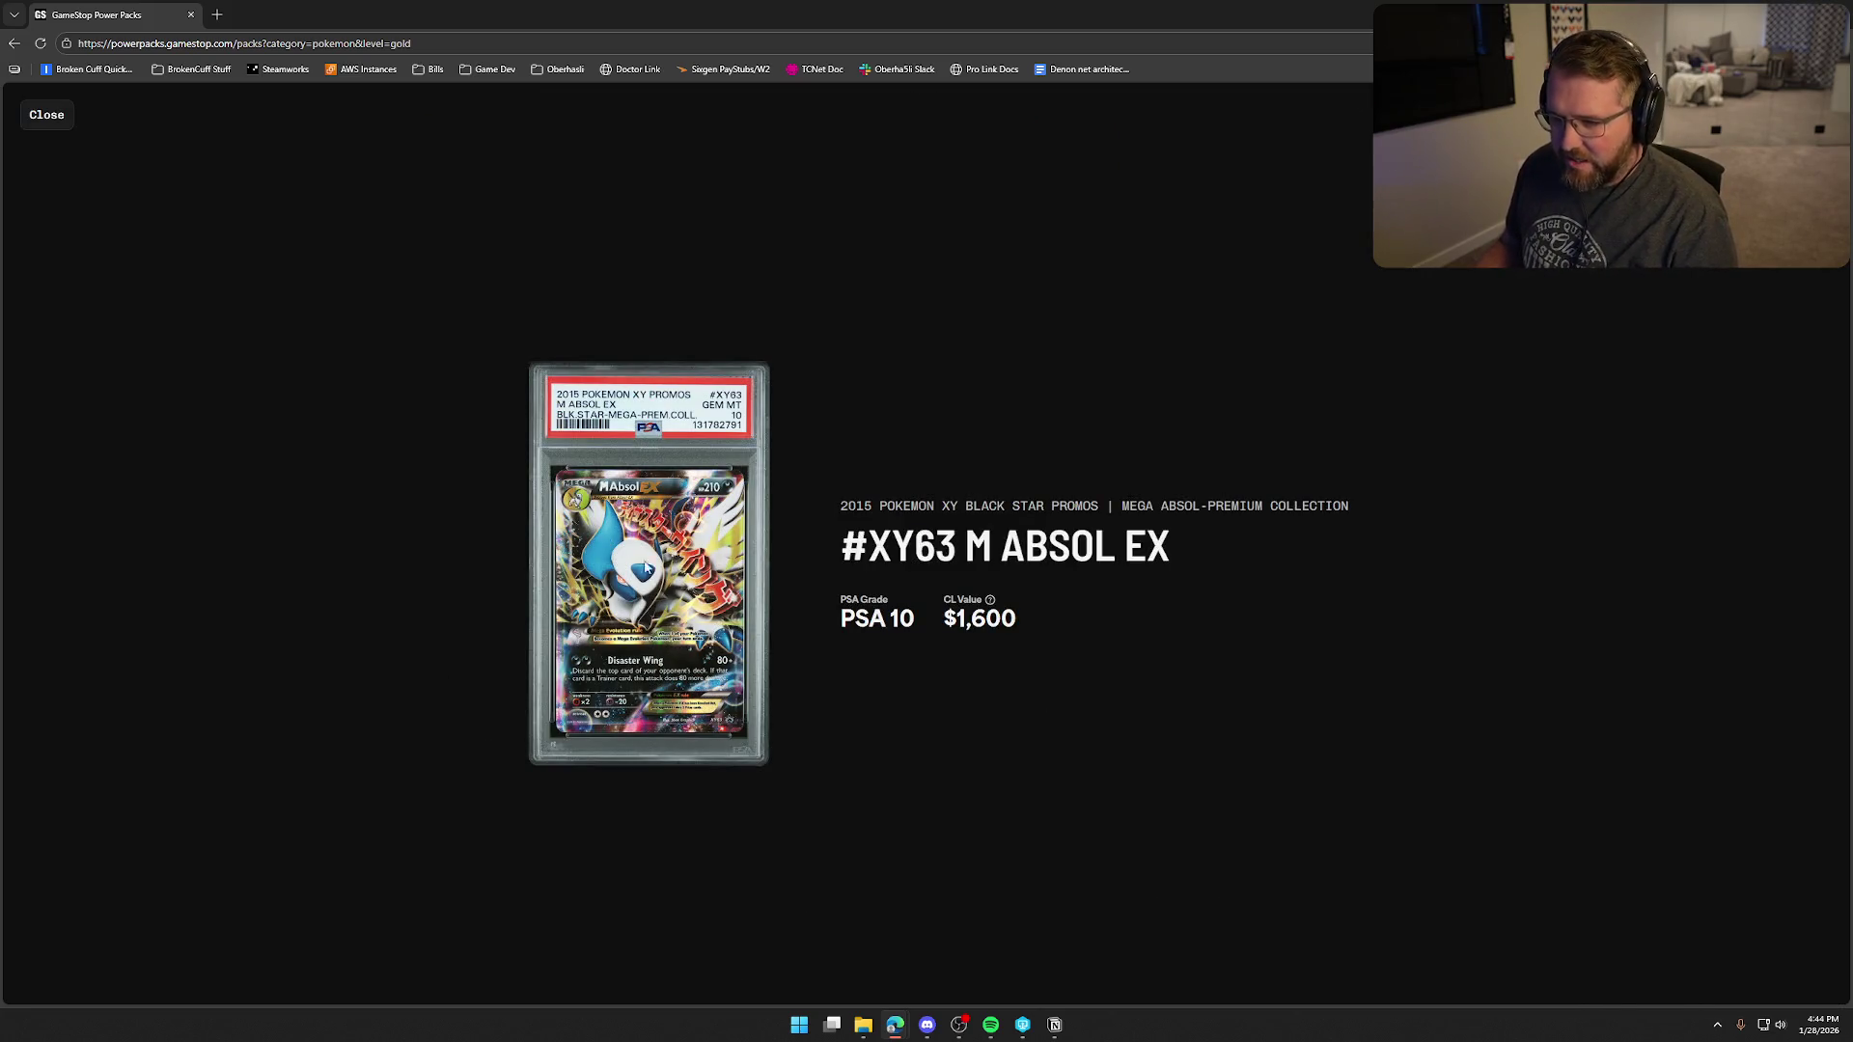
{"action": "left_click", "coordinate": [46, 116]}
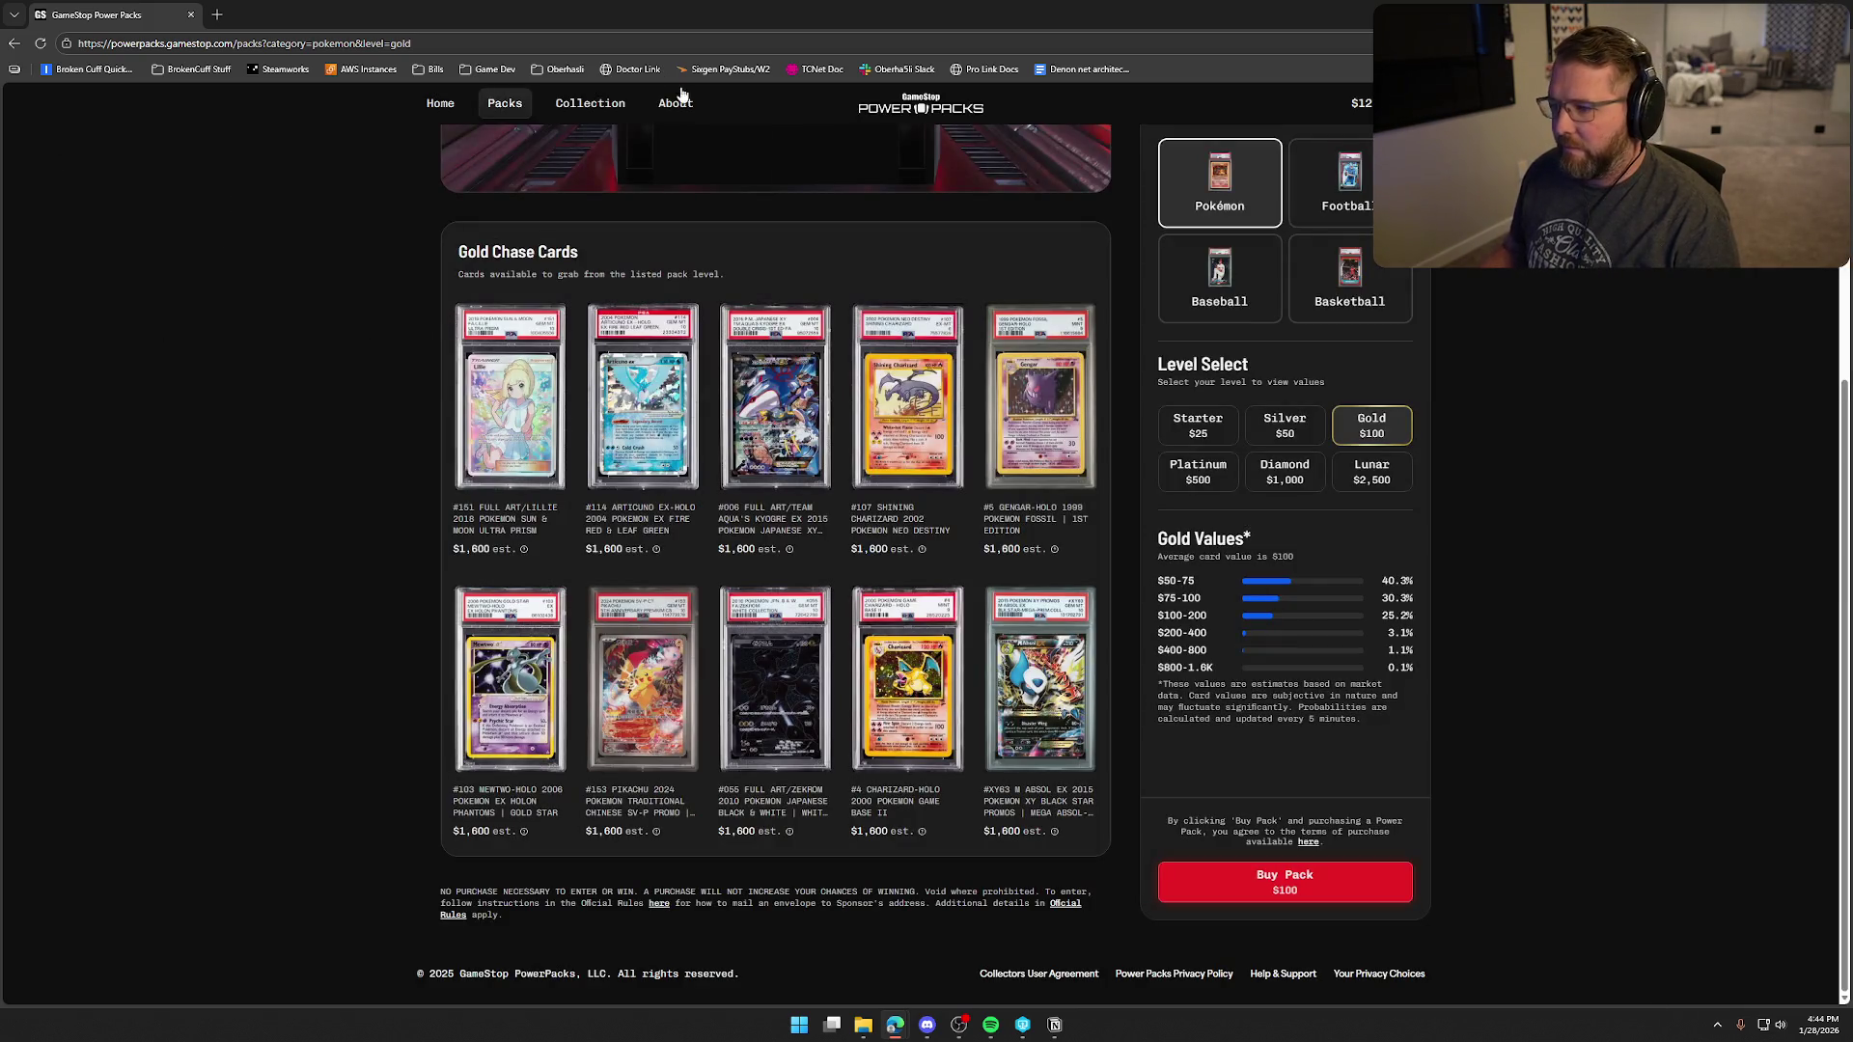
{"action": "key", "text": "ctrl+super+Left"}
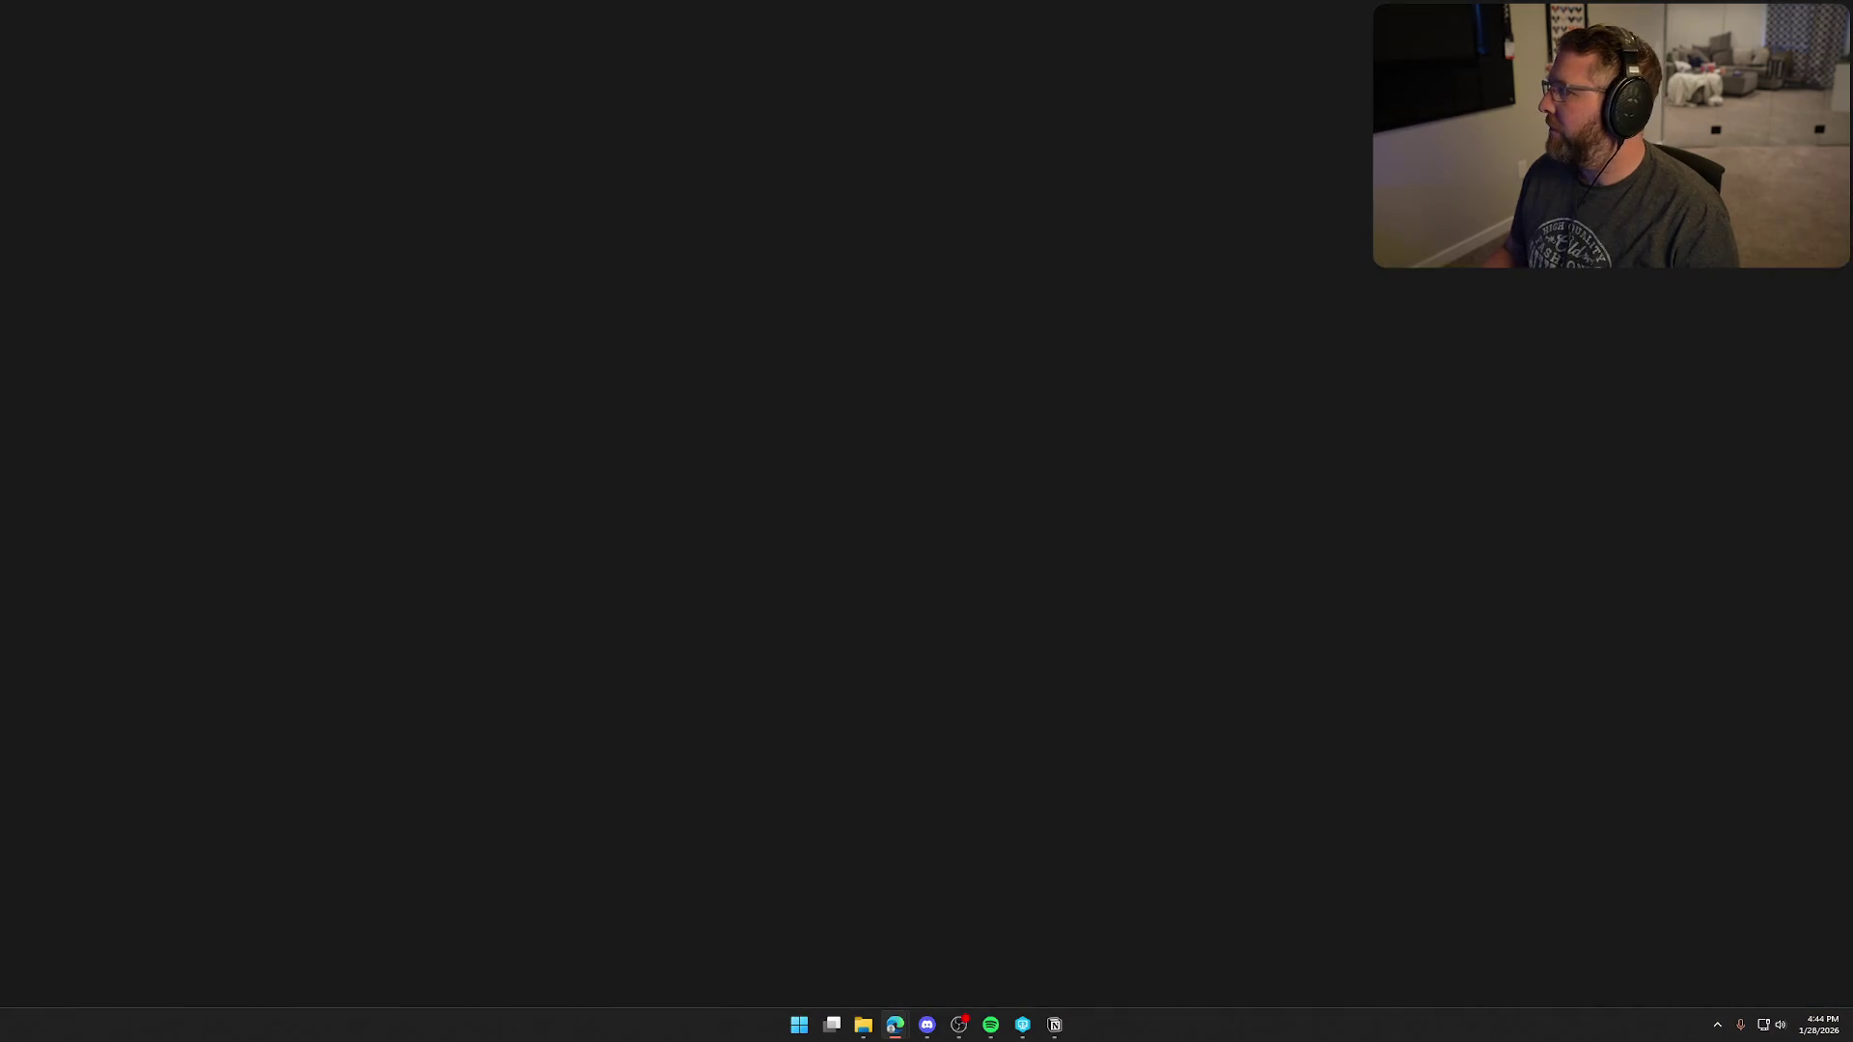
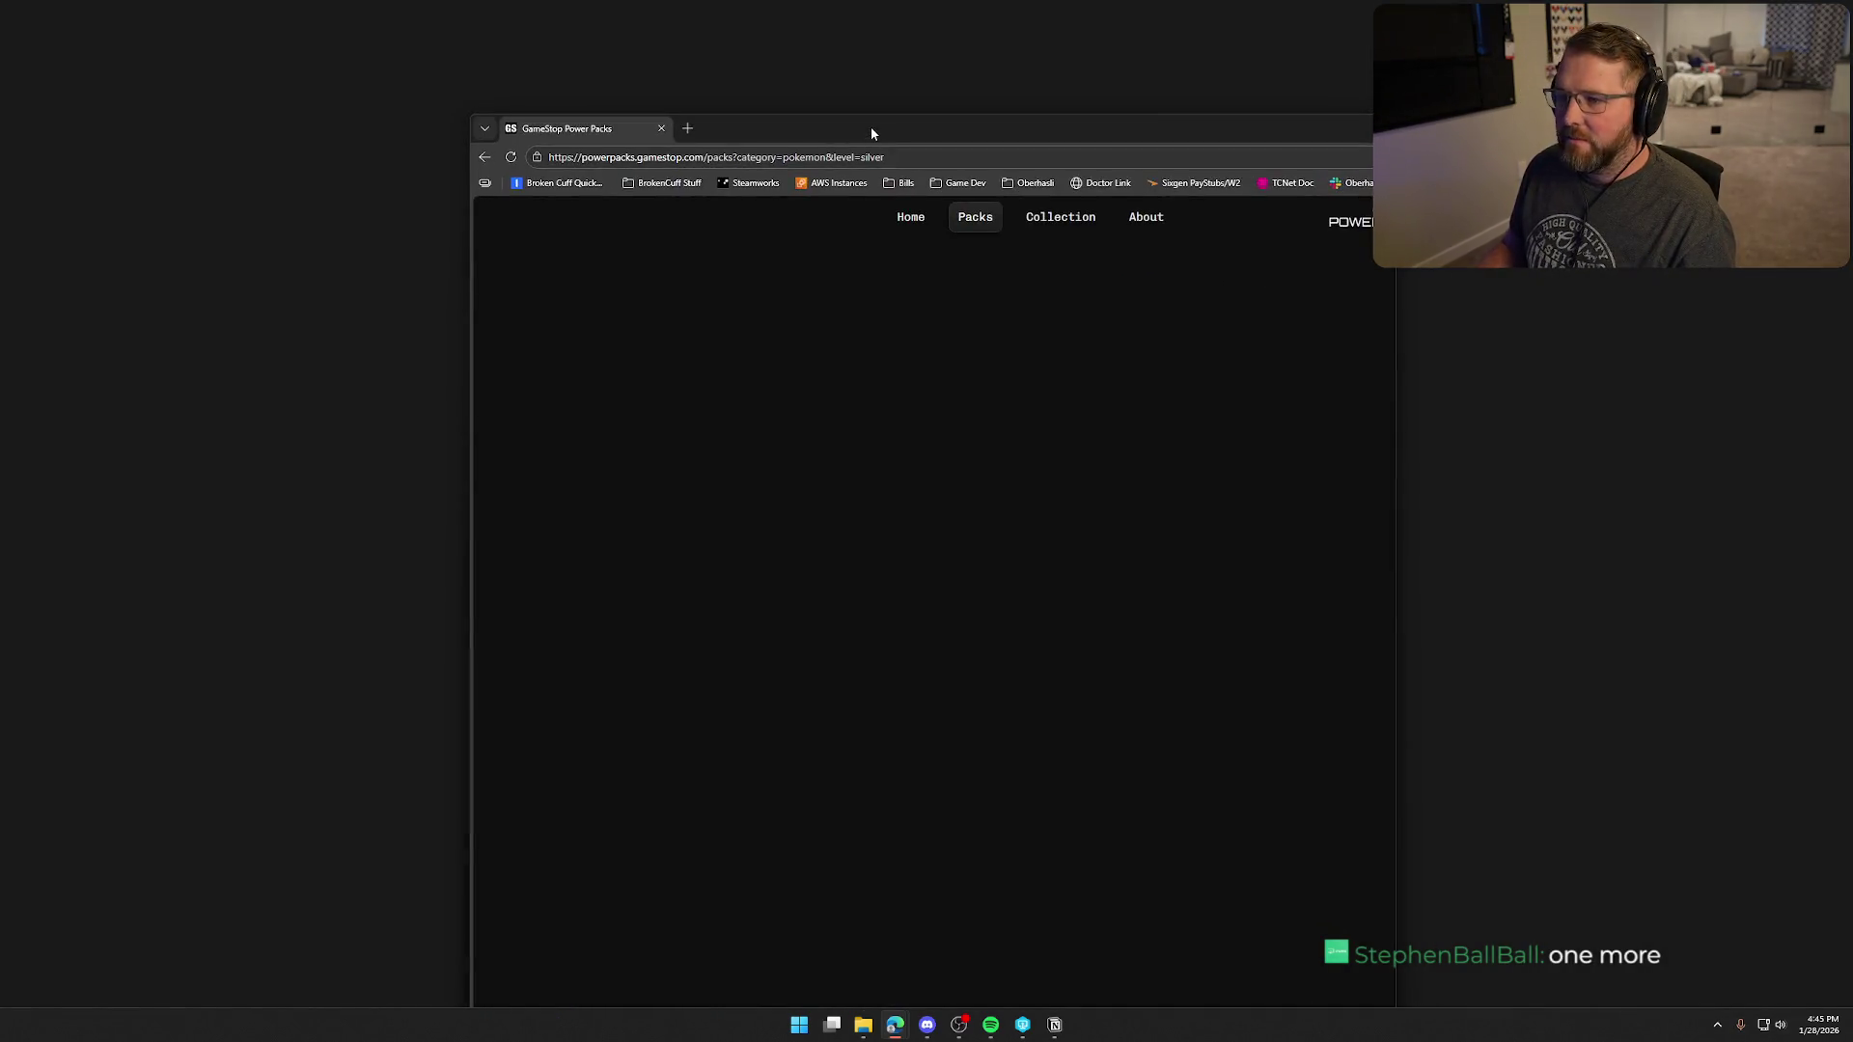
- Play the silver pack opening with sound to reveal #018 Fuecoco PSA 10, then move the browser away
{"action": "left_click_drag", "start_coordinate": [1852, 126], "coordinate": [909, 2]}
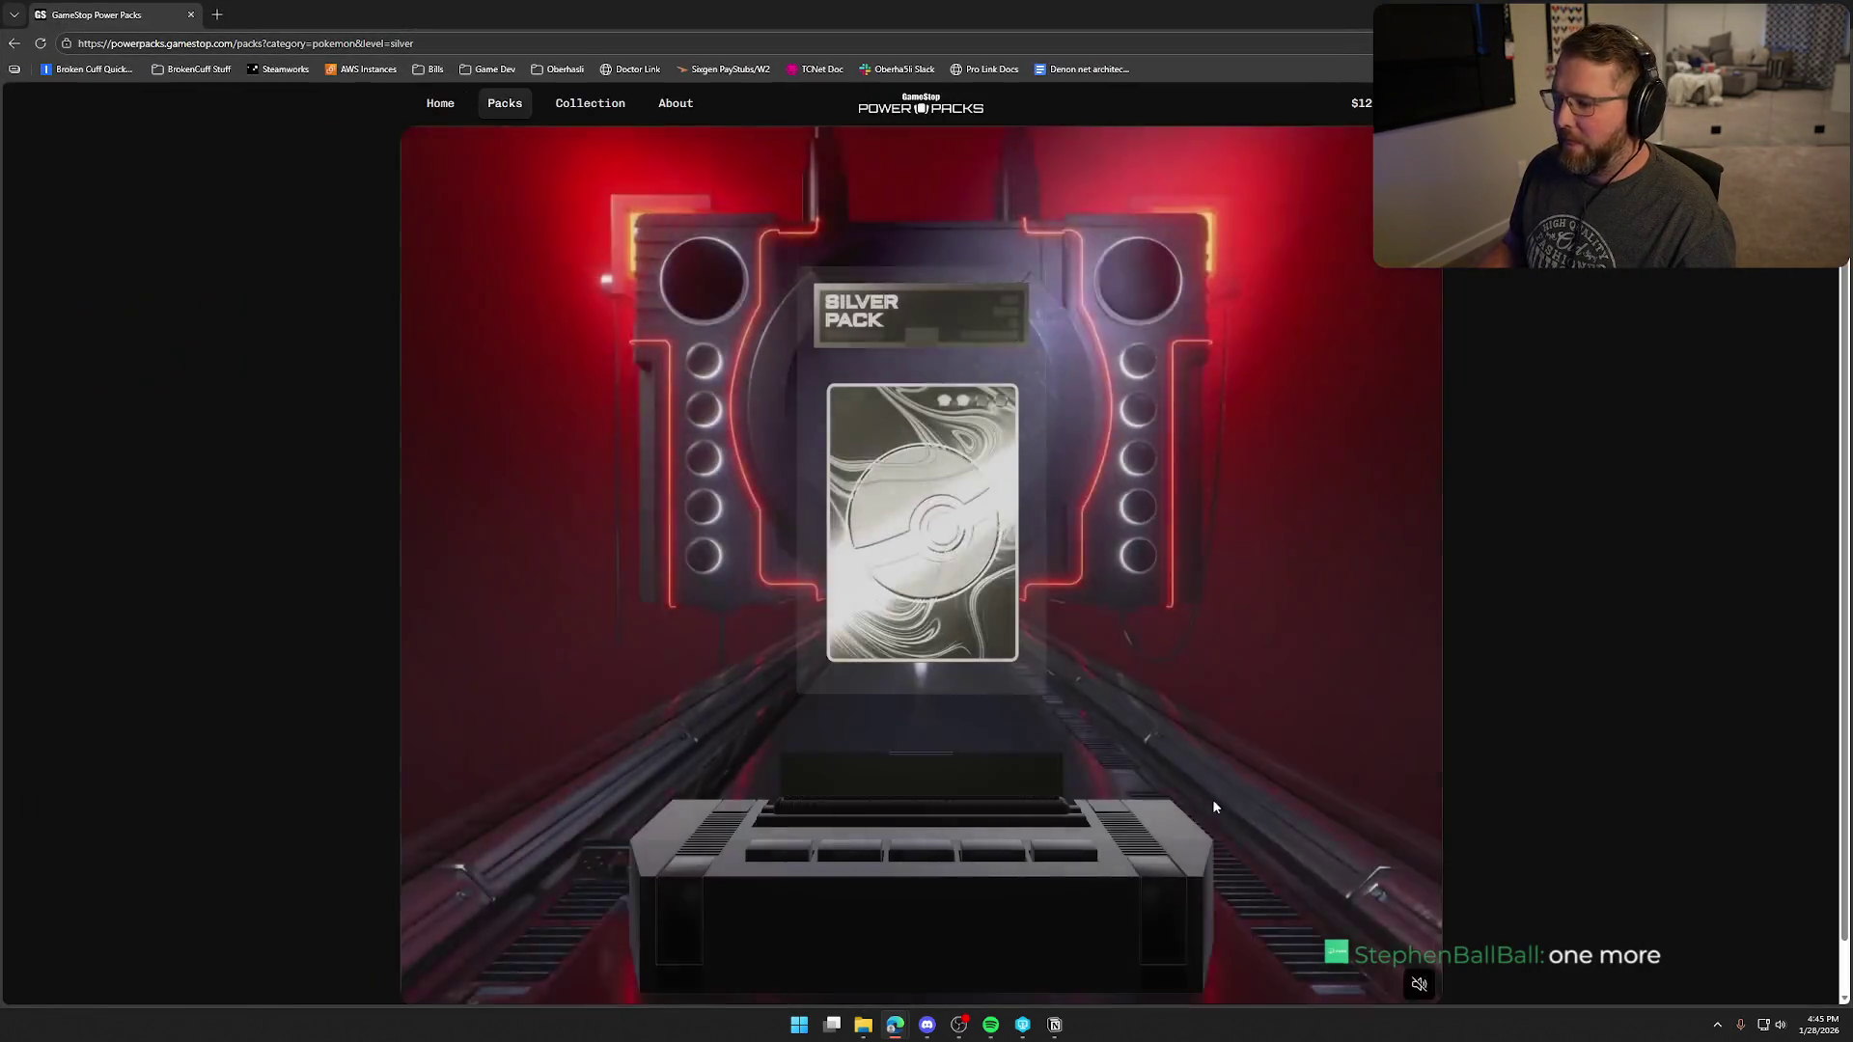
{"action": "left_click", "coordinate": [1419, 984]}
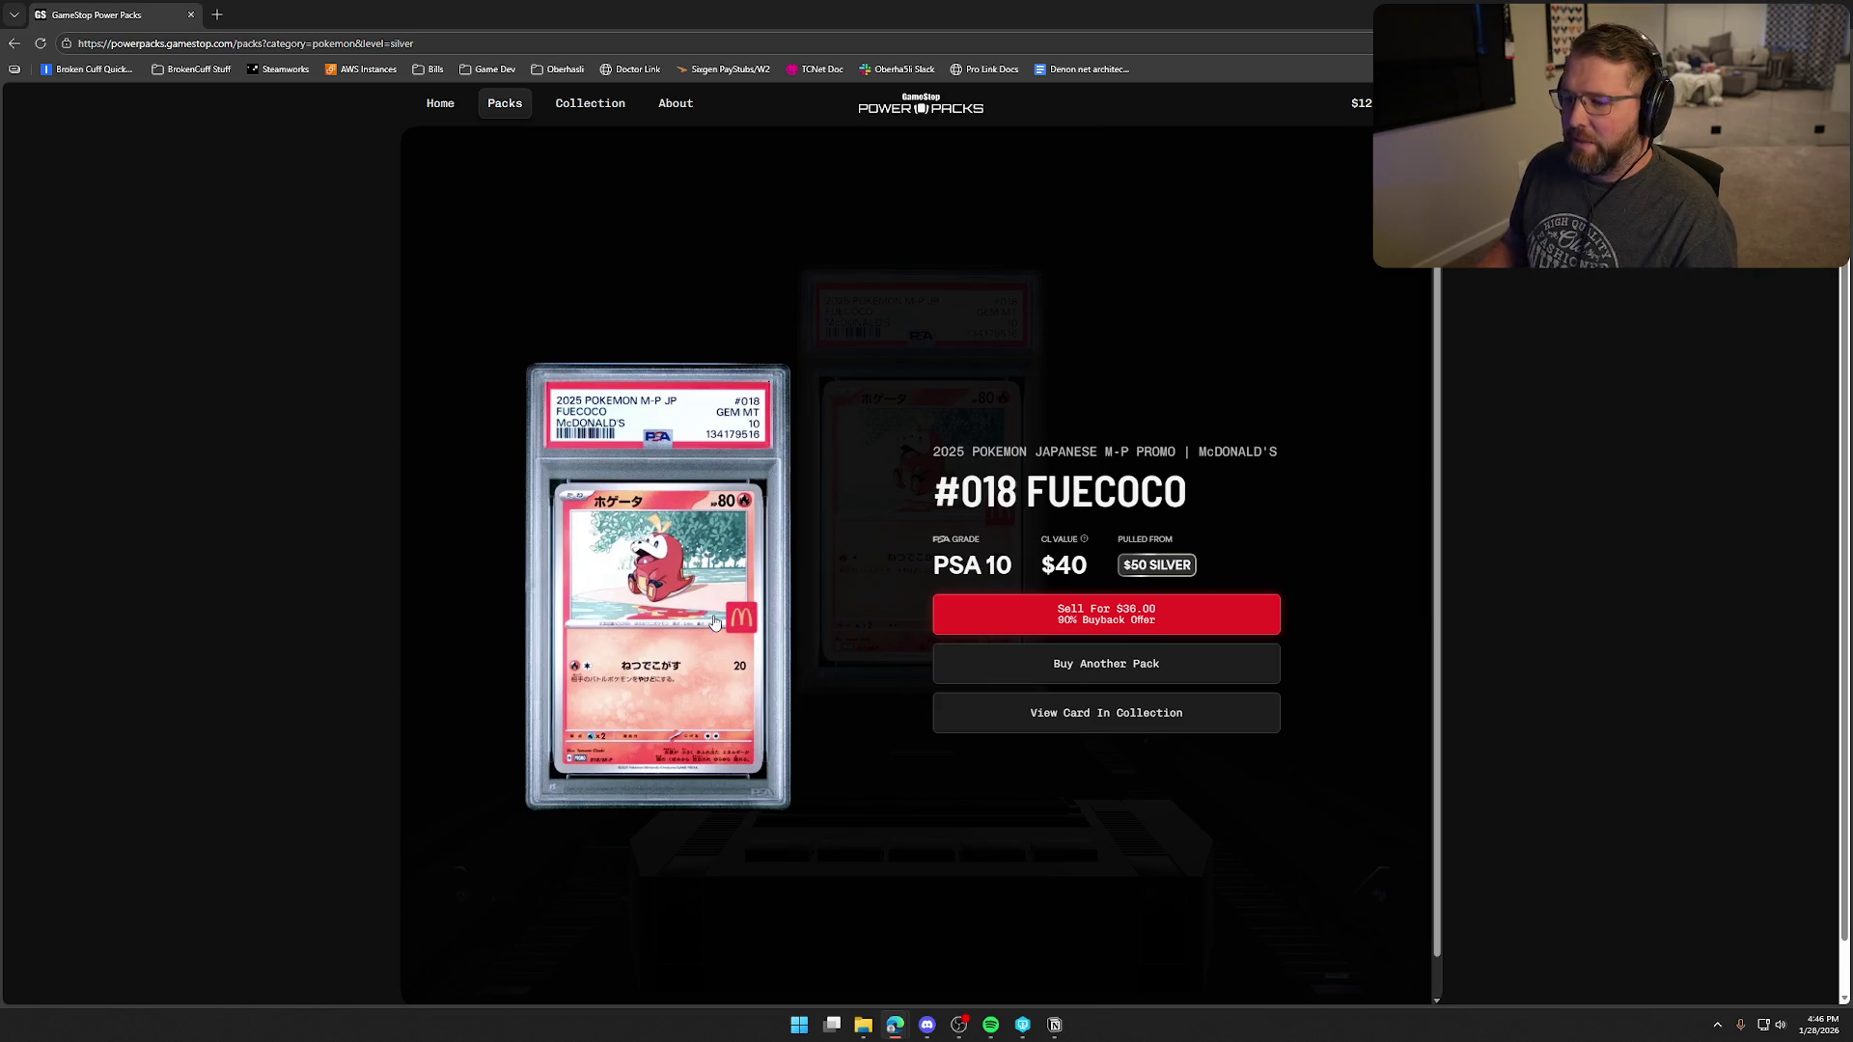
{"action": "left_click_drag", "start_coordinate": [557, 27], "coordinate": [927, 10]}
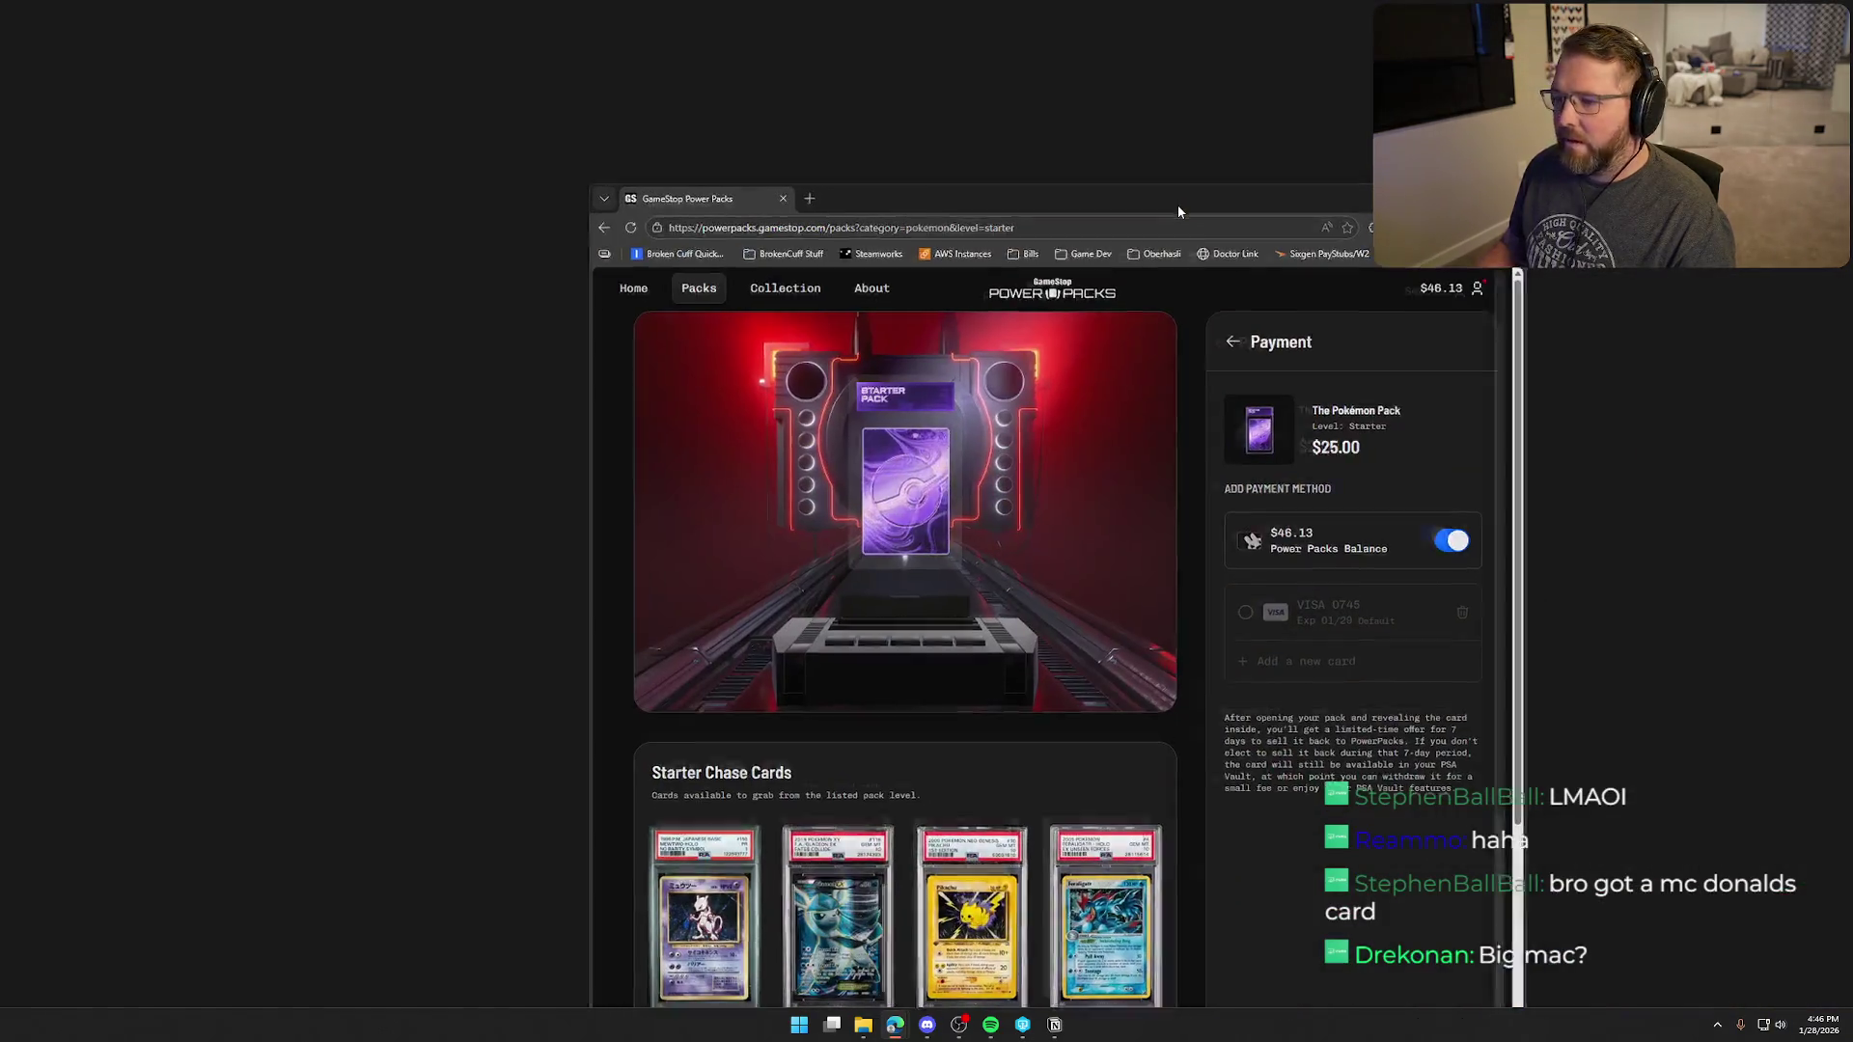
- Maximize the starter-pack page and play the $25 starter pack opening with sound
{"action": "double_click", "coordinate": [1178, 204]}
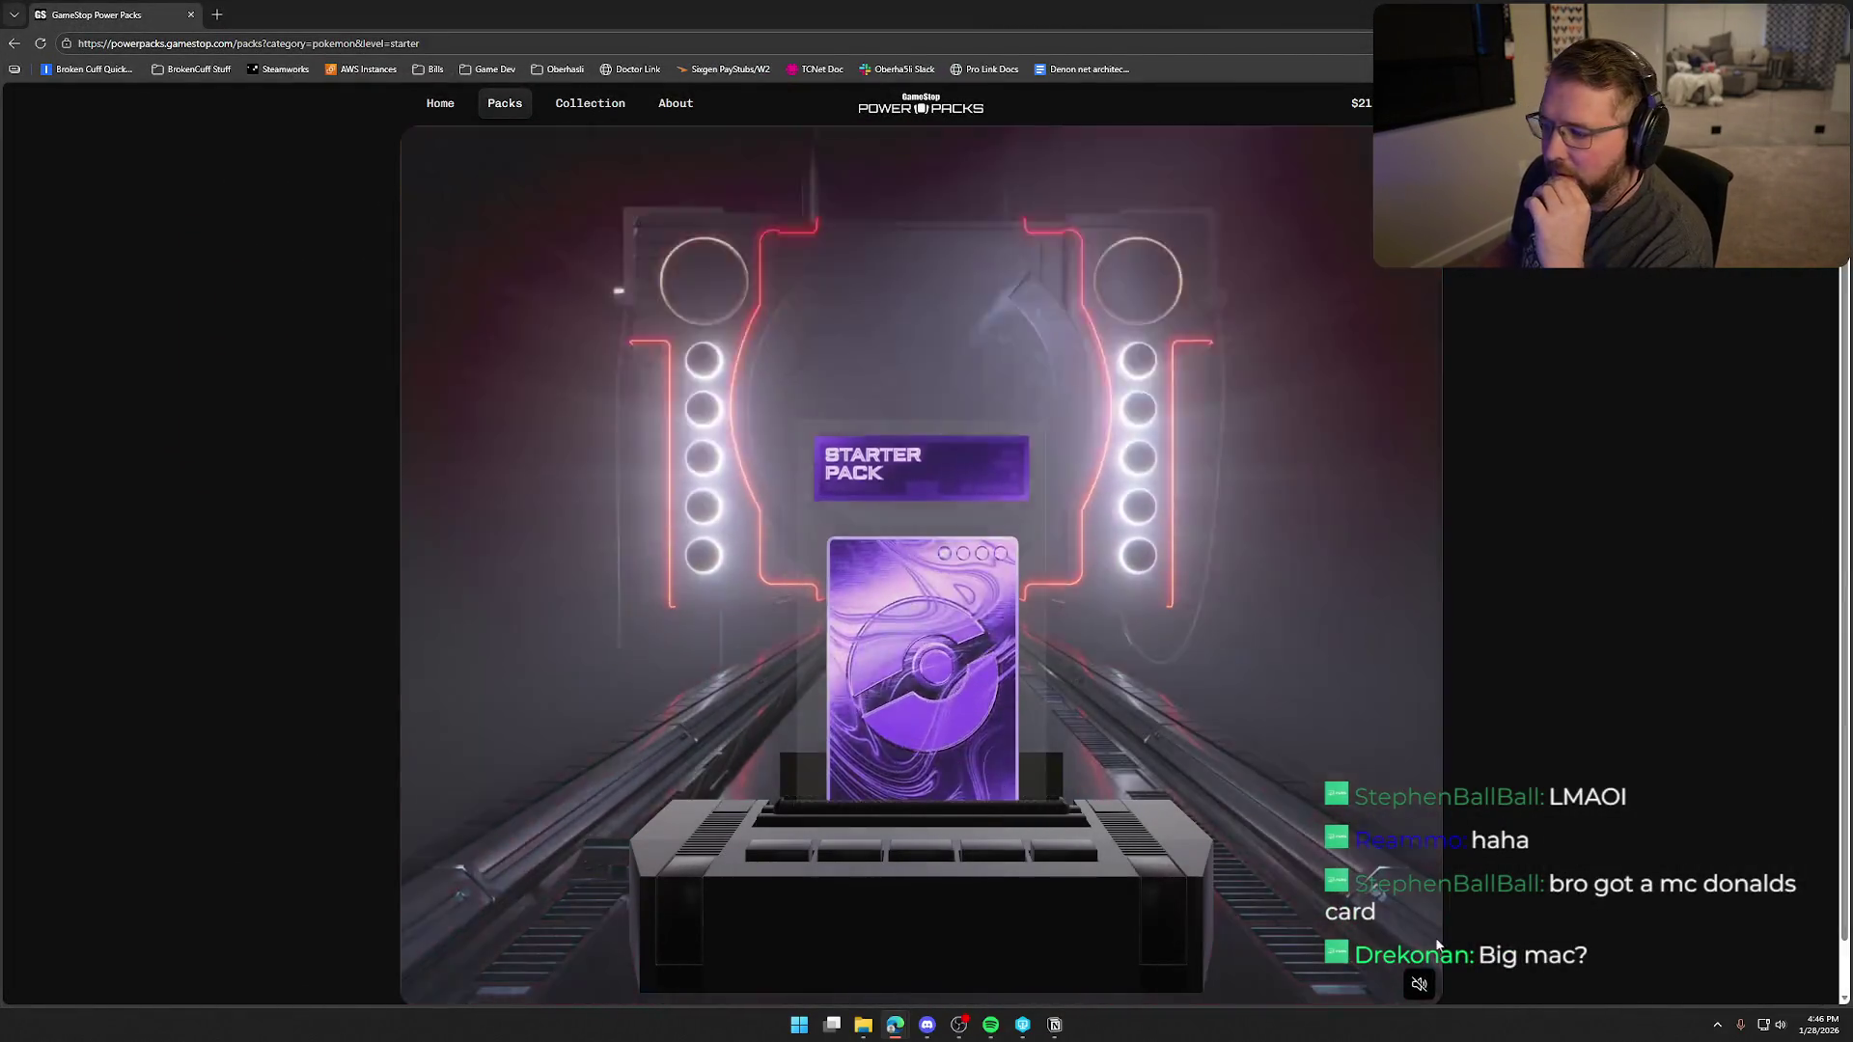
{"action": "left_click", "coordinate": [1417, 982]}
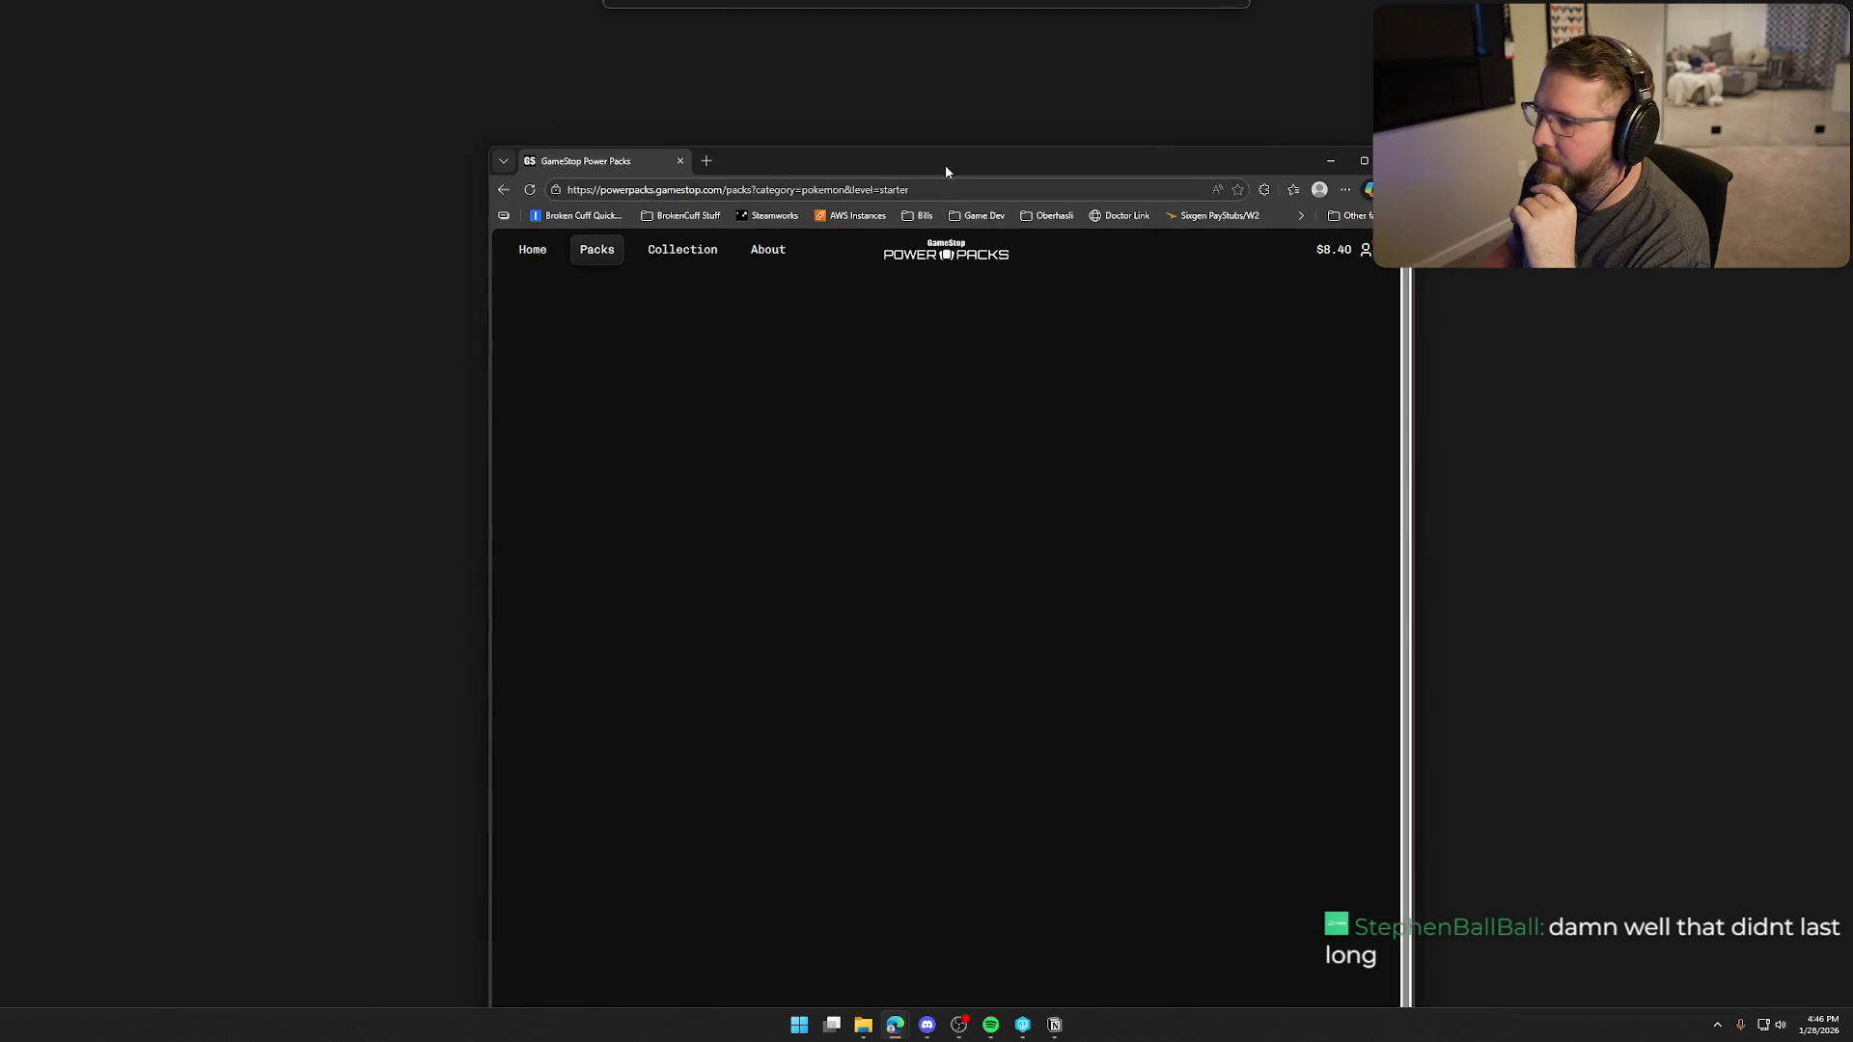
- Play another starter pack opening with sound on the full-screen Power Packs page
{"action": "double_click", "coordinate": [945, 162]}
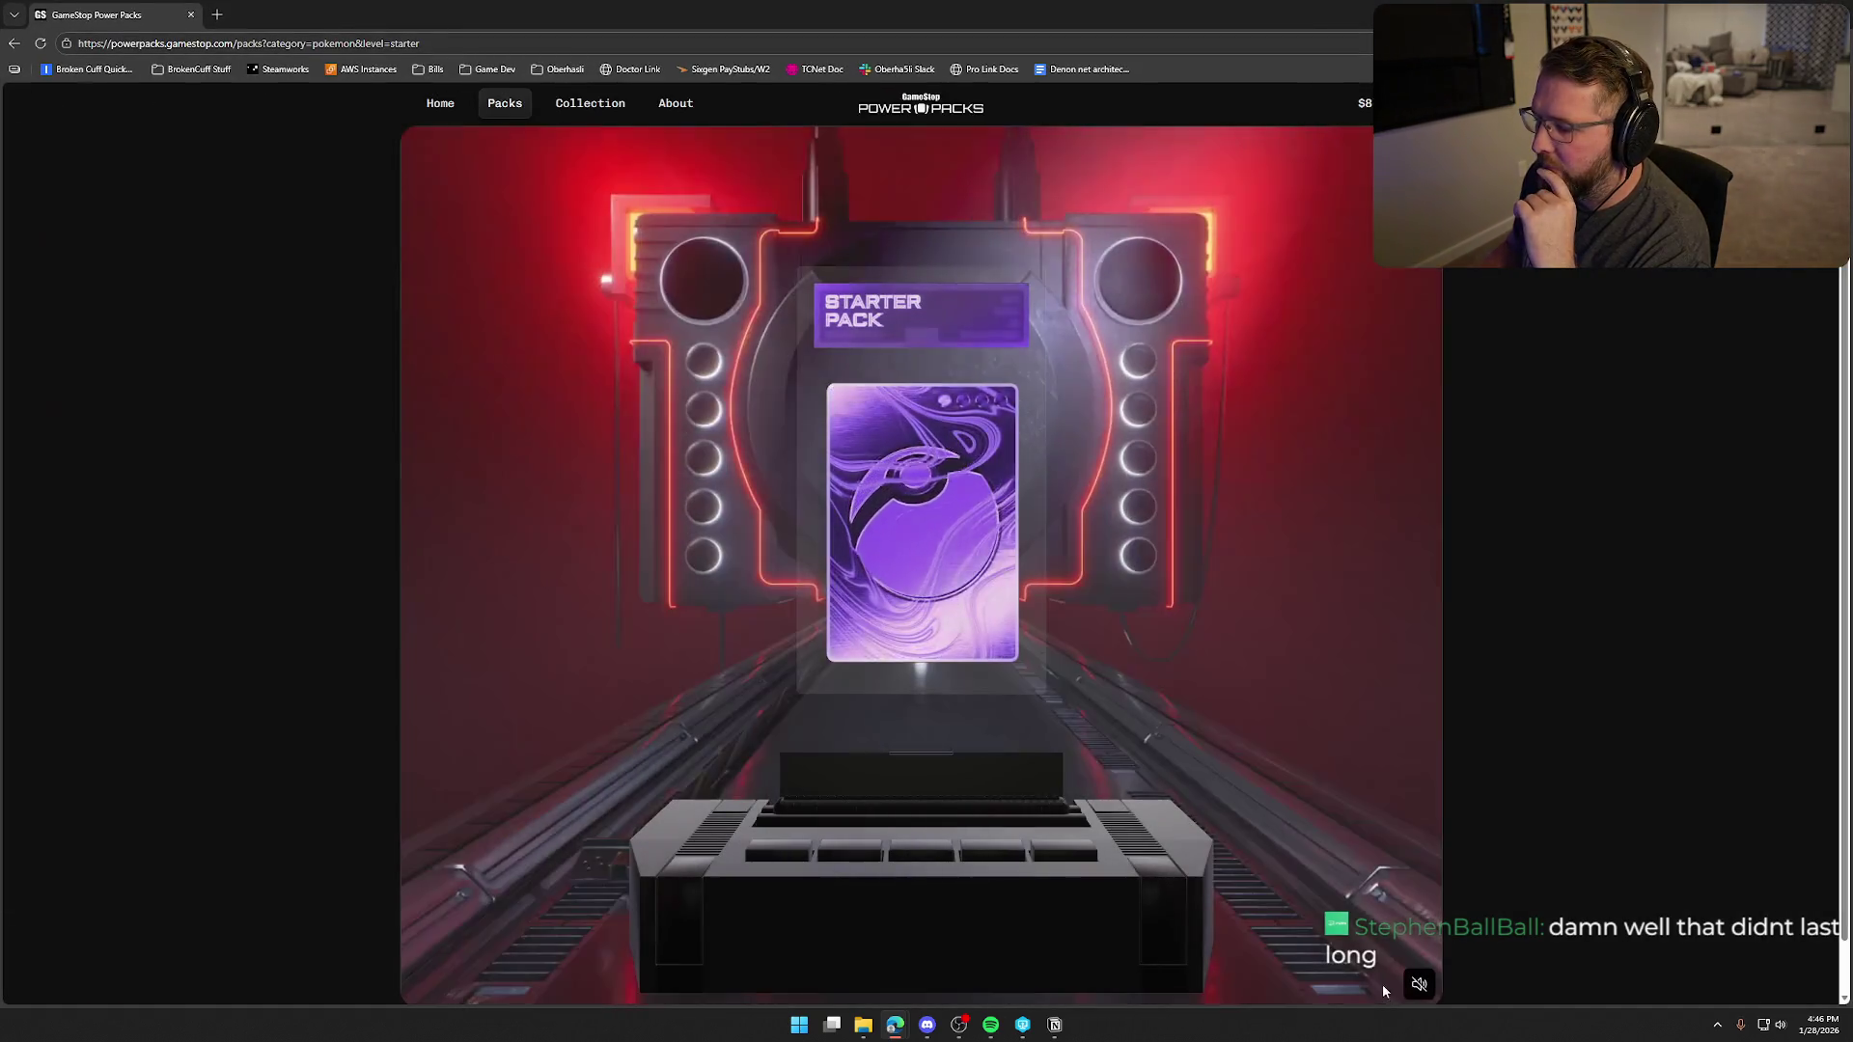
{"action": "left_click", "coordinate": [1418, 984]}
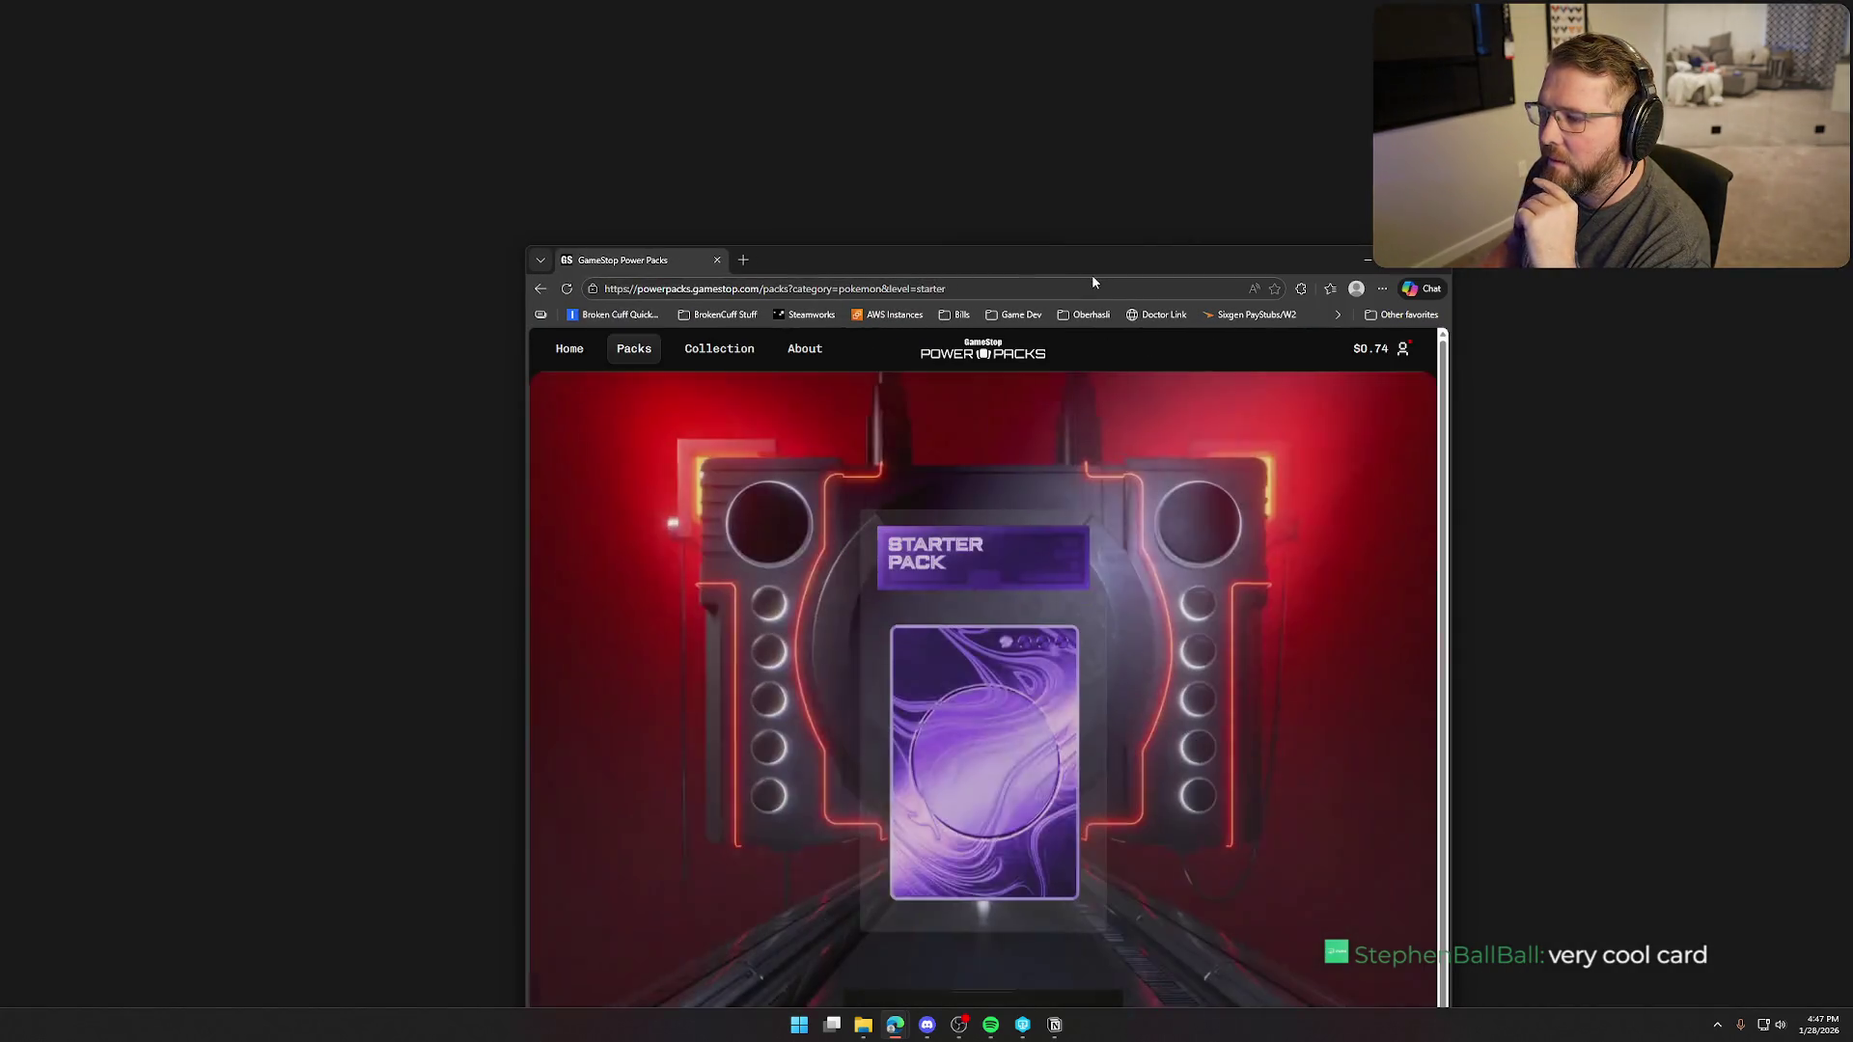
{"action": "double_click", "coordinate": [1091, 274]}
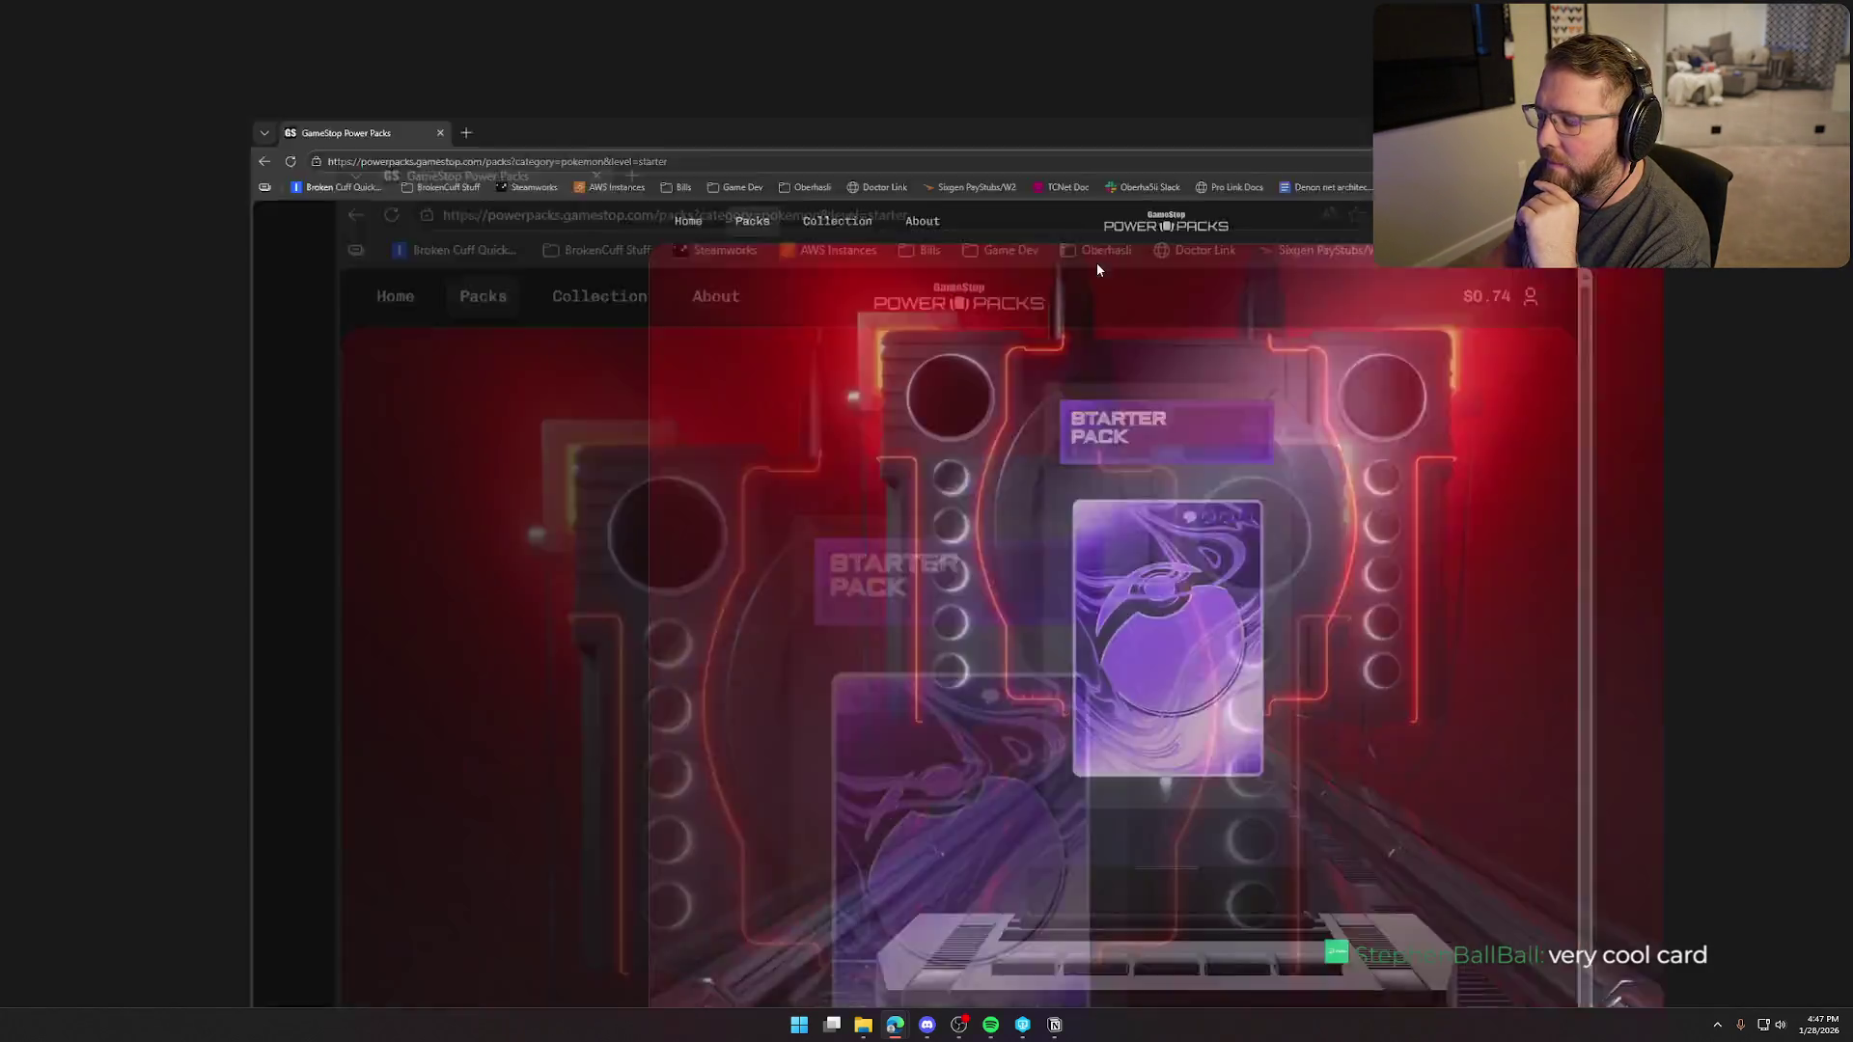
- Play the starter pack reveal with sound to get #085 Drasna PSA 9, then move the browser away
{"action": "left_click", "coordinate": [1420, 981]}
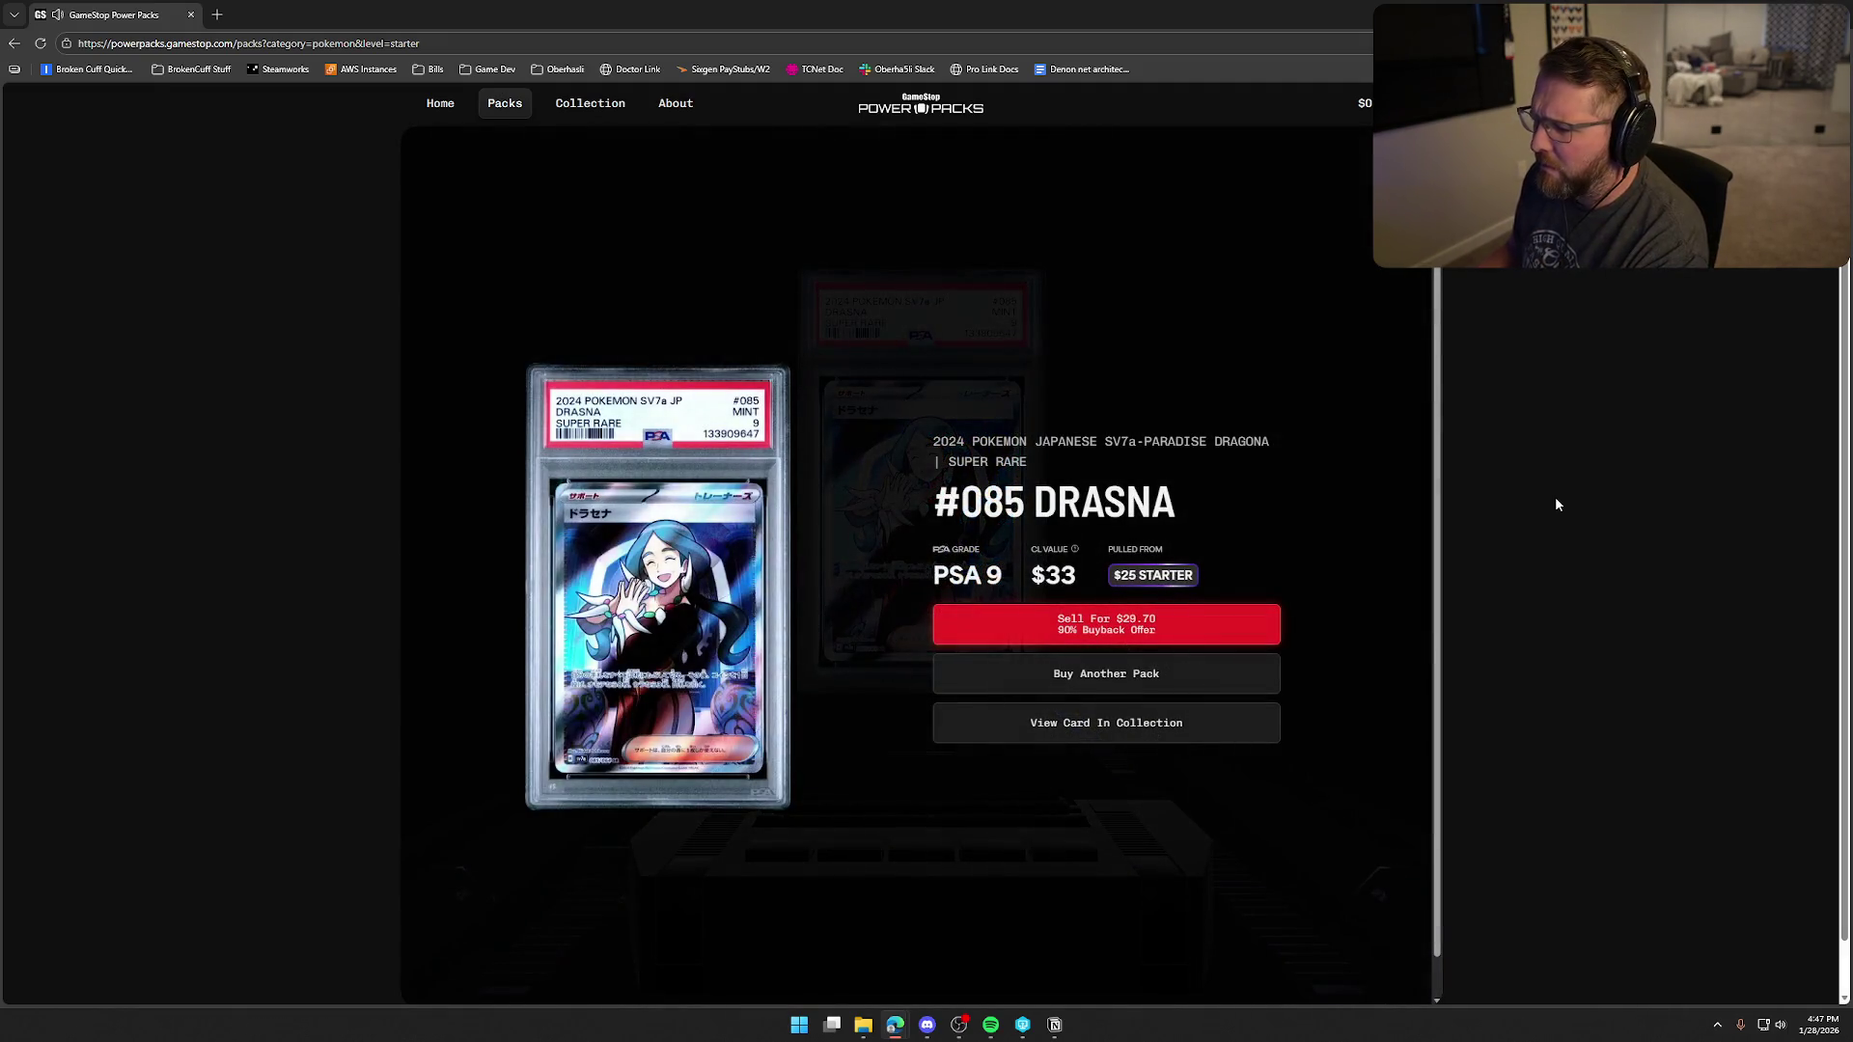
{"action": "mouse_move", "coordinate": [579, 14]}
{"action": "left_mouse_down"}
{"action": "mouse_move", "coordinate": [1630, 154]}
{"action": "mouse_move", "coordinate": [1852, 289]}
{"action": "left_mouse_up"}
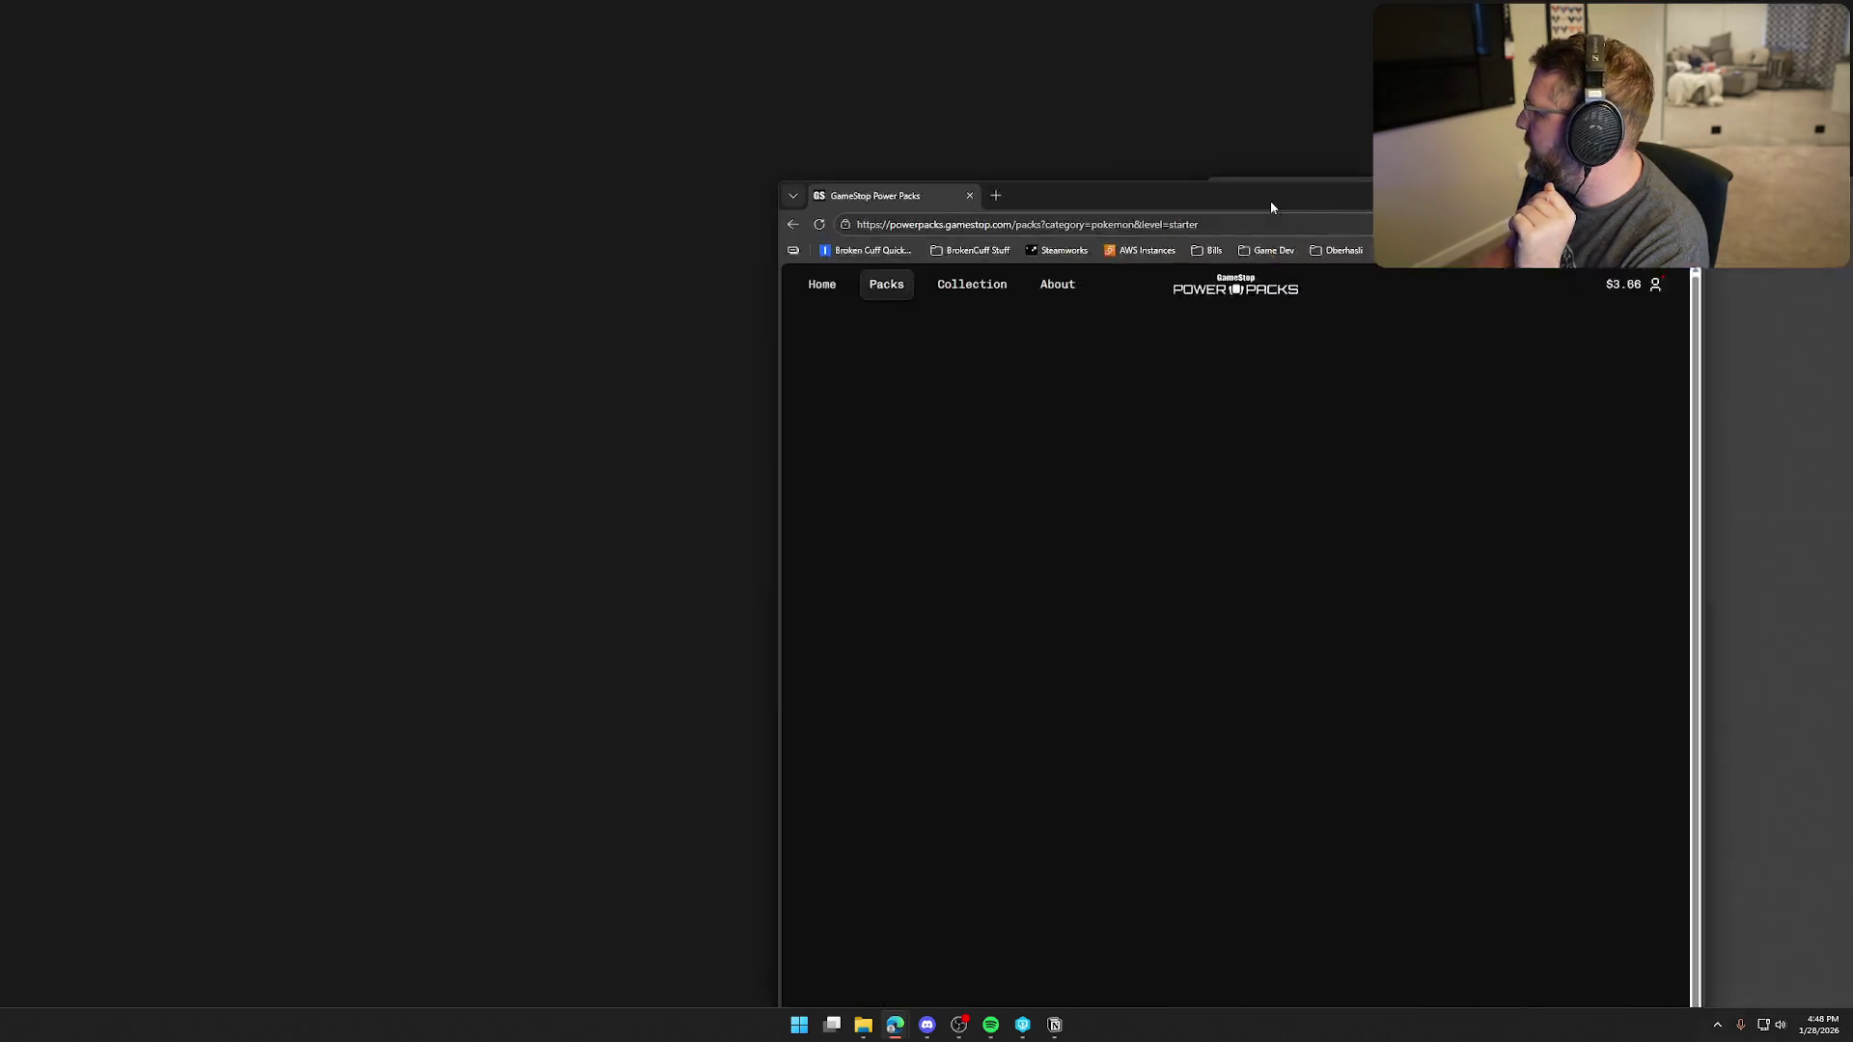
- Bring back the browser full-screen and play the starter pack revealing the #160 Pikachu PSA 9
{"action": "left_click_drag", "start_coordinate": [1270, 200], "coordinate": [993, 177]}
{"action": "double_click", "coordinate": [993, 177]}
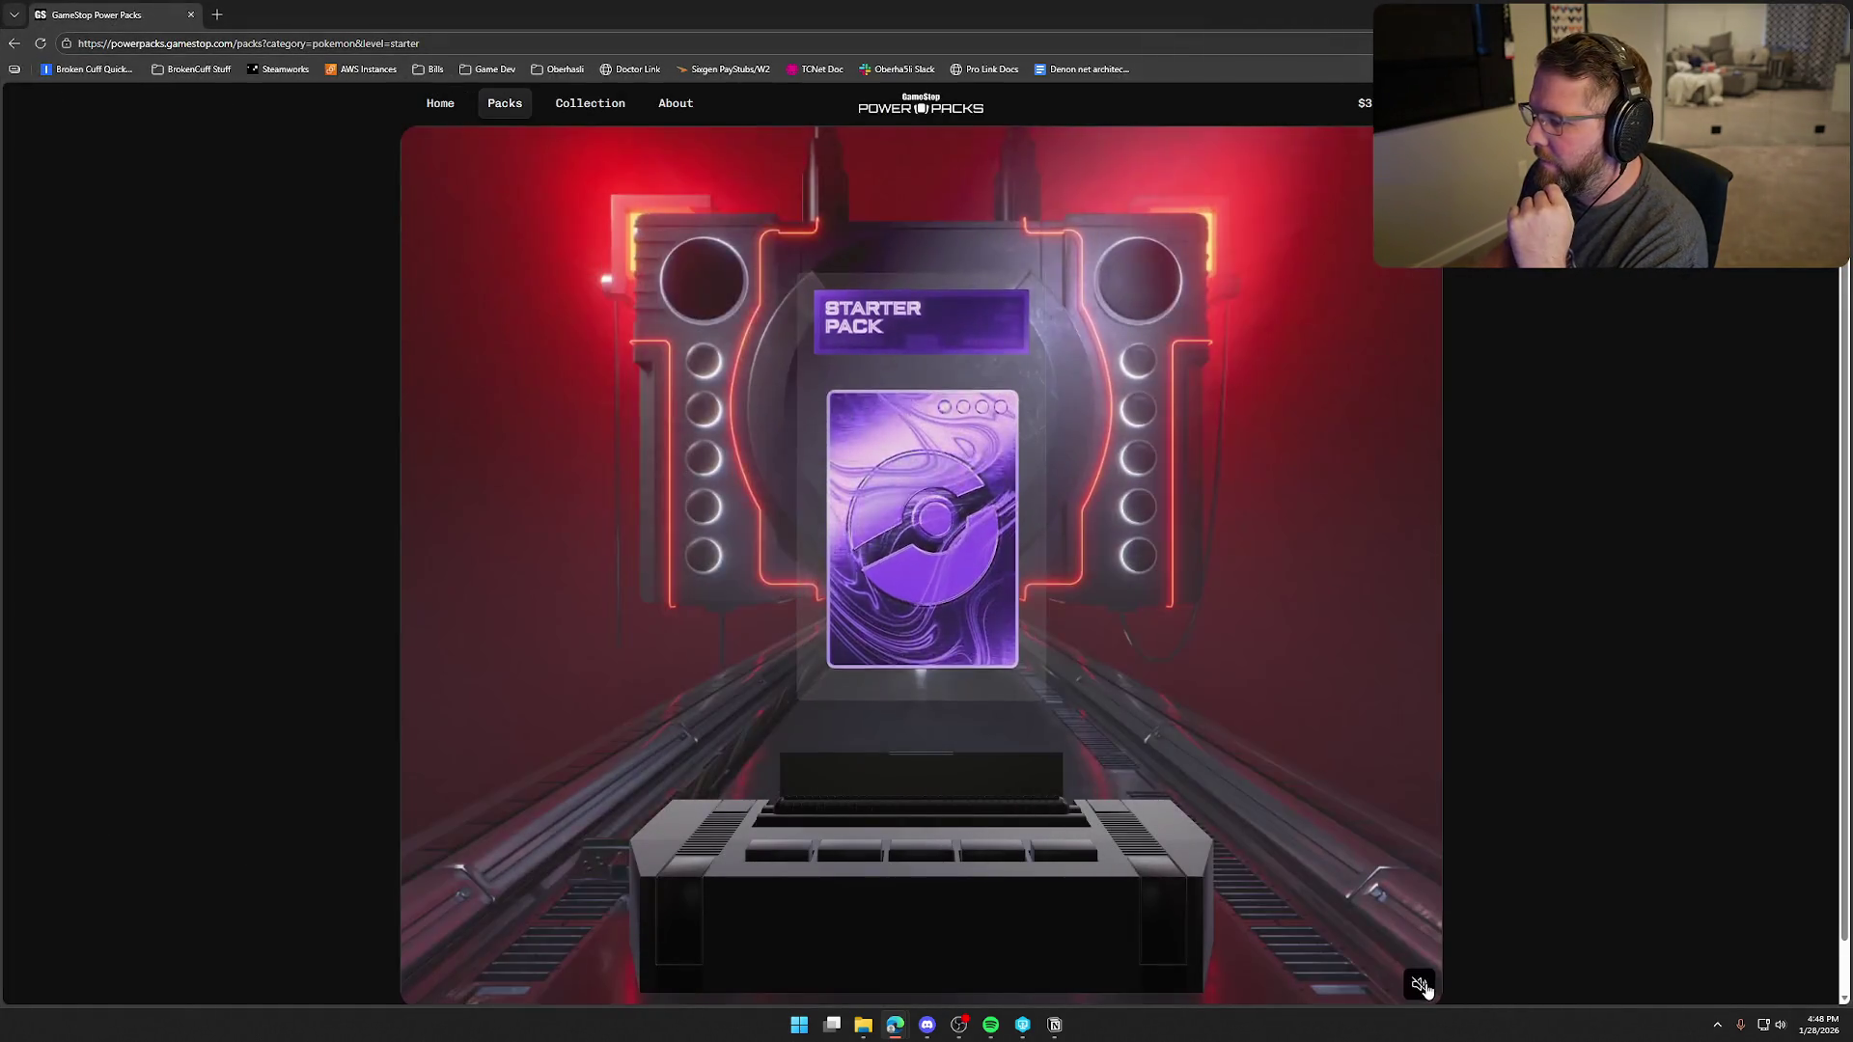
{"action": "left_click", "coordinate": [1418, 983]}
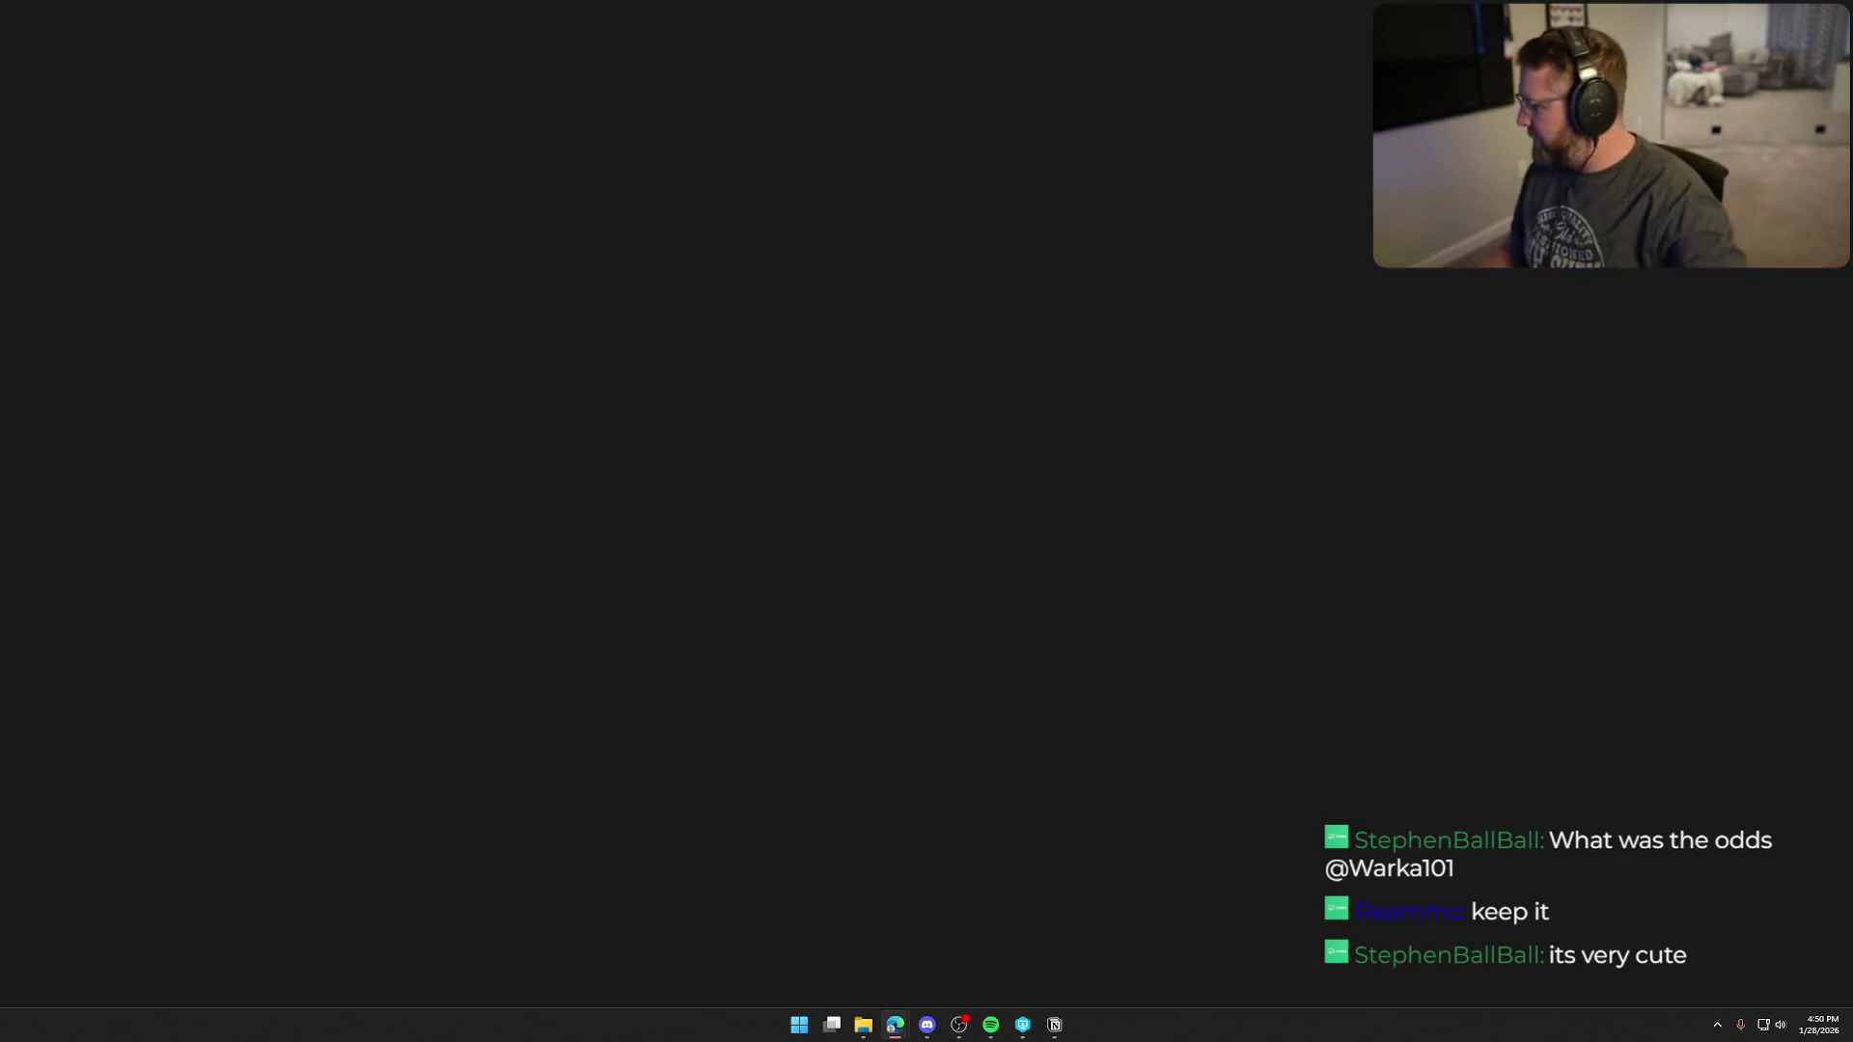
{"action": "key", "text": "alt+Tab"}
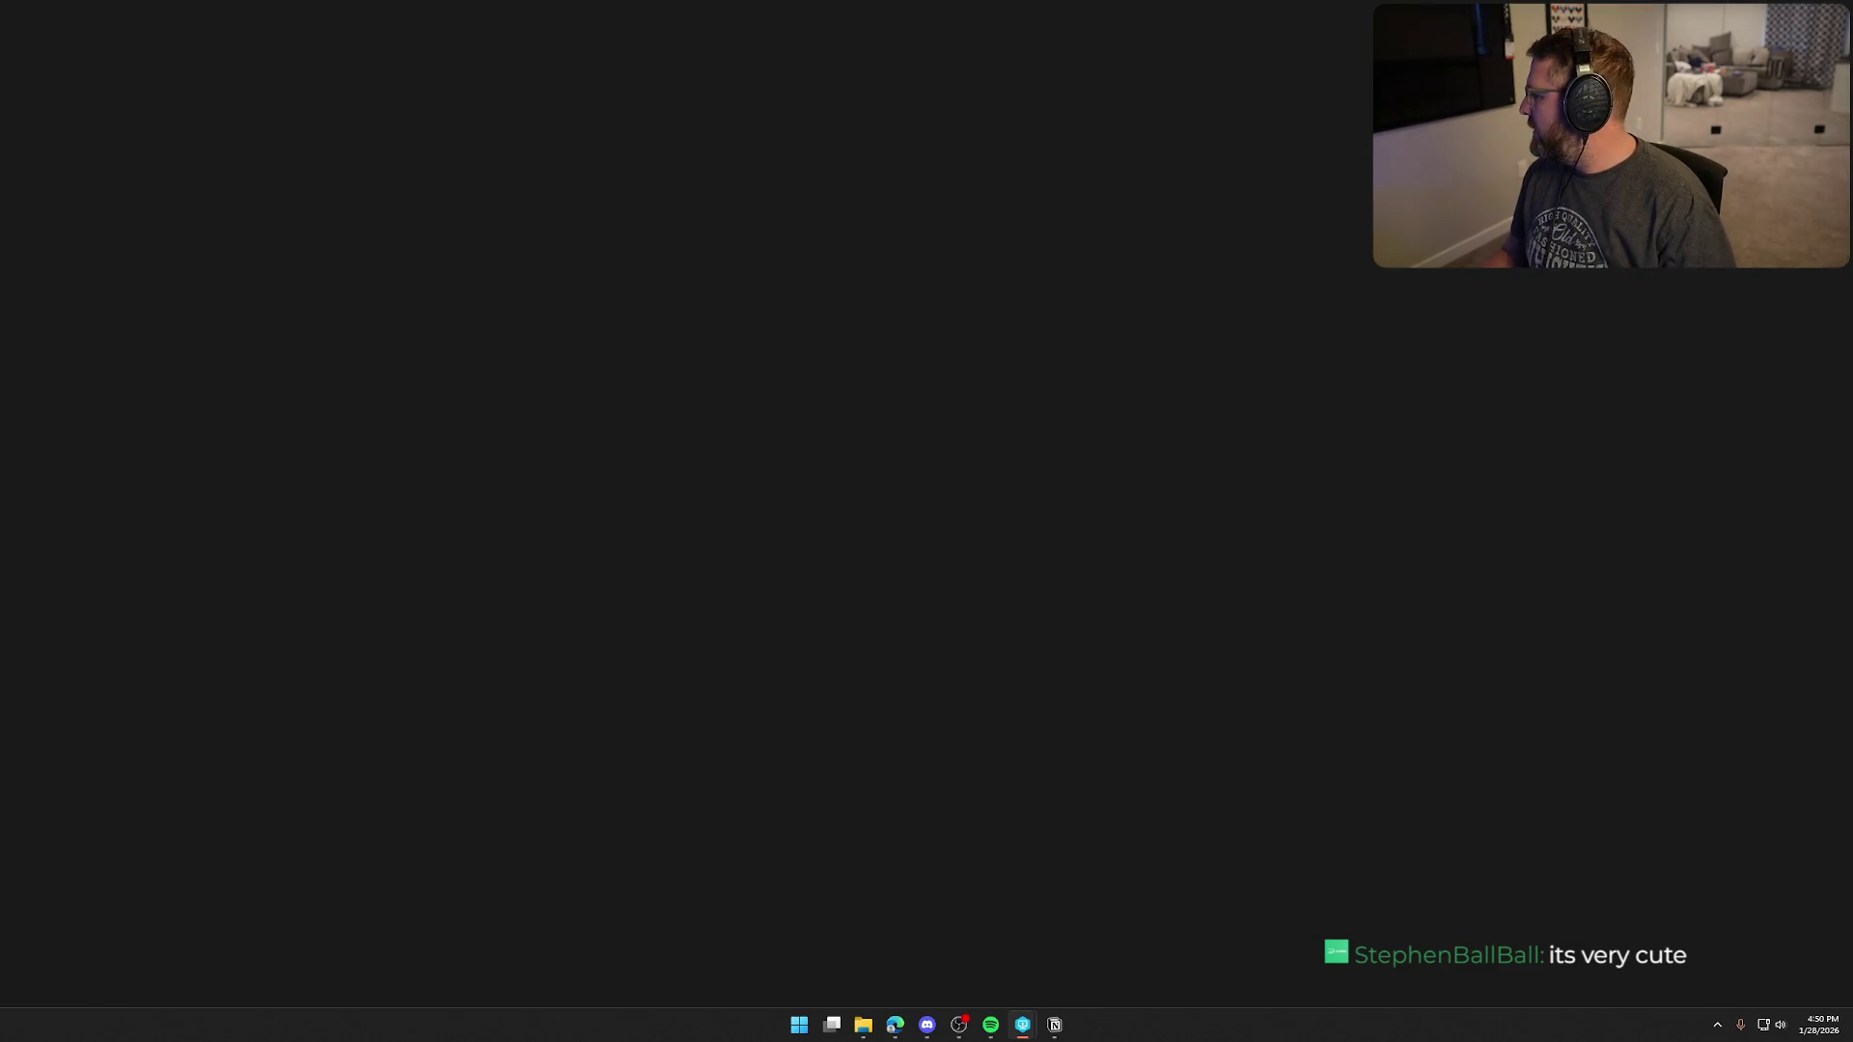
{"action": "key", "text": "alt+Tab"}
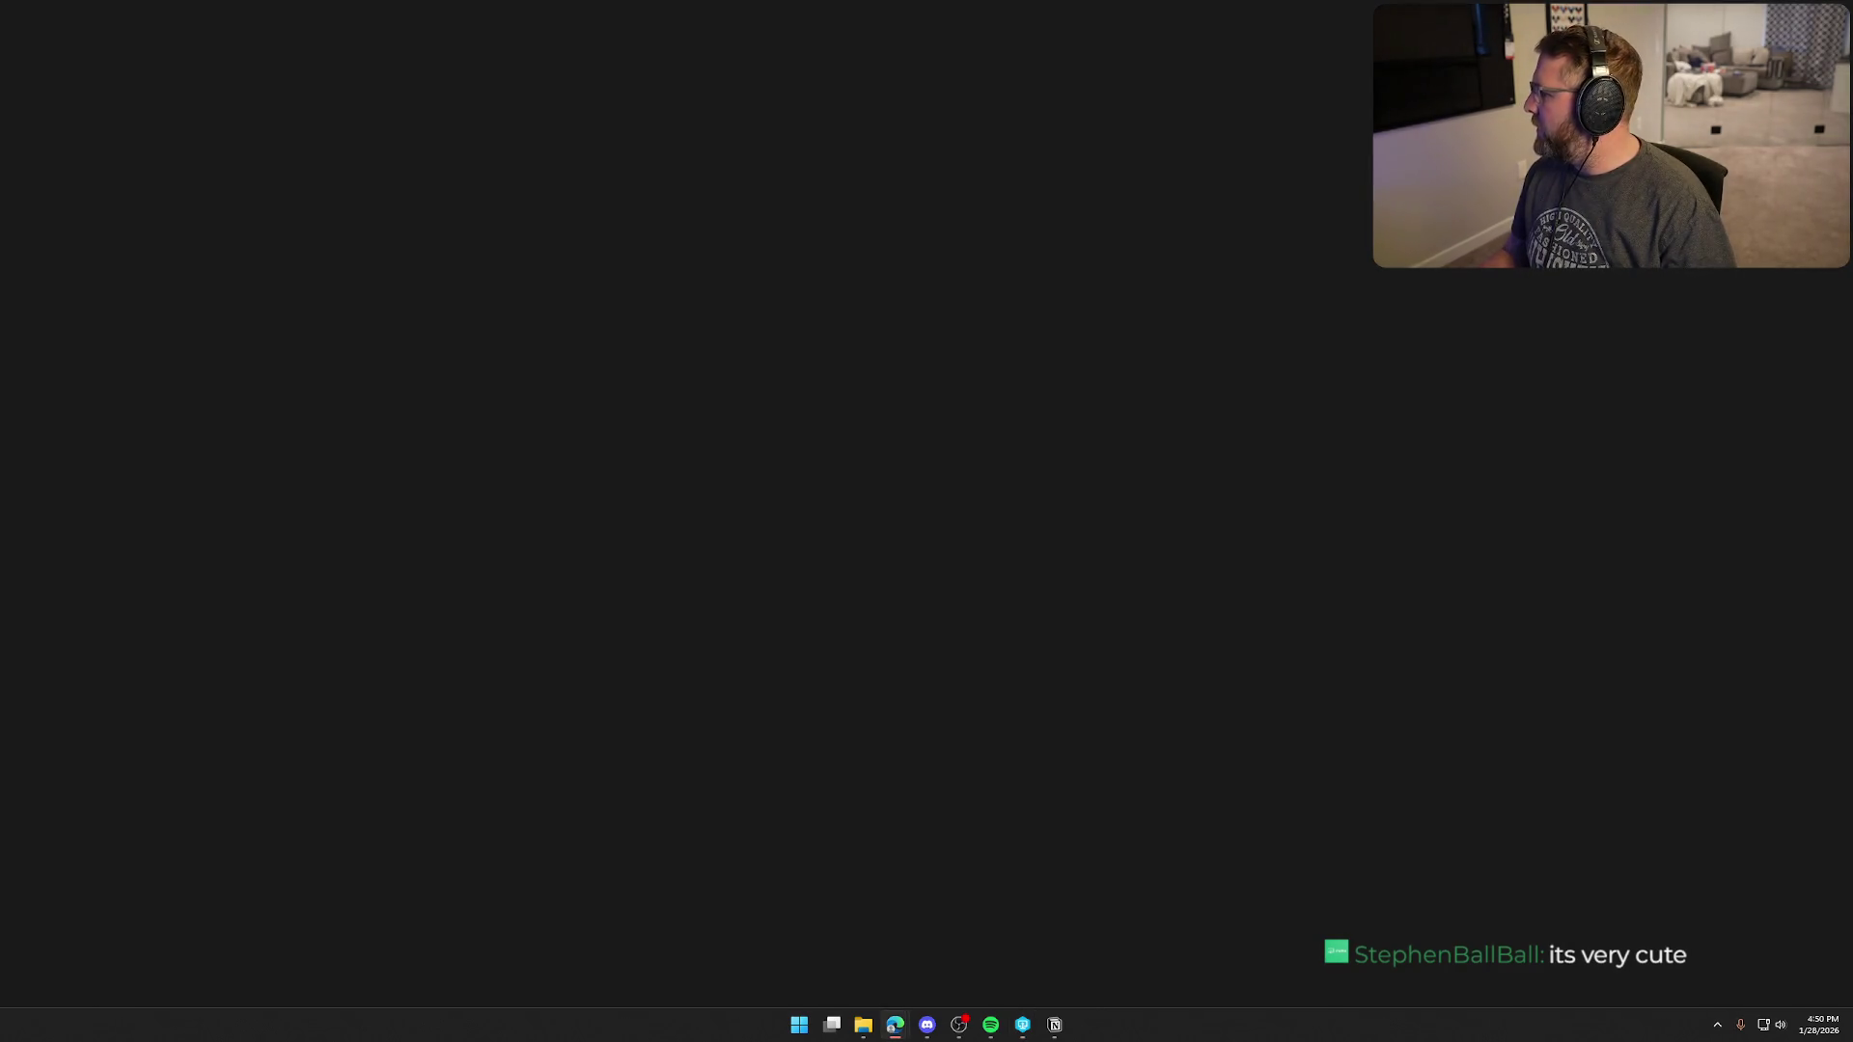